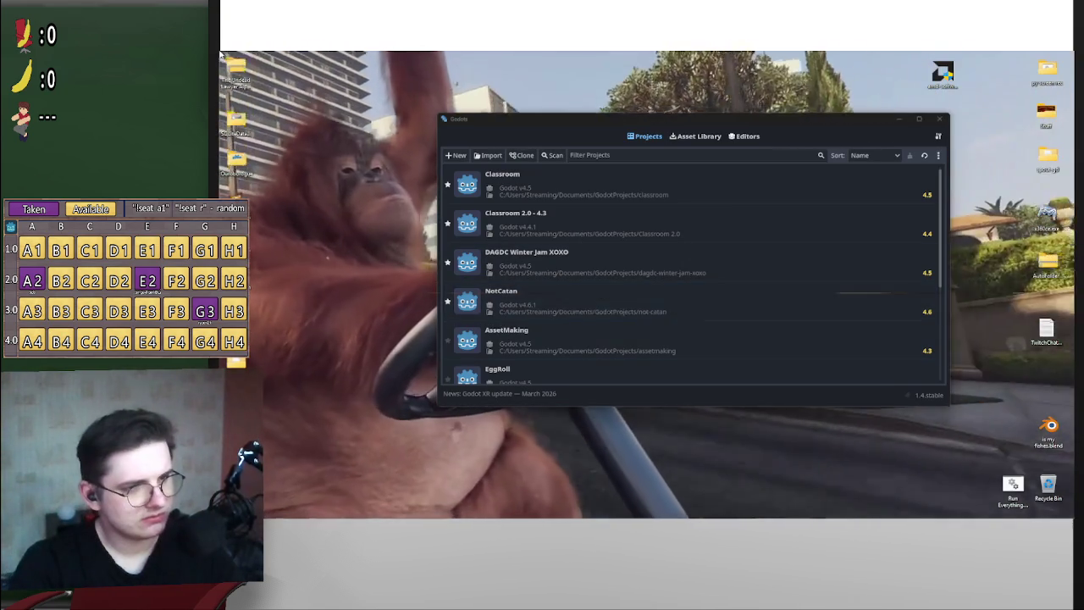
- Open the Classroom project in the editor, then switch to the browser's 2004 Toyota Corolla image results
{"action": "key", "text": "Up"}
{"action": "key", "text": "Up"}
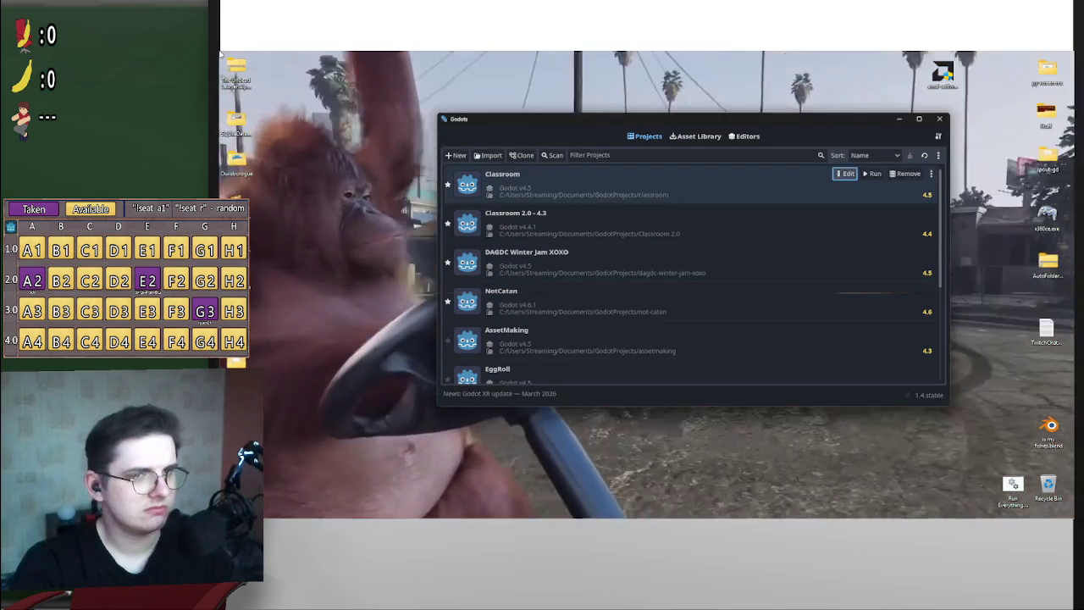
{"action": "key", "text": "Return"}
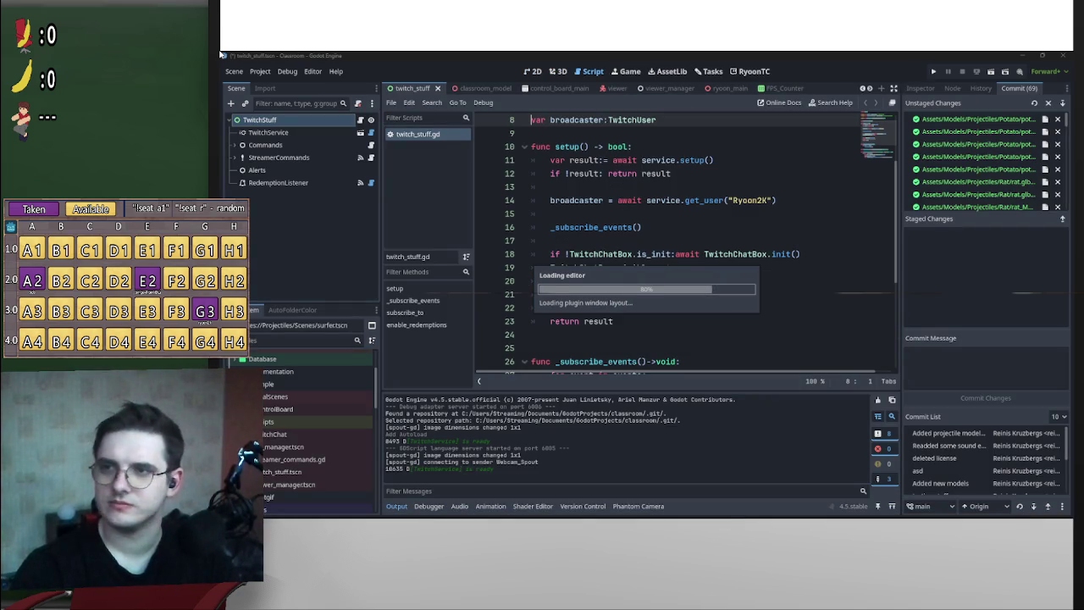
{"action": "key", "text": "alt+Tab"}
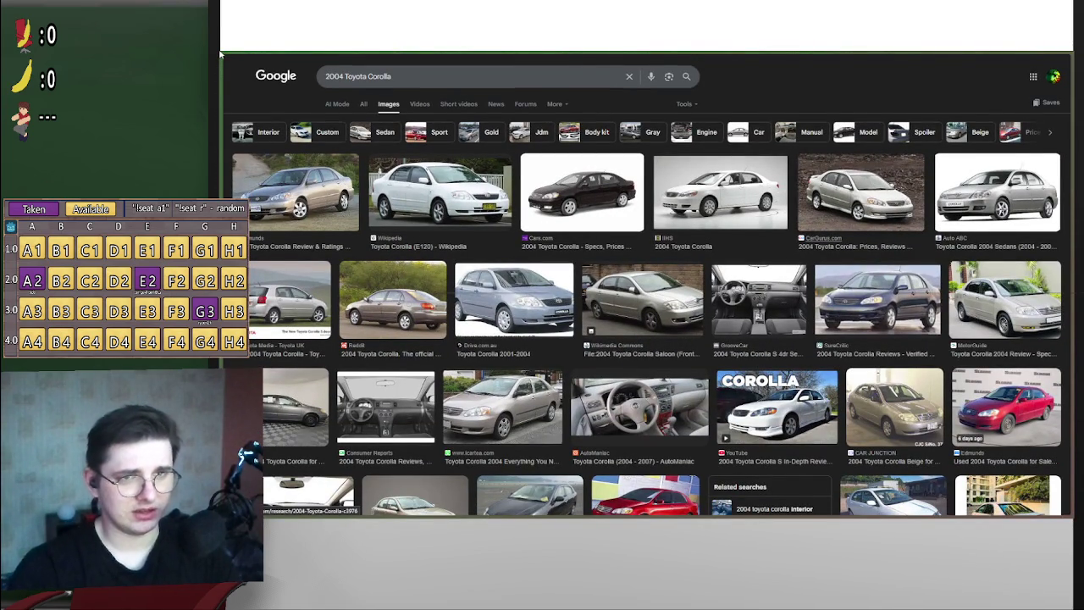
- Preview the Auto ABC and Edmunds 2004 Toyota Corolla images, then return to the Godot editor
{"action": "left_click", "coordinate": [996, 192]}
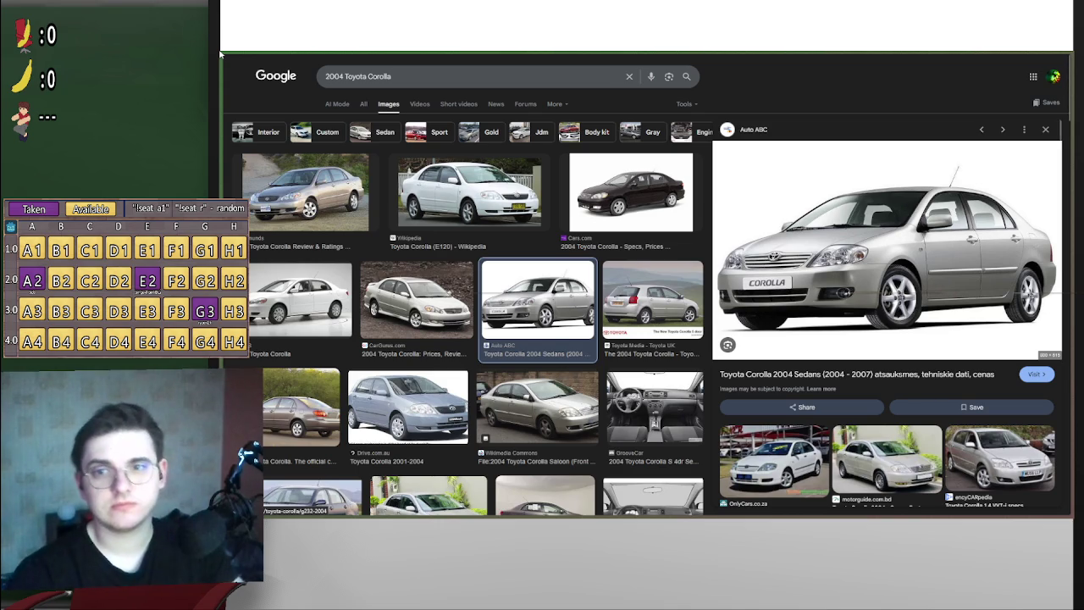
{"action": "scroll", "coordinate": [888, 339], "scroll_direction": "down", "scroll_amount": 3}
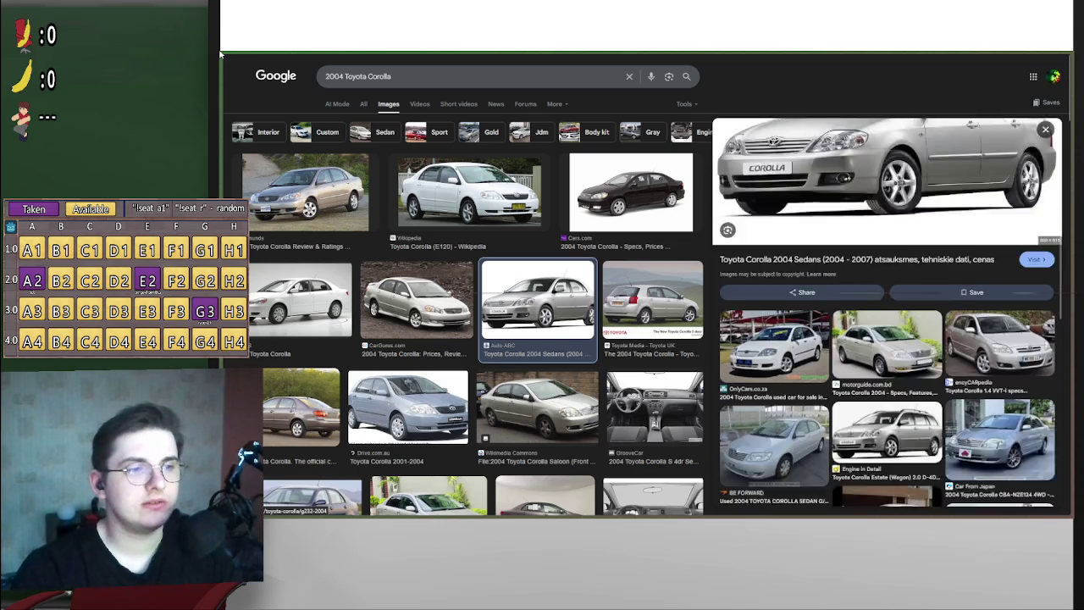
{"action": "scroll", "coordinate": [887, 338], "scroll_direction": "up", "scroll_amount": 2}
{"action": "scroll", "coordinate": [887, 339], "scroll_direction": "up", "scroll_amount": 2}
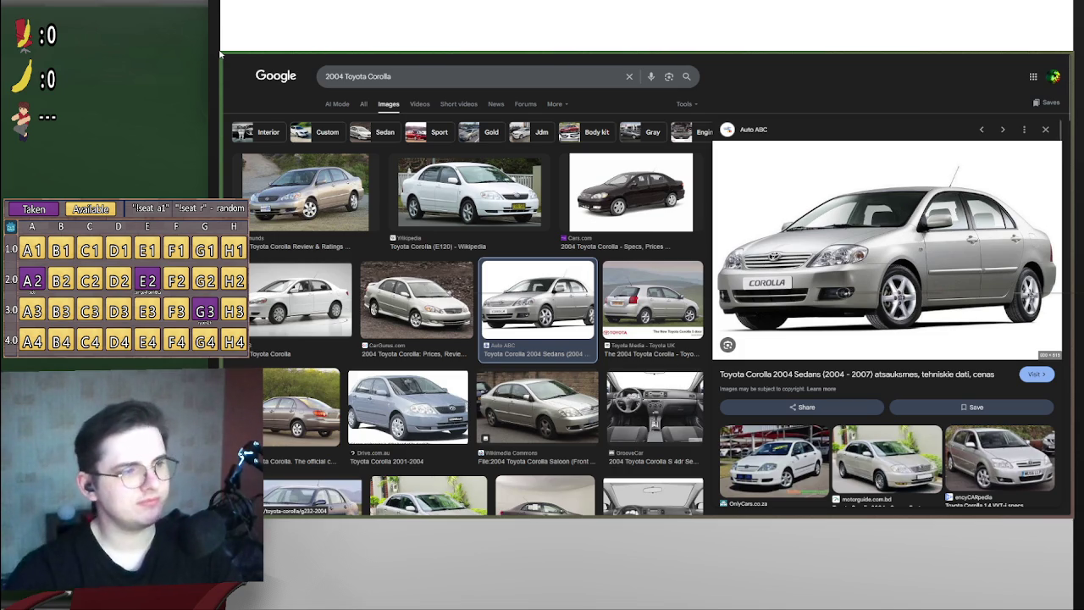
{"action": "left_click", "coordinate": [305, 190]}
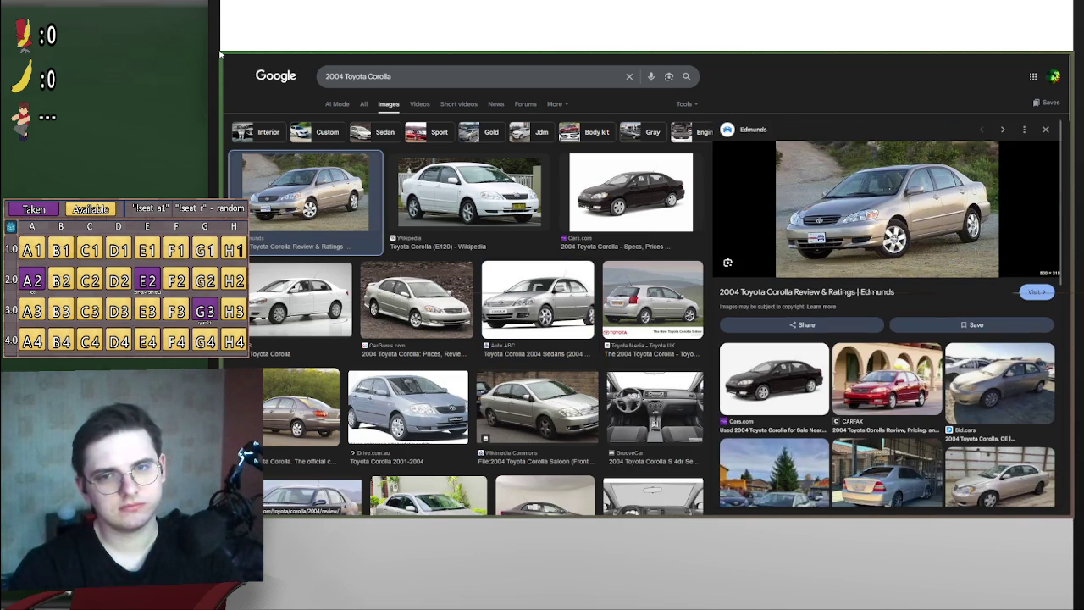
{"action": "key", "text": "alt+Tab"}
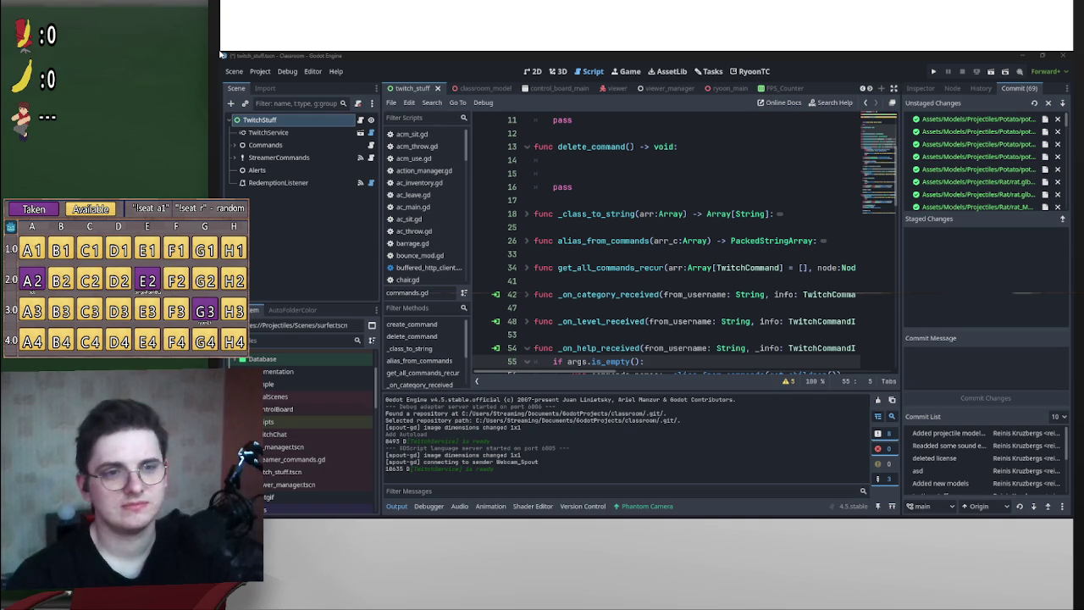
- Show the Potato projectile folder and widen the version-control changes list
{"action": "left_click", "coordinate": [974, 119]}
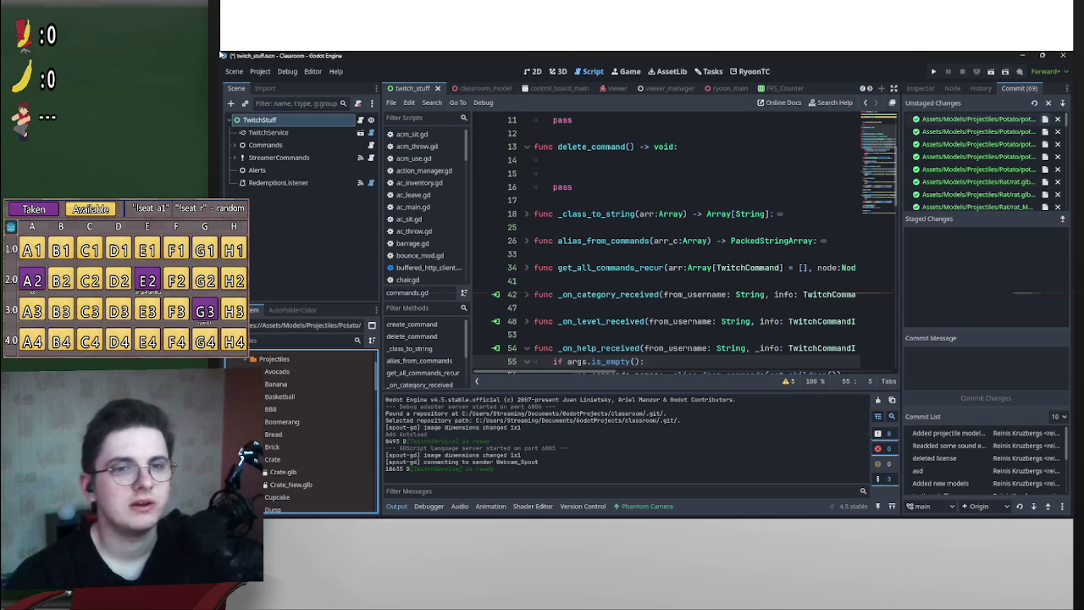
{"action": "scroll", "coordinate": [322, 427], "scroll_direction": "down", "scroll_amount": 3}
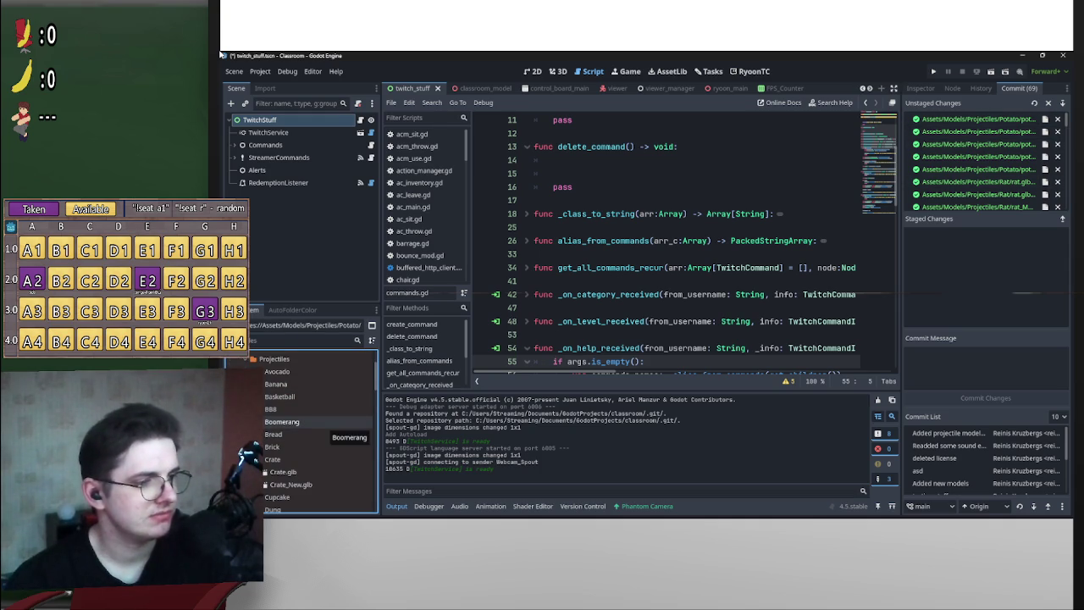
{"action": "scroll", "coordinate": [322, 419], "scroll_direction": "down", "scroll_amount": 3}
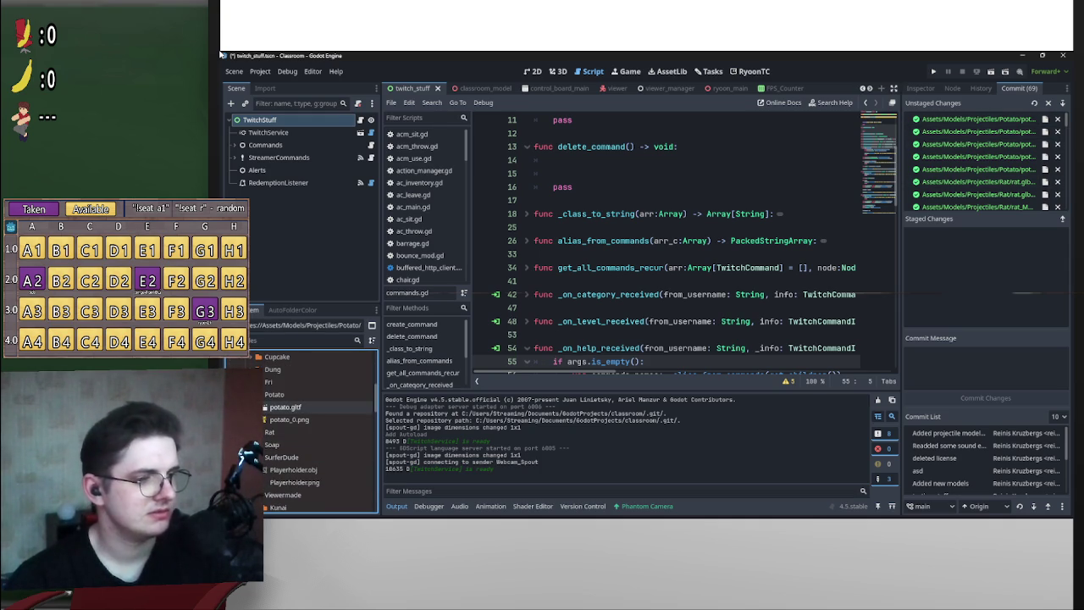
{"action": "left_click_drag", "start_coordinate": [901, 298], "coordinate": [822, 294]}
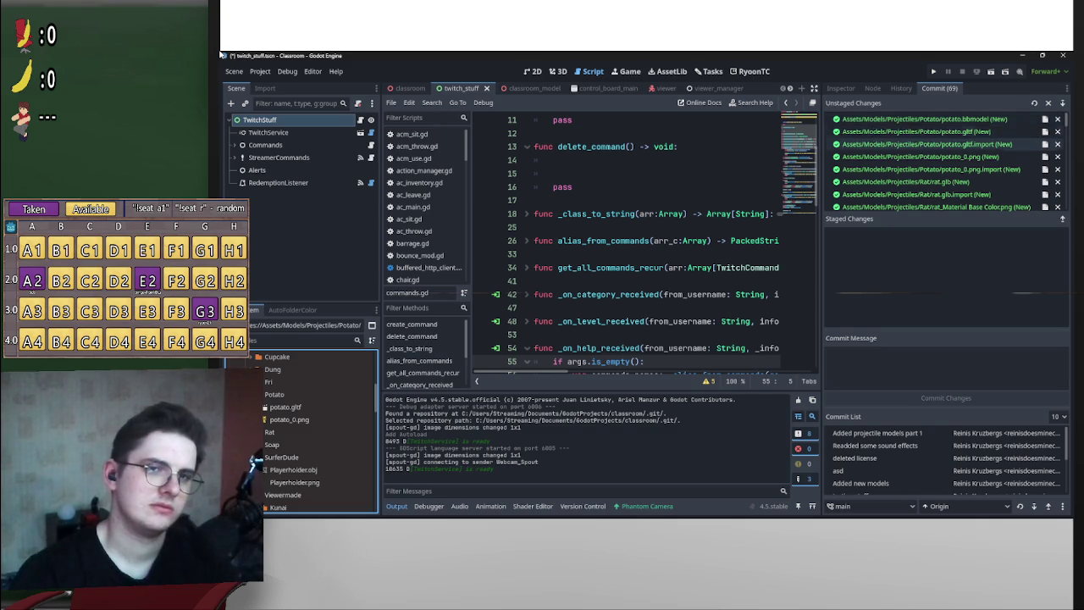
- Remove potato.bbmodel from the Unstaged Changes list
{"action": "left_click", "coordinate": [1057, 119]}
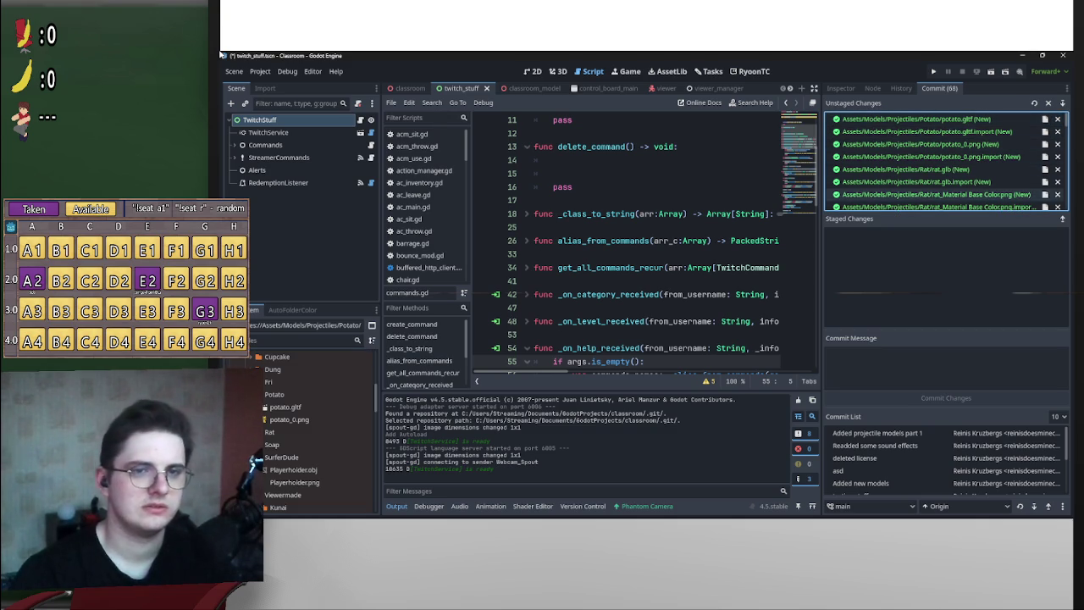
{"action": "scroll", "coordinate": [944, 161], "scroll_direction": "down", "scroll_amount": 3}
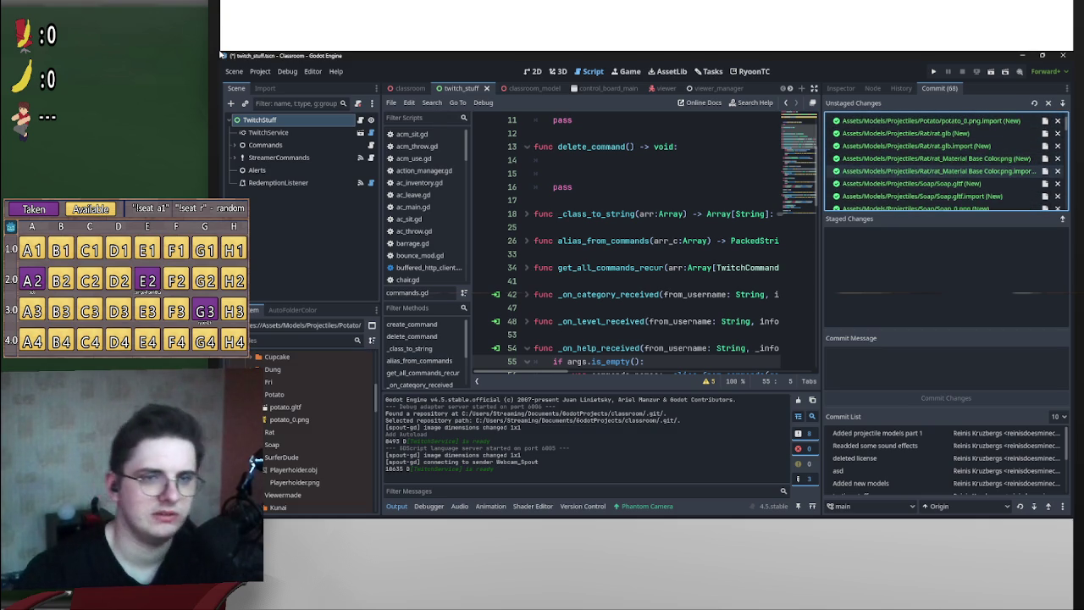
{"action": "scroll", "coordinate": [944, 161], "scroll_direction": "up", "scroll_amount": 1}
{"action": "scroll", "coordinate": [944, 160], "scroll_direction": "up", "scroll_amount": 2}
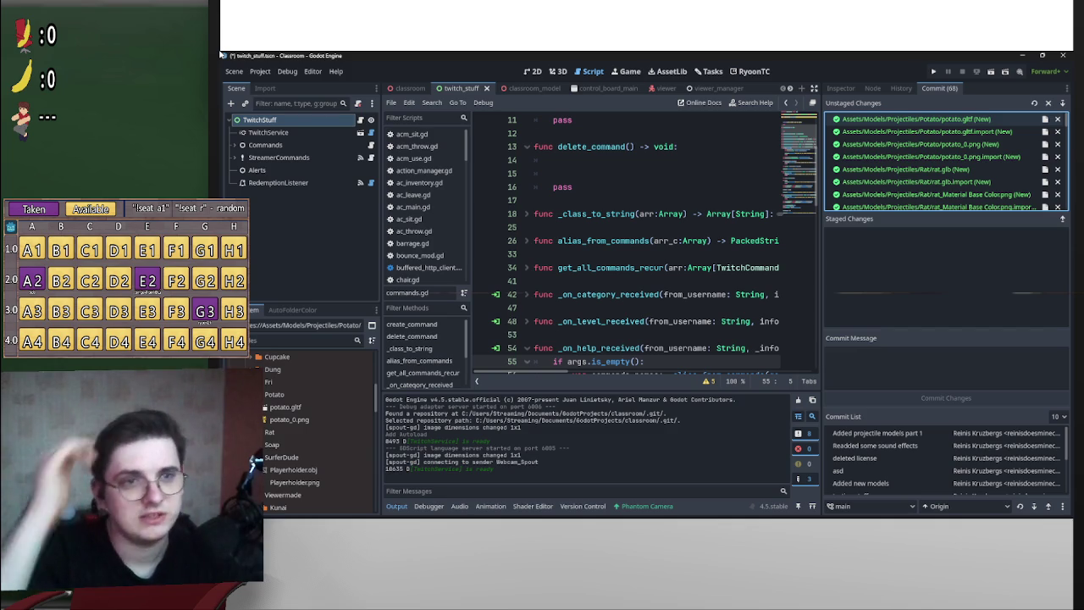
- Stage the potato, rat and Soap model files, textures and their import files
{"action": "left_click", "coordinate": [915, 119]}
{"action": "double_click", "coordinate": [914, 118]}
{"action": "left_click", "coordinate": [923, 119]}
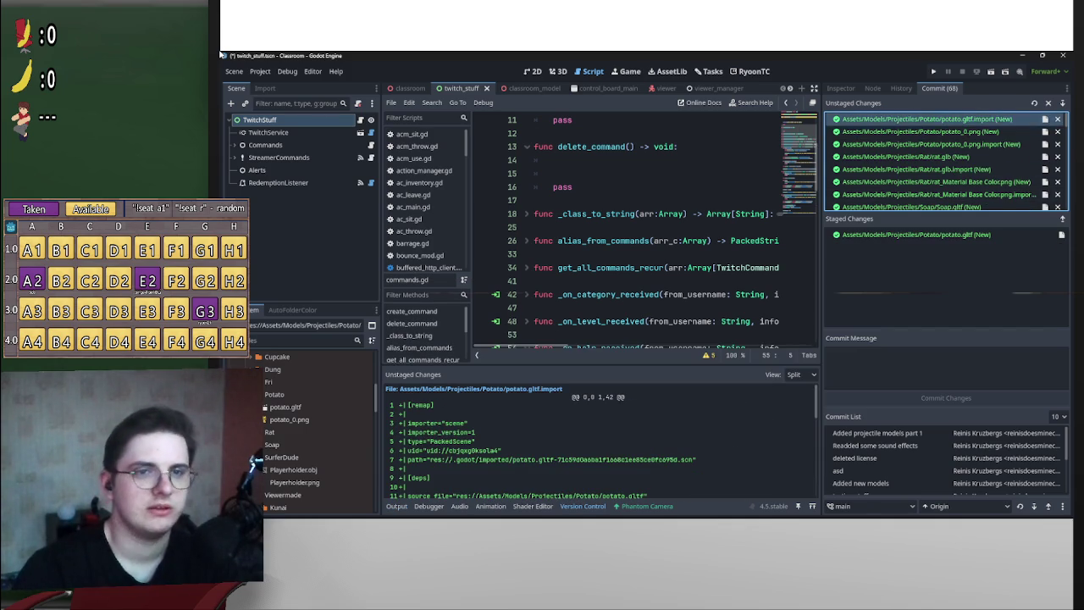
{"action": "double_click", "coordinate": [914, 118]}
{"action": "double_click", "coordinate": [914, 119]}
{"action": "double_click", "coordinate": [914, 119]}
{"action": "double_click", "coordinate": [914, 118]}
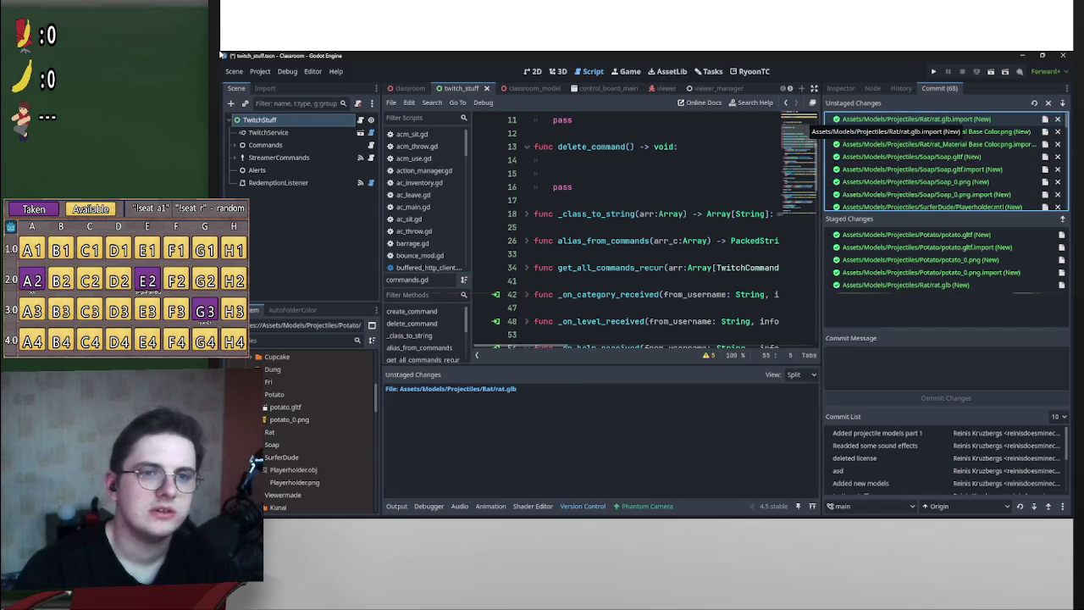
{"action": "double_click", "coordinate": [914, 118]}
{"action": "double_click", "coordinate": [915, 119]}
{"action": "double_click", "coordinate": [914, 119]}
{"action": "left_click", "coordinate": [914, 119]}
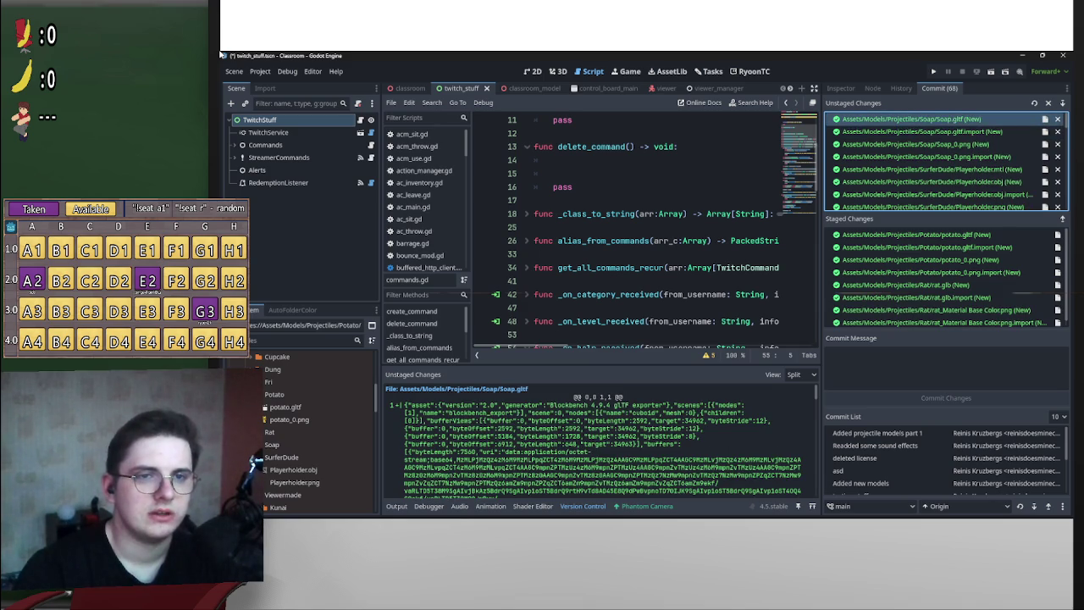
{"action": "double_click", "coordinate": [914, 119]}
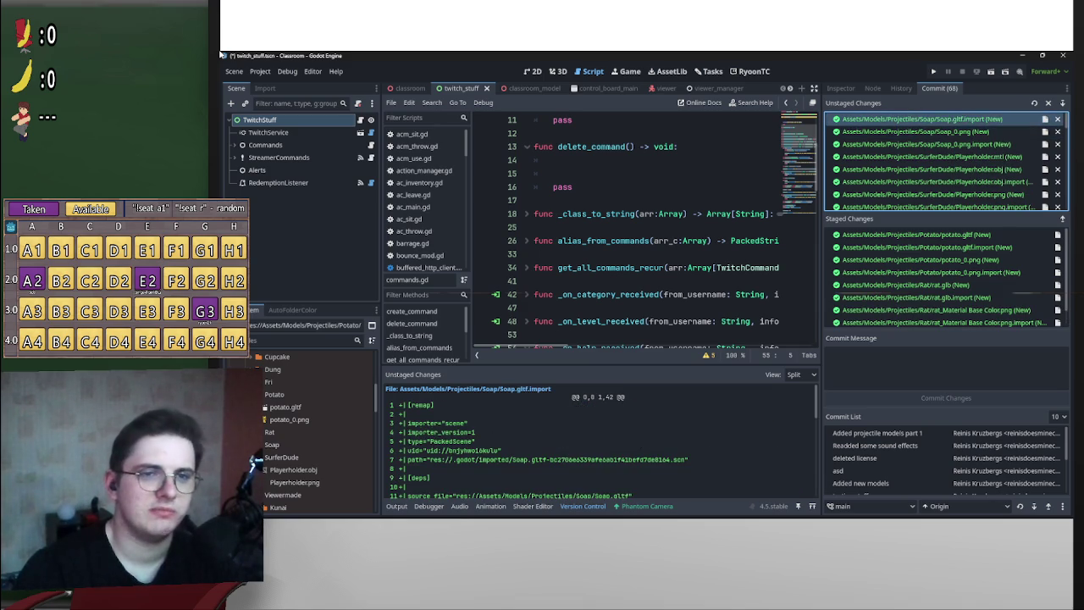
{"action": "double_click", "coordinate": [914, 119]}
{"action": "double_click", "coordinate": [914, 119]}
{"action": "double_click", "coordinate": [915, 118]}
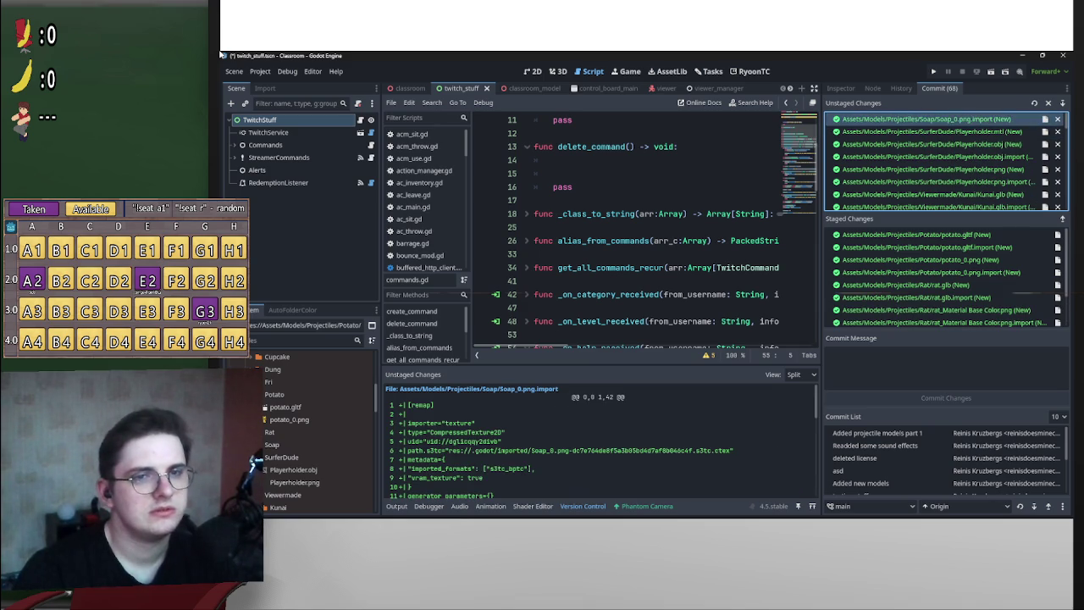
- Stage the Playerholder, Kunai, PaperBalls, shuriken and sord model files and imports
{"action": "double_click", "coordinate": [914, 118]}
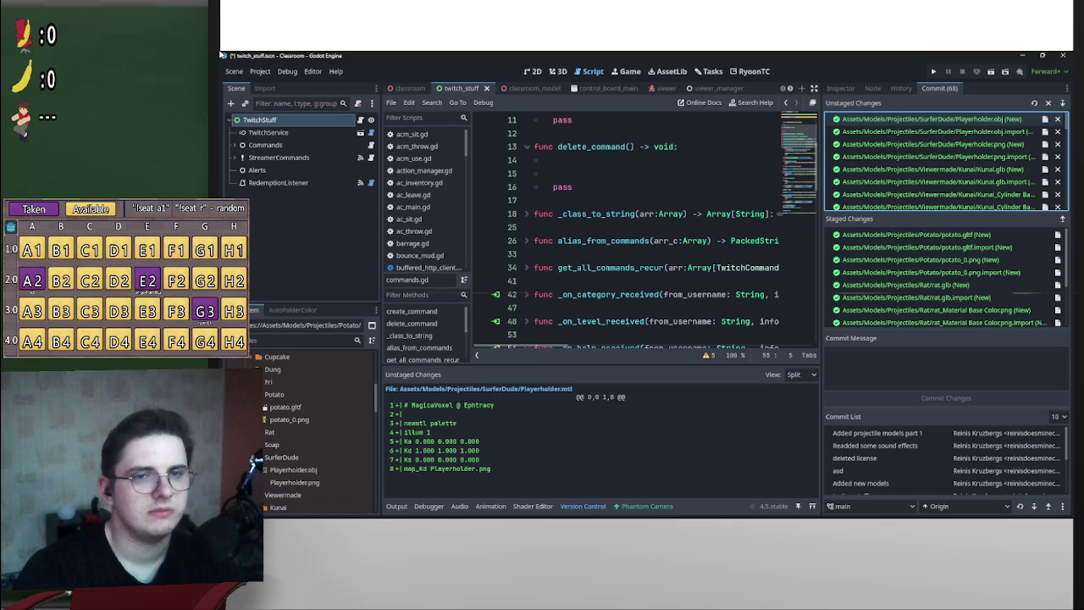
{"action": "double_click", "coordinate": [915, 118]}
{"action": "double_click", "coordinate": [915, 118]}
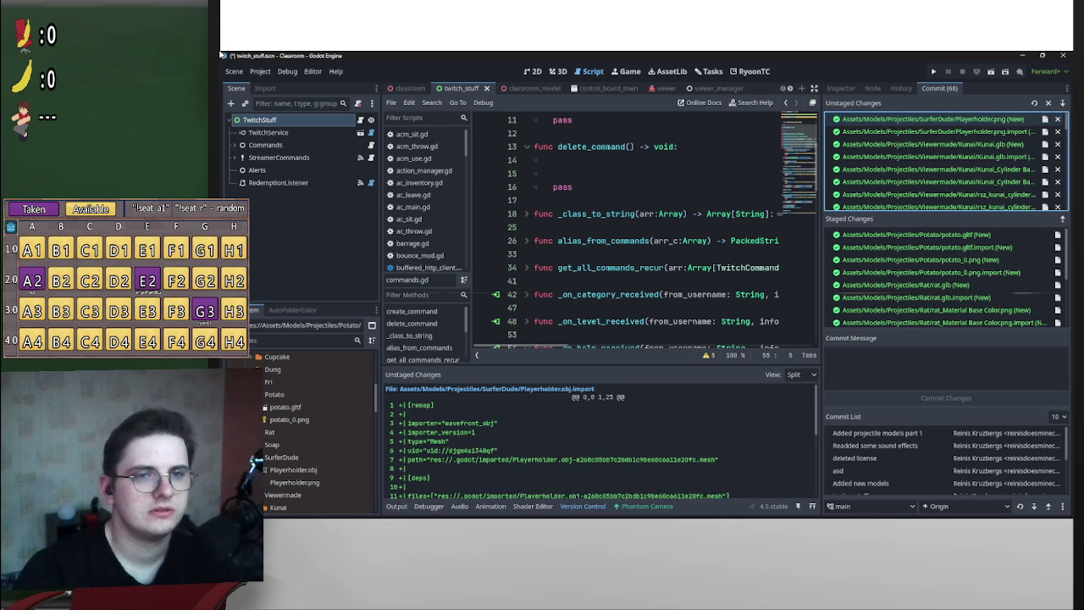
{"action": "double_click", "coordinate": [915, 118]}
{"action": "double_click", "coordinate": [915, 118]}
{"action": "double_click", "coordinate": [914, 118]}
{"action": "double_click", "coordinate": [914, 119]}
{"action": "double_click", "coordinate": [914, 119]}
{"action": "double_click", "coordinate": [914, 119]}
{"action": "double_click", "coordinate": [915, 119]}
{"action": "double_click", "coordinate": [915, 119]}
{"action": "double_click", "coordinate": [914, 119]}
{"action": "double_click", "coordinate": [915, 119]}
{"action": "double_click", "coordinate": [914, 119]}
{"action": "double_click", "coordinate": [915, 119]}
{"action": "double_click", "coordinate": [915, 118]}
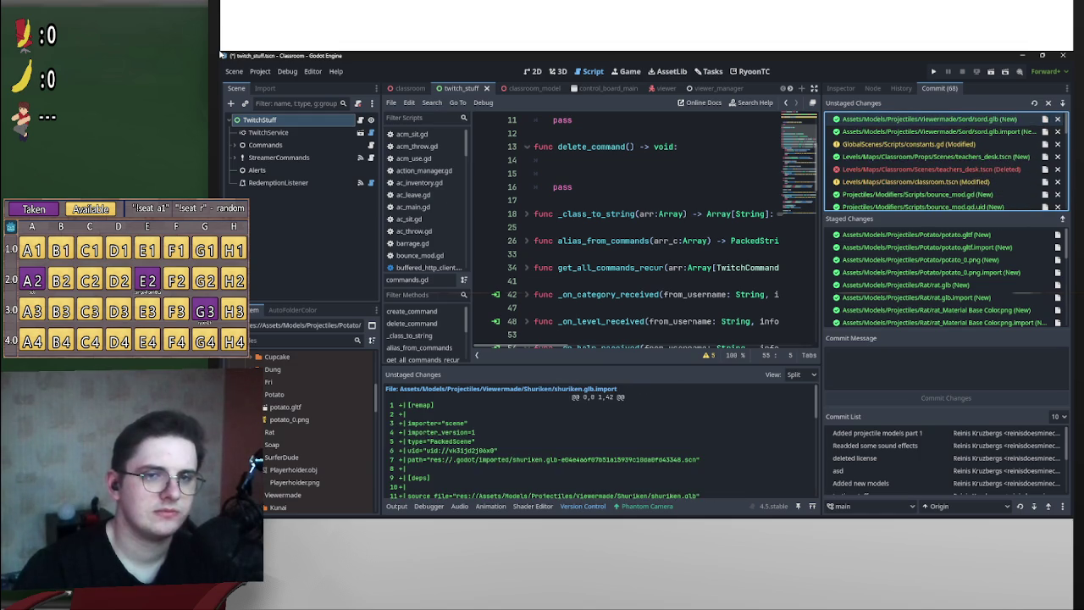
{"action": "double_click", "coordinate": [914, 119]}
{"action": "double_click", "coordinate": [915, 119]}
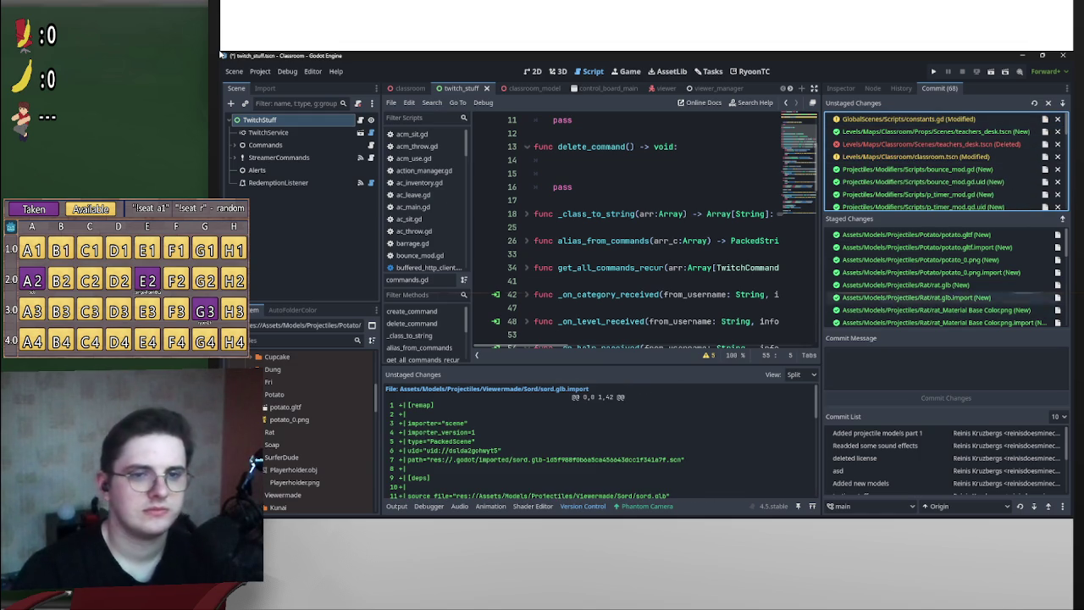
- Commit the staged files with the message 'Added projectile models part 2'
{"action": "left_click", "coordinate": [946, 364]}
{"action": "type", "text": "2004 Toyota Corolla"}
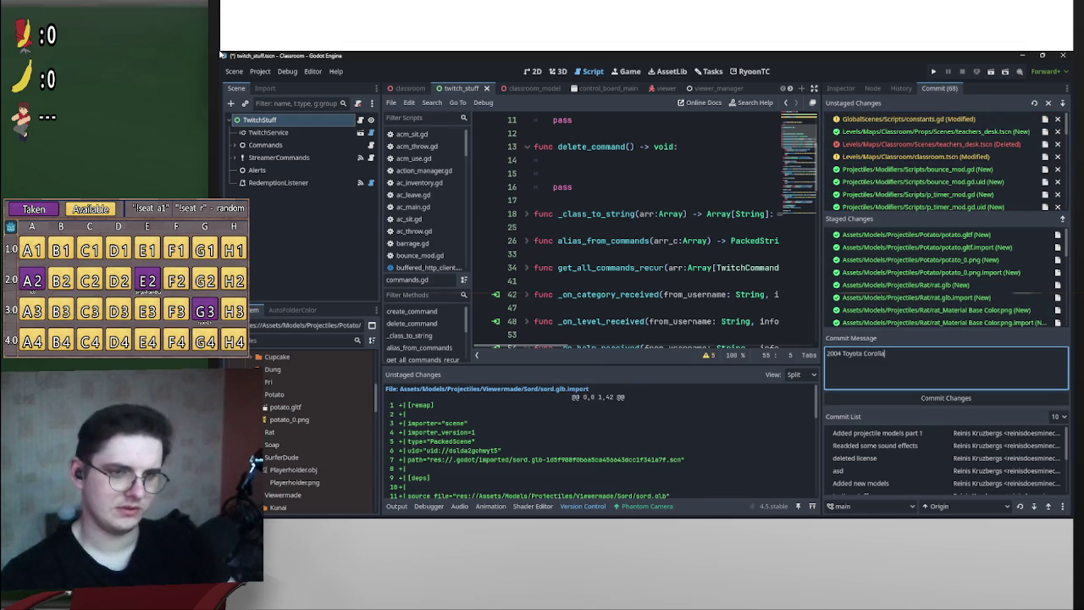
{"action": "key", "text": "ctrl+a"}
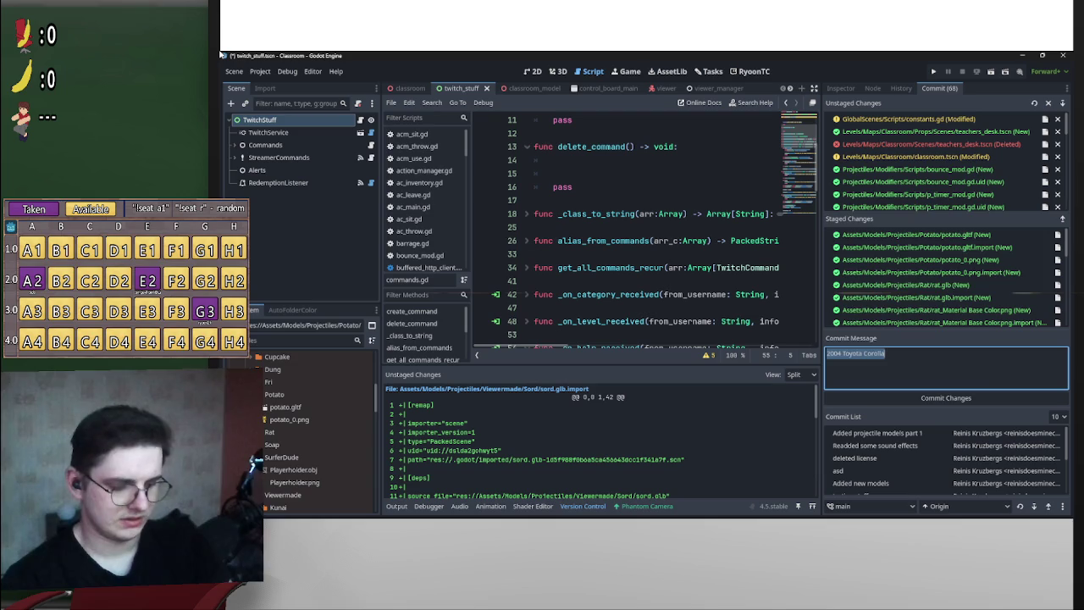
{"action": "type", "text": "Added projectile models part"}
{"action": "key", "text": "Down"}
{"action": "key", "text": "Return"}
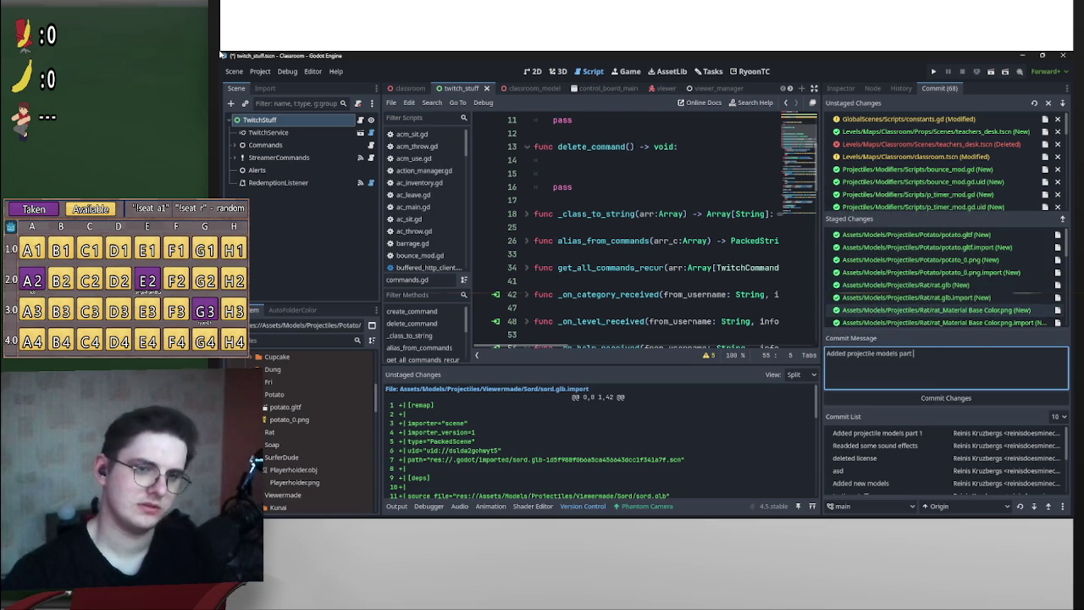
{"action": "type", "text": "2"}
{"action": "key", "text": "Return"}
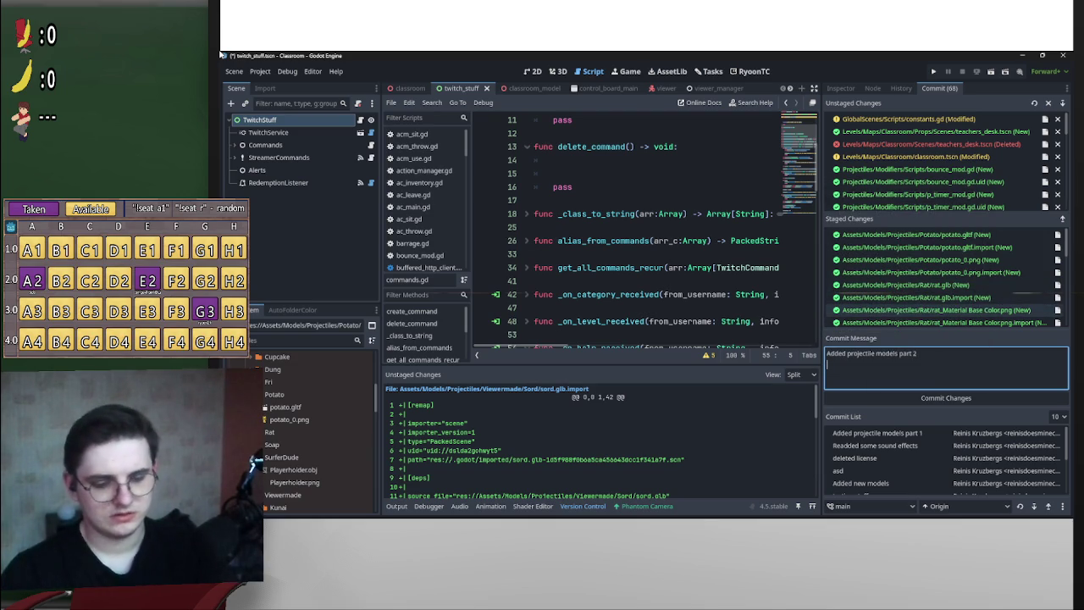
{"action": "key", "text": "ctrl+Return"}
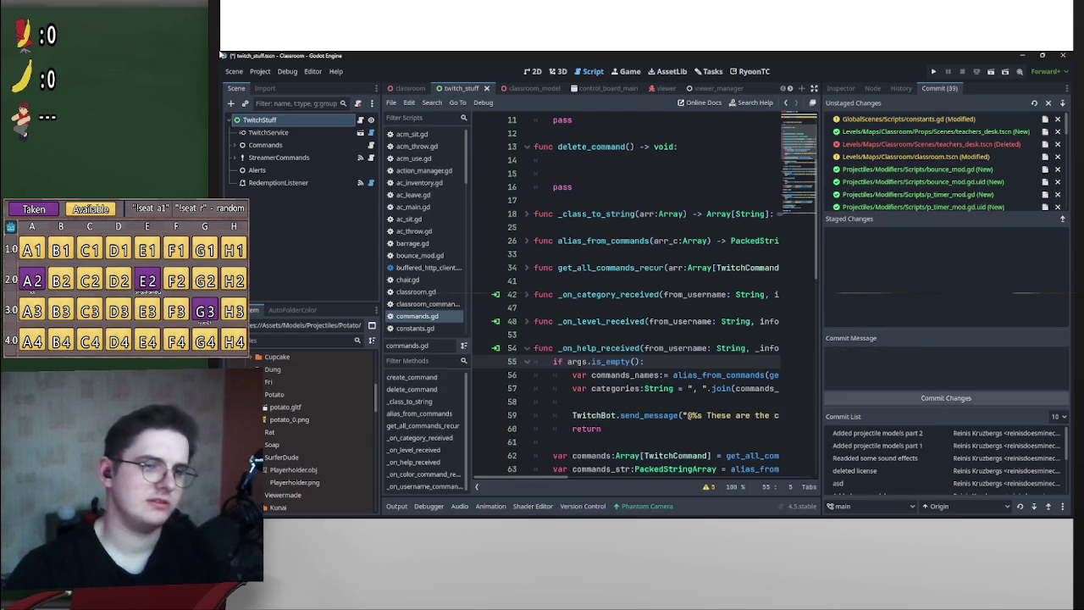
- Review the constants.gd diff without staging it
{"action": "scroll", "coordinate": [940, 161], "scroll_direction": "down", "scroll_amount": 5}
{"action": "scroll", "coordinate": [944, 160], "scroll_direction": "up", "scroll_amount": 10}
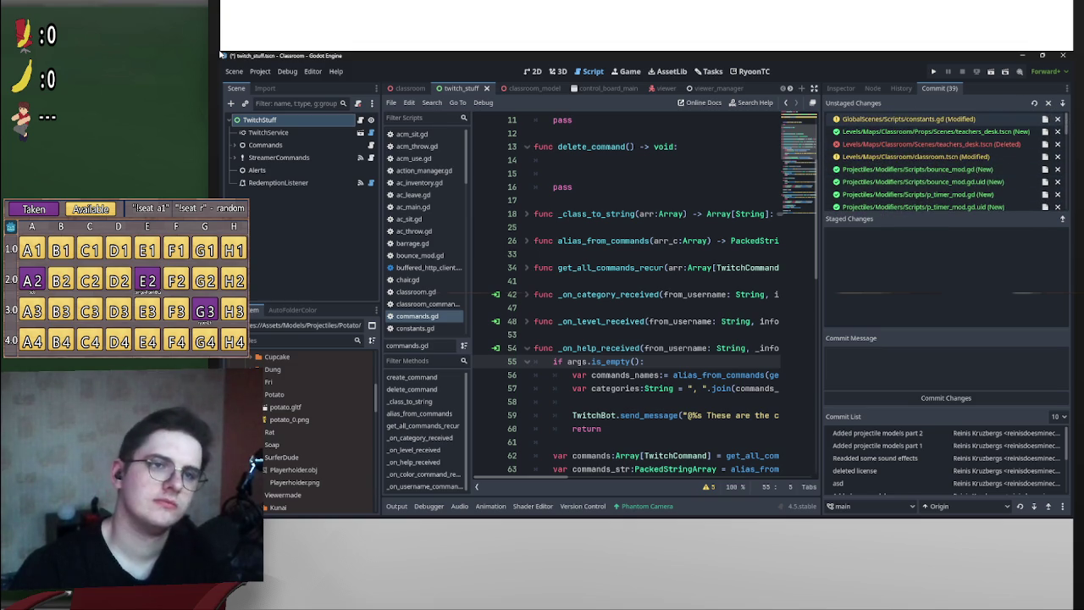
{"action": "left_click", "coordinate": [906, 118]}
{"action": "scroll", "coordinate": [593, 441], "scroll_direction": "down", "scroll_amount": 5}
{"action": "scroll", "coordinate": [593, 440], "scroll_direction": "up", "scroll_amount": 6}
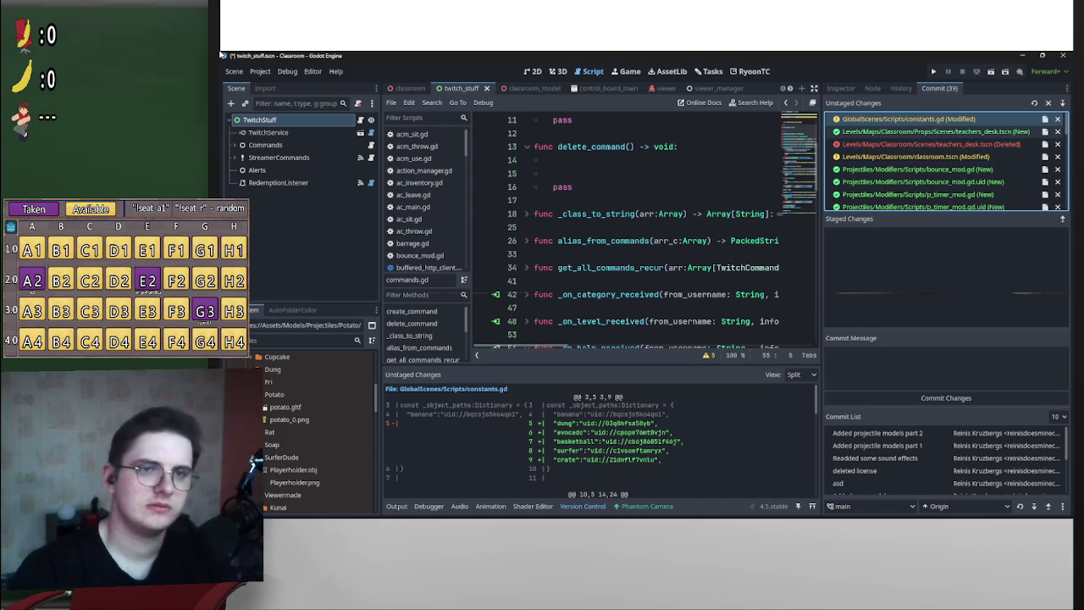
- Stage the new and deleted teachers_desk.tscn and the modified classroom.tscn
{"action": "left_click", "coordinate": [931, 132]}
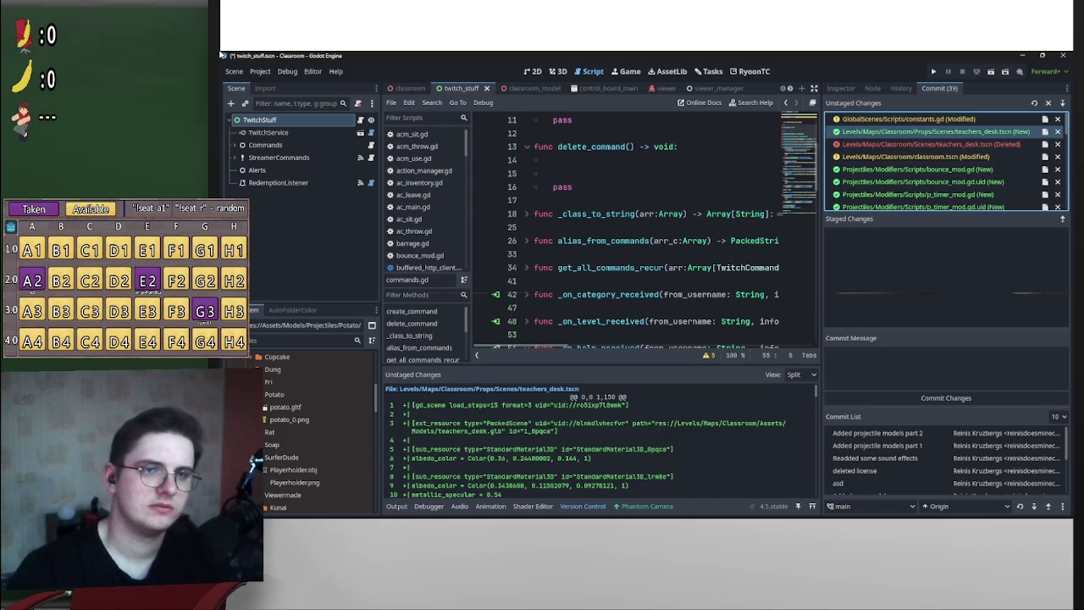
{"action": "double_click", "coordinate": [932, 131]}
{"action": "double_click", "coordinate": [931, 132]}
{"action": "double_click", "coordinate": [931, 131]}
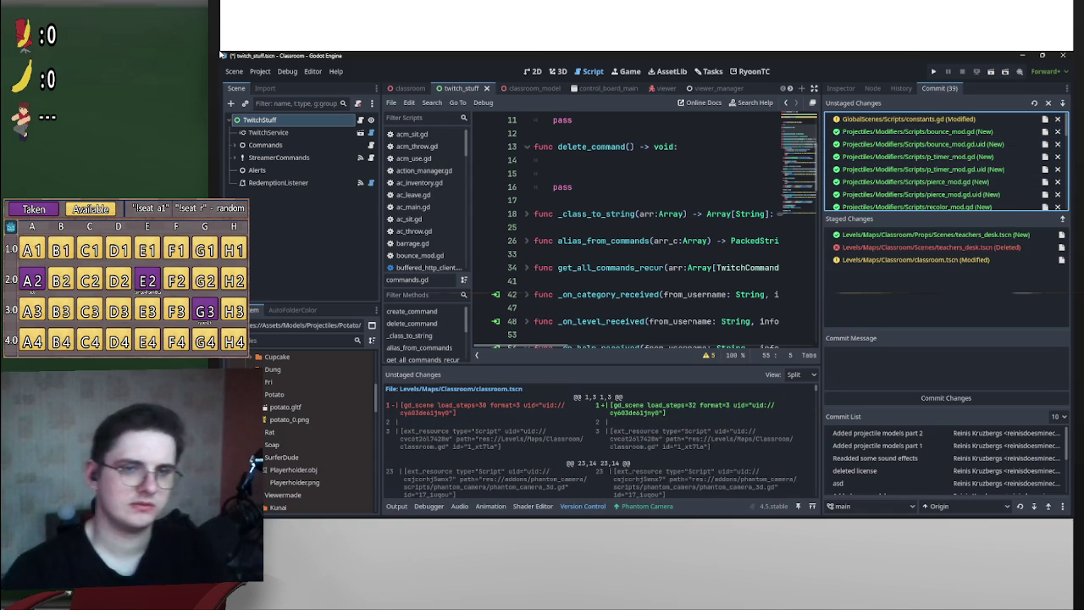
{"action": "scroll", "coordinate": [931, 165], "scroll_direction": "down", "scroll_amount": 2}
{"action": "scroll", "coordinate": [944, 161], "scroll_direction": "down", "scroll_amount": 5}
{"action": "scroll", "coordinate": [944, 161], "scroll_direction": "down", "scroll_amount": 10}
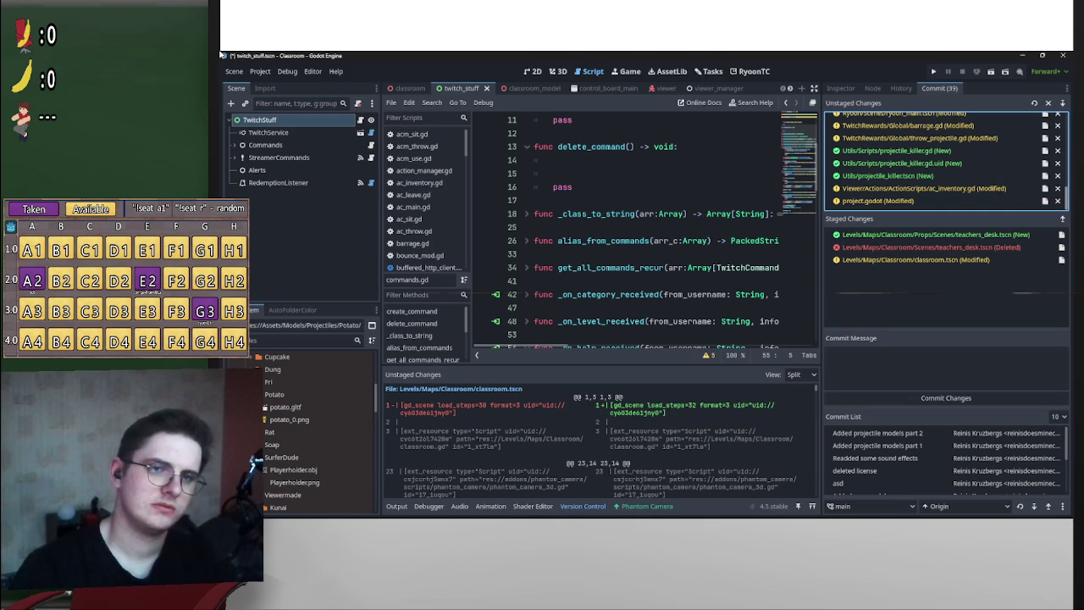
- Stage ac_inventory.gd, project.godot and the projectile_killer scene, script and uid files
{"action": "left_click", "coordinate": [923, 188]}
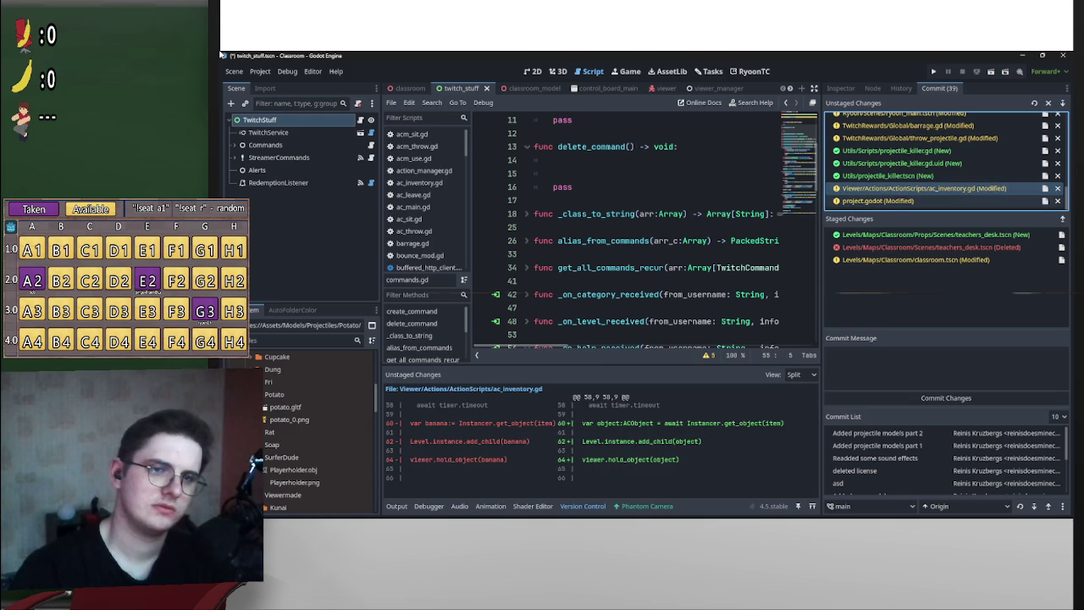
{"action": "key", "text": "Return"}
{"action": "key", "text": "Return"}
{"action": "key", "text": "Down"}
{"action": "key", "text": "Return"}
{"action": "left_click", "coordinate": [895, 188], "text": "shift"}
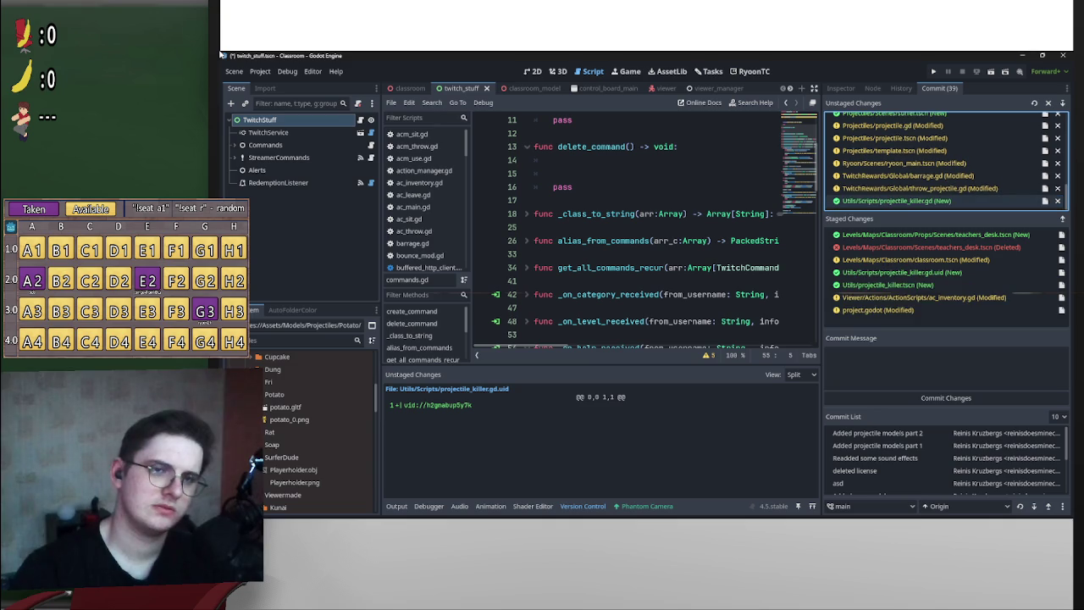
{"action": "left_click", "coordinate": [1062, 103]}
- Write a commit message about a proper desk, a projectile killer WorldBoundary and an inventory script
{"action": "left_click", "coordinate": [946, 367]}
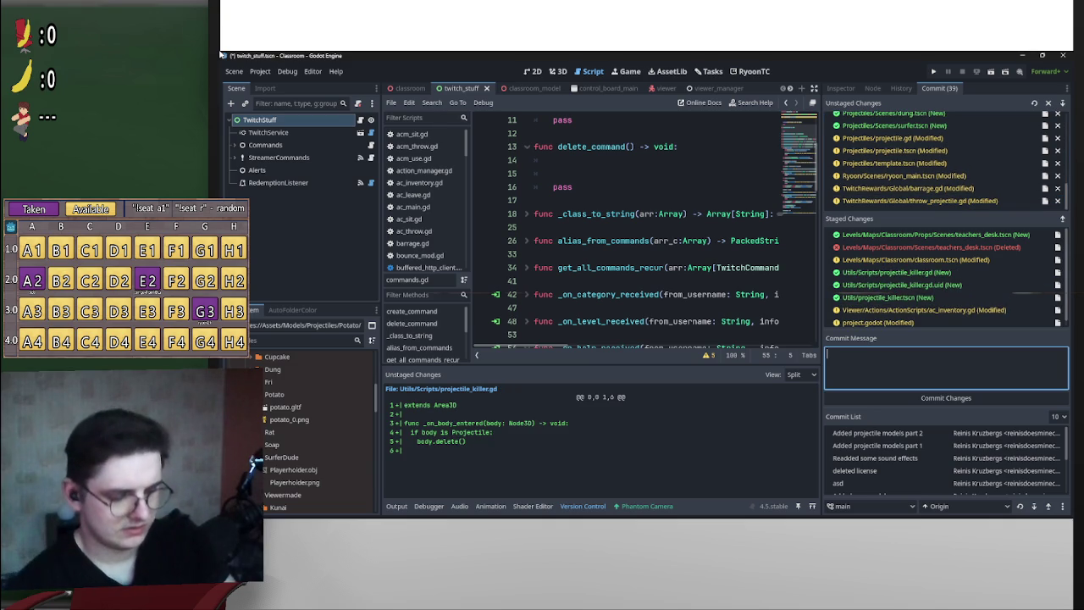
{"action": "type", "text": "Added"}
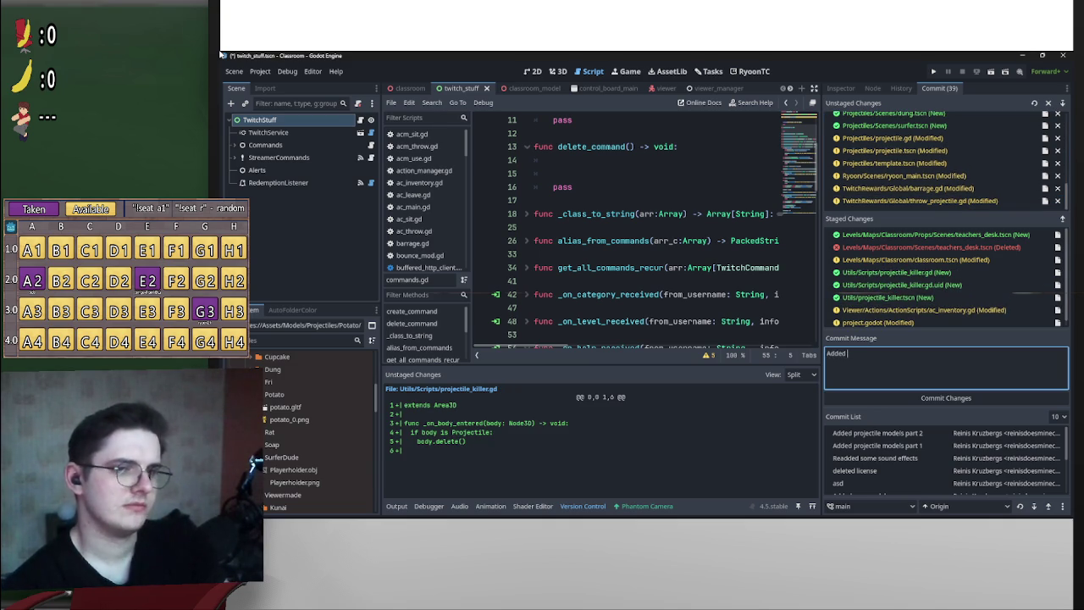
{"action": "key", "text": "BackSpace"}
{"action": "key", "text": "BackSpace"}
{"action": "key", "text": "BackSpace"}
{"action": "type", "text": "Gav"}
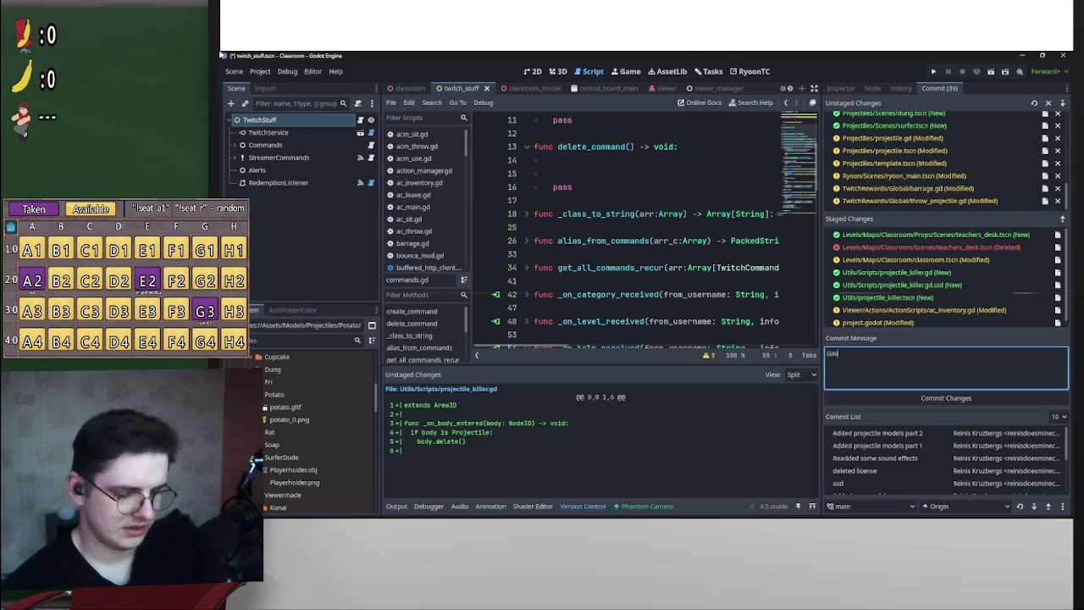
{"action": "type", "text": "e myself a desk"}
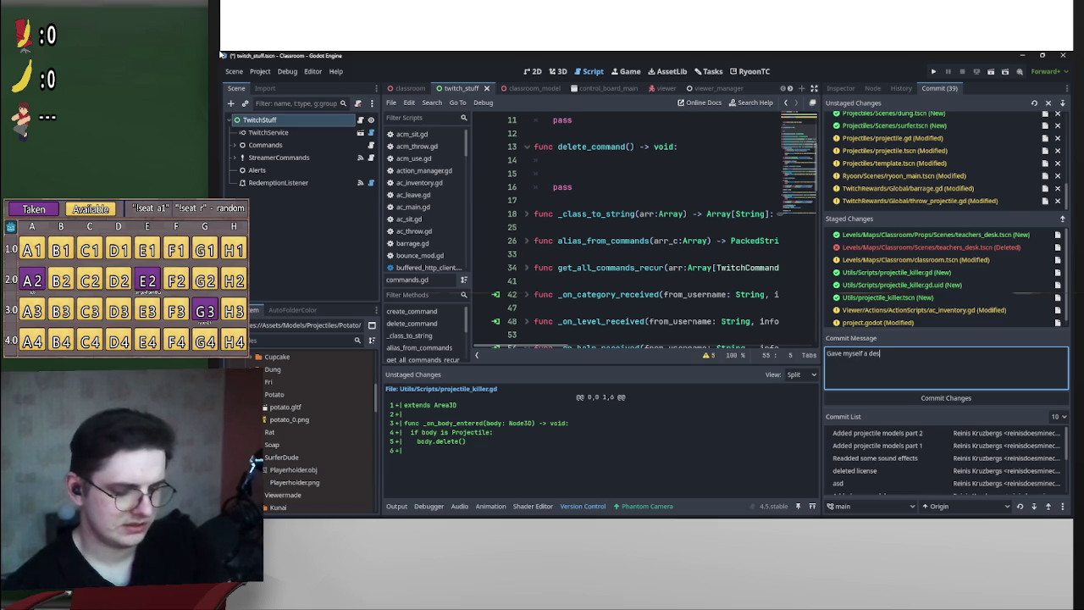
{"action": "key", "text": "BackSpace"}
{"action": "key", "text": "BackSpace"}
{"action": "key", "text": "BackSpace"}
{"action": "type", "text": "pro"}
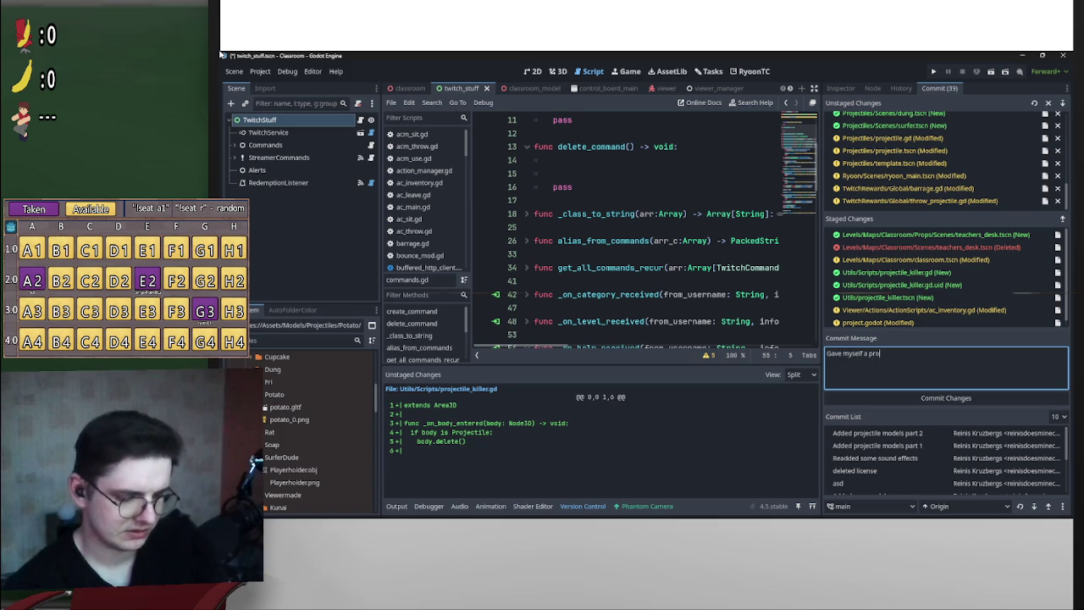
{"action": "type", "text": "perdesk"}
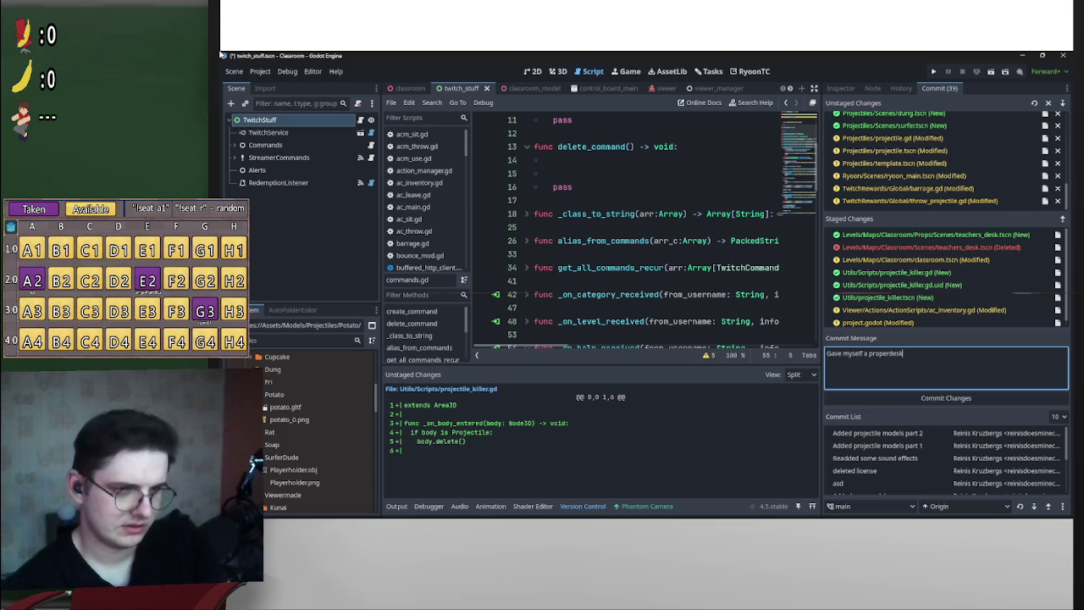
{"action": "key", "text": "BackSpace"}
{"action": "key", "text": "BackSpace"}
{"action": "key", "text": "BackSpace"}
{"action": "key", "text": "BackSpace"}
{"action": "type", "text": " desk"}
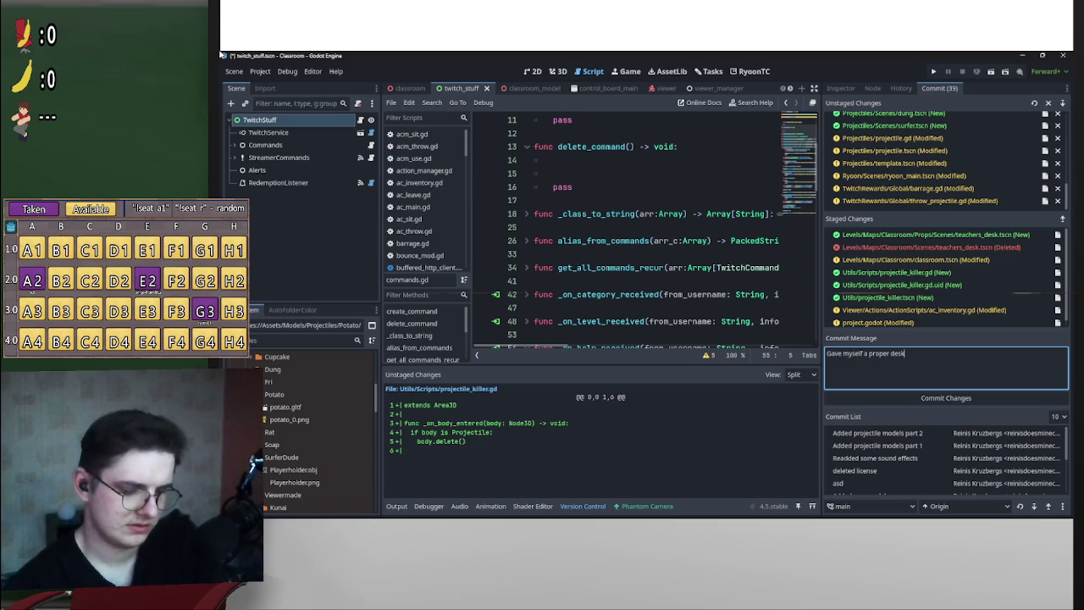
{"action": "type", "text": ", made a pr"}
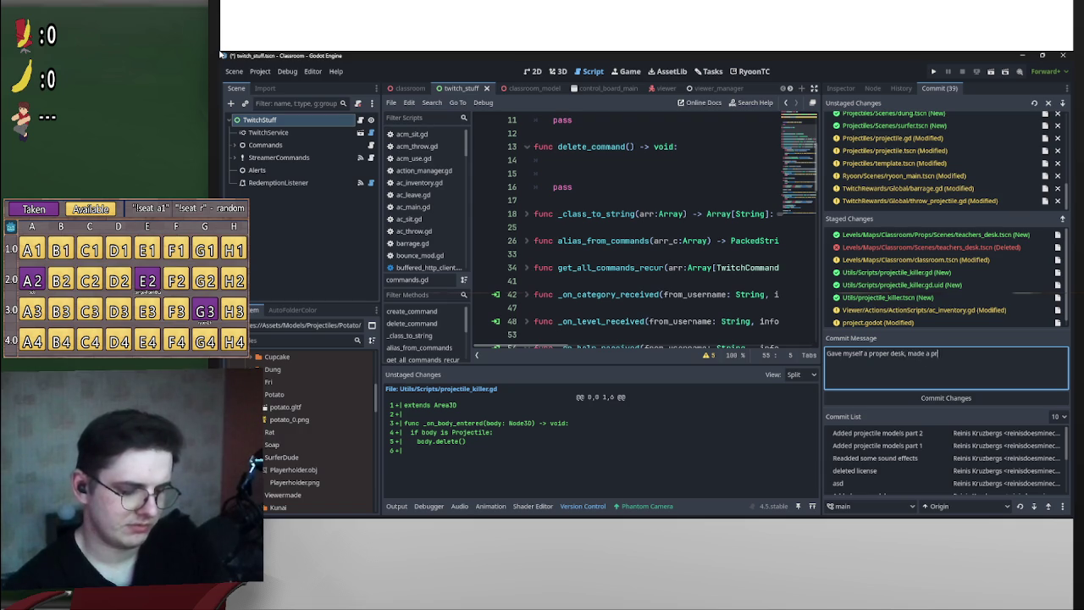
{"action": "type", "text": "ojectile killer "}
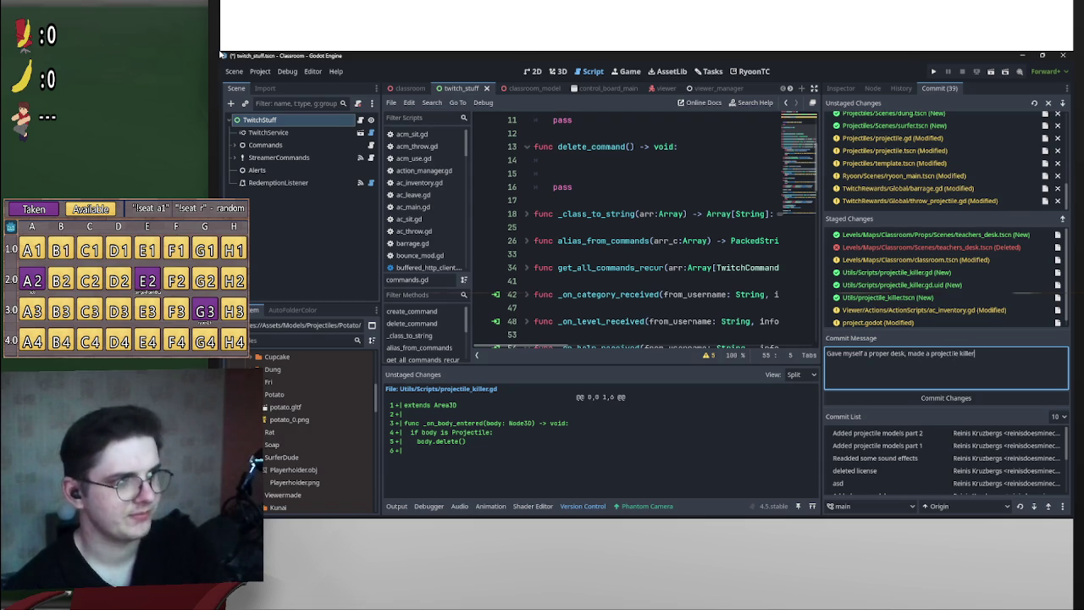
{"action": "type", "text": "World"}
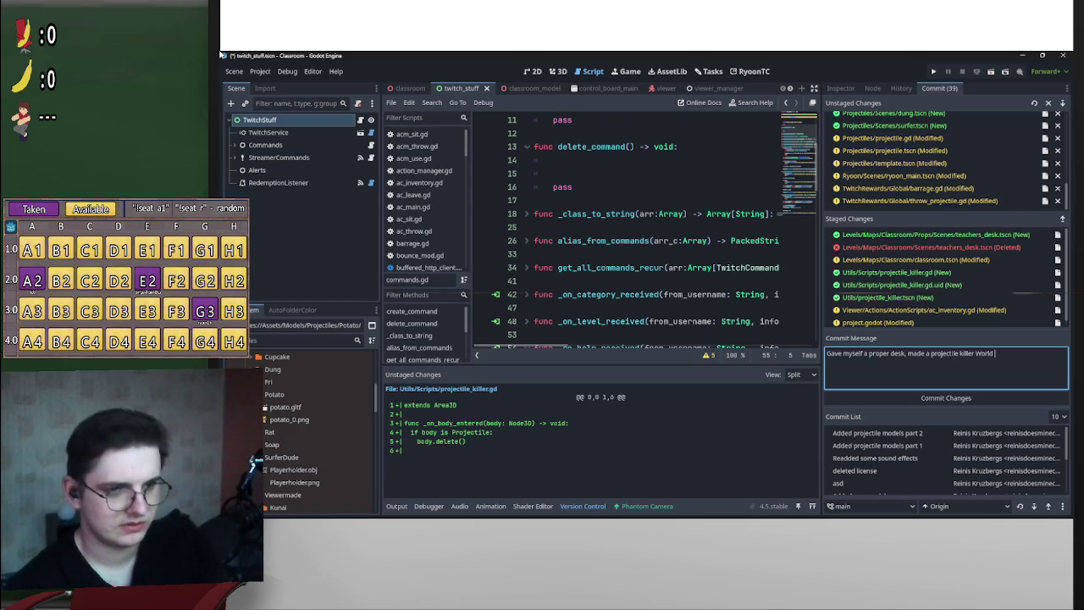
{"action": "type", "text": "Boundary"}
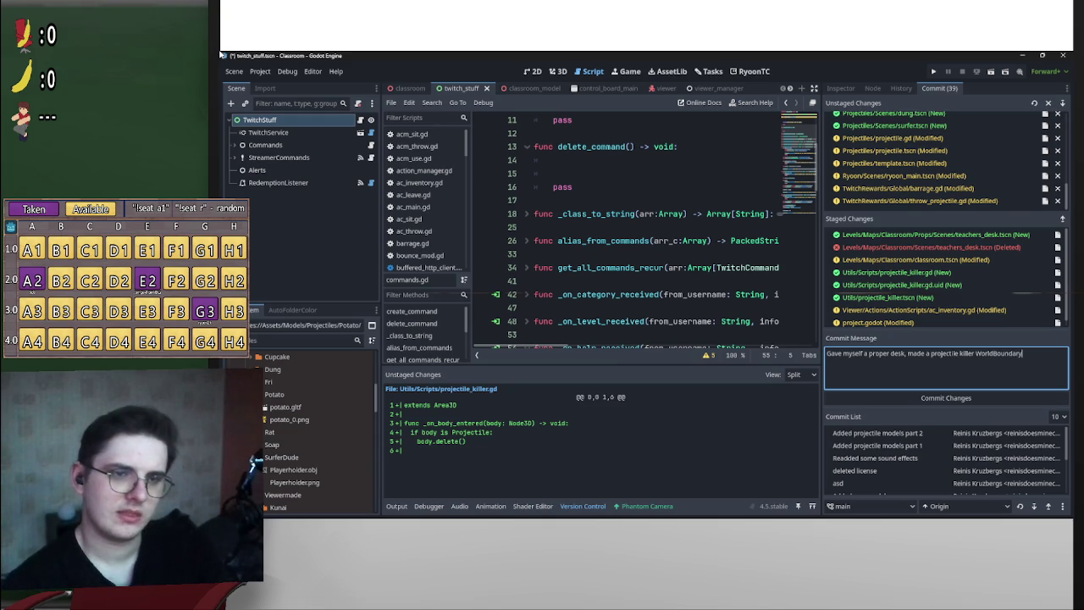
{"action": "type", "text": " and"}
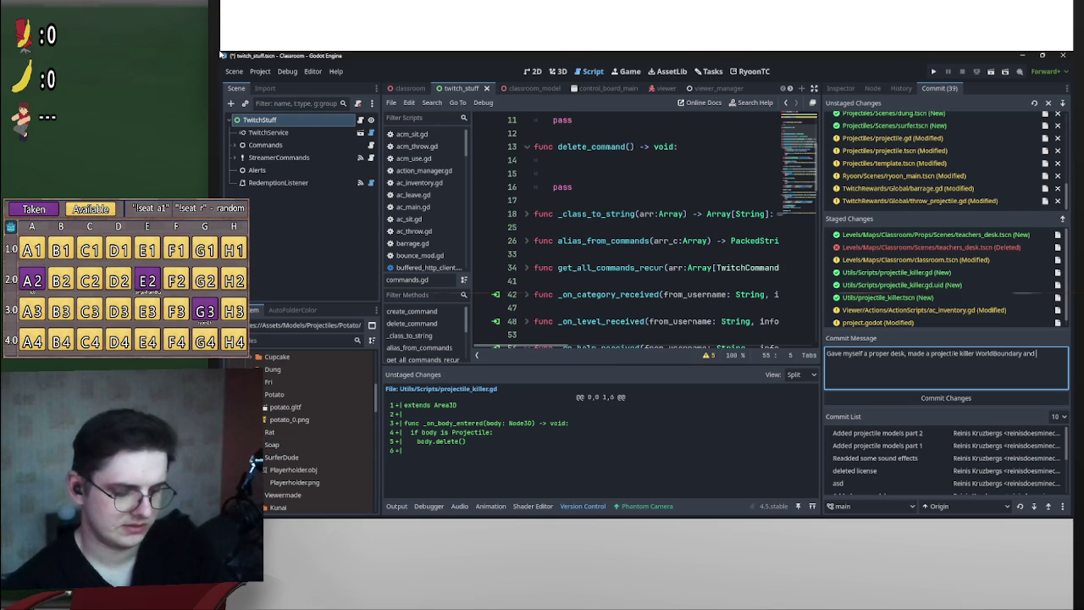
{"action": "type", "text": " made an in"}
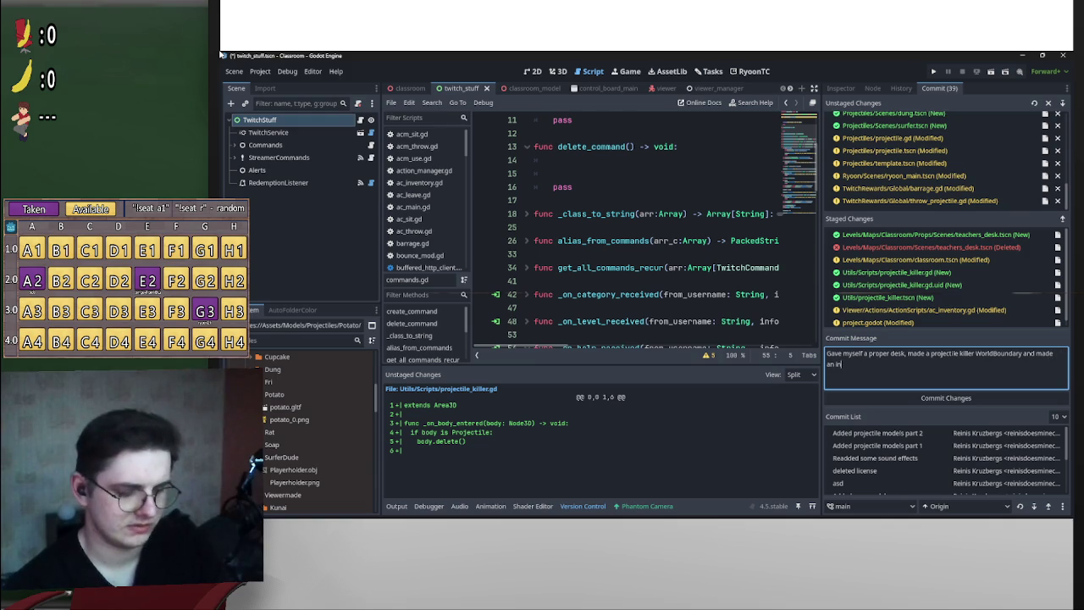
{"action": "type", "text": "vetory script"}
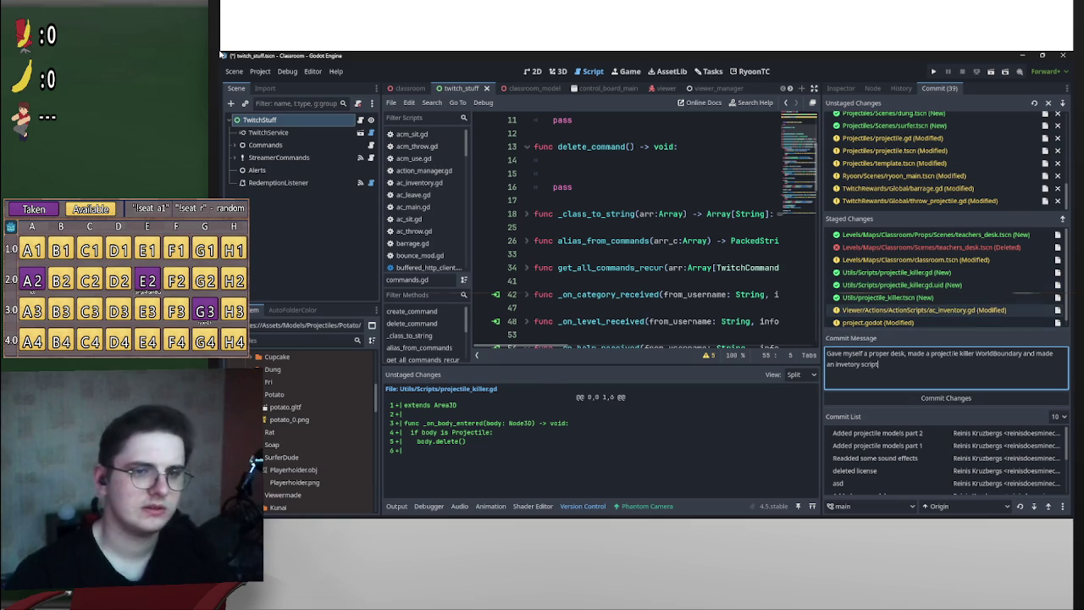
- Reword the inventory phrase to 'updated the inventory script' and commit the staged changes
{"action": "left_click", "coordinate": [923, 310]}
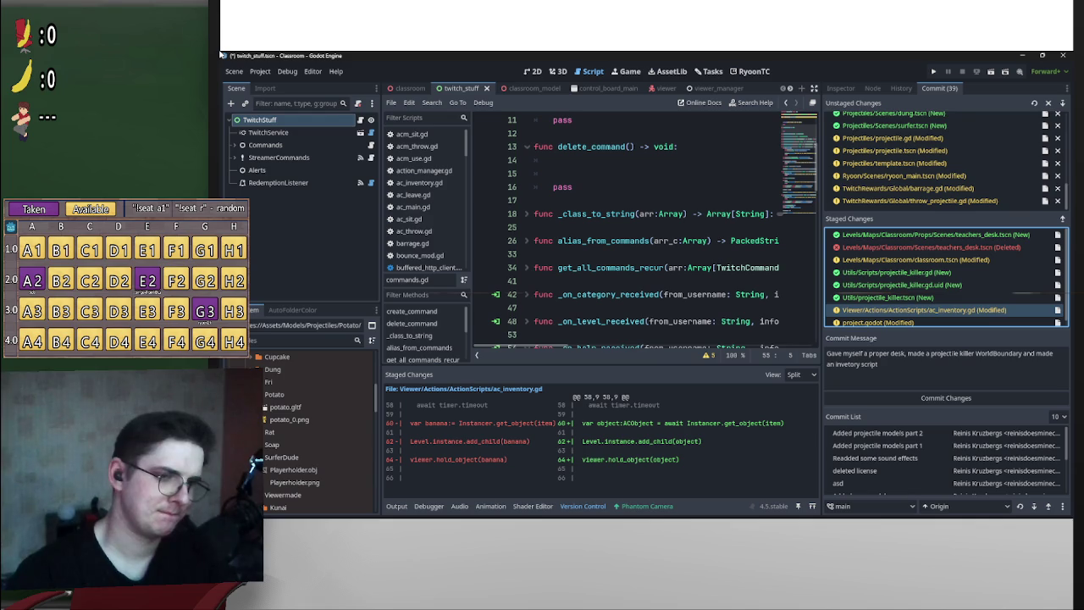
{"action": "left_click_drag", "start_coordinate": [878, 364], "coordinate": [1035, 354]}
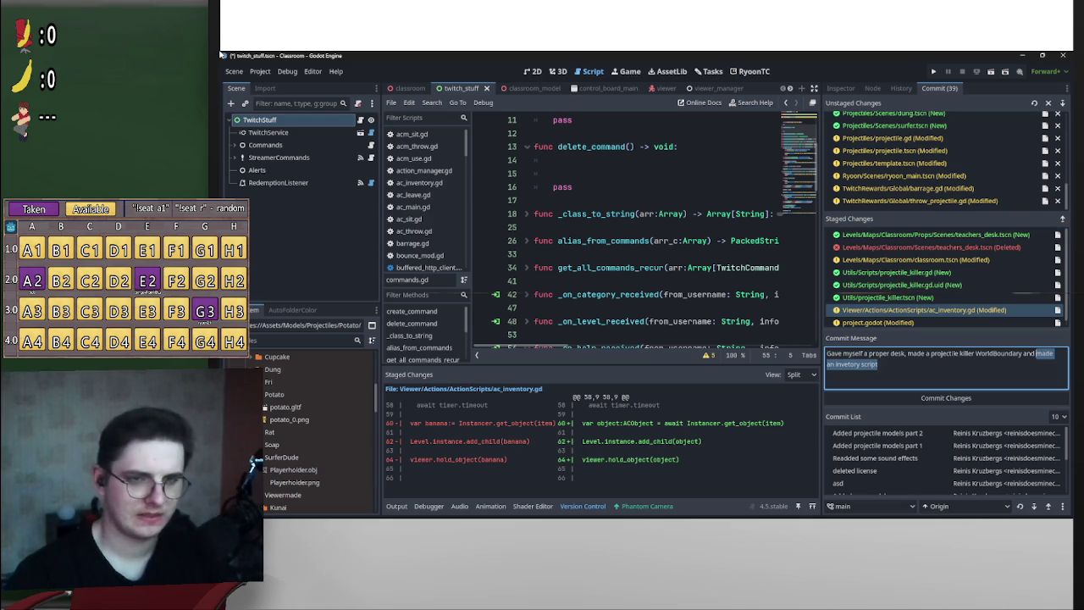
{"action": "type", "text": "upd"}
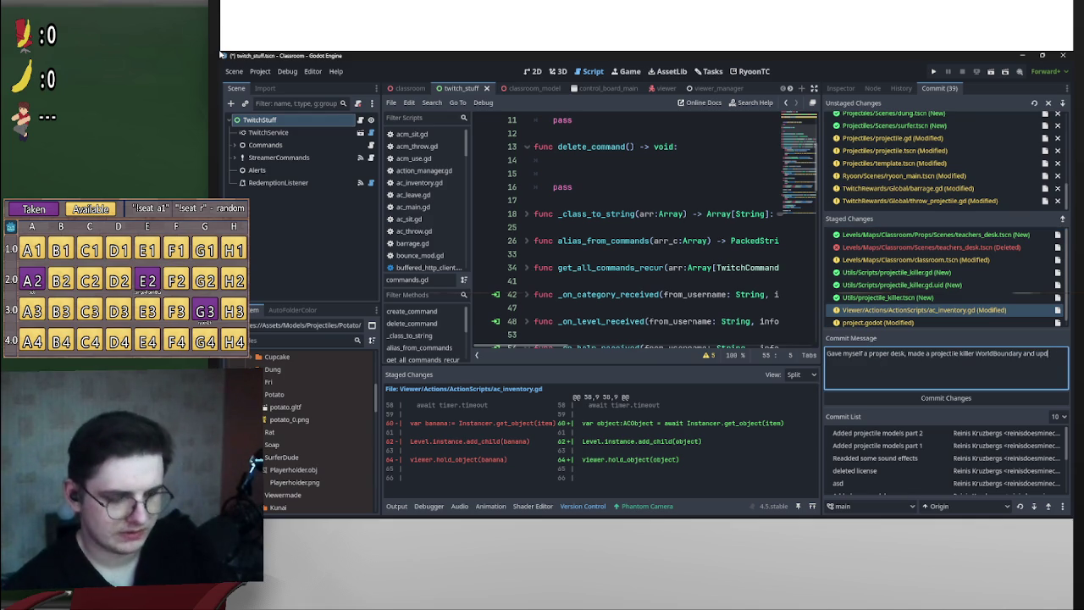
{"action": "type", "text": "ated the invento"}
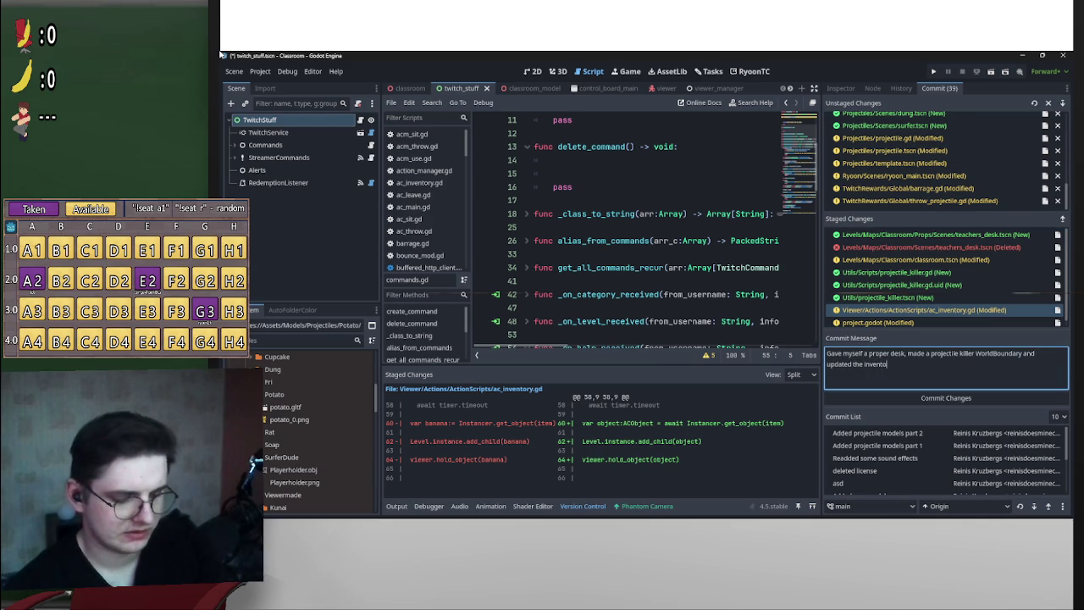
{"action": "type", "text": "ry script"}
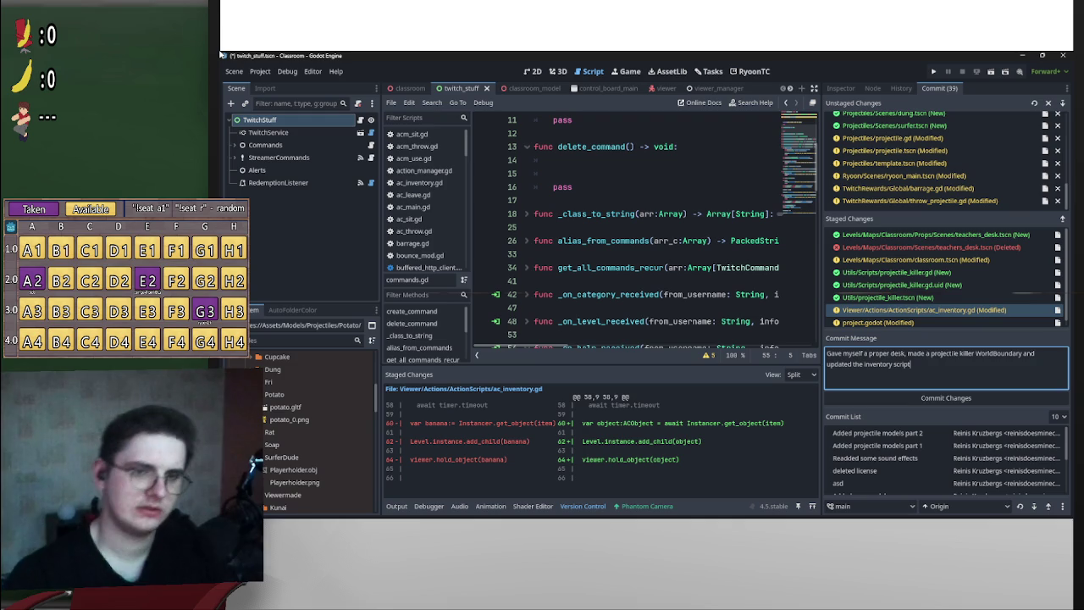
{"action": "key", "text": "ctrl+Return"}
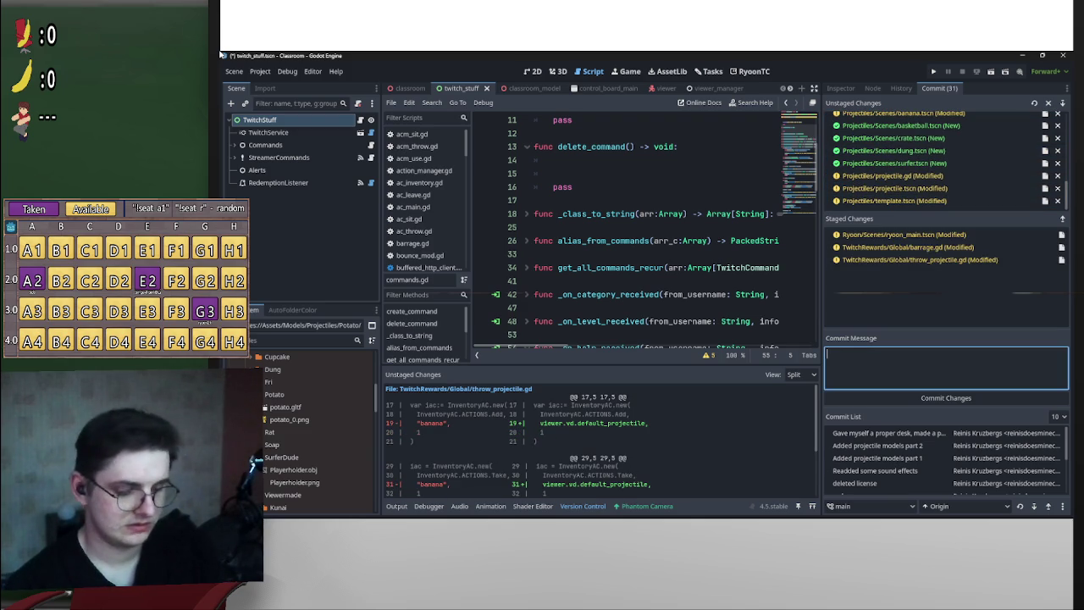
- Commit the three staged files with the message 'updated my camera scene'
{"action": "type", "text": "updated my "}
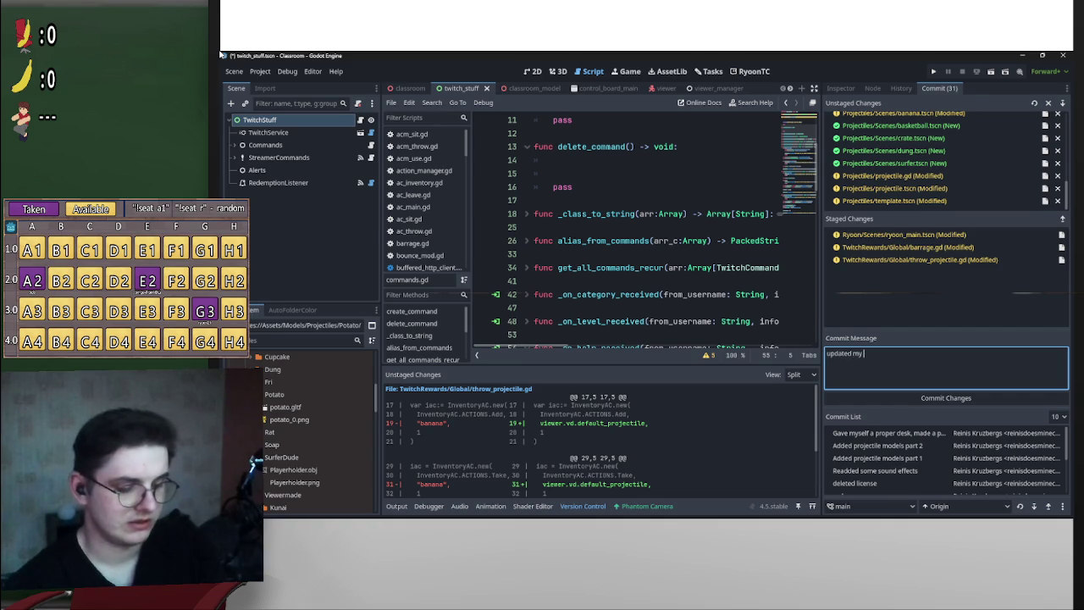
{"action": "type", "text": "mainscene"}
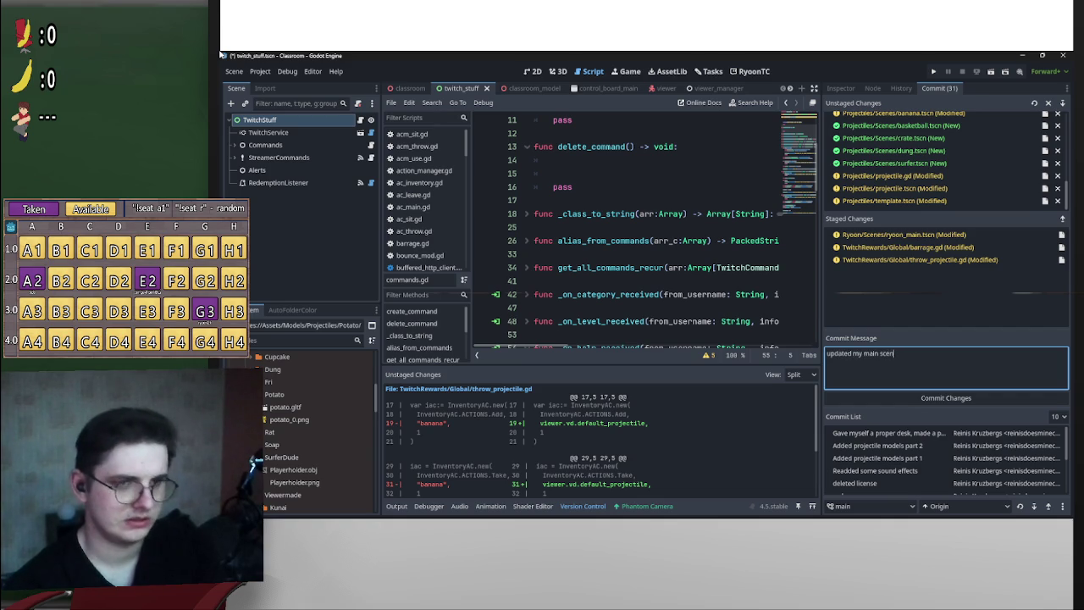
{"action": "key", "text": "BackSpace"}
{"action": "key", "text": "BackSpace"}
{"action": "key", "text": "BackSpace"}
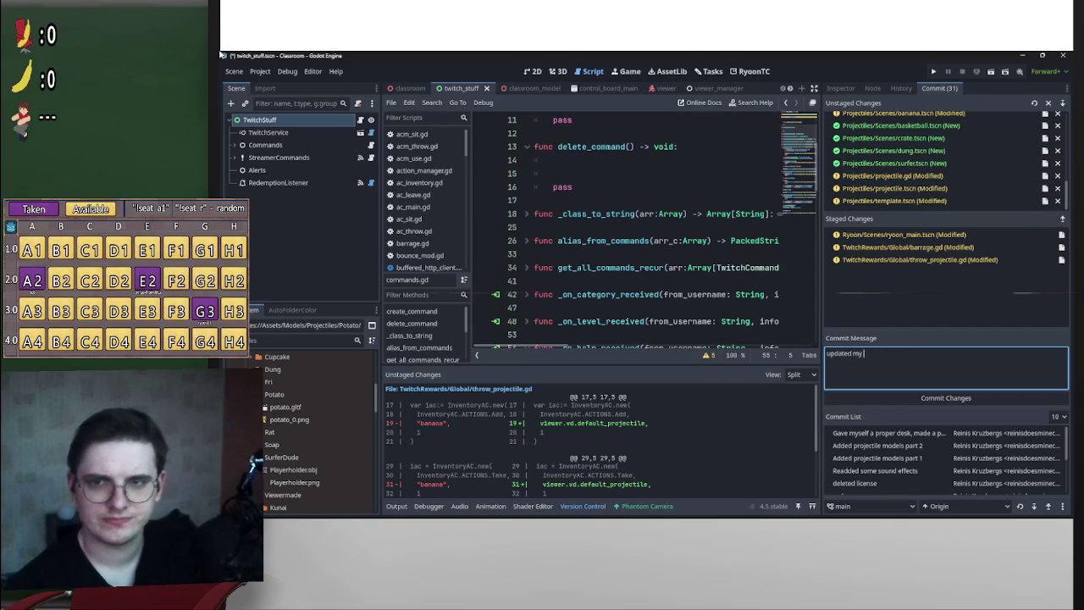
{"action": "type", "text": "camera scene"}
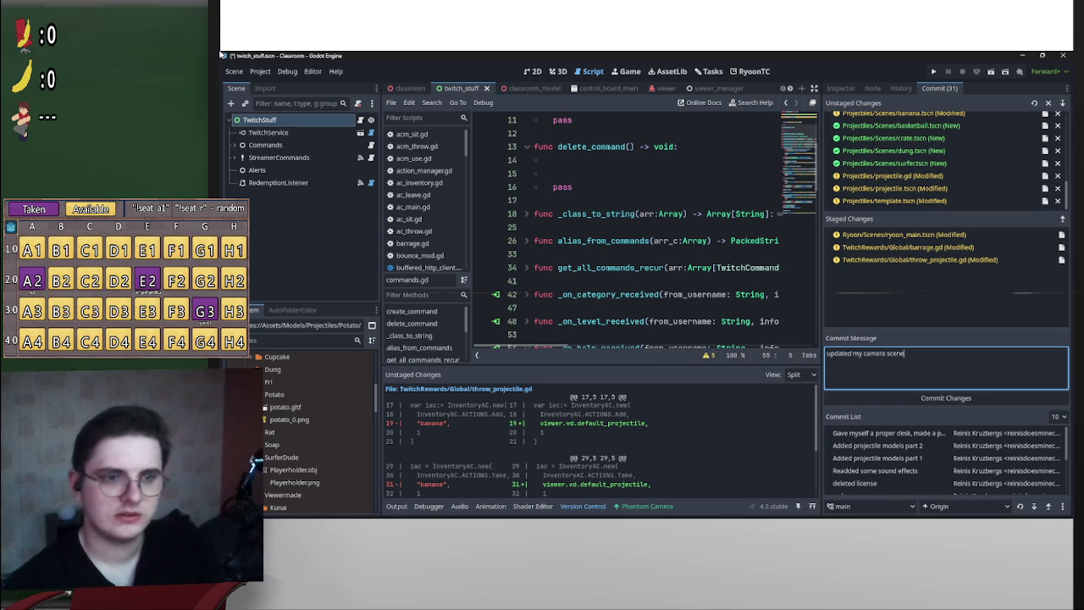
{"action": "key", "text": "ctrl+Return"}
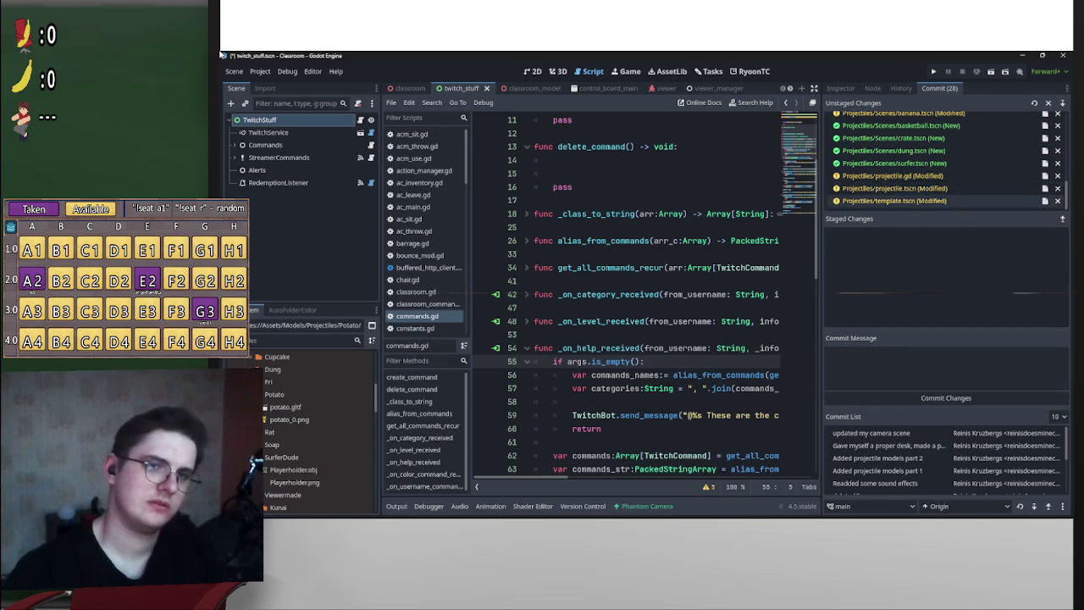
- Stage constants.gd and then all remaining unstaged files
{"action": "scroll", "coordinate": [940, 169], "scroll_direction": "down", "scroll_amount": 3}
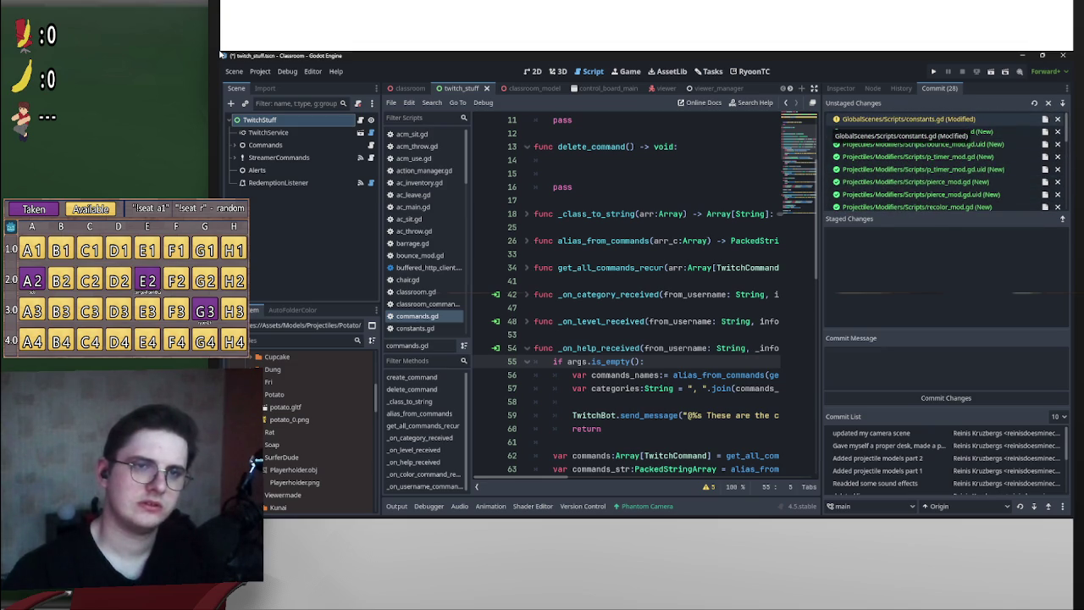
{"action": "left_click", "coordinate": [906, 118]}
{"action": "left_click", "coordinate": [1044, 118]}
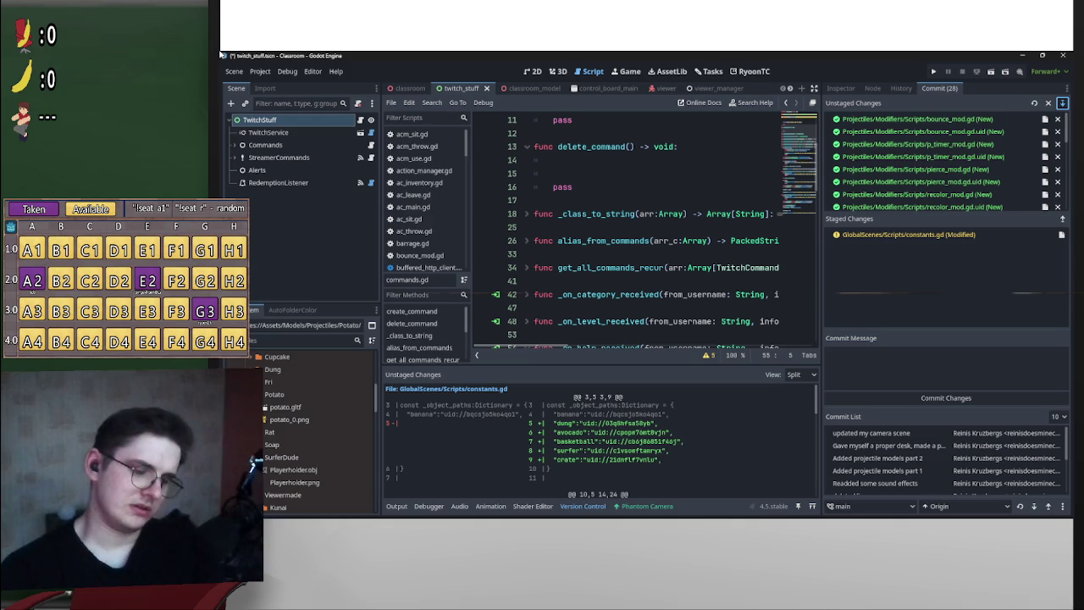
{"action": "left_click", "coordinate": [1062, 103]}
- Commit them as 'Added the projectile modifiers, updated the template, added more projectiles'
{"action": "left_click", "coordinate": [939, 366]}
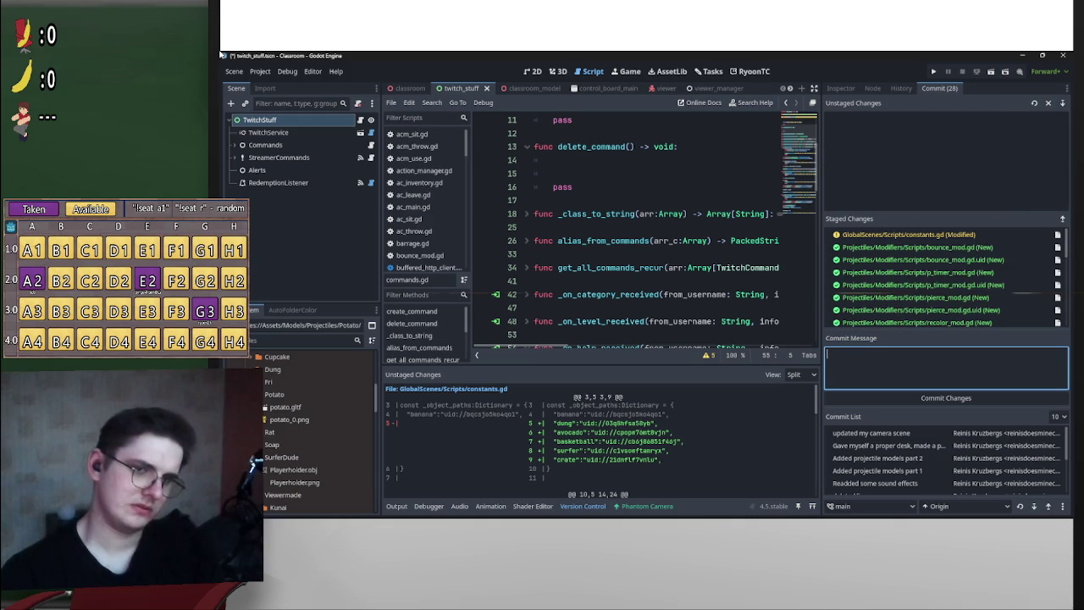
{"action": "type", "text": "Added the projectile modifiers, "}
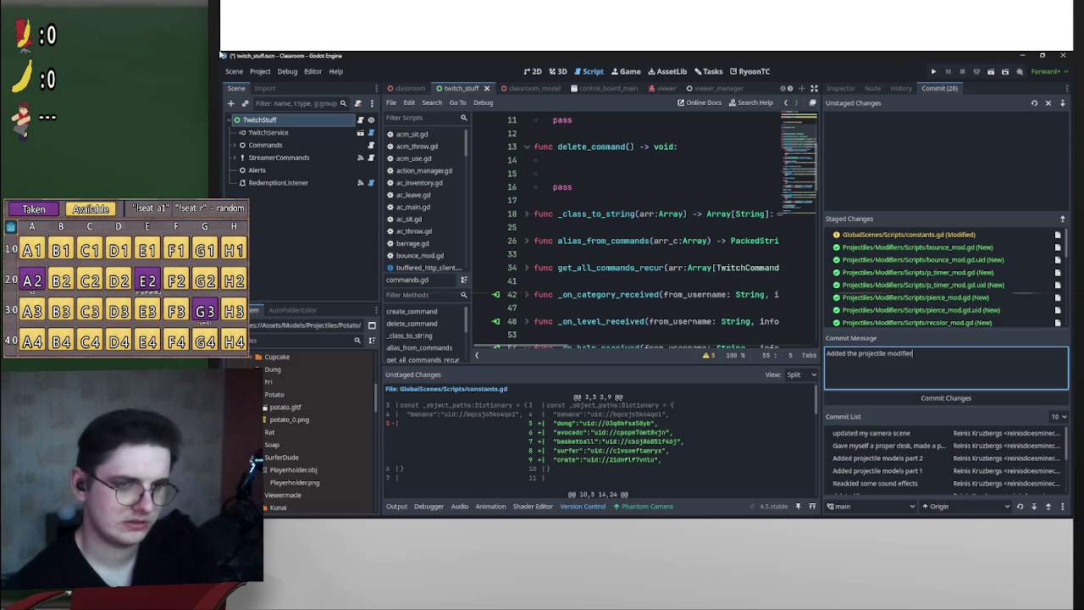
{"action": "type", "text": "updated the template, added more projectiles"}
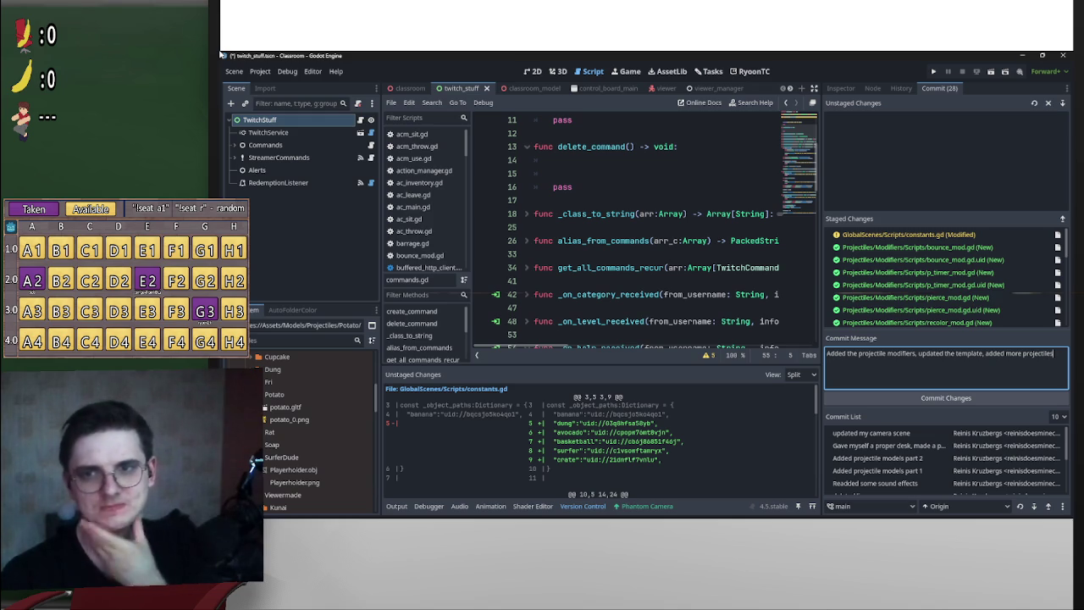
{"action": "key", "text": "ctrl+Return"}
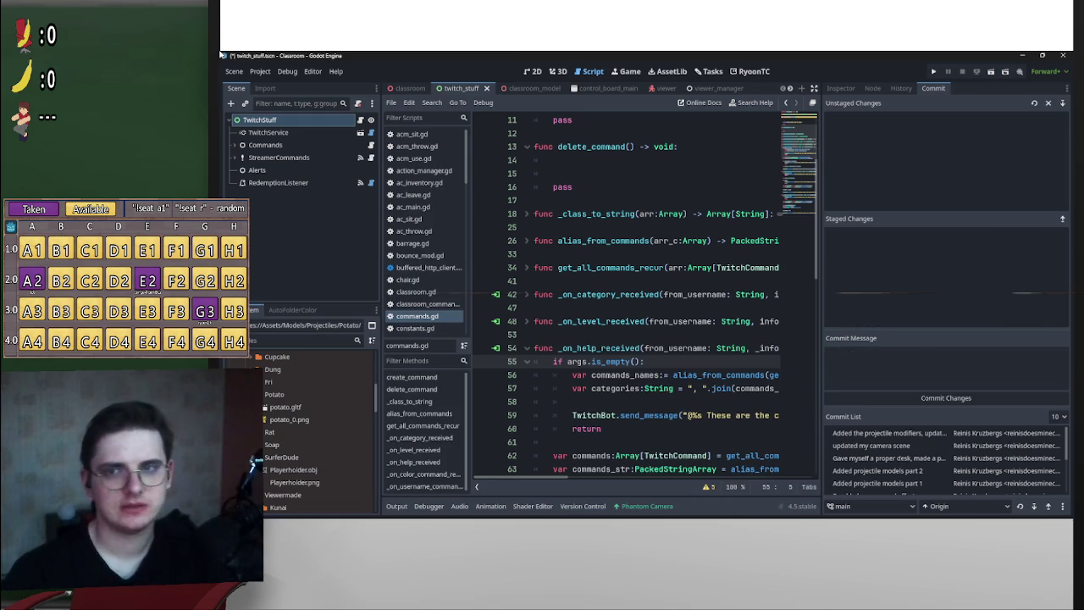
- Scroll commands.gd to the top and drag the dock splitter right to widen the script editor
{"action": "mouse_move", "coordinate": [772, 375]}
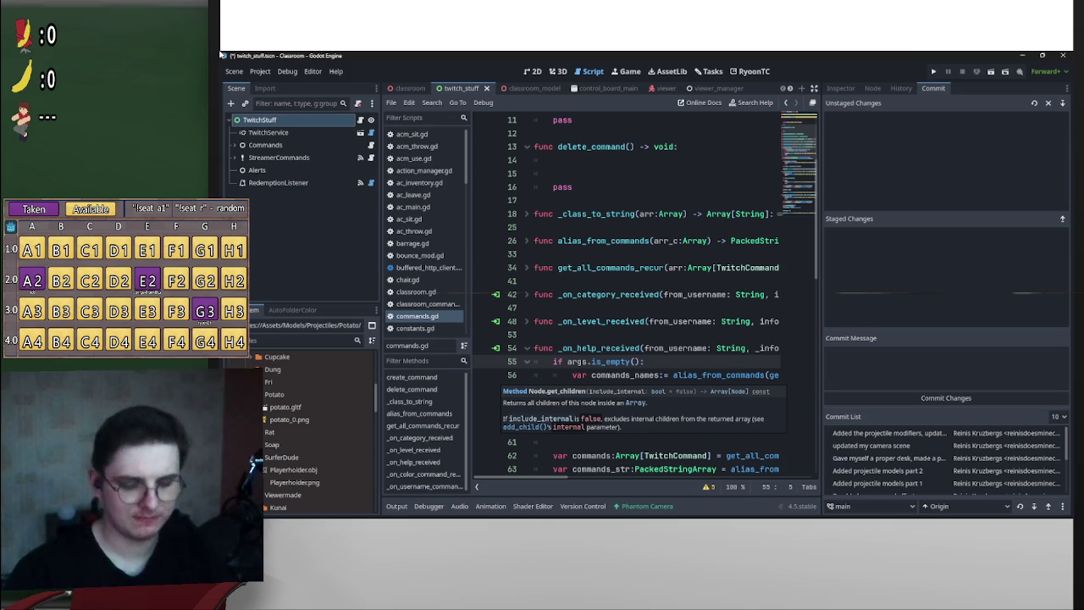
{"action": "scroll", "coordinate": [643, 296], "scroll_direction": "up", "scroll_amount": 5}
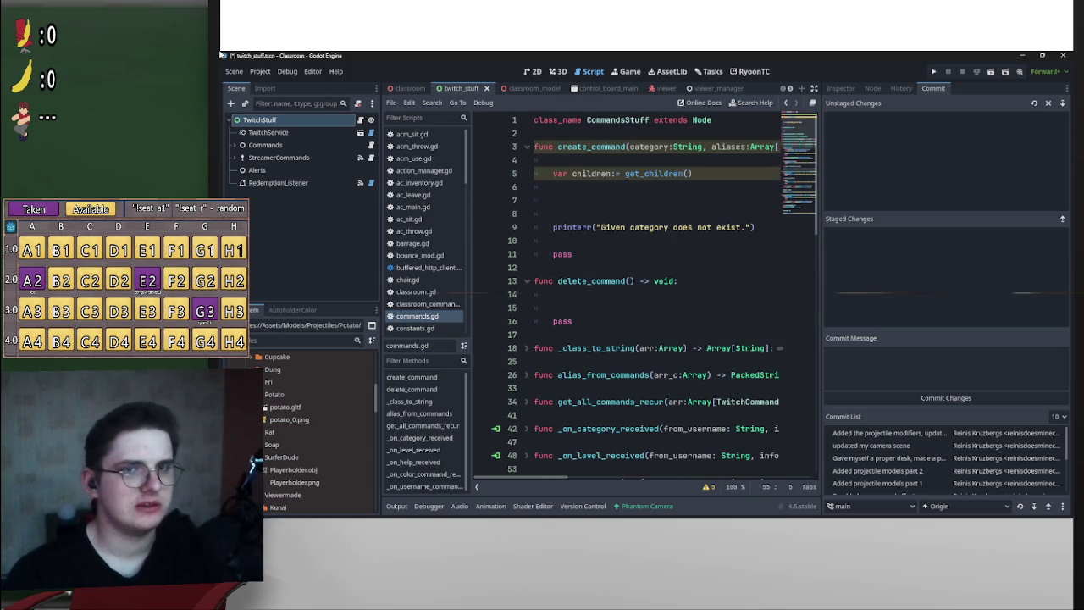
{"action": "left_click_drag", "start_coordinate": [821, 298], "coordinate": [963, 298]}
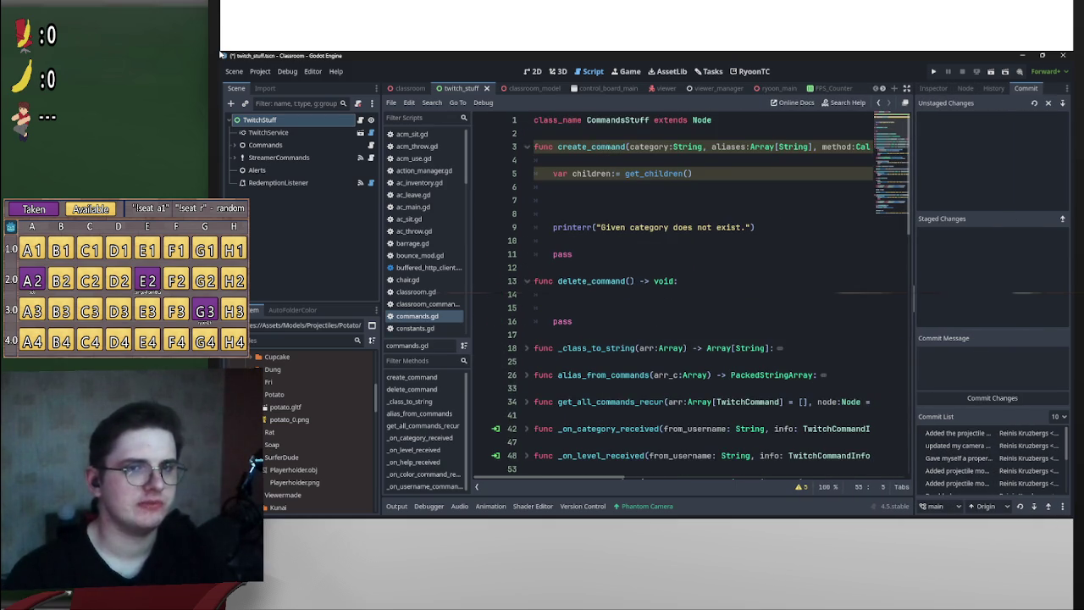
{"action": "mouse_move", "coordinate": [914, 298]}
{"action": "left_mouse_down"}
{"action": "mouse_move", "coordinate": [961, 299]}
{"action": "mouse_move", "coordinate": [939, 299]}
{"action": "left_mouse_up"}
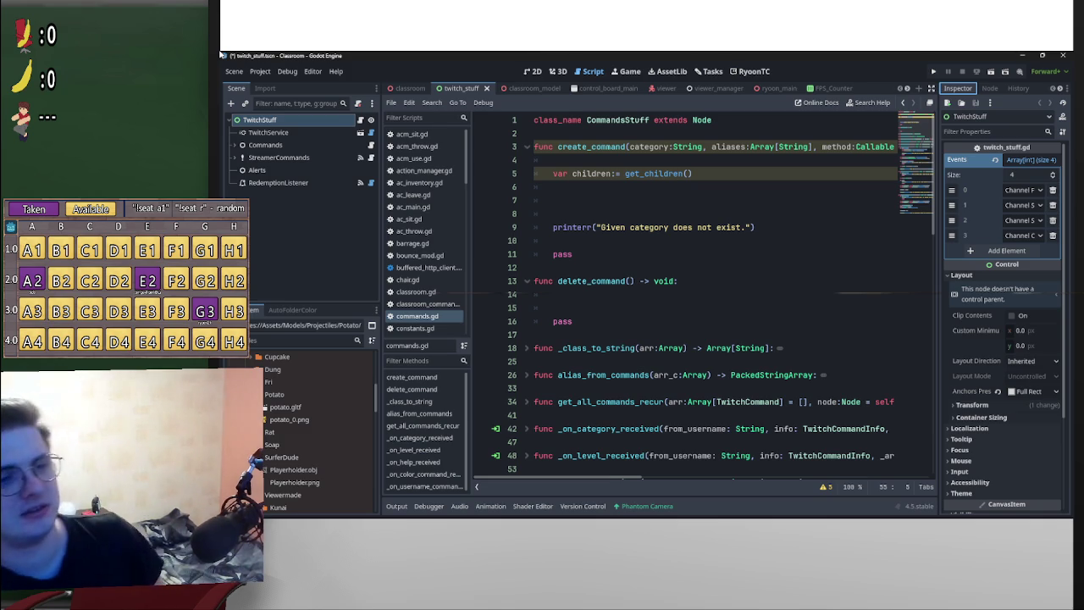
- Scroll through commands.gd down to the help-category reply on line 59
{"action": "scroll", "coordinate": [711, 297], "scroll_direction": "down", "scroll_amount": 2}
{"action": "scroll", "coordinate": [686, 297], "scroll_direction": "down", "scroll_amount": 4}
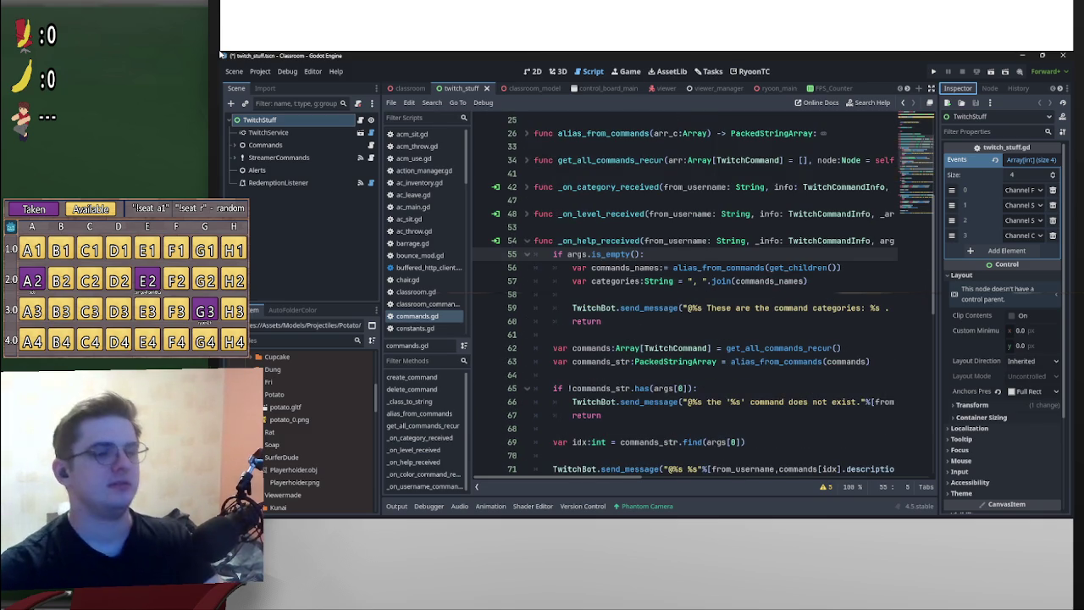
{"action": "scroll", "coordinate": [685, 296], "scroll_direction": "down", "scroll_amount": 3}
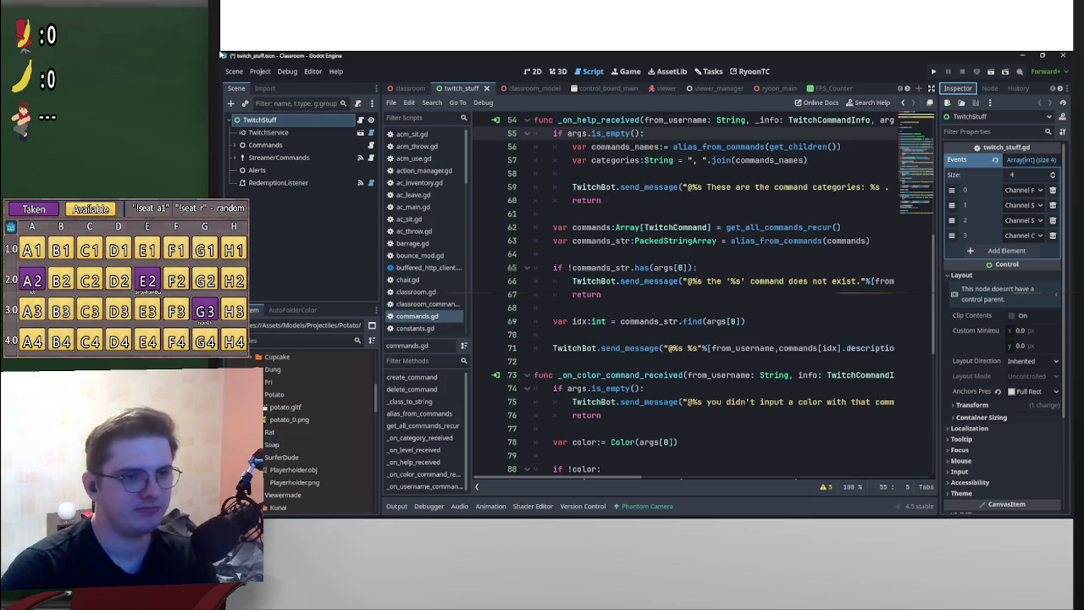
{"action": "scroll", "coordinate": [686, 296], "scroll_direction": "up", "scroll_amount": 3}
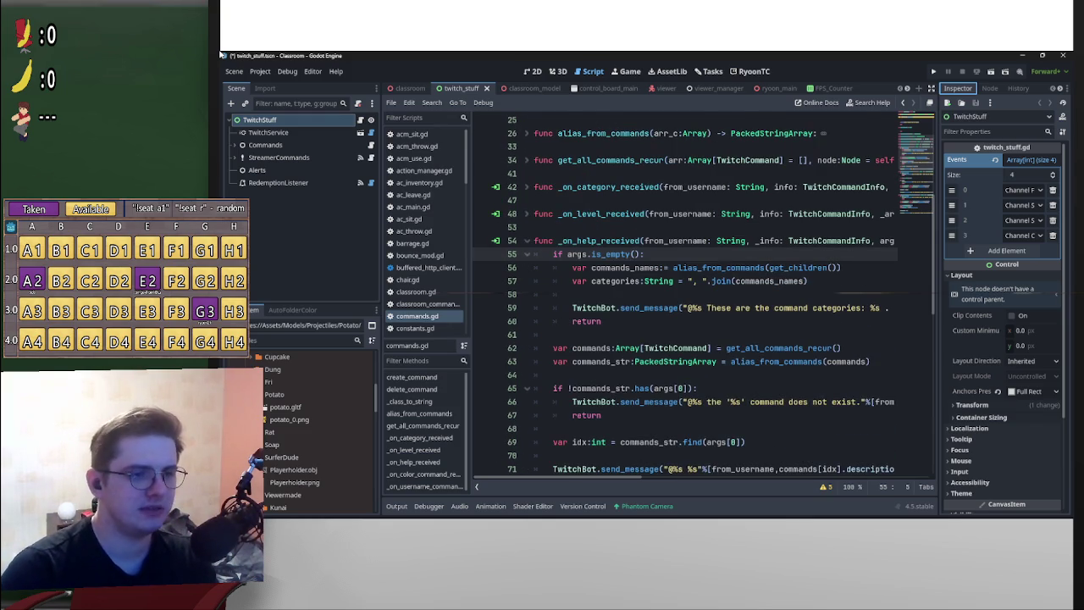
{"action": "scroll", "coordinate": [686, 297], "scroll_direction": "down", "scroll_amount": 9}
{"action": "scroll", "coordinate": [685, 296], "scroll_direction": "down", "scroll_amount": 4}
{"action": "scroll", "coordinate": [685, 297], "scroll_direction": "up", "scroll_amount": 14}
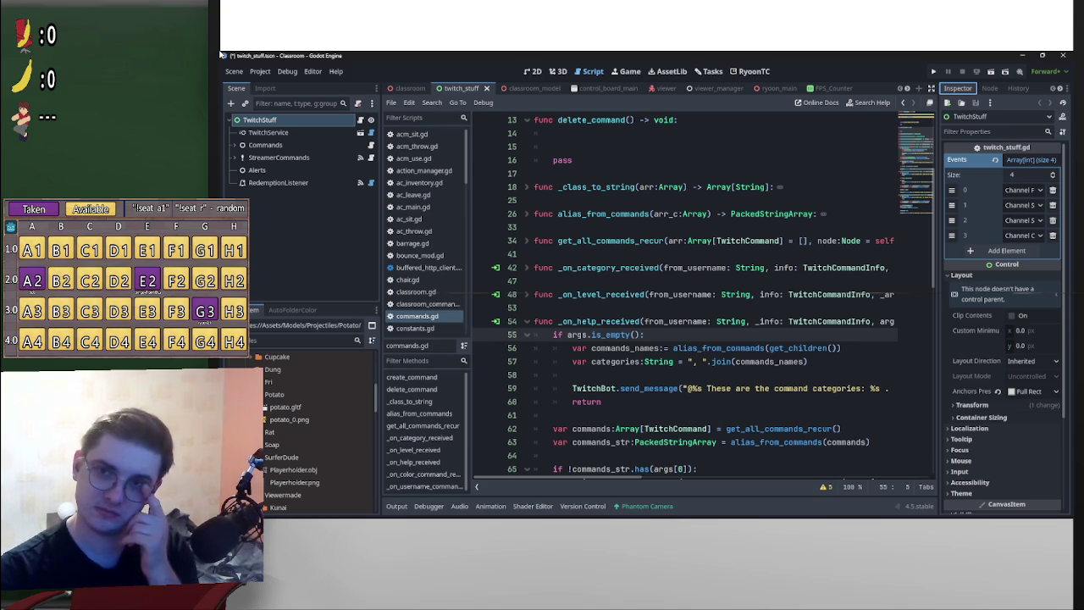
{"action": "scroll", "coordinate": [686, 296], "scroll_direction": "down", "scroll_amount": 15}
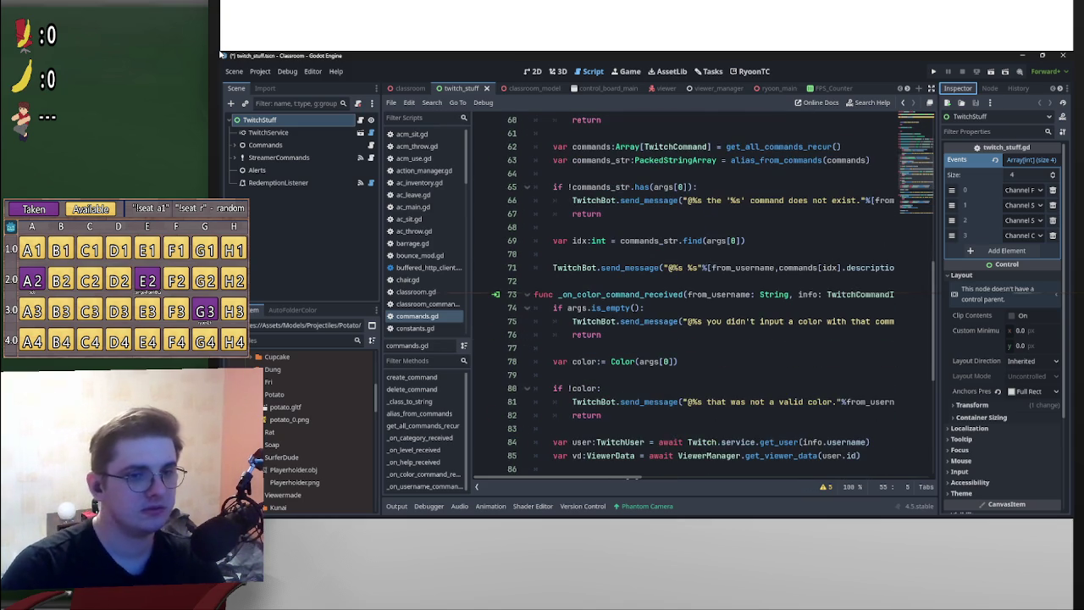
{"action": "scroll", "coordinate": [686, 296], "scroll_direction": "down", "scroll_amount": 7}
{"action": "scroll", "coordinate": [686, 297], "scroll_direction": "down", "scroll_amount": 4}
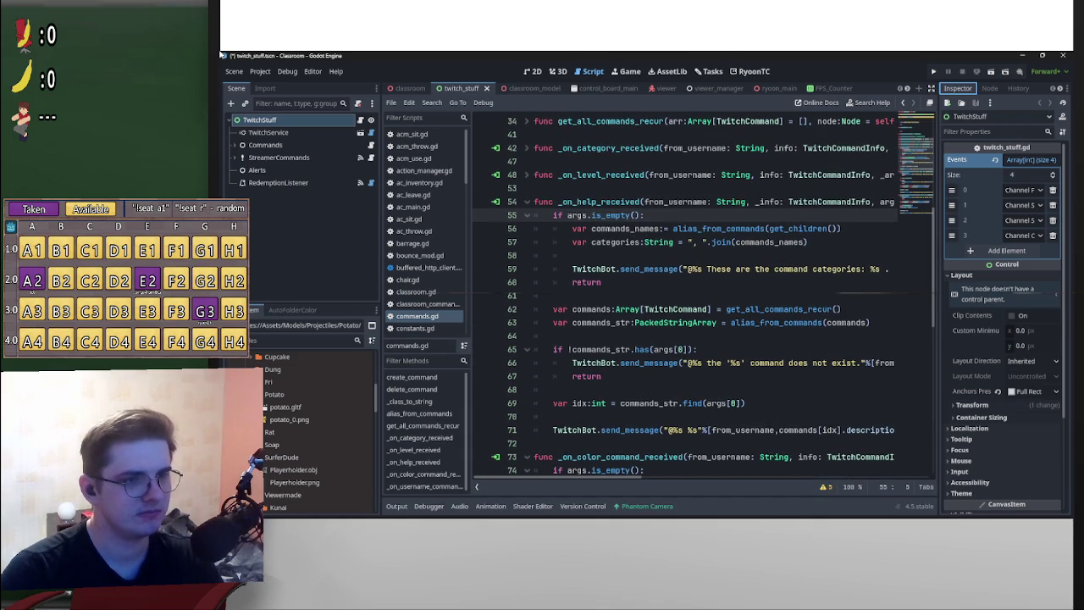
{"action": "scroll", "coordinate": [703, 297], "scroll_direction": "down", "scroll_amount": 1}
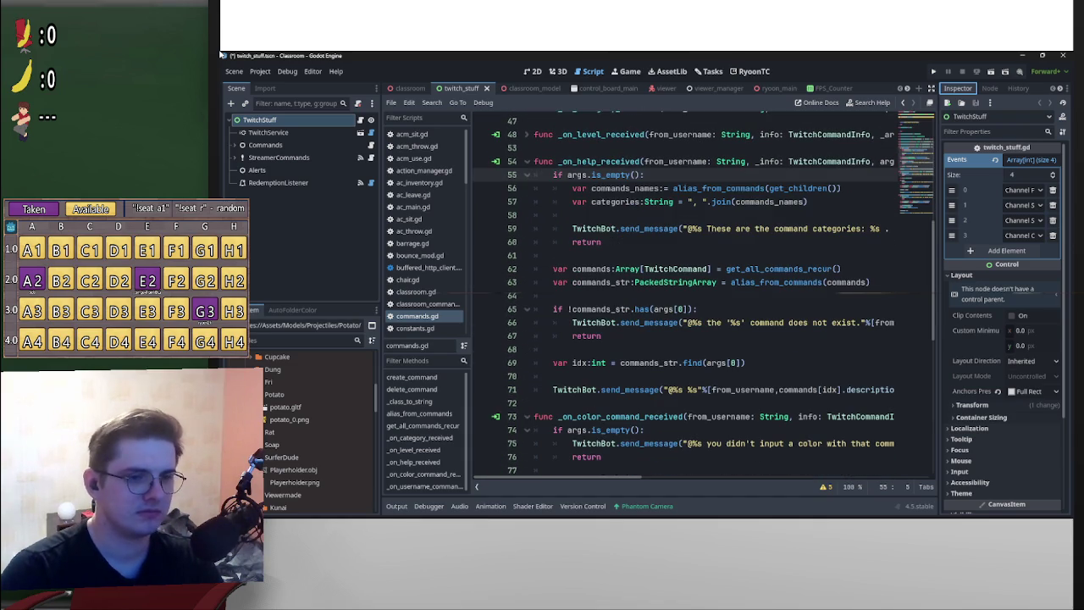
{"action": "scroll", "coordinate": [703, 297], "scroll_direction": "up", "scroll_amount": 2}
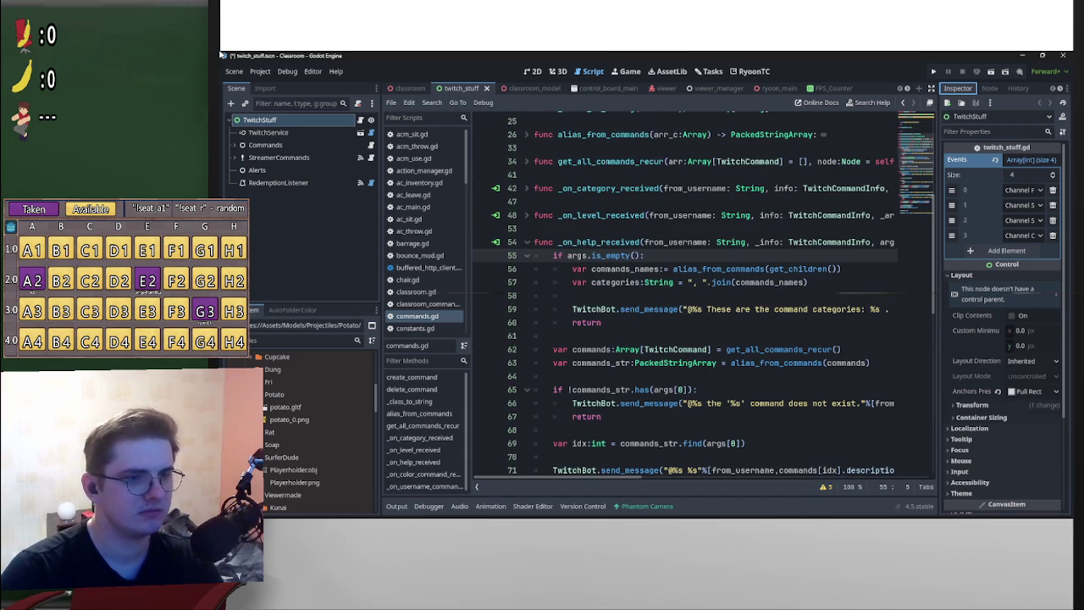
- Reveal the end of line 59 and select the '!help [command_name]' example text
{"action": "scroll", "coordinate": [686, 305], "scroll_direction": "right", "scroll_amount": 3}
{"action": "scroll", "coordinate": [686, 305], "scroll_direction": "left", "scroll_amount": 3}
{"action": "scroll", "coordinate": [686, 304], "scroll_direction": "right", "scroll_amount": 5}
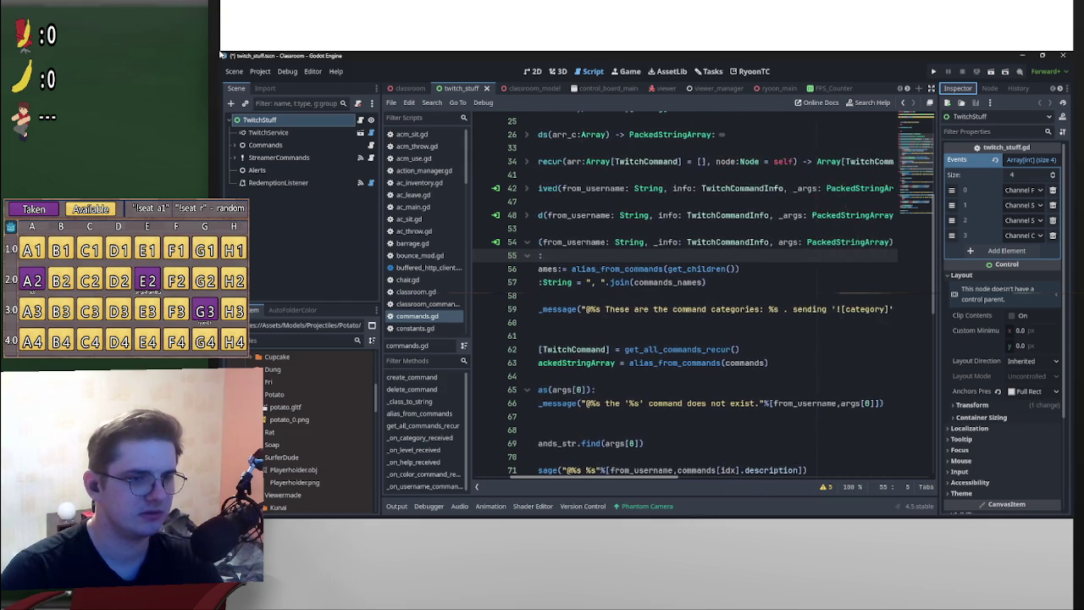
{"action": "scroll", "coordinate": [686, 305], "scroll_direction": "right", "scroll_amount": 5}
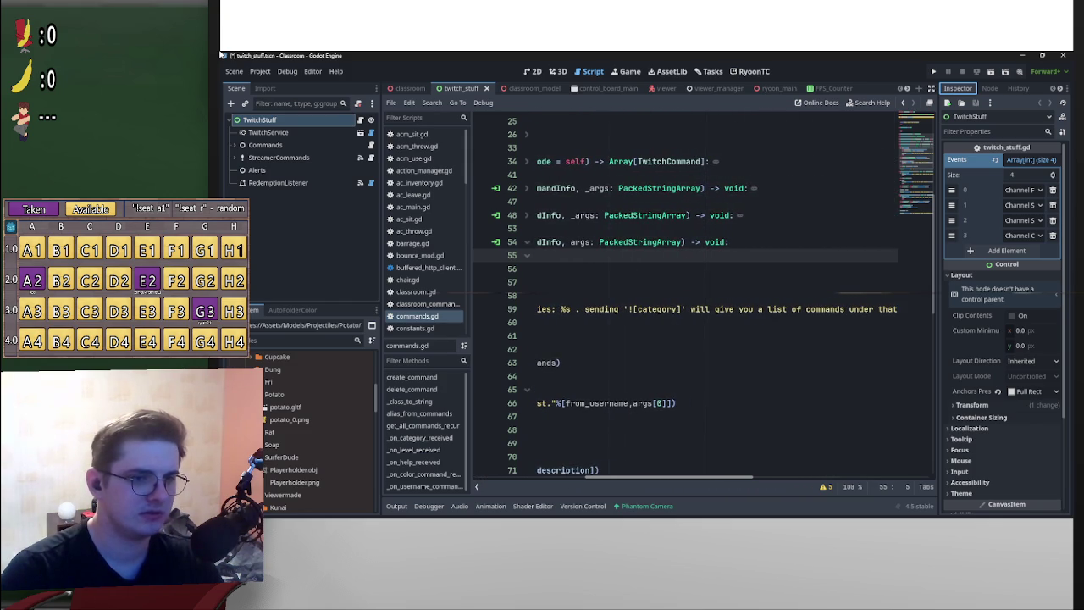
{"action": "scroll", "coordinate": [686, 305], "scroll_direction": "left", "scroll_amount": 3}
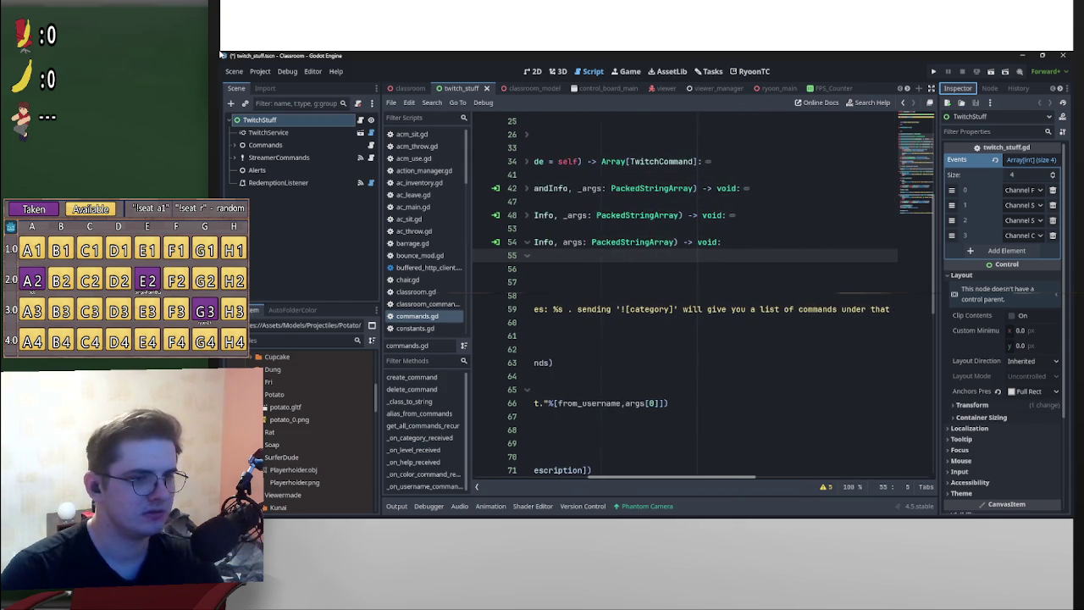
{"action": "scroll", "coordinate": [686, 305], "scroll_direction": "left", "scroll_amount": 4}
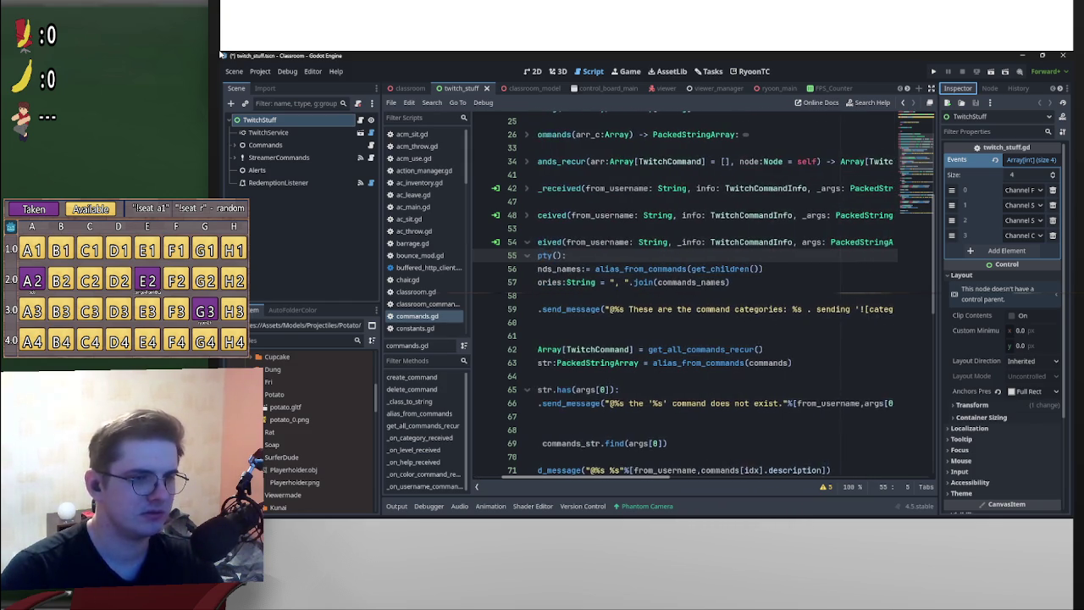
{"action": "scroll", "coordinate": [686, 304], "scroll_direction": "left", "scroll_amount": 1}
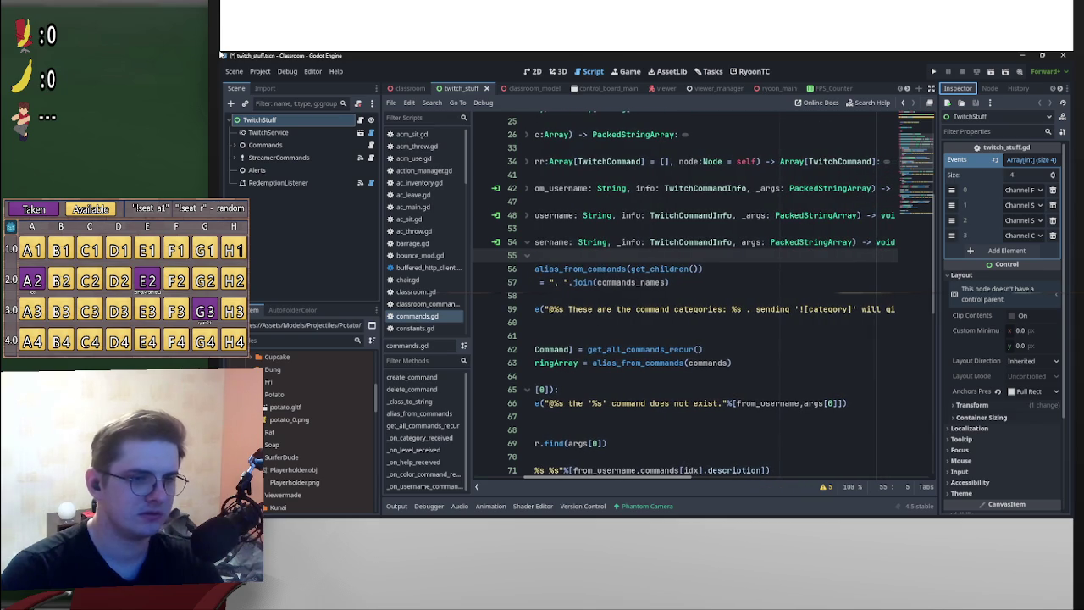
{"action": "scroll", "coordinate": [714, 298], "scroll_direction": "right", "scroll_amount": 6}
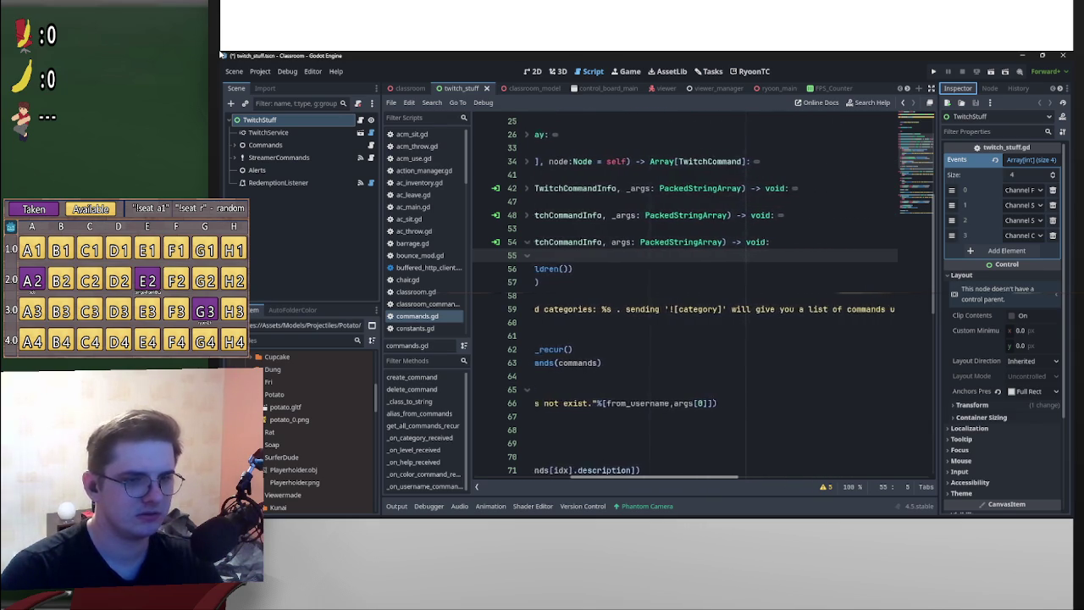
{"action": "scroll", "coordinate": [715, 298], "scroll_direction": "right", "scroll_amount": 10}
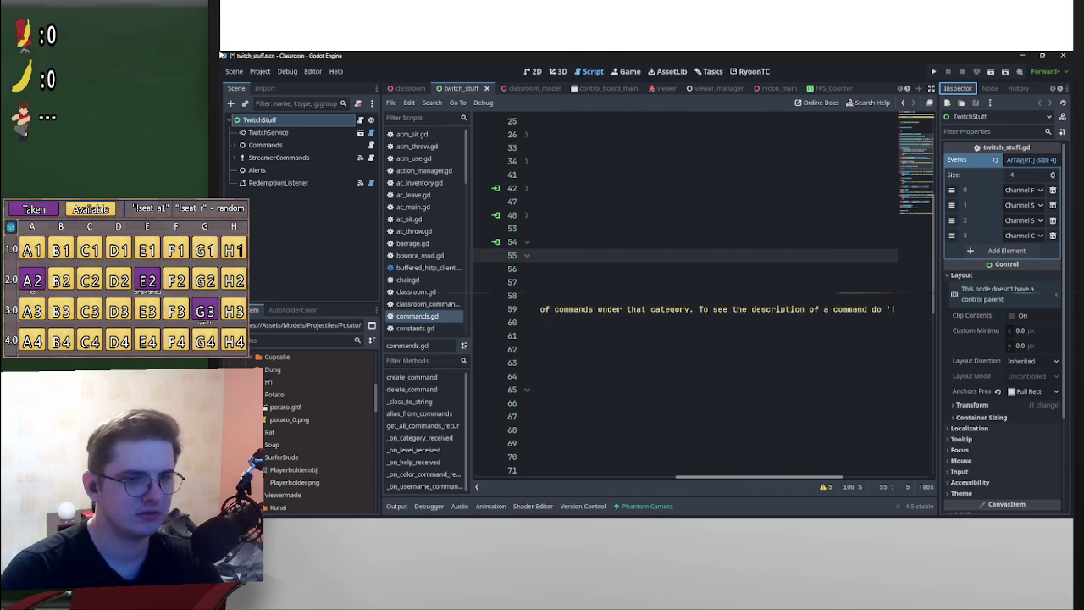
{"action": "scroll", "coordinate": [715, 298], "scroll_direction": "right", "scroll_amount": 2}
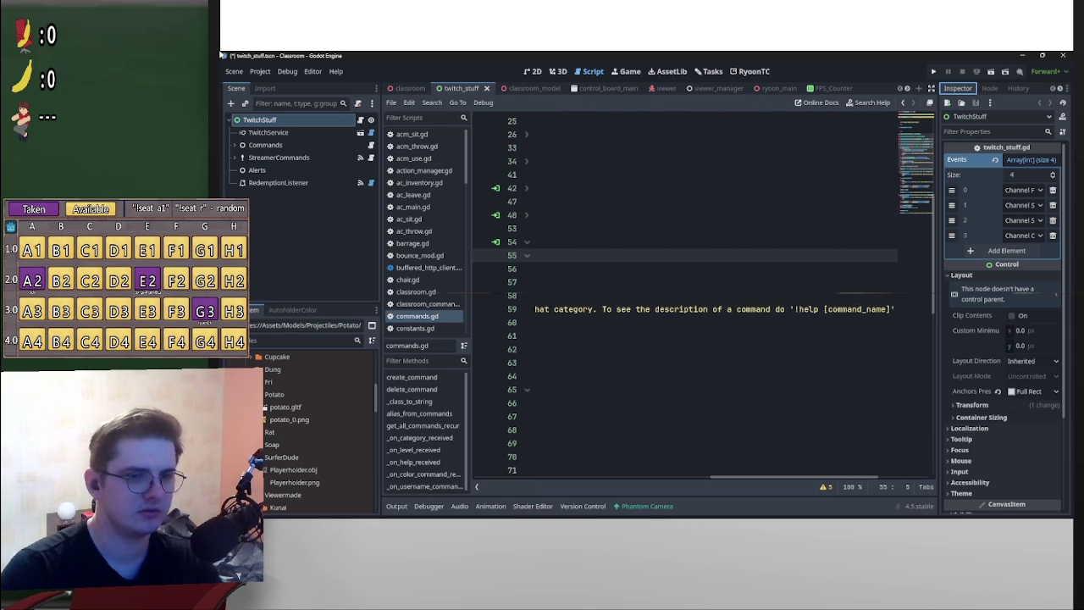
{"action": "scroll", "coordinate": [715, 298], "scroll_direction": "right", "scroll_amount": 3}
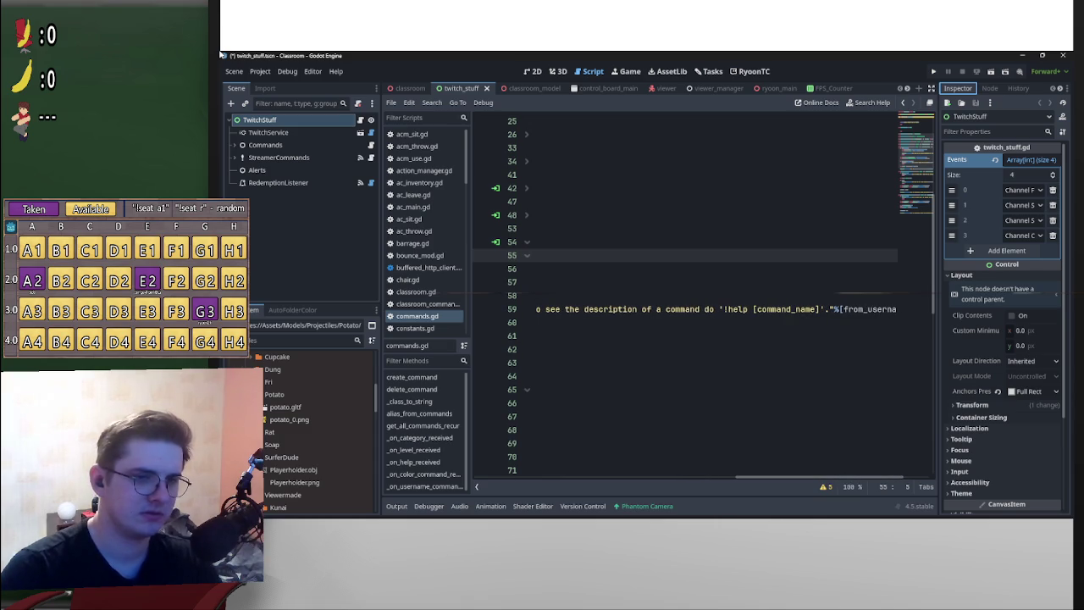
{"action": "left_click_drag", "start_coordinate": [819, 309], "coordinate": [722, 309]}
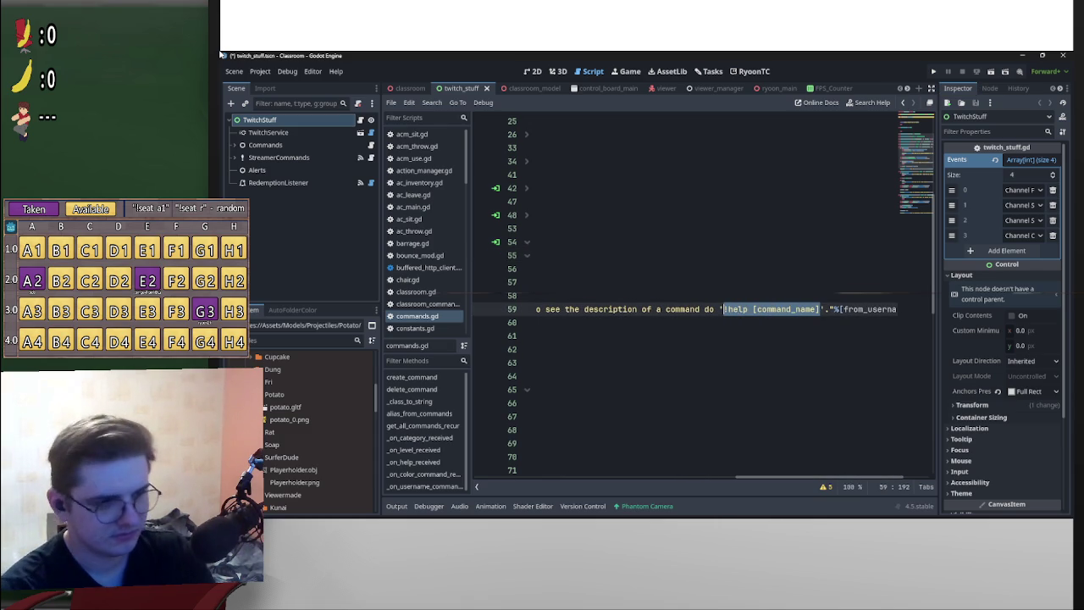
- Replace '!help [command_name]' with 'start the command with a questionmark ?help instead'
{"action": "key", "text": "BackSpace"}
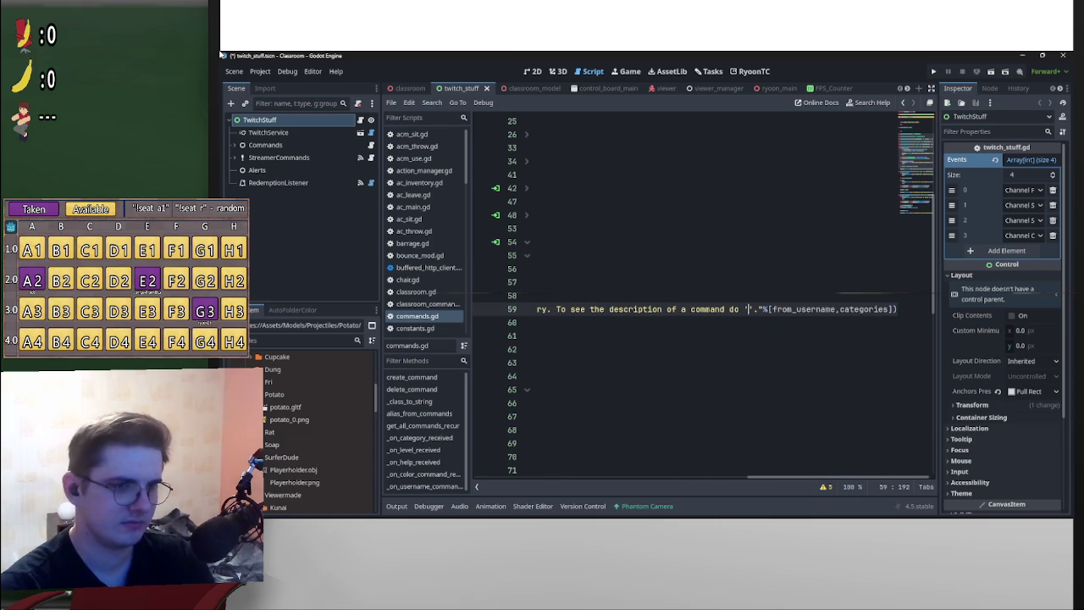
{"action": "type", "text": "start the "}
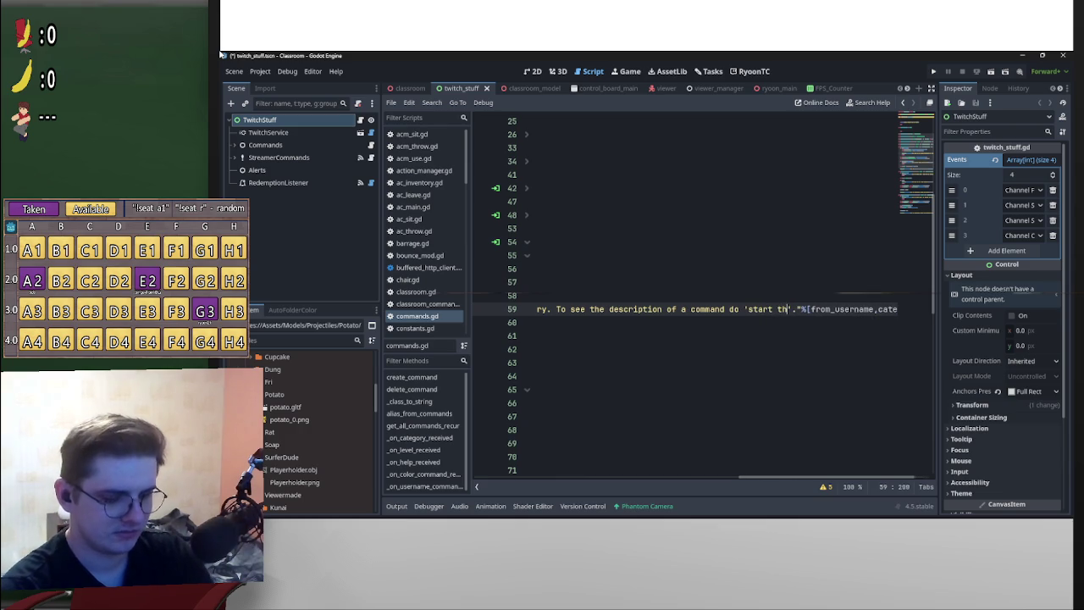
{"action": "type", "text": "command with "}
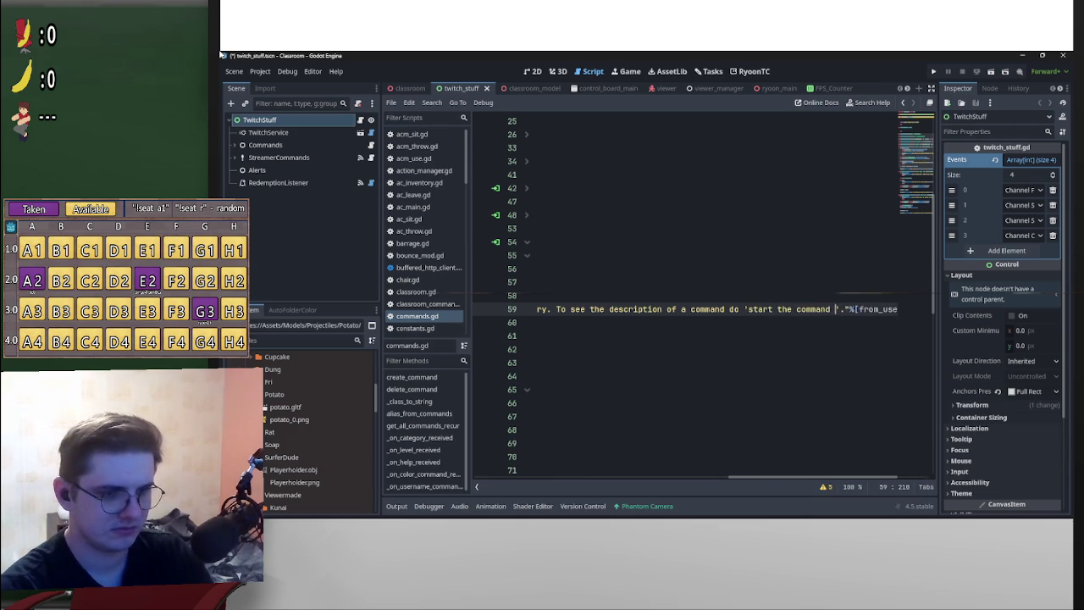
{"action": "type", "text": "a ques"}
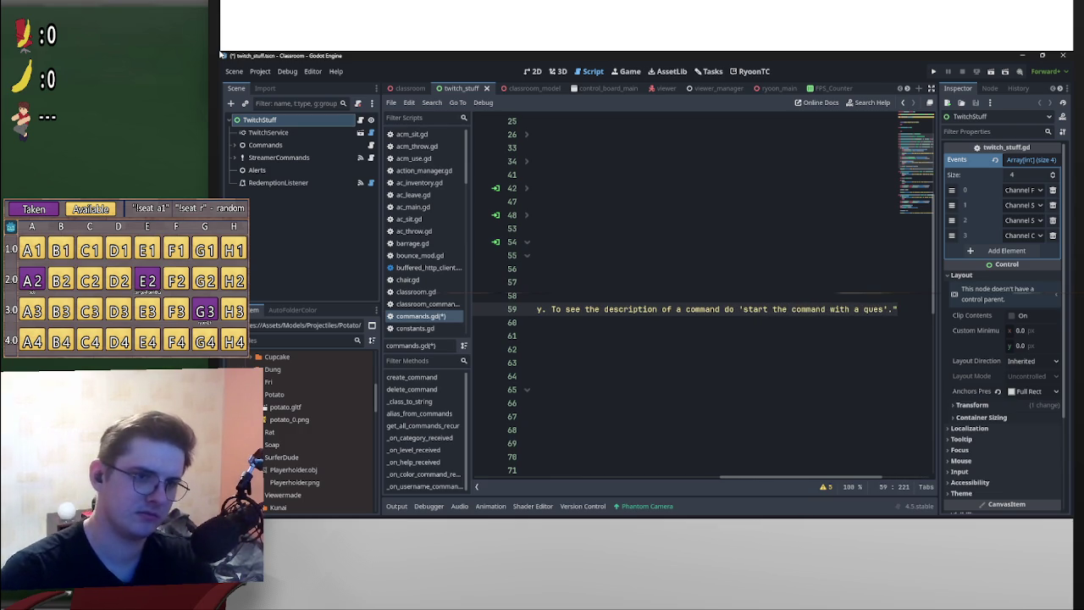
{"action": "key", "text": "ctrl+z"}
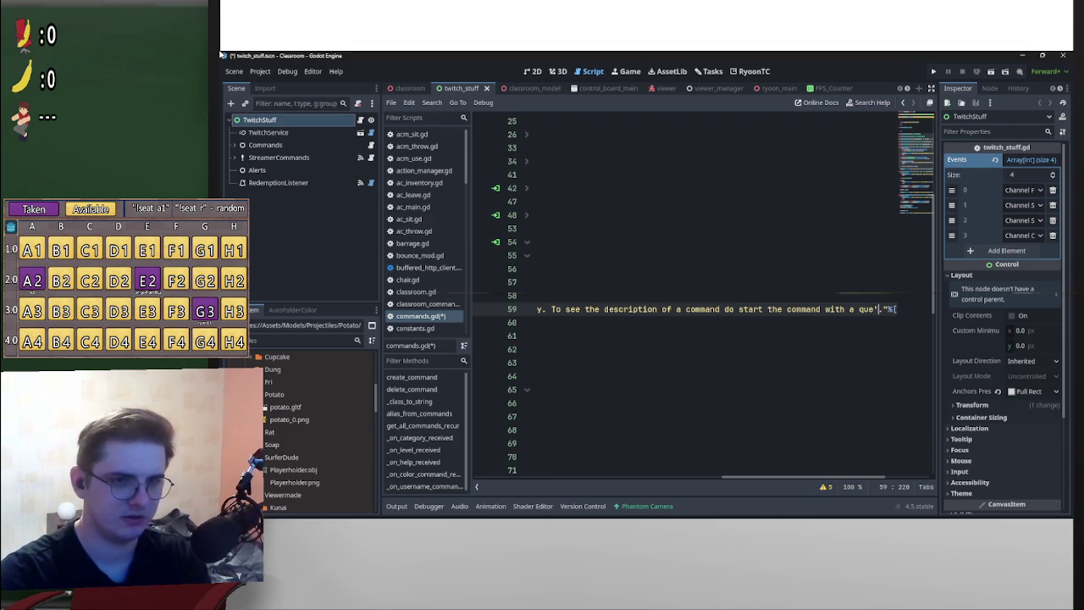
{"action": "type", "text": "stionmark"}
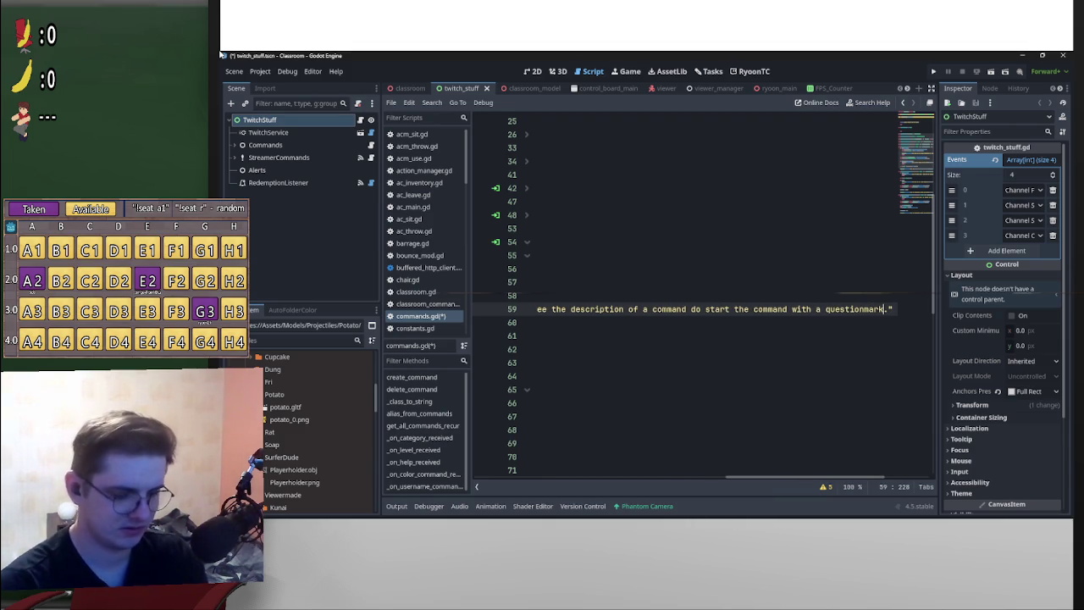
{"action": "type", "text": " ?"}
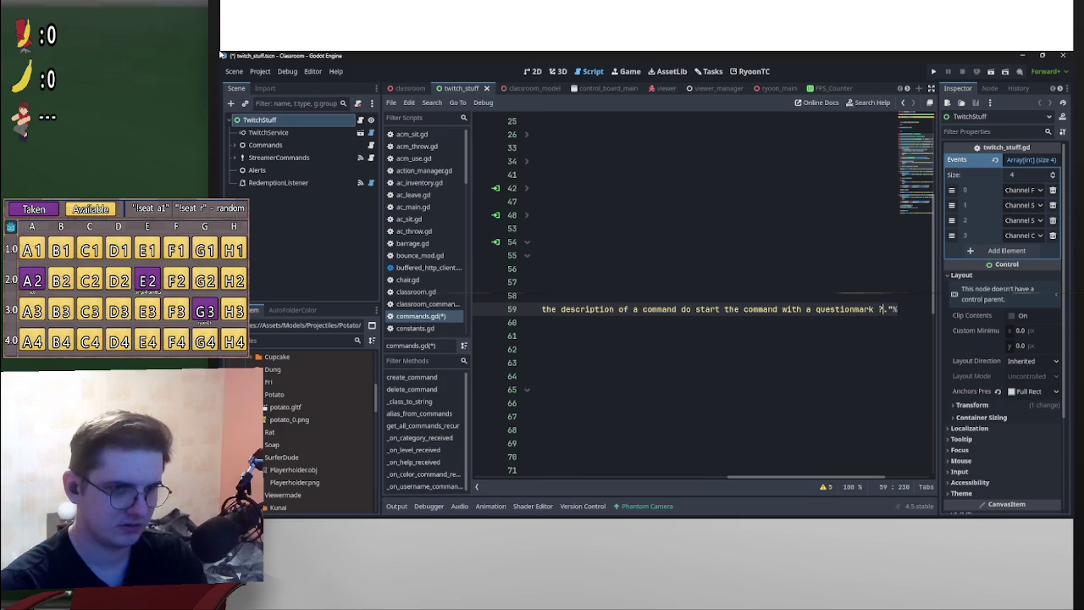
{"action": "type", "text": "help"}
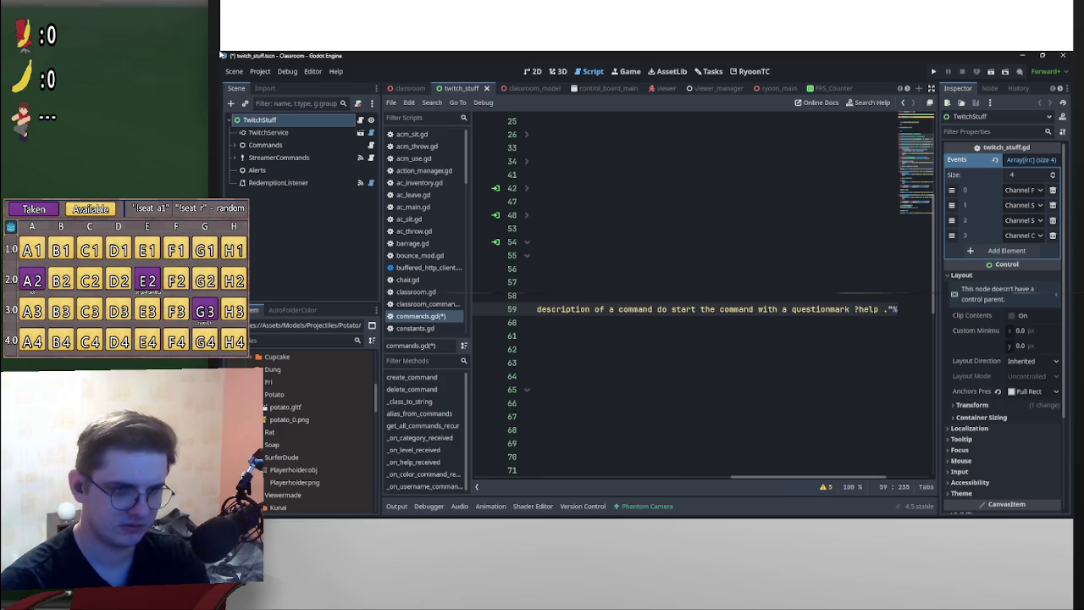
{"action": "key", "text": "BackSpace"}
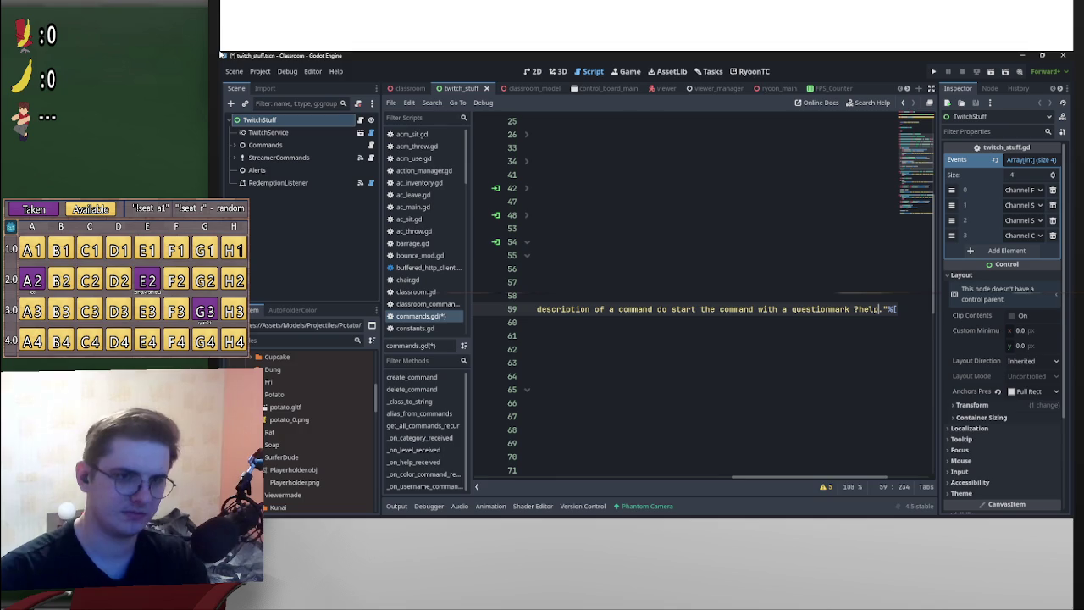
{"action": "type", "text": "insted"}
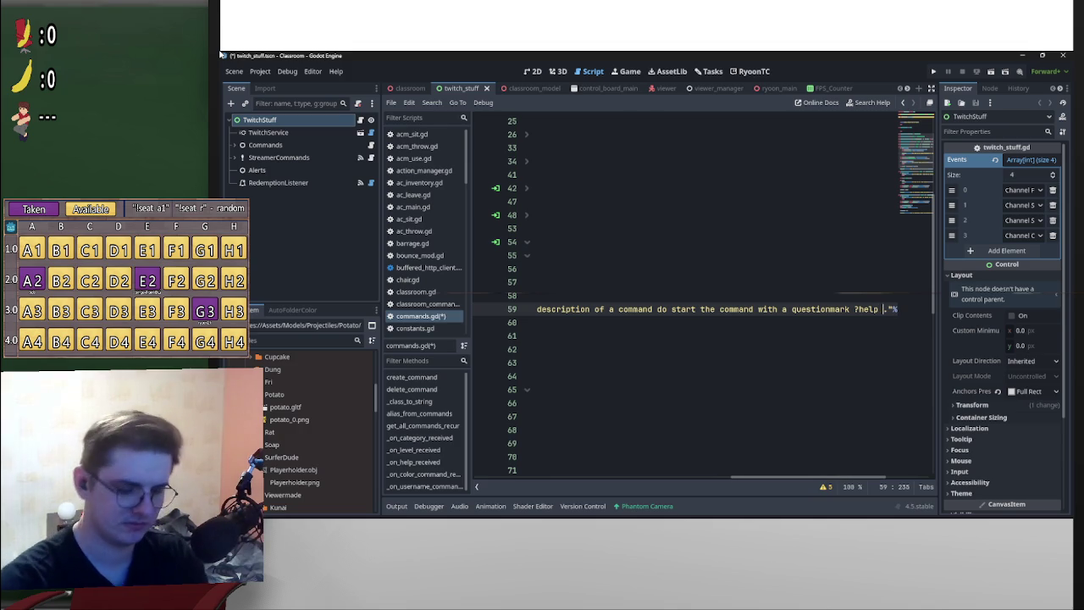
{"action": "type", "text": "d"}
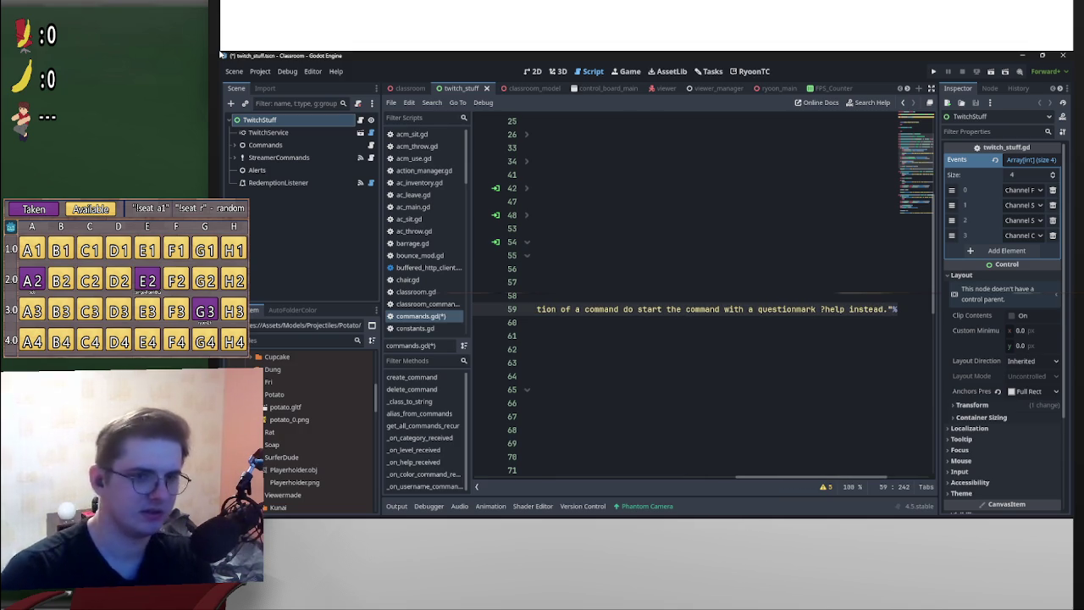
- Add a new line above the empty-arguments check in the colour handler, starting with info.original_message
{"action": "scroll", "coordinate": [703, 297], "scroll_direction": "left", "scroll_amount": 10}
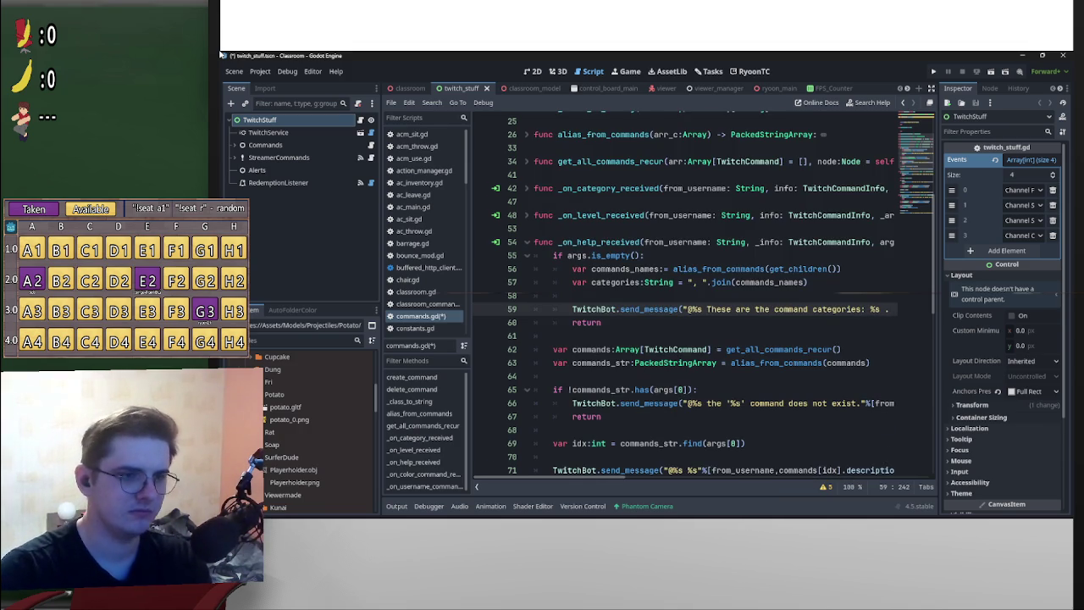
{"action": "scroll", "coordinate": [703, 296], "scroll_direction": "down", "scroll_amount": 1}
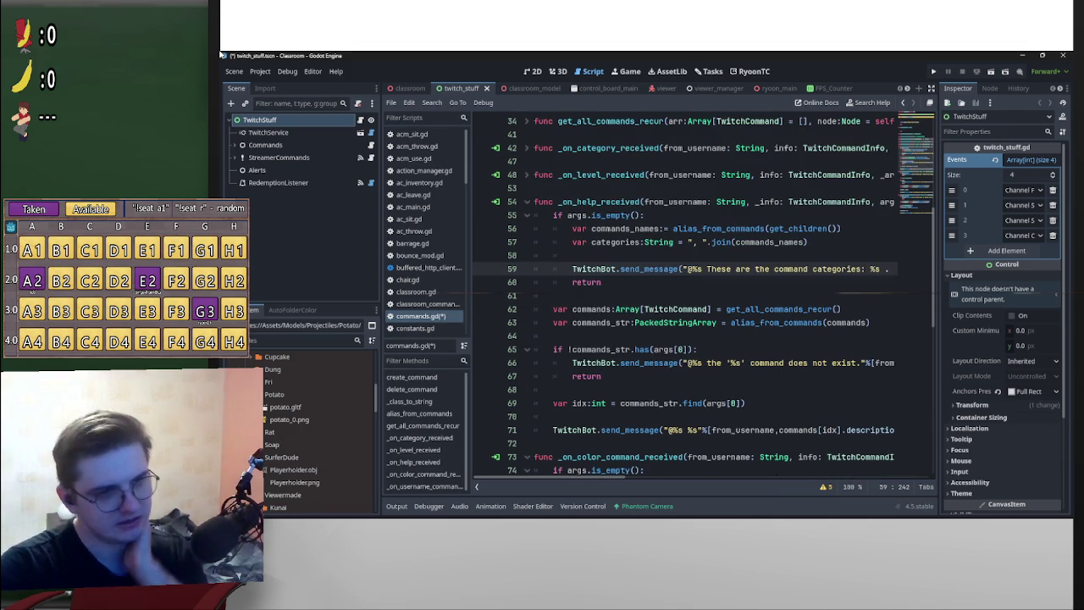
{"action": "scroll", "coordinate": [703, 297], "scroll_direction": "down", "scroll_amount": 3}
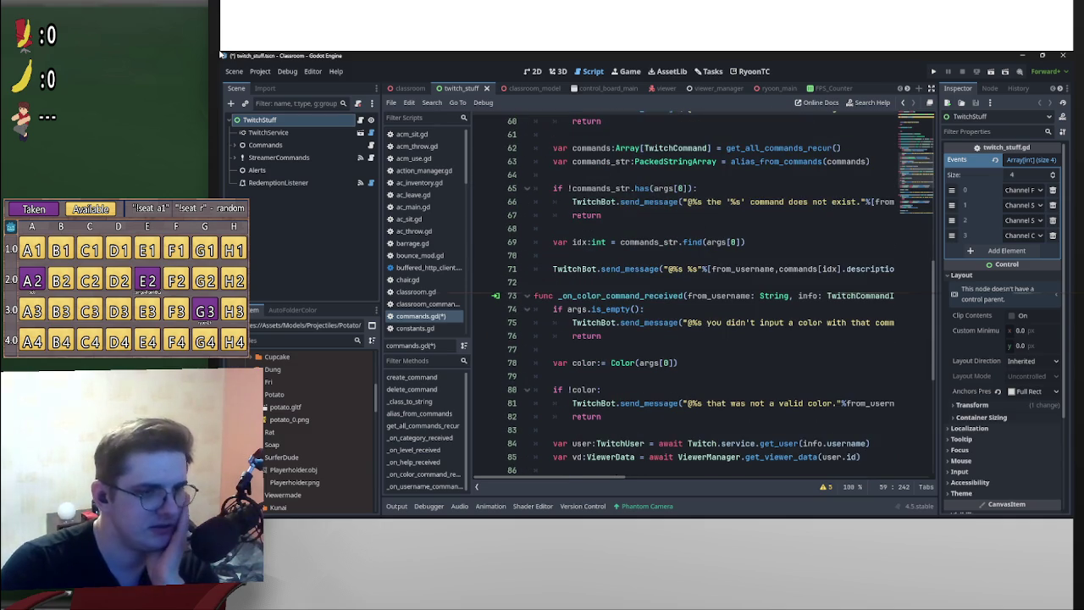
{"action": "left_click", "coordinate": [552, 309]}
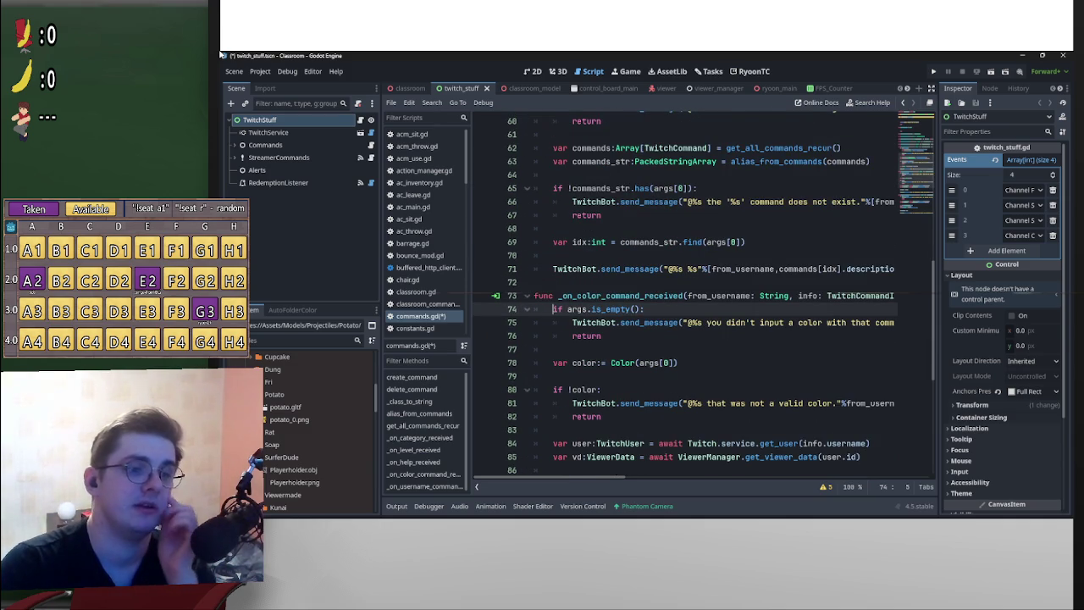
{"action": "scroll", "coordinate": [702, 297], "scroll_direction": "down", "scroll_amount": 3}
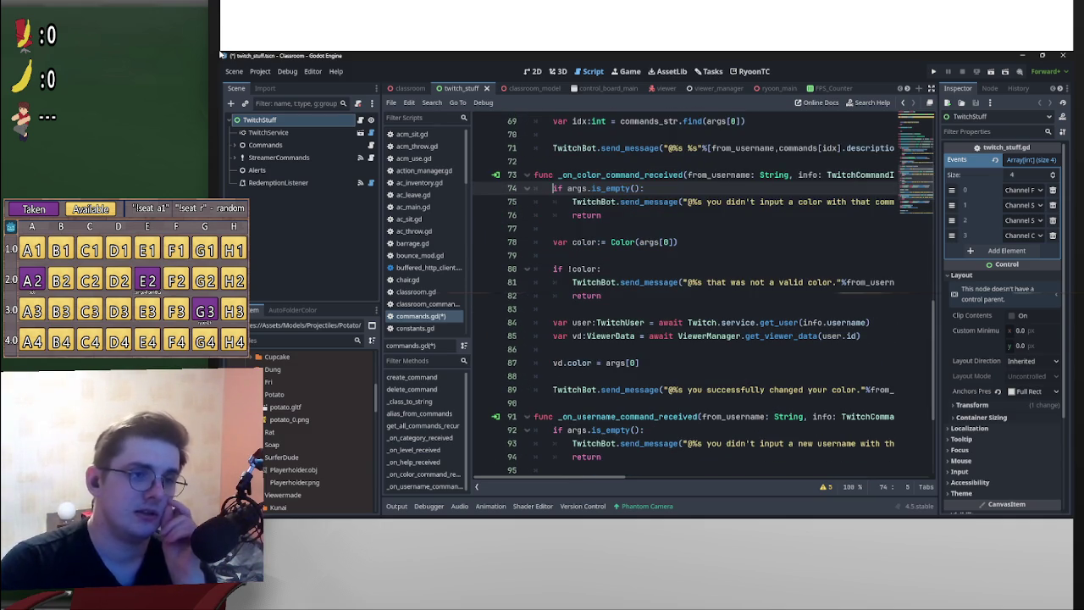
{"action": "scroll", "coordinate": [703, 296], "scroll_direction": "up", "scroll_amount": 4}
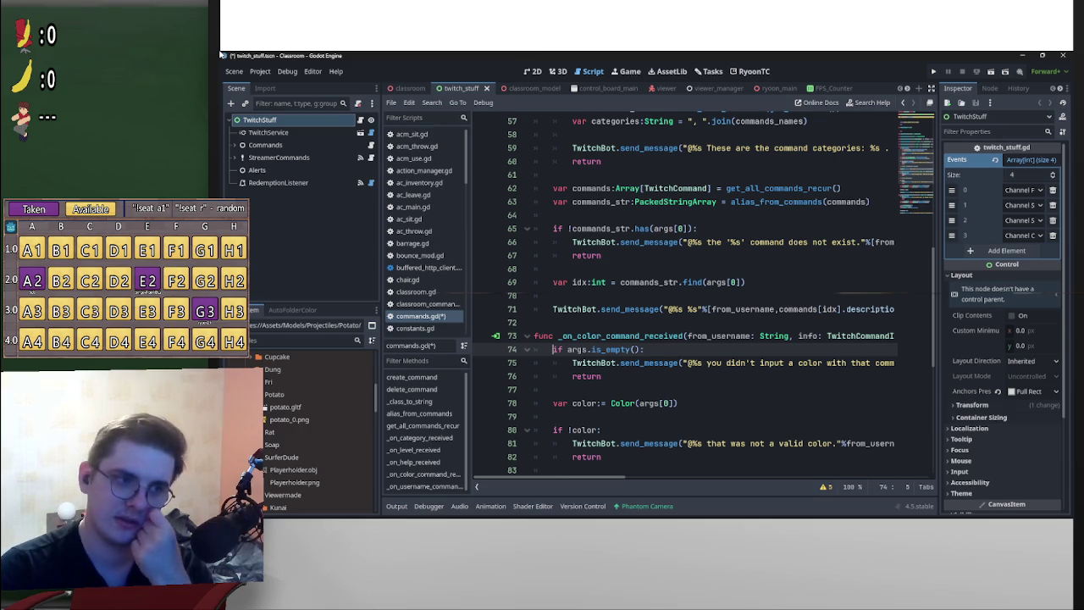
{"action": "key", "text": "Return"}
{"action": "key", "text": "Up"}
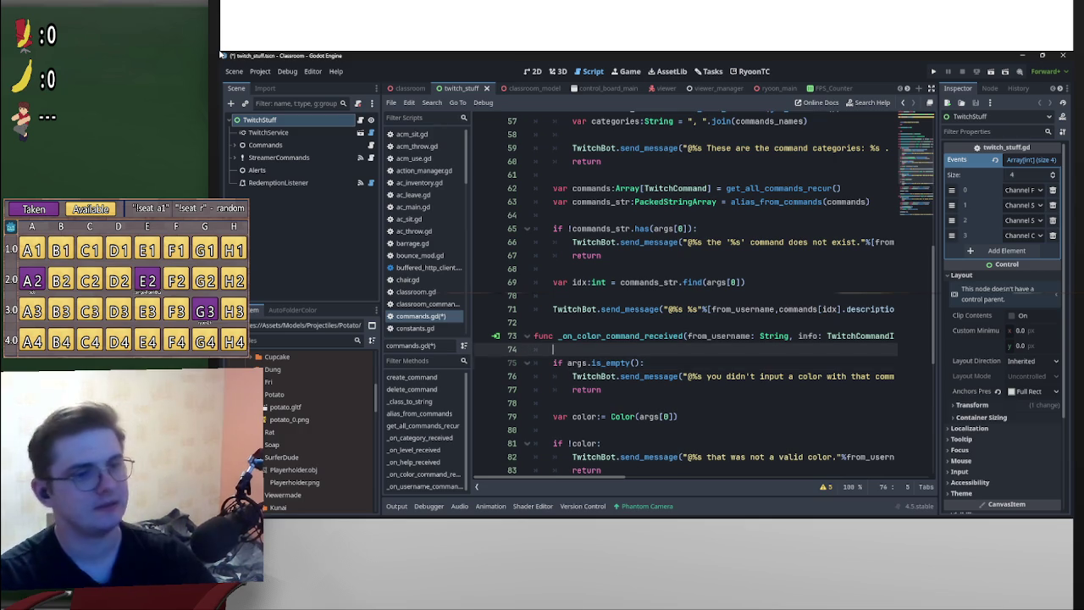
{"action": "type", "text": "info."}
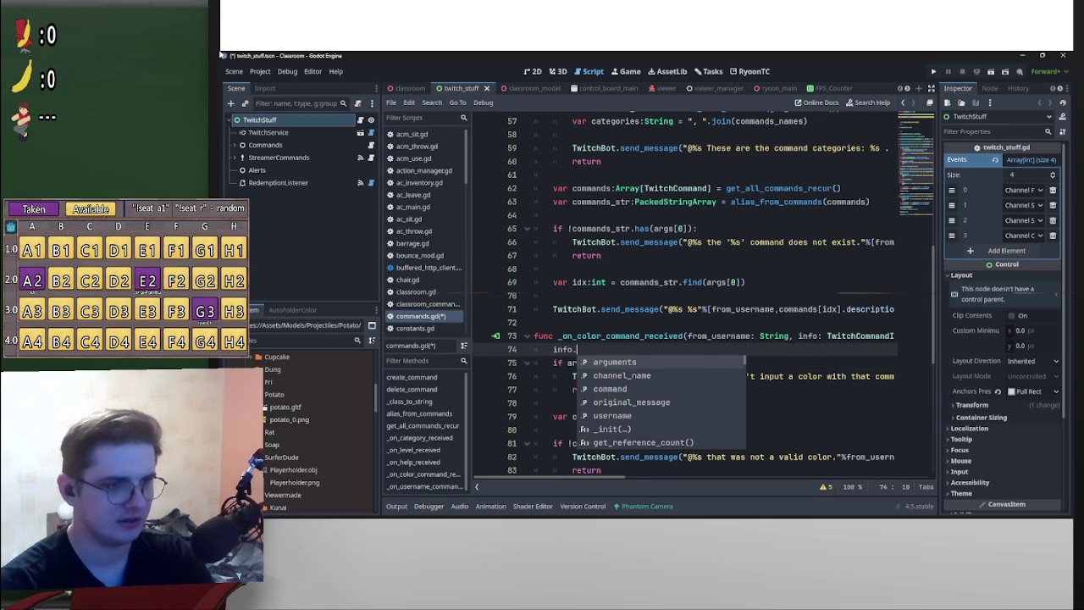
{"action": "key", "text": "Down"}
{"action": "key", "text": "Down"}
{"action": "key", "text": "Down"}
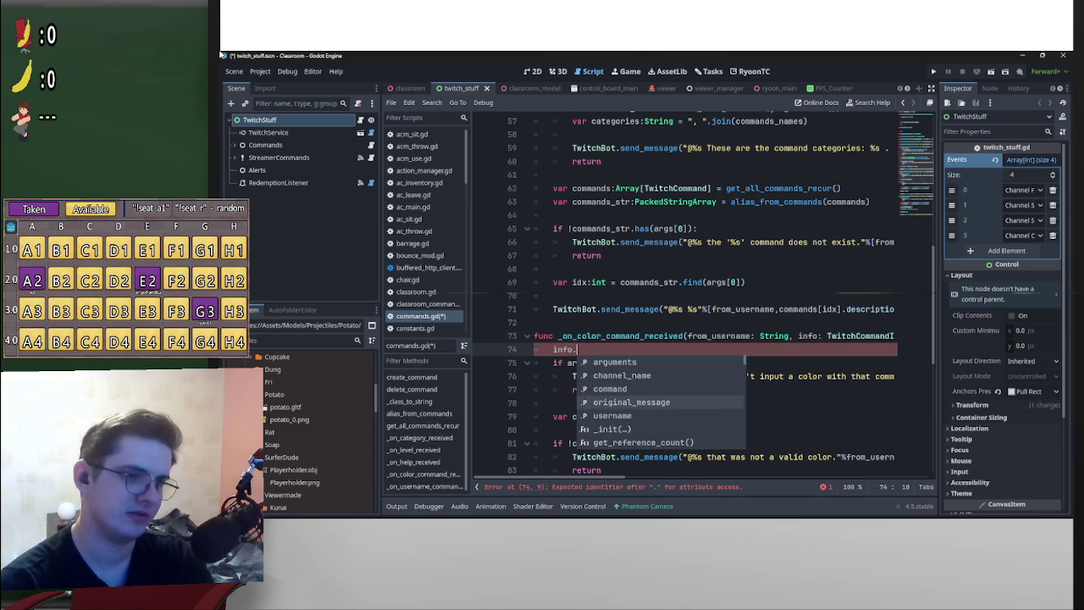
{"action": "key", "text": "Return"}
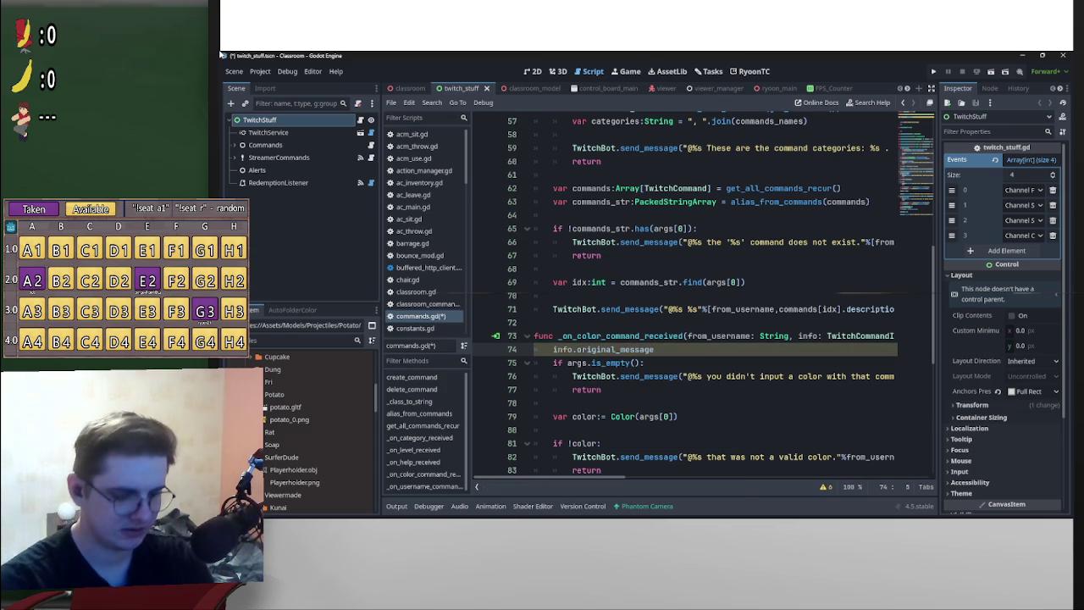
{"action": "key", "text": "ctrl+space"}
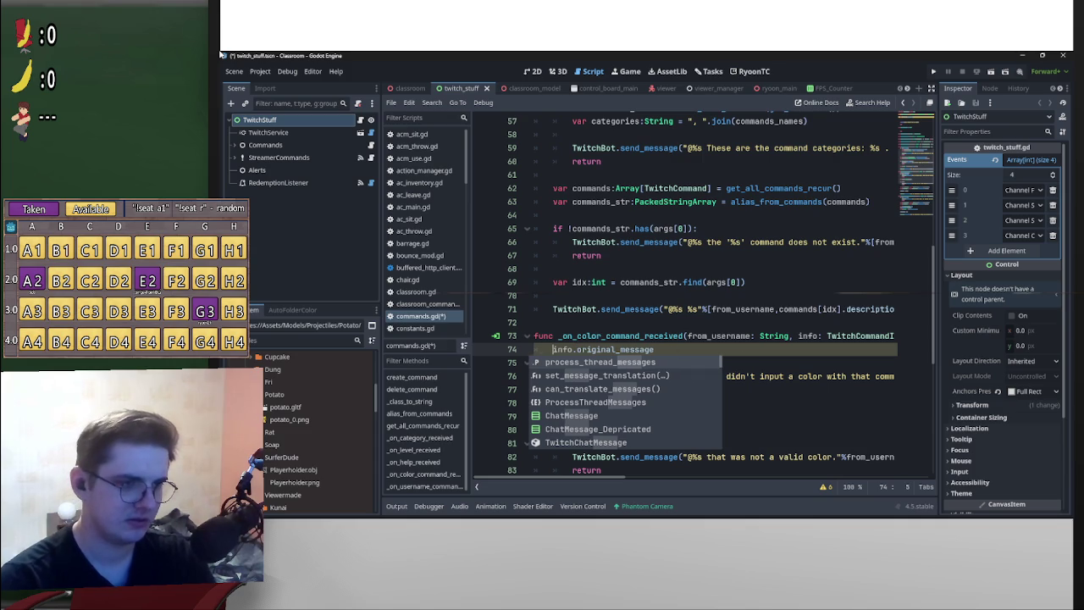
- Make line 74 read var msg: TwitchChatMessage = info.original_message
{"action": "type", "text": "var msg"}
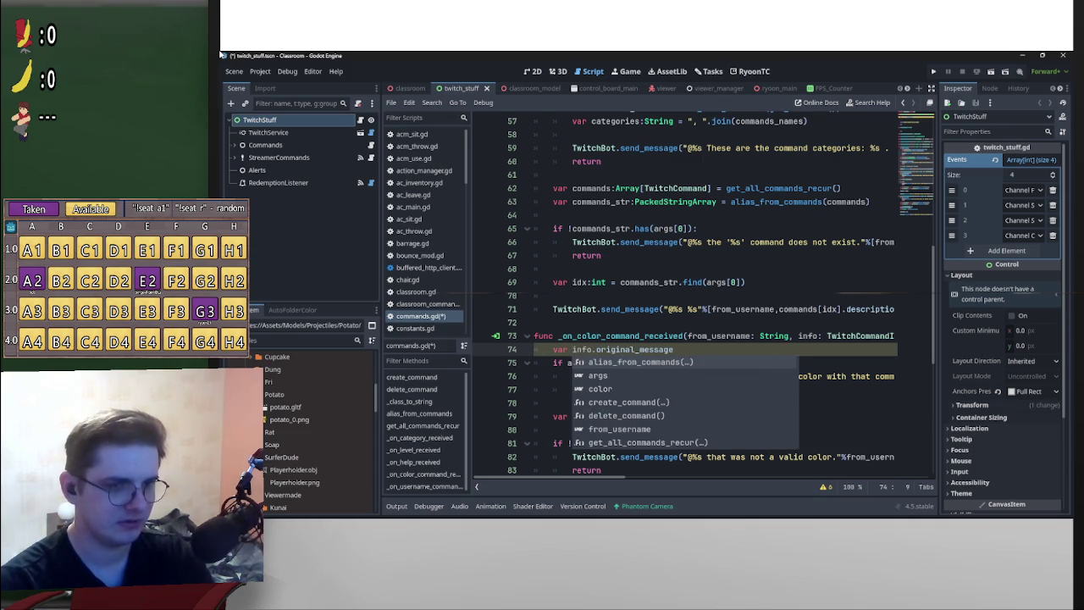
{"action": "type", "text": ":"}
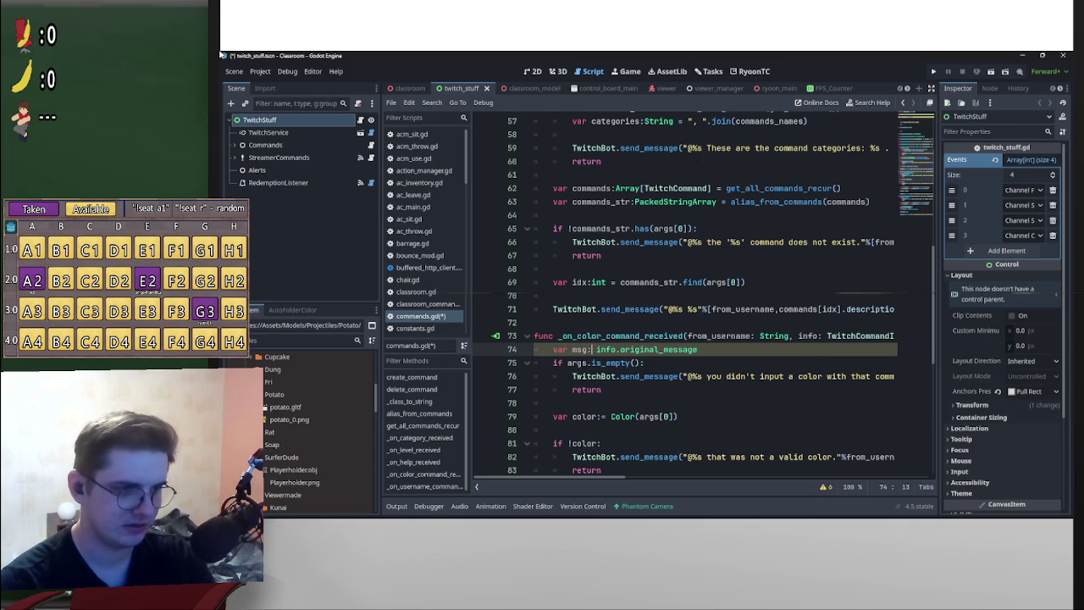
{"action": "type", "text": "TwitchChatMessage"}
{"action": "key", "text": "Down"}
{"action": "key", "text": "Down"}
{"action": "key", "text": "Return"}
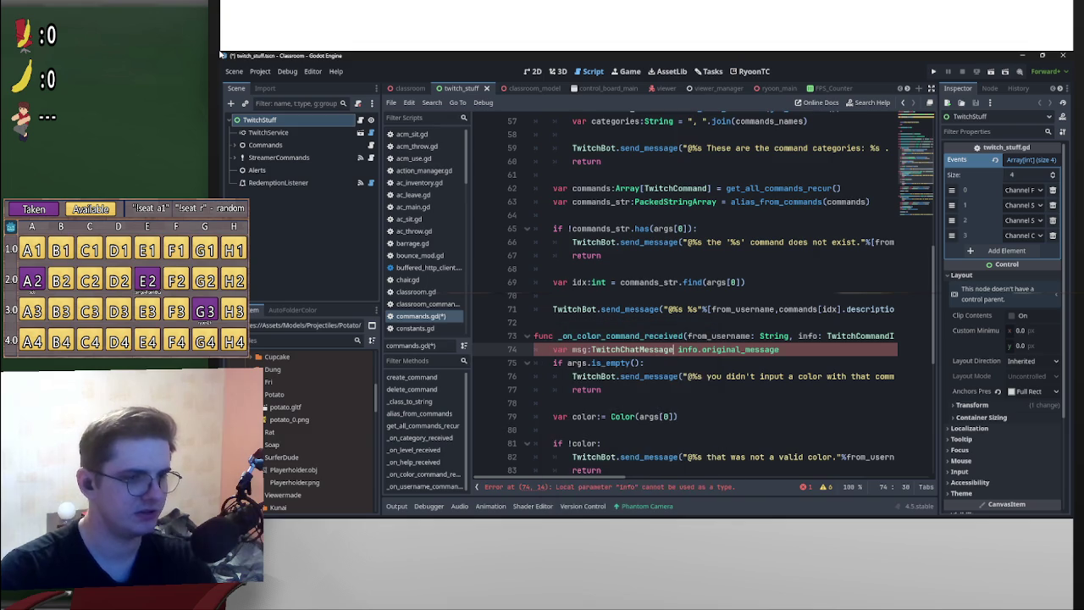
{"action": "type", "text": "="}
- Write msg.message on a new line 75 and jump to the message field's definition
{"action": "key", "text": "End"}
{"action": "key", "text": "Return"}
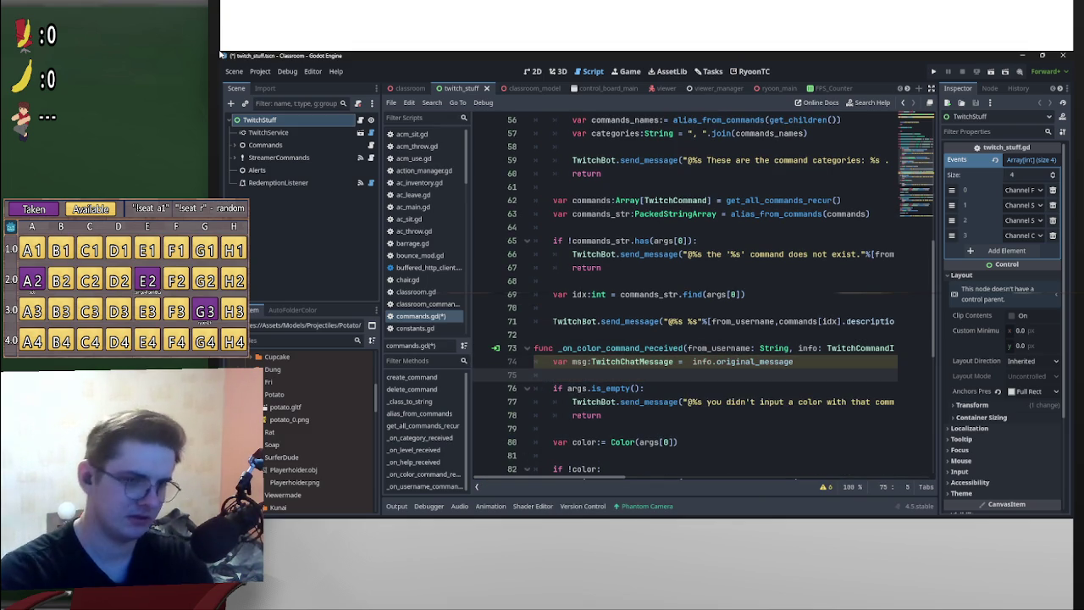
{"action": "type", "text": "msg."}
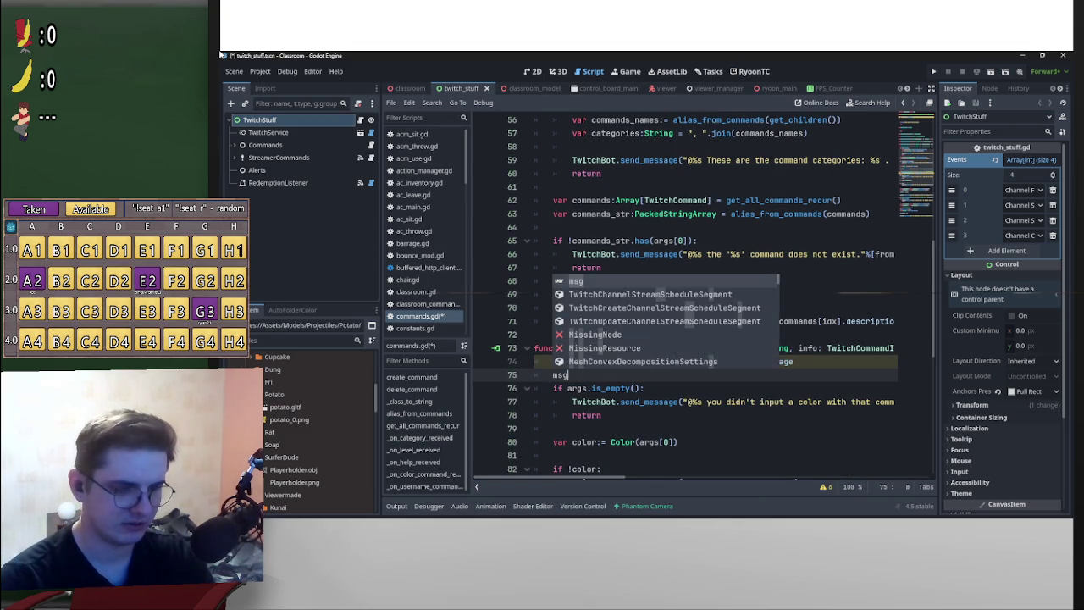
{"action": "key", "text": "Down"}
{"action": "key", "text": "Down"}
{"action": "key", "text": "Down"}
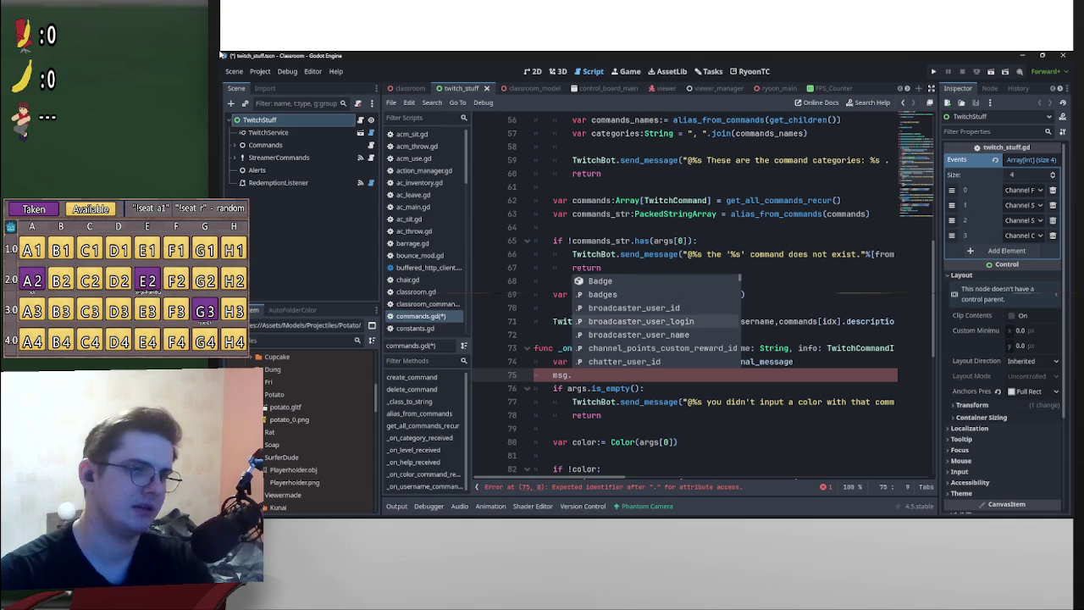
{"action": "key", "text": "Down"}
{"action": "key", "text": "Down"}
{"action": "key", "text": "Down"}
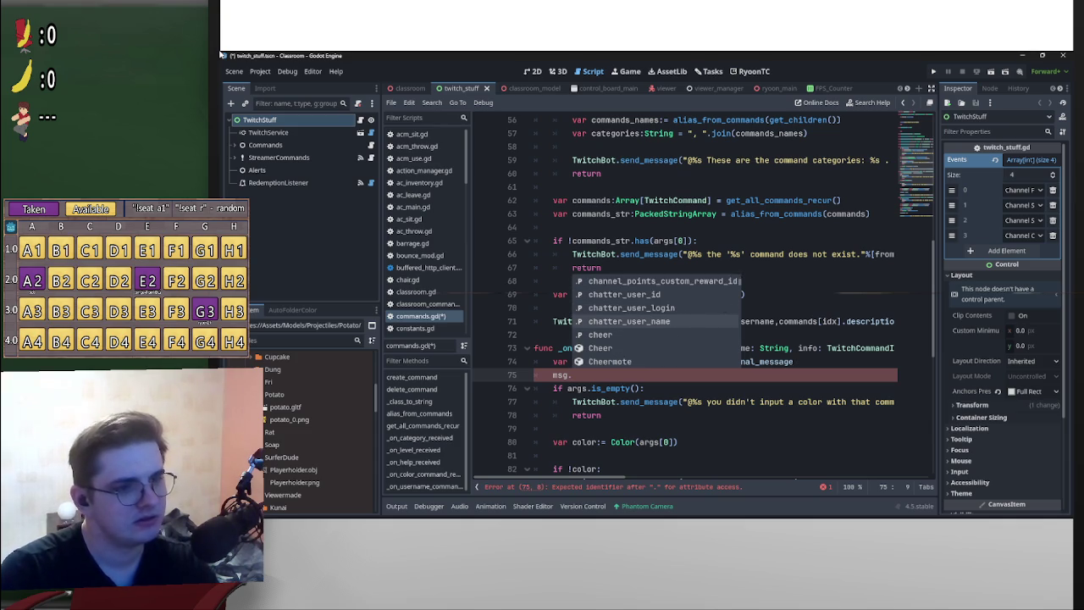
{"action": "key", "text": "Down"}
{"action": "key", "text": "Down"}
{"action": "key", "text": "Down"}
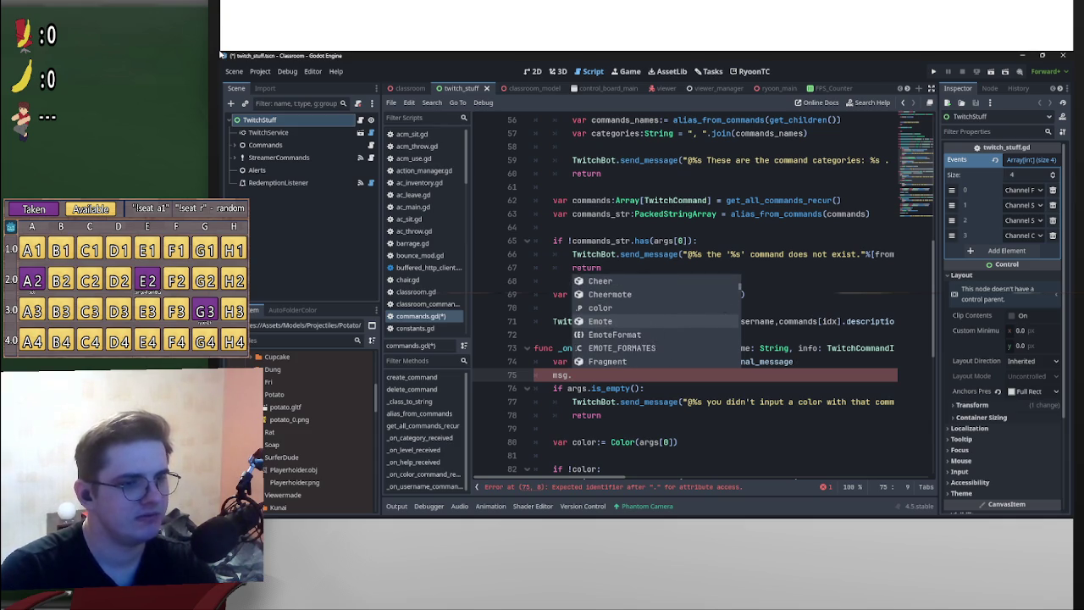
{"action": "key", "text": "Down"}
{"action": "key", "text": "Down"}
{"action": "key", "text": "Down"}
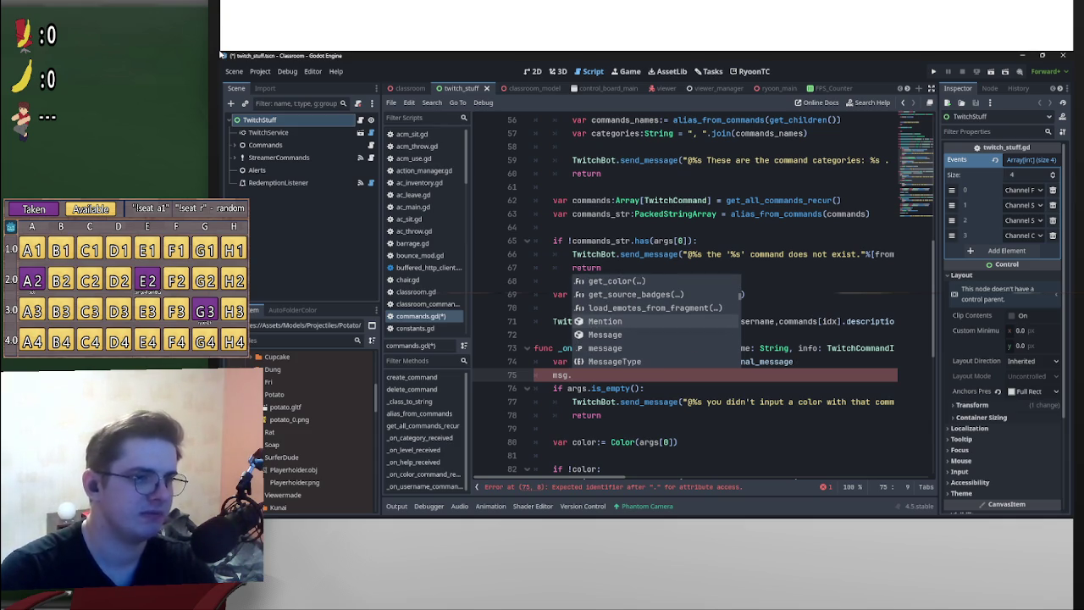
{"action": "key", "text": "Down"}
{"action": "key", "text": "Down"}
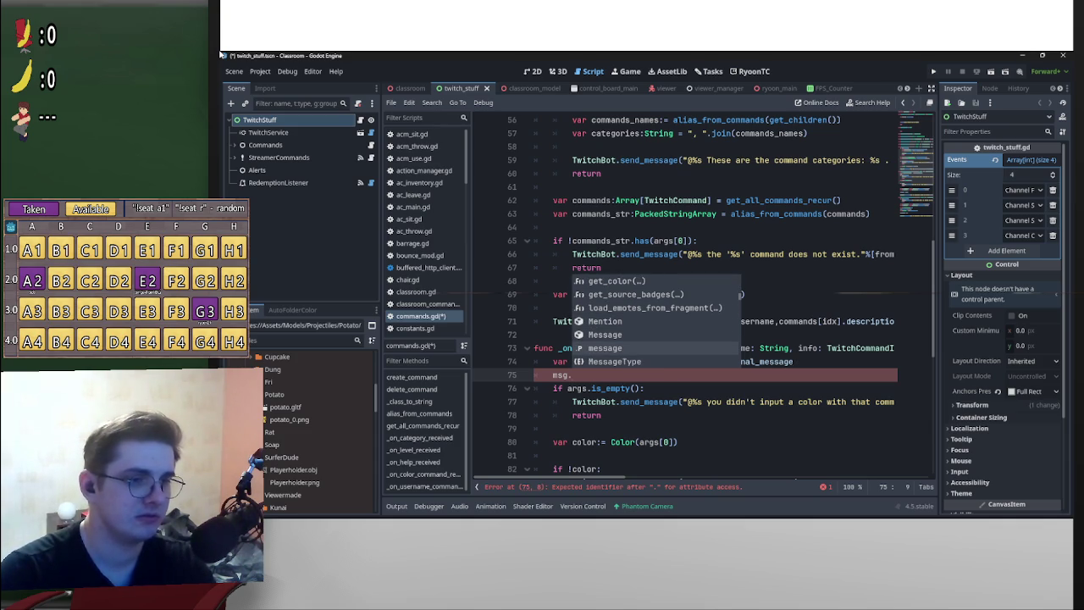
{"action": "key", "text": "Return"}
{"action": "key", "text": "F12"}
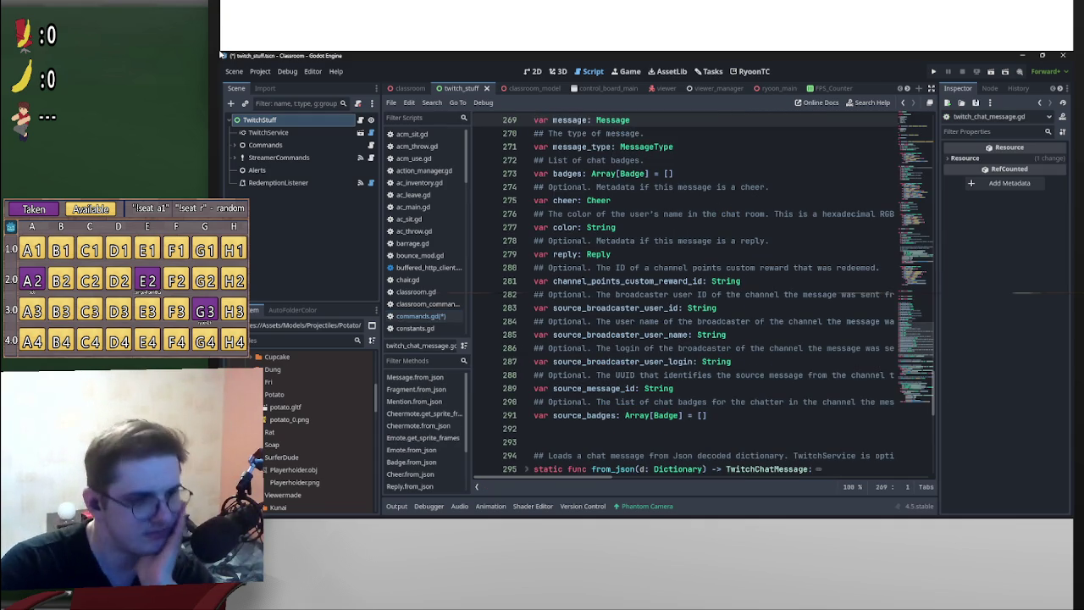
- Fold the FragmentType, EmoteFormat and MessageType enums and the Message class
{"action": "scroll", "coordinate": [686, 296], "scroll_direction": "up", "scroll_amount": 10}
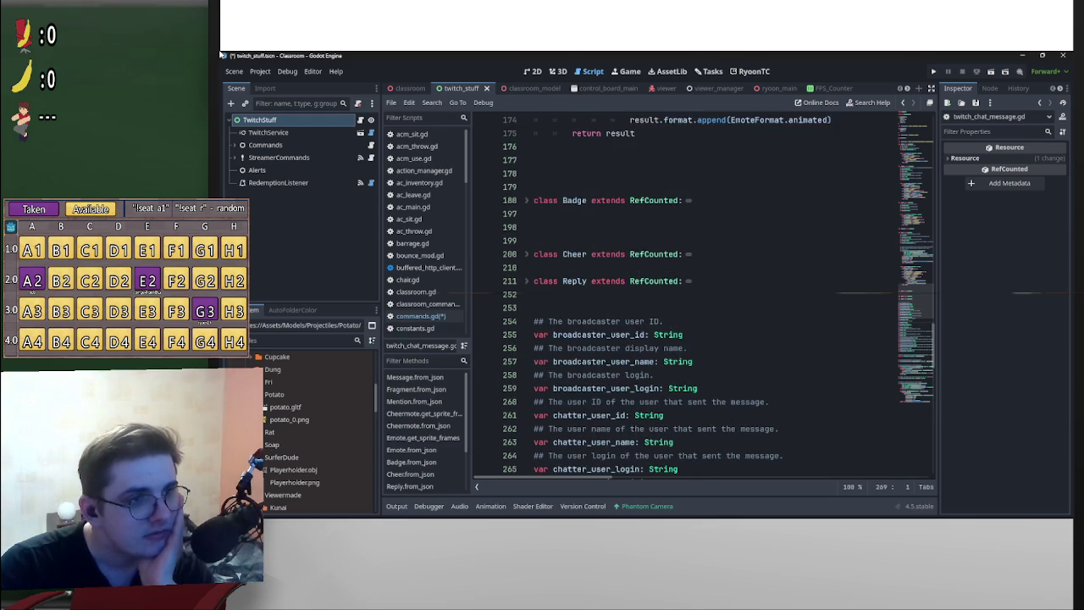
{"action": "scroll", "coordinate": [702, 297], "scroll_direction": "down", "scroll_amount": 3}
{"action": "scroll", "coordinate": [702, 296], "scroll_direction": "up", "scroll_amount": 10}
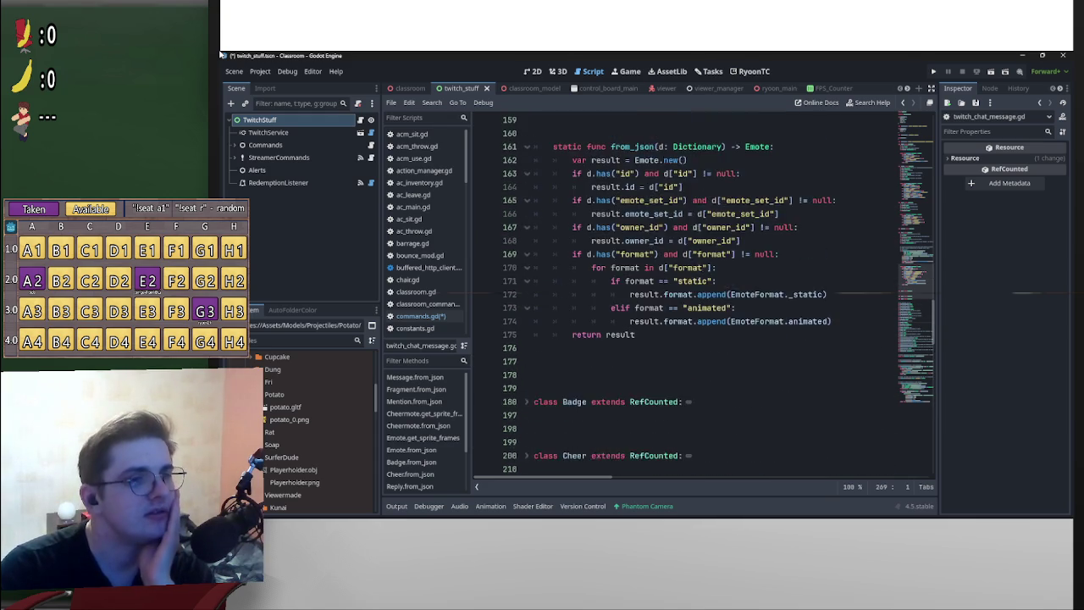
{"action": "scroll", "coordinate": [703, 296], "scroll_direction": "up", "scroll_amount": 15}
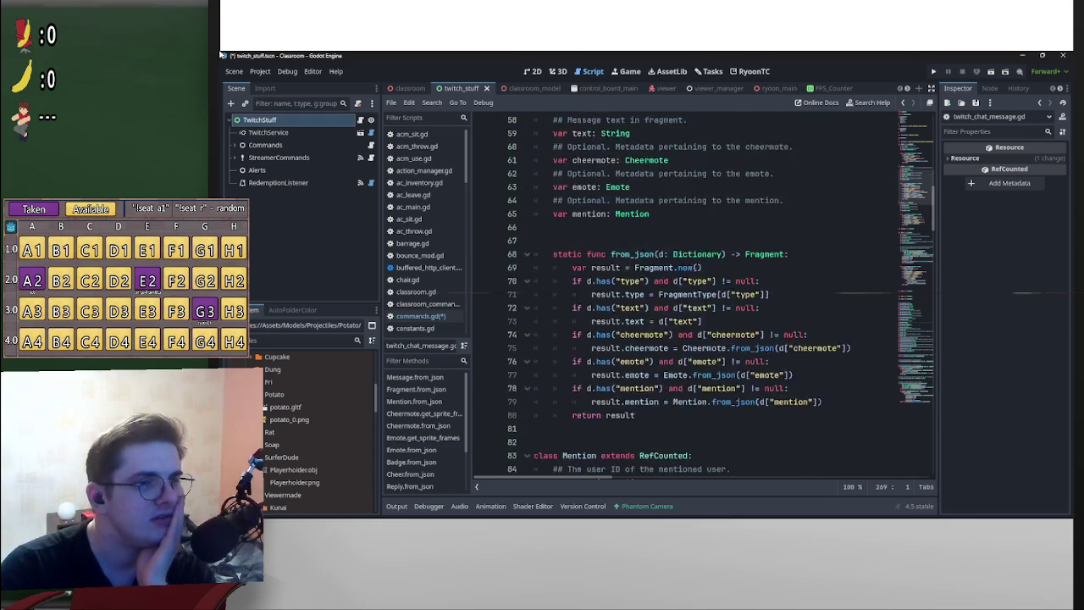
{"action": "scroll", "coordinate": [703, 297], "scroll_direction": "up", "scroll_amount": 5}
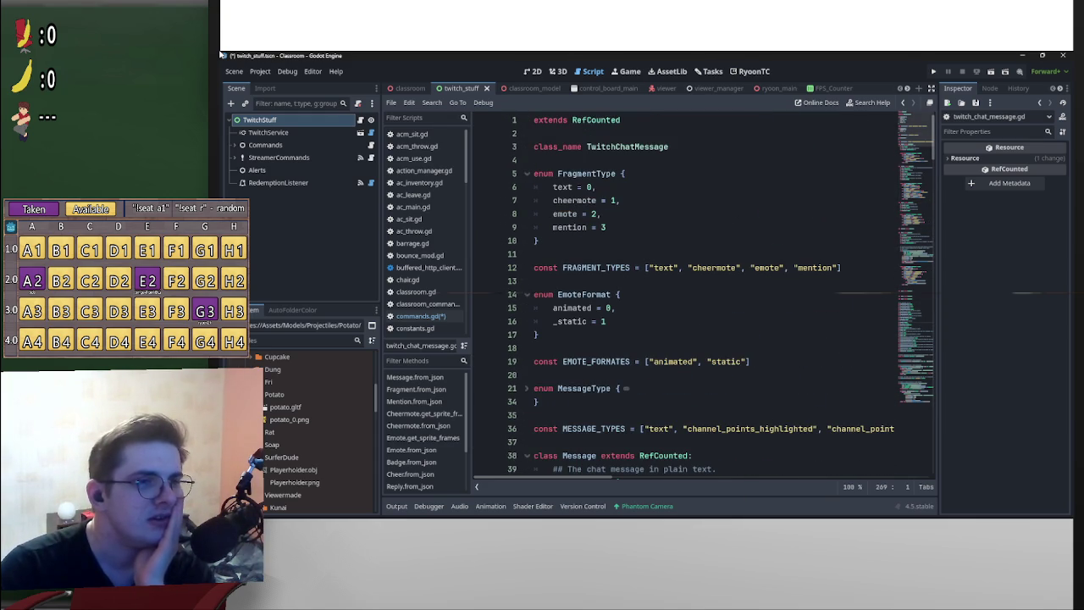
{"action": "scroll", "coordinate": [703, 296], "scroll_direction": "down", "scroll_amount": 5}
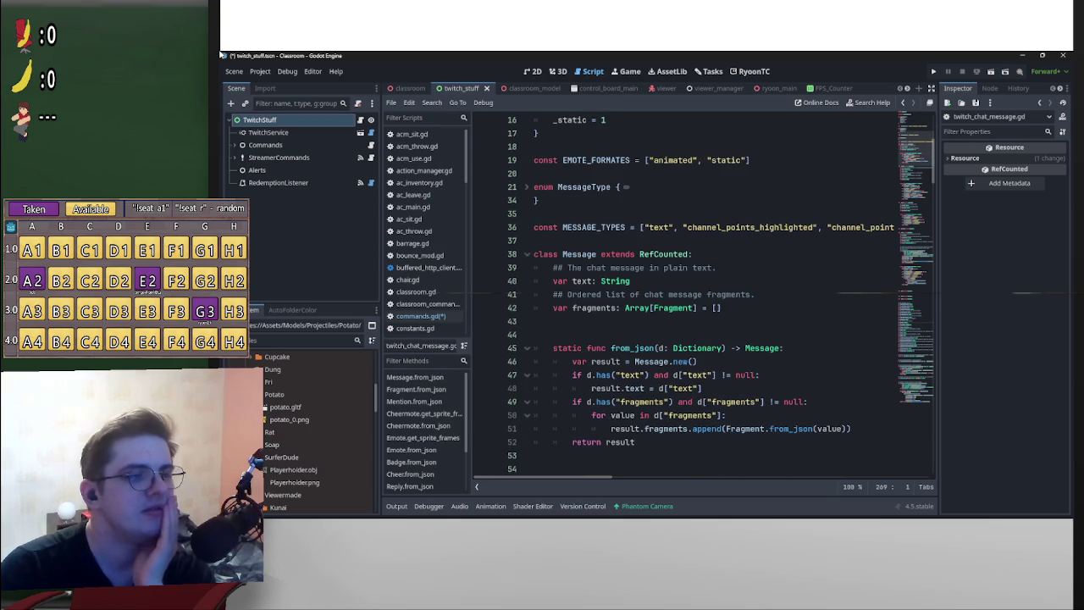
{"action": "scroll", "coordinate": [703, 296], "scroll_direction": "down", "scroll_amount": 11}
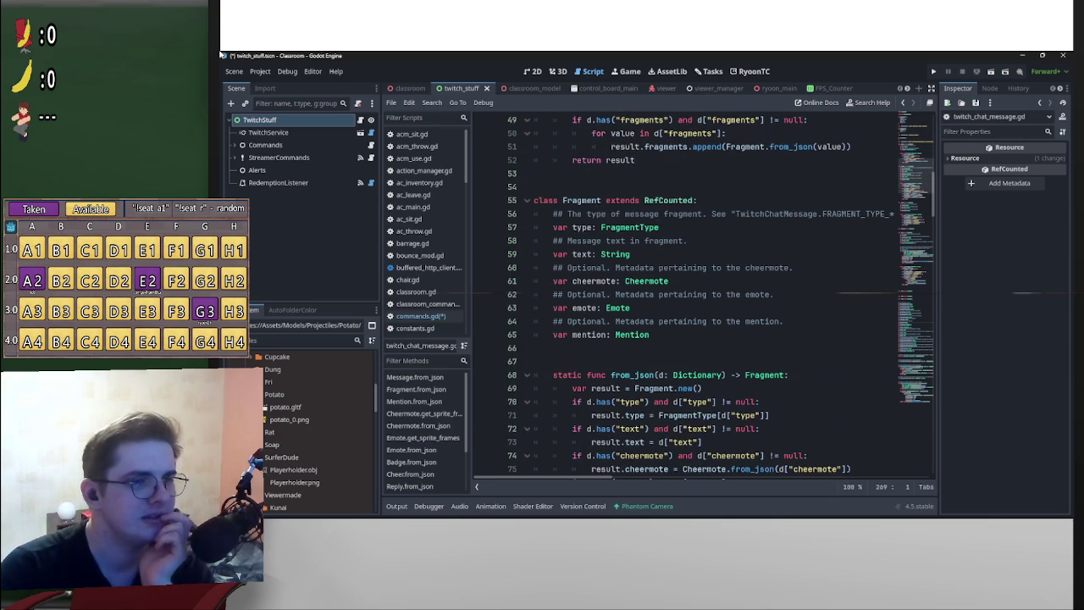
{"action": "scroll", "coordinate": [703, 297], "scroll_direction": "up", "scroll_amount": 16}
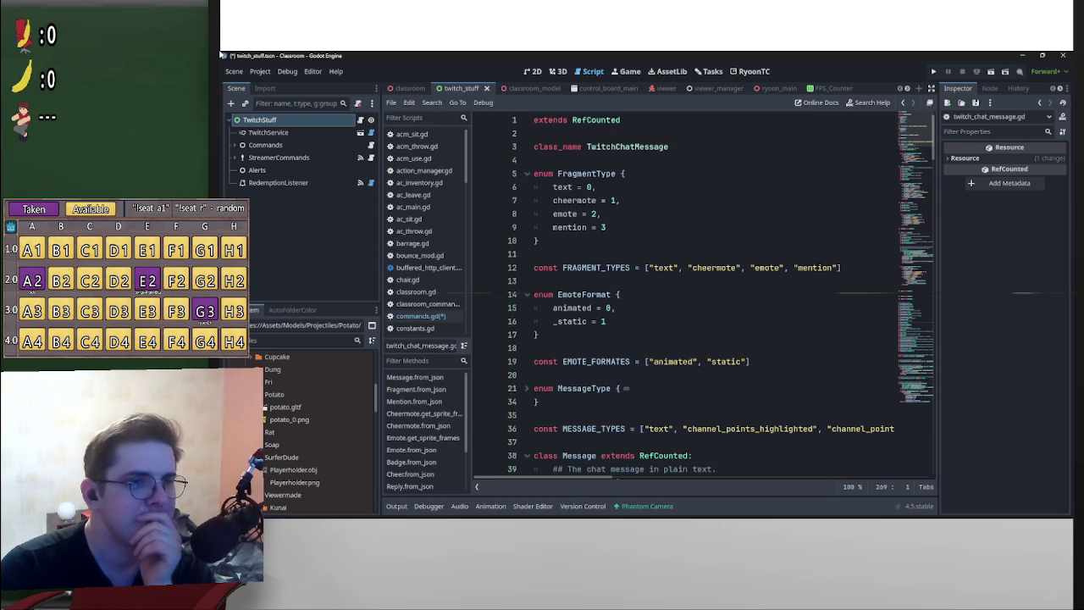
{"action": "triple_click", "coordinate": [584, 172]}
{"action": "key", "text": "alt+f"}
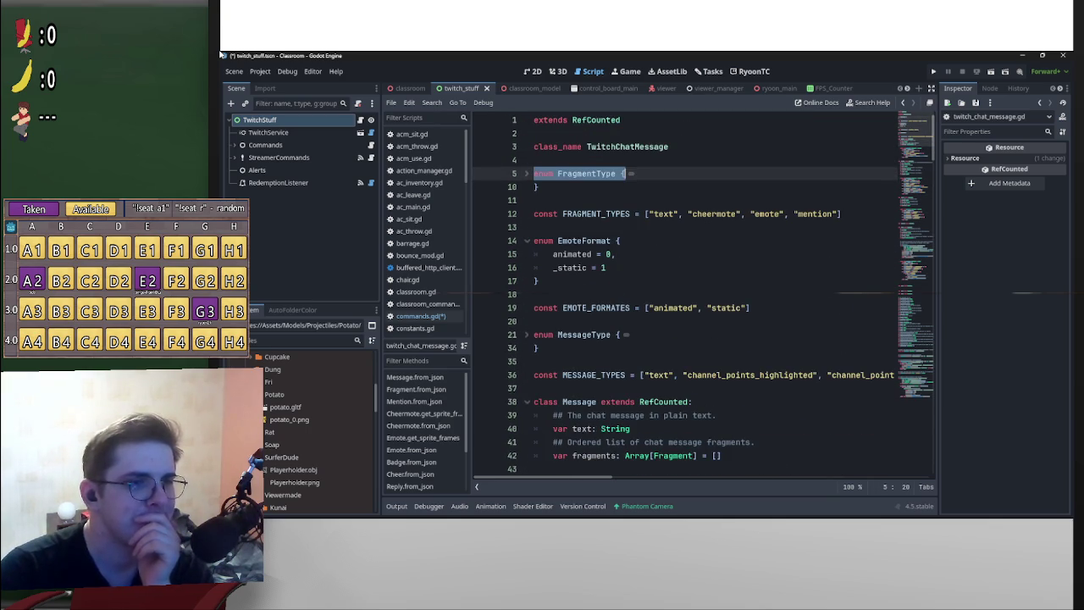
{"action": "left_click", "coordinate": [526, 241]}
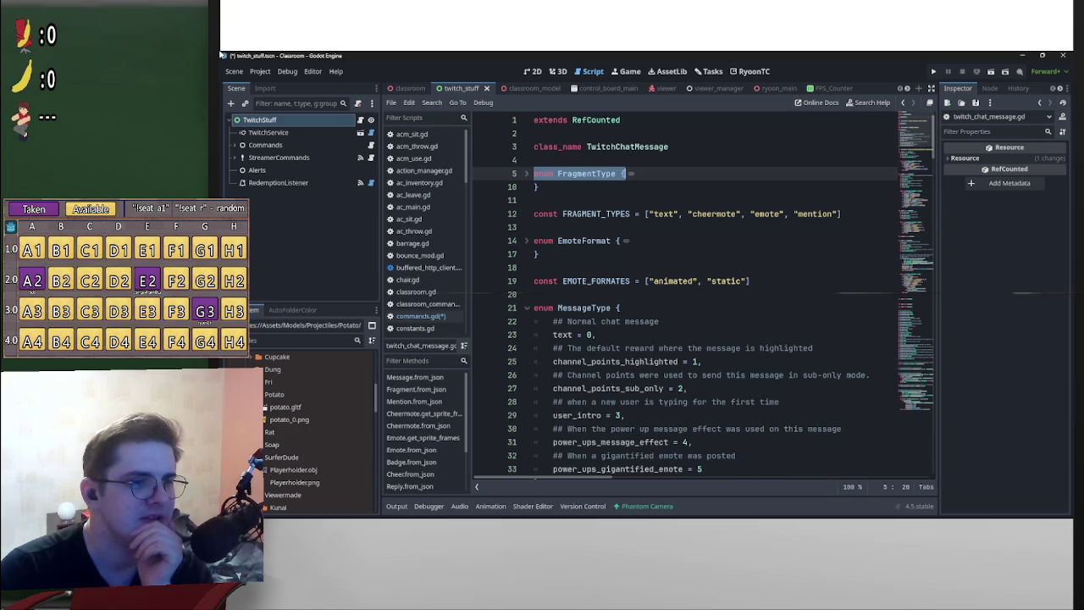
{"action": "left_click", "coordinate": [526, 374]}
{"action": "left_click", "coordinate": [526, 415]}
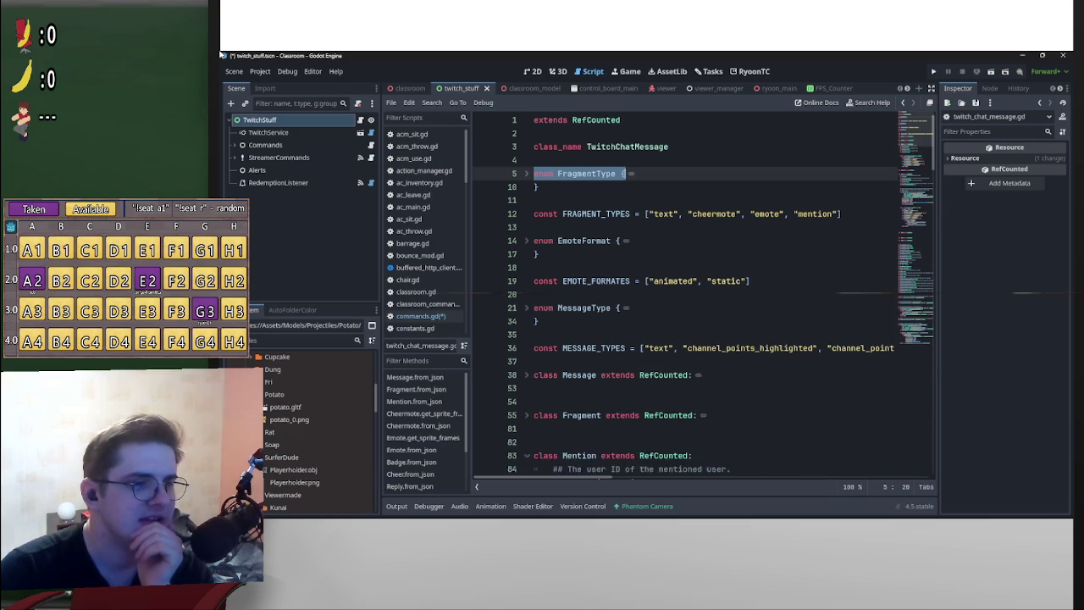
- Fold the Fragment, Mention, Cheermote, Emote, Badge, Cheer and Reply inner classes
{"action": "scroll", "coordinate": [678, 296], "scroll_direction": "down", "scroll_amount": 4}
{"action": "left_click", "coordinate": [526, 294]}
{"action": "left_click", "coordinate": [526, 334]}
{"action": "scroll", "coordinate": [677, 297], "scroll_direction": "down", "scroll_amount": 4}
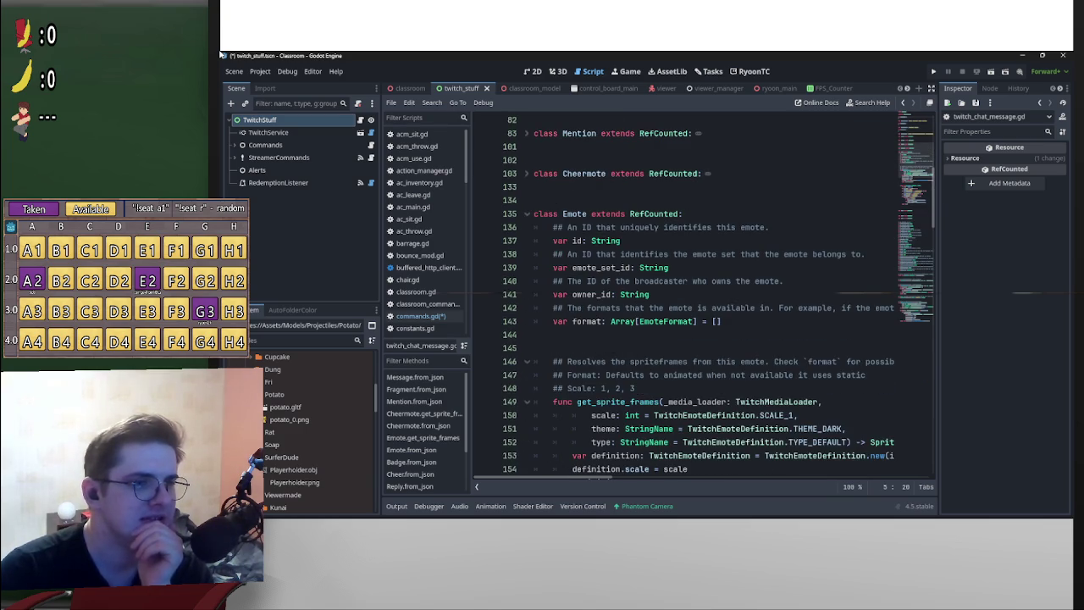
{"action": "left_click", "coordinate": [525, 214]}
{"action": "left_click", "coordinate": [526, 280]}
{"action": "left_click", "coordinate": [526, 334]}
{"action": "left_click", "coordinate": [526, 362]}
{"action": "scroll", "coordinate": [677, 296], "scroll_direction": "down", "scroll_amount": 2}
{"action": "scroll", "coordinate": [720, 296], "scroll_direction": "down", "scroll_amount": 5}
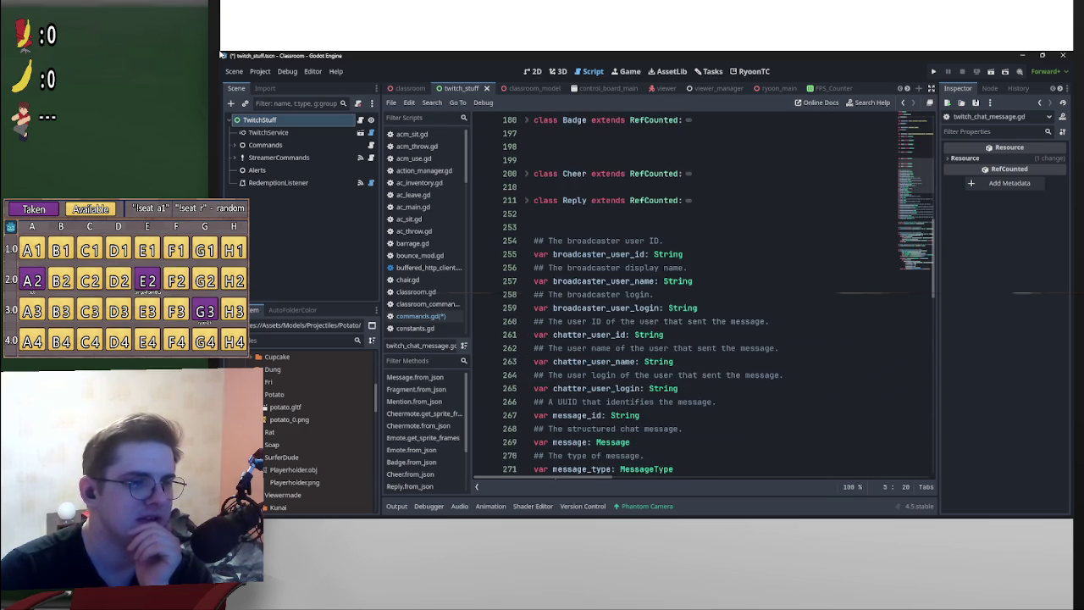
{"action": "scroll", "coordinate": [719, 296], "scroll_direction": "down", "scroll_amount": 3}
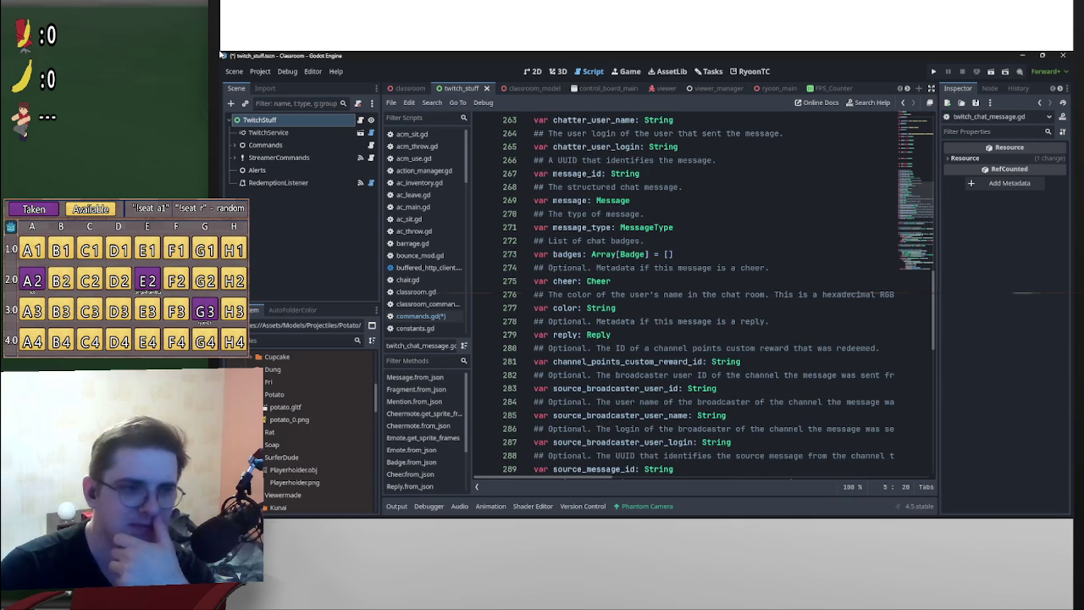
{"action": "scroll", "coordinate": [703, 297], "scroll_direction": "down", "scroll_amount": 3}
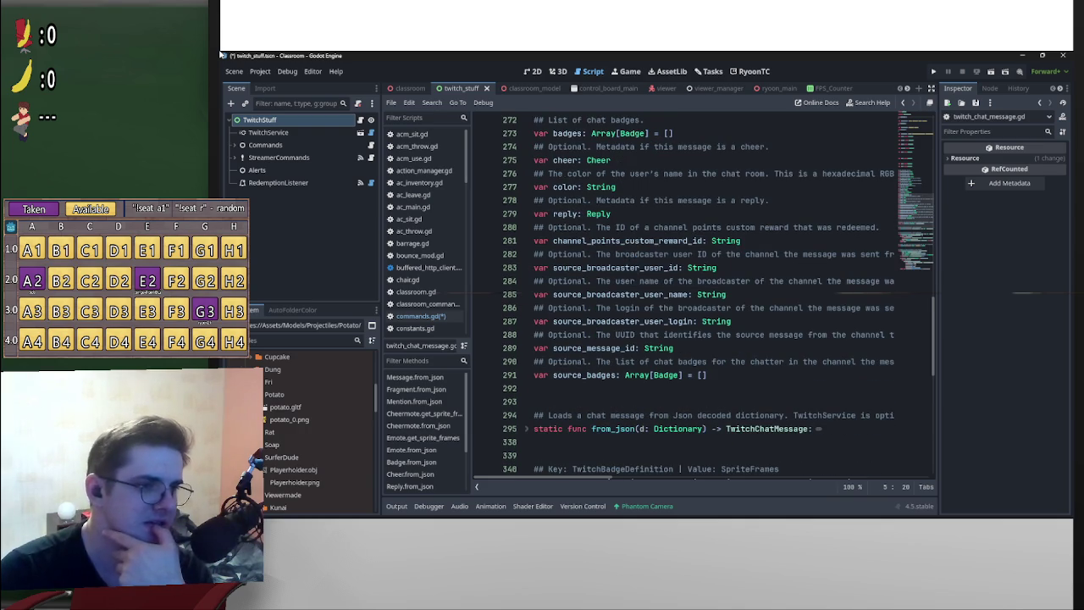
{"action": "scroll", "coordinate": [711, 297], "scroll_direction": "down", "scroll_amount": 3}
{"action": "scroll", "coordinate": [711, 297], "scroll_direction": "down", "scroll_amount": 3}
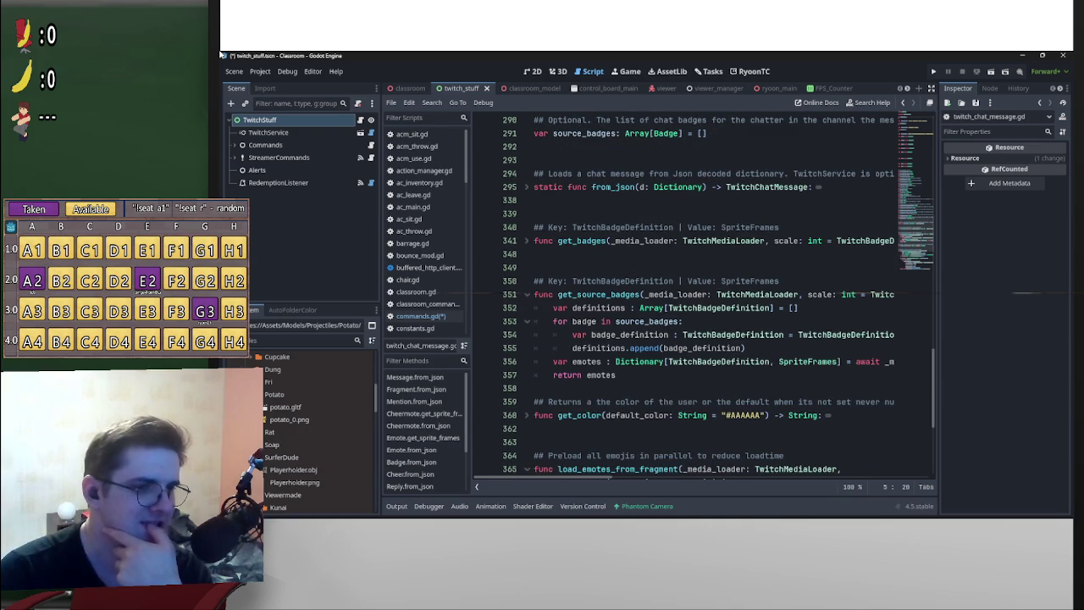
{"action": "scroll", "coordinate": [712, 297], "scroll_direction": "down", "scroll_amount": 6}
{"action": "scroll", "coordinate": [711, 296], "scroll_direction": "up", "scroll_amount": 20}
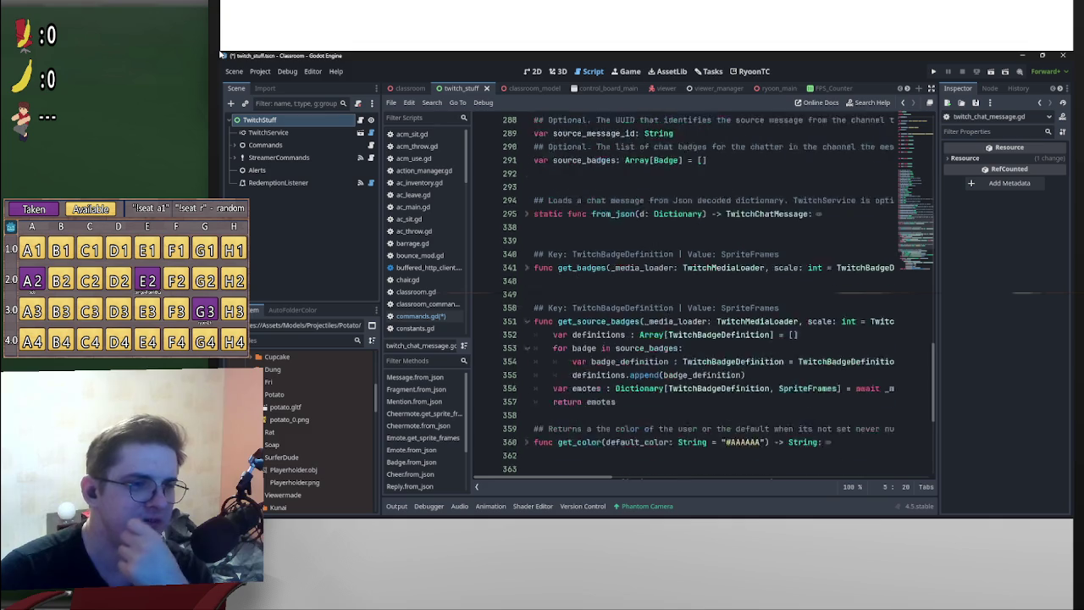
{"action": "scroll", "coordinate": [712, 297], "scroll_direction": "down", "scroll_amount": 7}
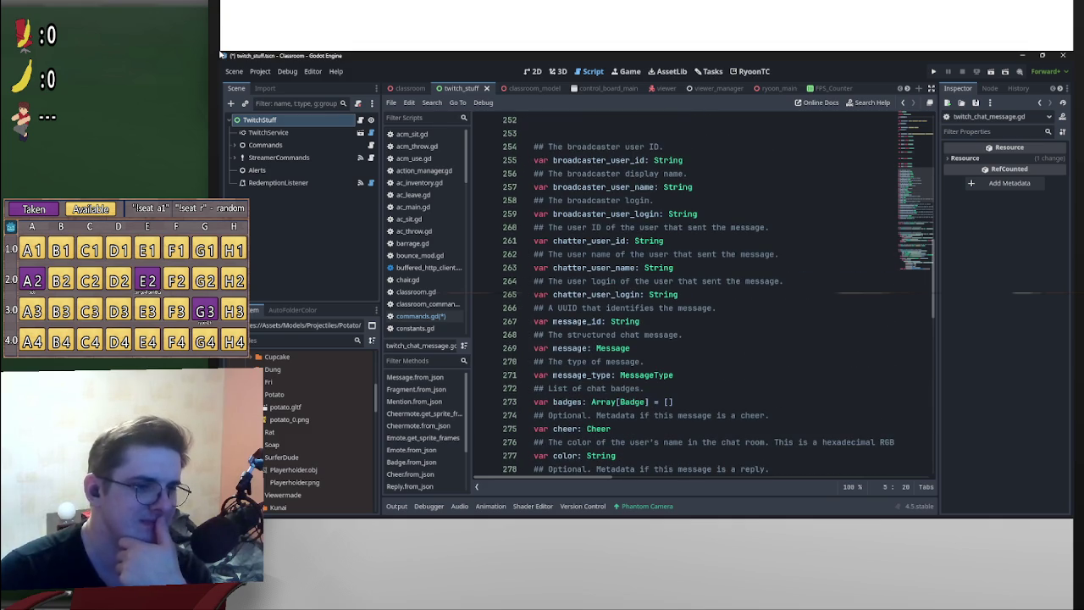
- Inspect the Message class's text field, then return to the var message declaration
{"action": "left_click", "coordinate": [593, 362]}
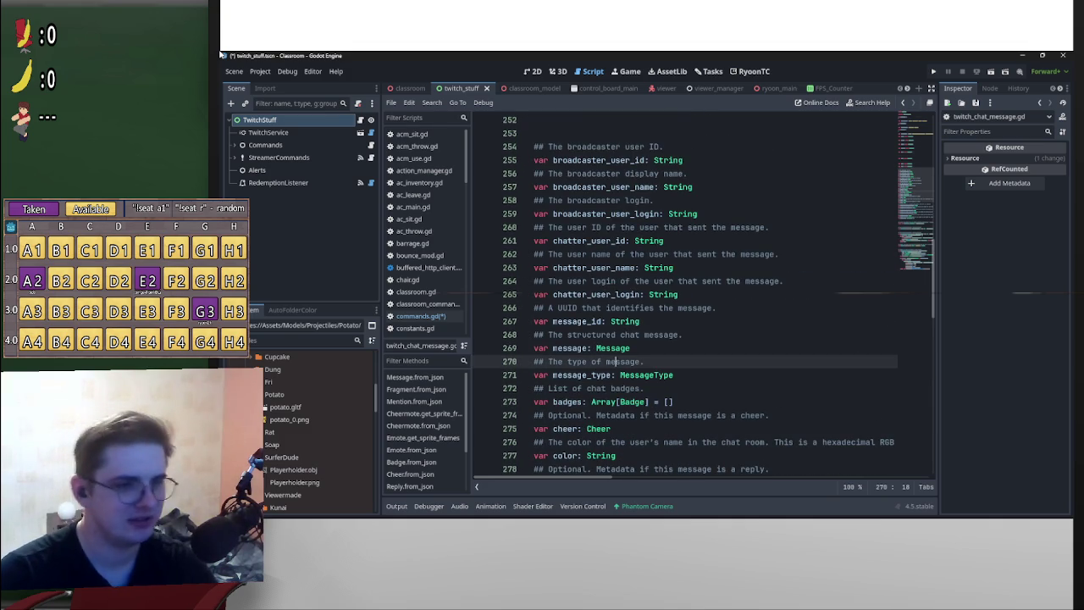
{"action": "left_click", "coordinate": [612, 349], "text": "ctrl"}
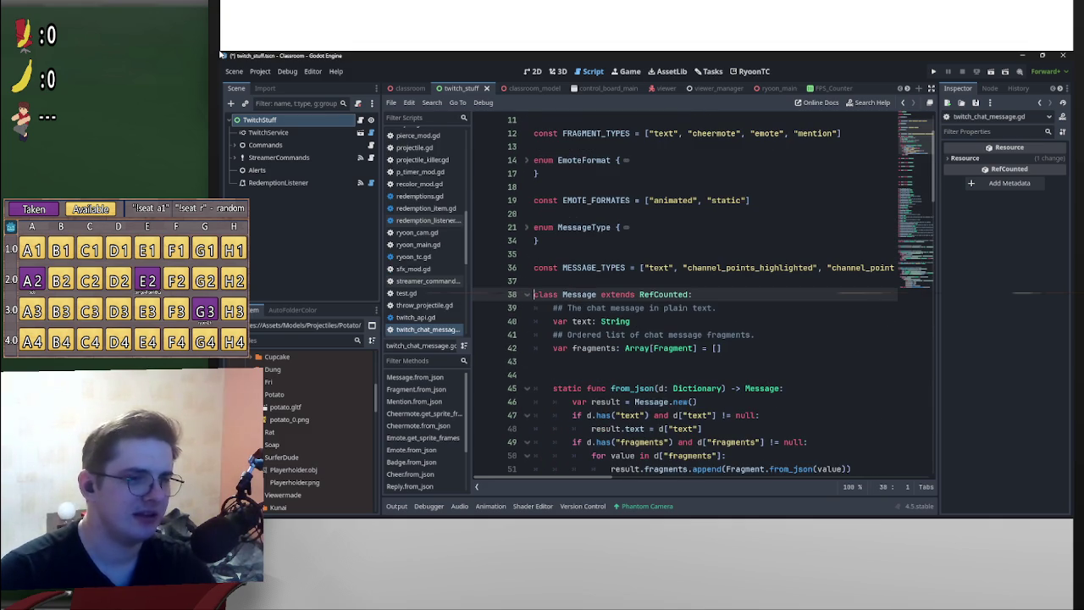
{"action": "left_click", "coordinate": [581, 321]}
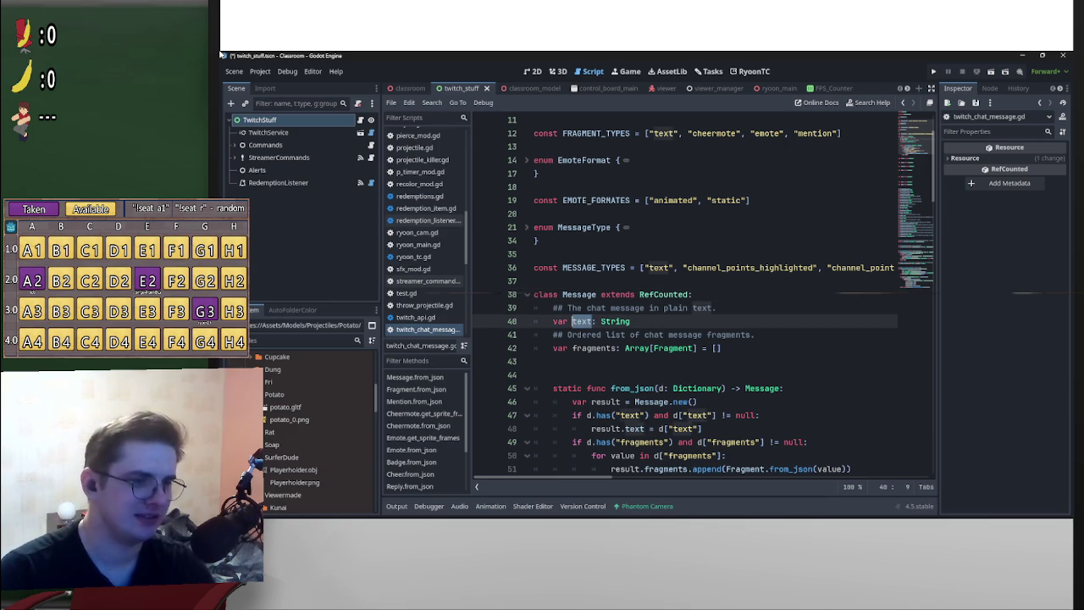
{"action": "key", "text": "alt+Left"}
{"action": "scroll", "coordinate": [686, 296], "scroll_direction": "up", "scroll_amount": 20}
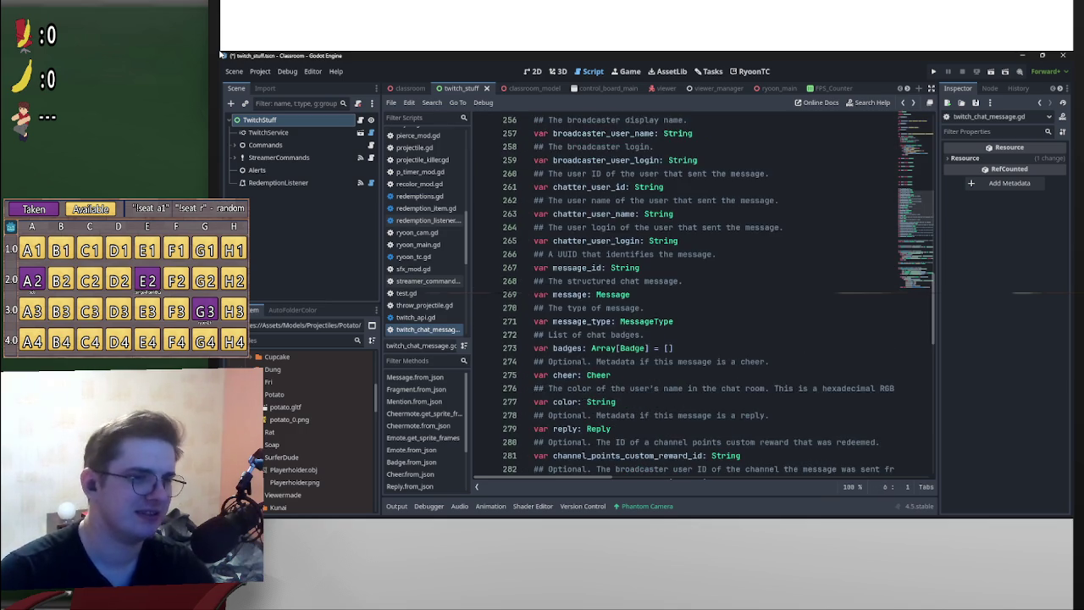
- Extend line 75 to msg.message.text and change msg's type on line 74 to String
{"action": "key", "text": "alt+Left"}
{"action": "key", "text": "End"}
{"action": "type", "text": ".text"}
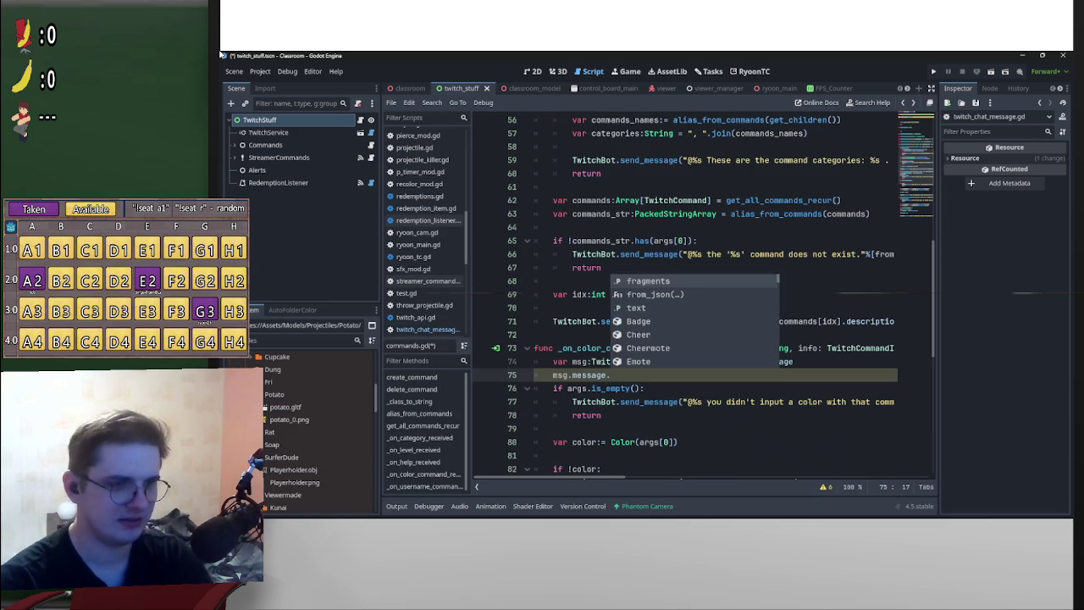
{"action": "key", "text": "ctrl+shift+Left"}
{"action": "key", "text": "ctrl+shift+Left"}
{"action": "key", "text": "ctrl+shift+Left"}
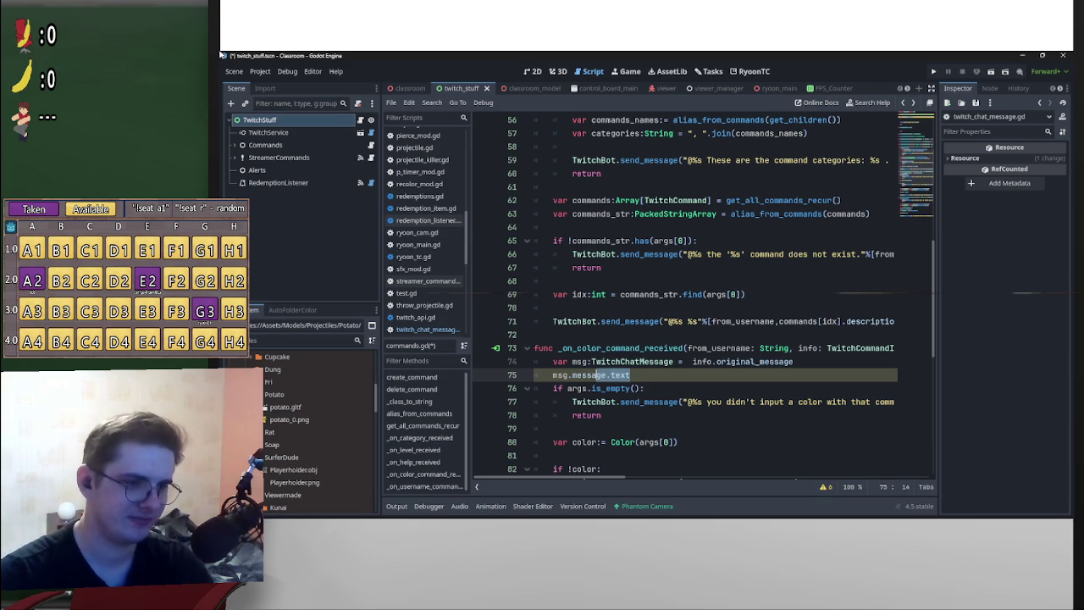
{"action": "key", "text": "Up"}
{"action": "key", "text": "ctrl+shift+Left"}
{"action": "type", "text": "String"}
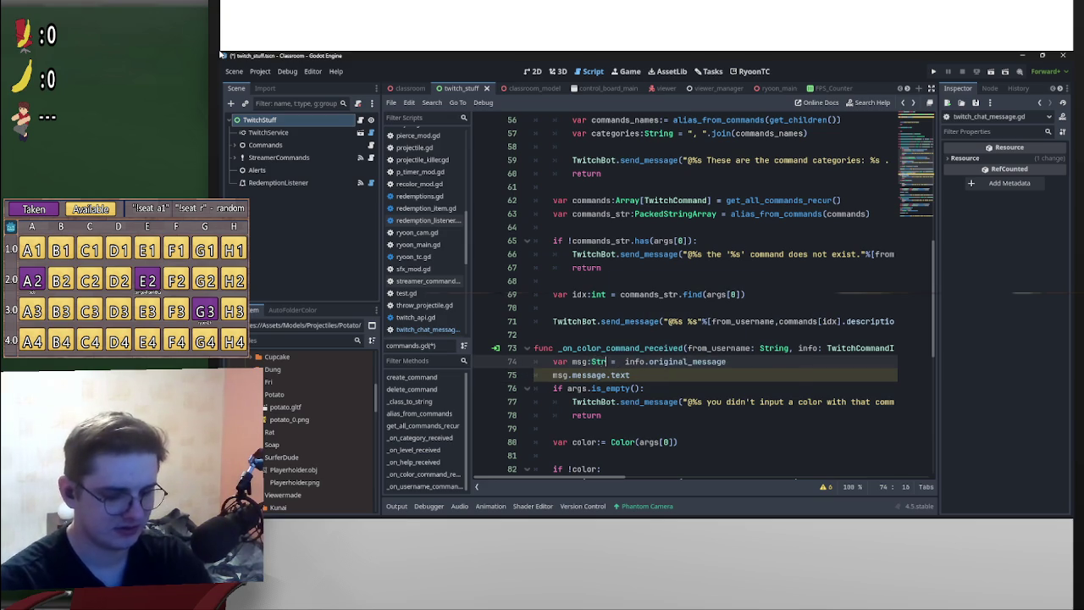
- Move .message.text onto the end of info.original_message on line 74 and delete leftover line 75
{"action": "key", "text": "Escape"}
{"action": "key", "text": "Down"}
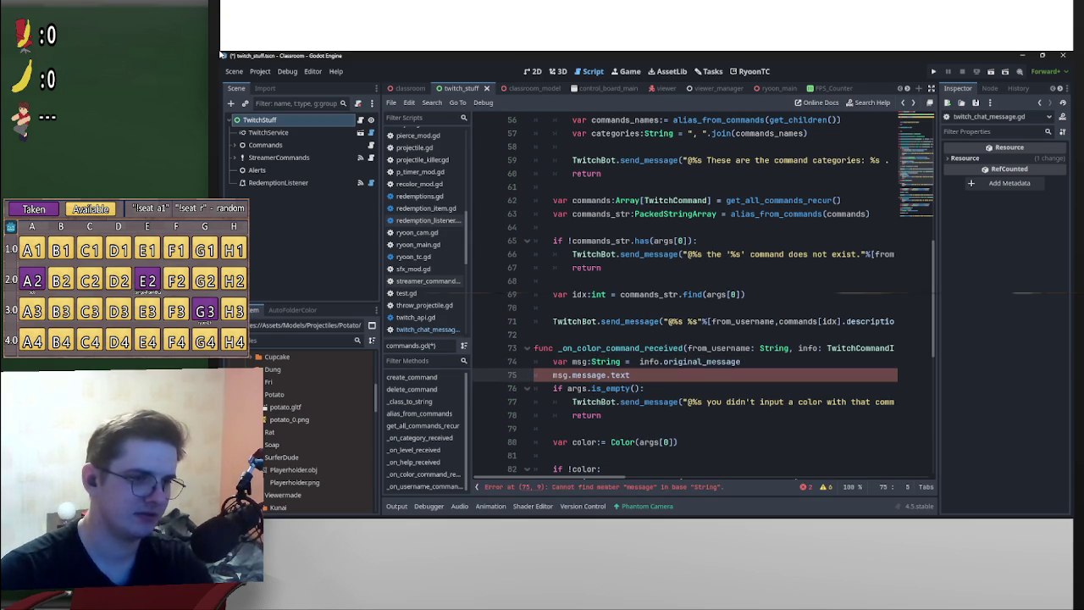
{"action": "key", "text": "shift+End"}
{"action": "key", "text": "ctrl+x"}
{"action": "key", "text": "Up"}
{"action": "key", "text": "End"}
{"action": "key", "text": "ctrl+v"}
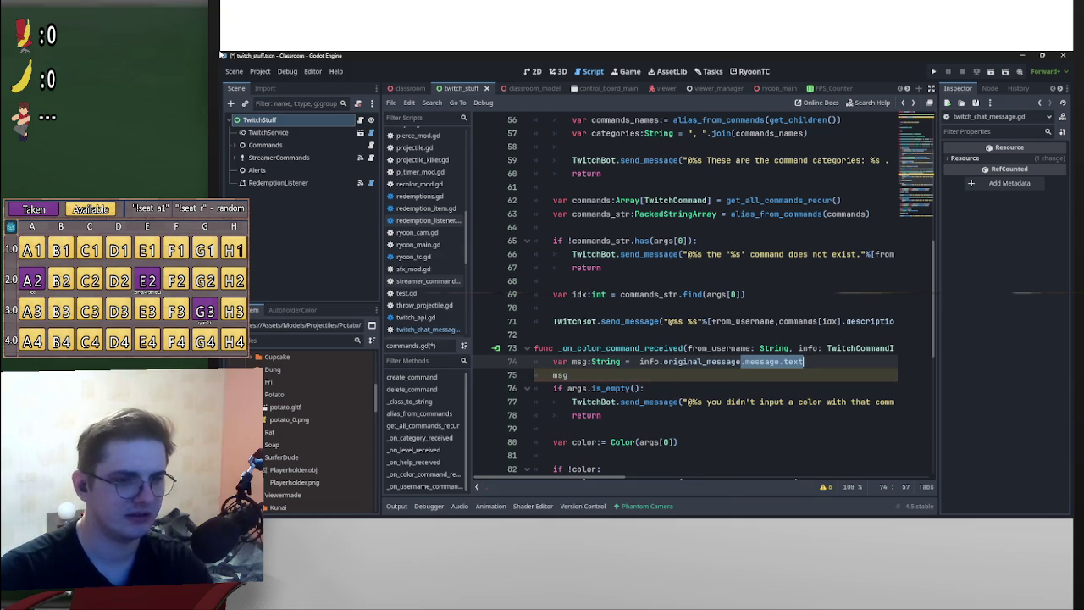
{"action": "key", "text": "Down"}
{"action": "key", "text": "shift+Home"}
{"action": "key", "text": "BackSpace"}
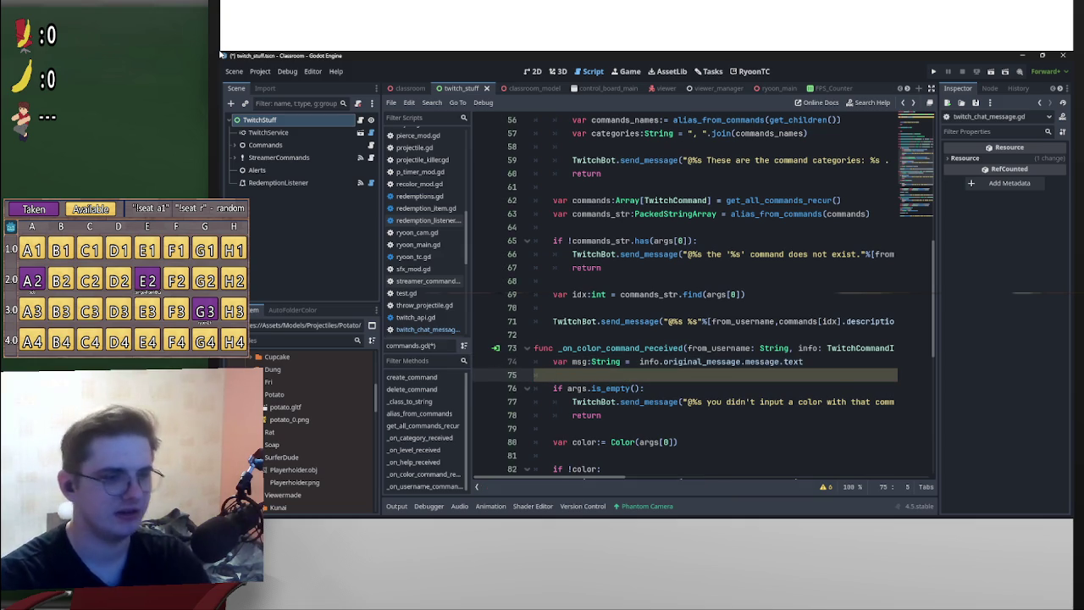
{"action": "key", "text": "Return"}
{"action": "key", "text": "Up"}
{"action": "key", "text": "BackSpace"}
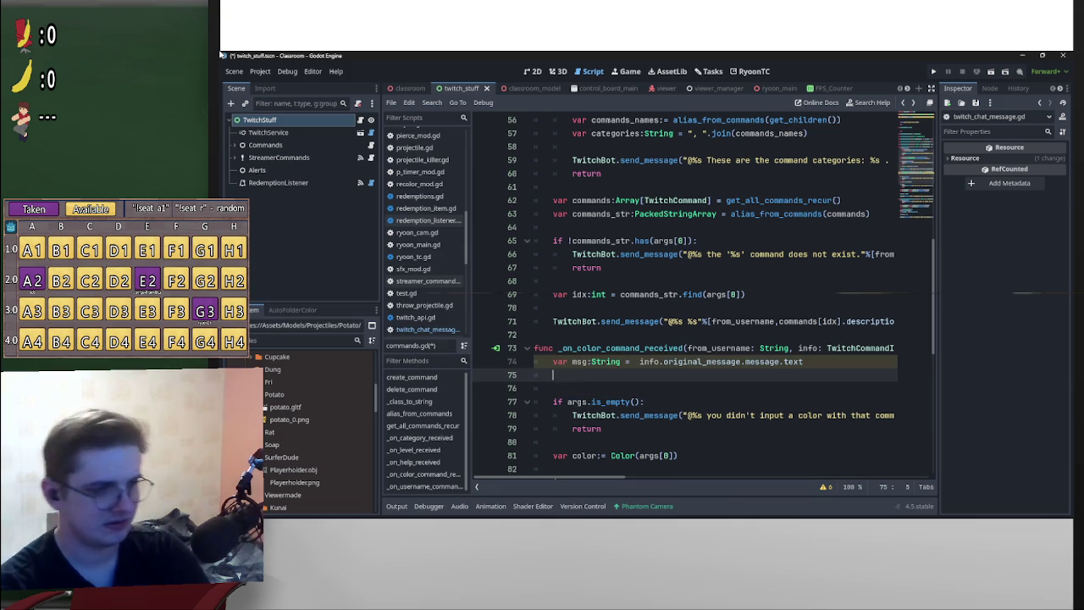
{"action": "key", "text": "BackSpace"}
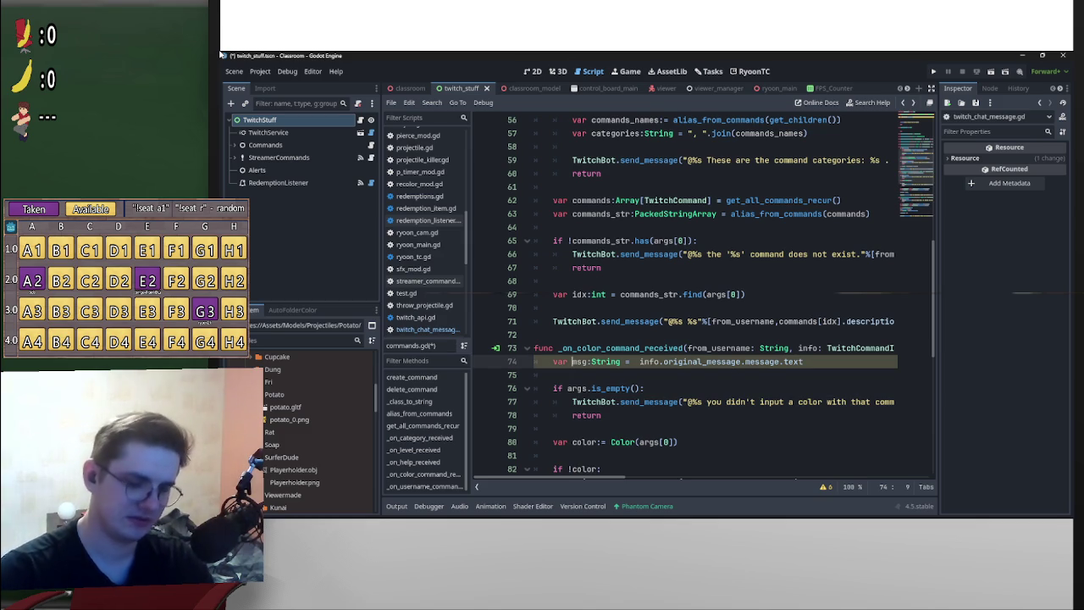
- Rename msg to og_msg and select the whole declaration line
{"action": "type", "text": "og_"}
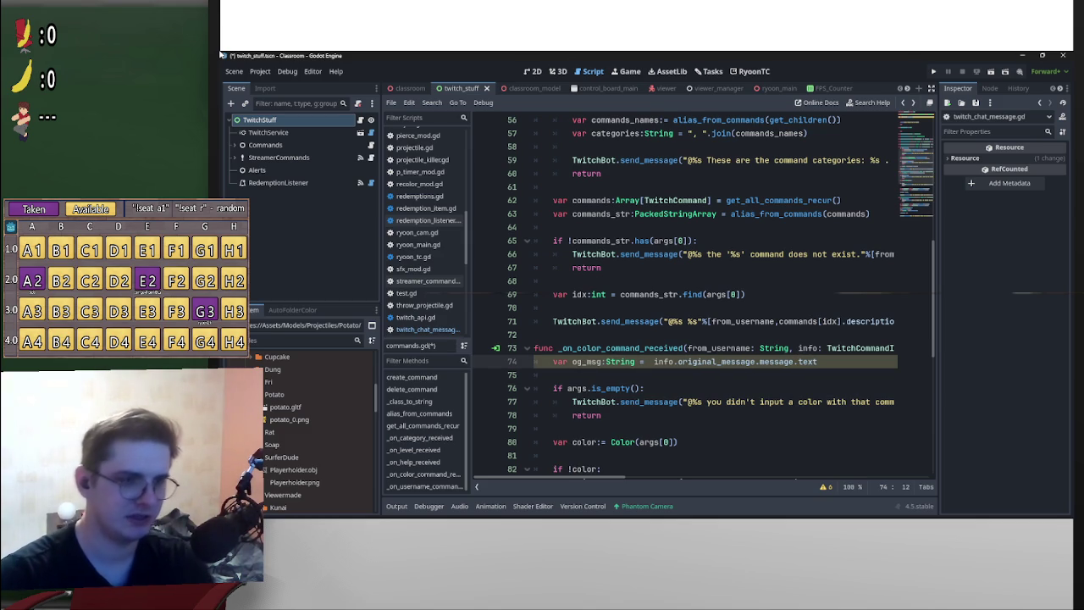
{"action": "key", "text": "End"}
{"action": "key", "text": "shift+Home"}
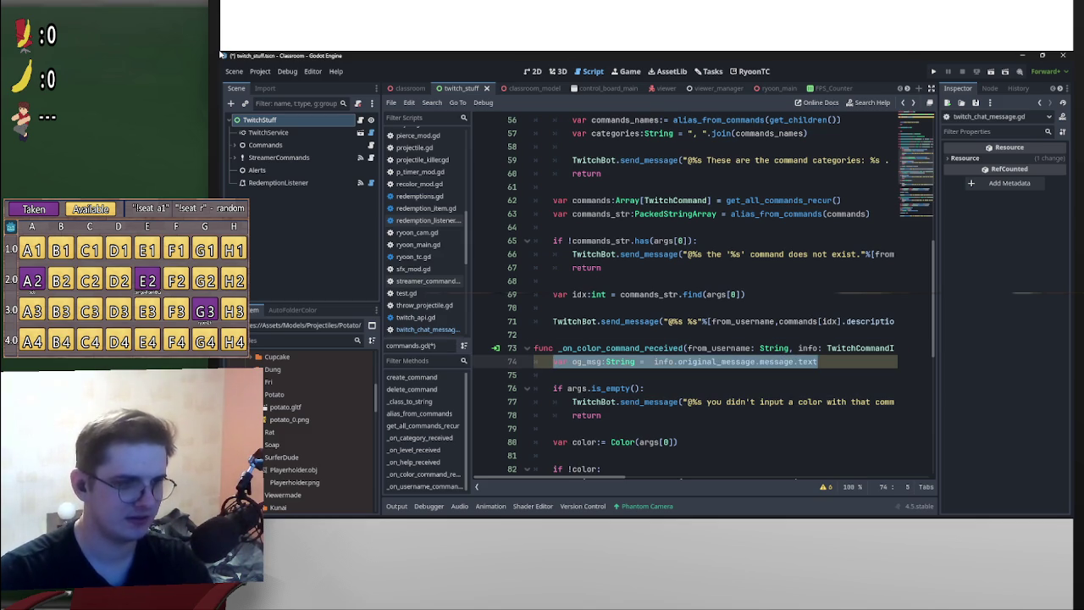
{"action": "scroll", "coordinate": [703, 296], "scroll_direction": "up", "scroll_amount": 1}
- Add var og_msg:String = info.original_message.message.text to the help handler and rename _info to info
{"action": "type", "text": "var og_msg:String =  info.original_message.message.text"}
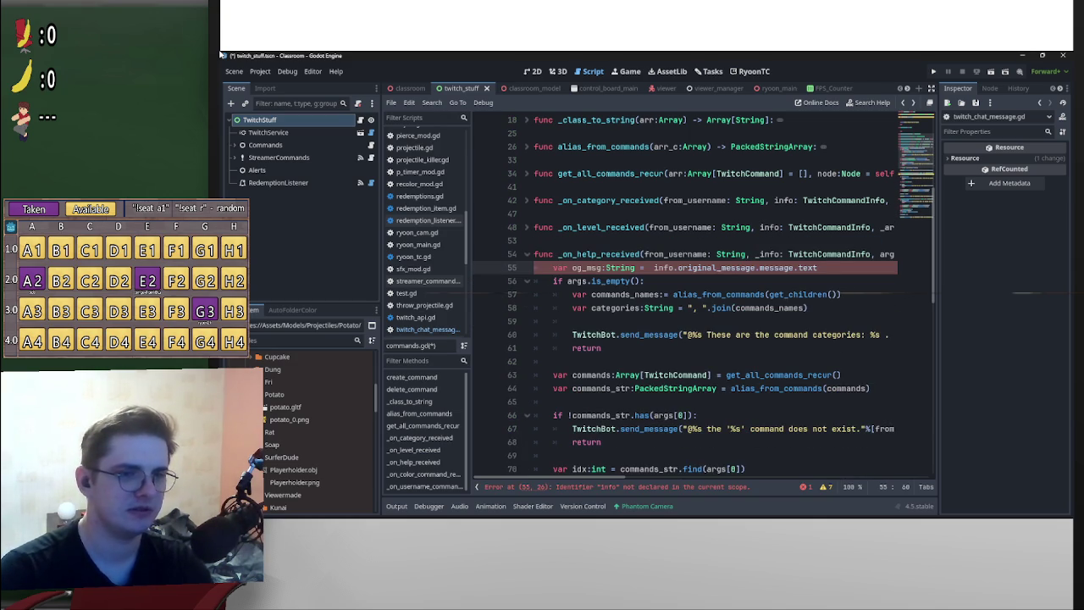
{"action": "left_click", "coordinate": [755, 254]}
{"action": "key", "text": "BackSpace"}
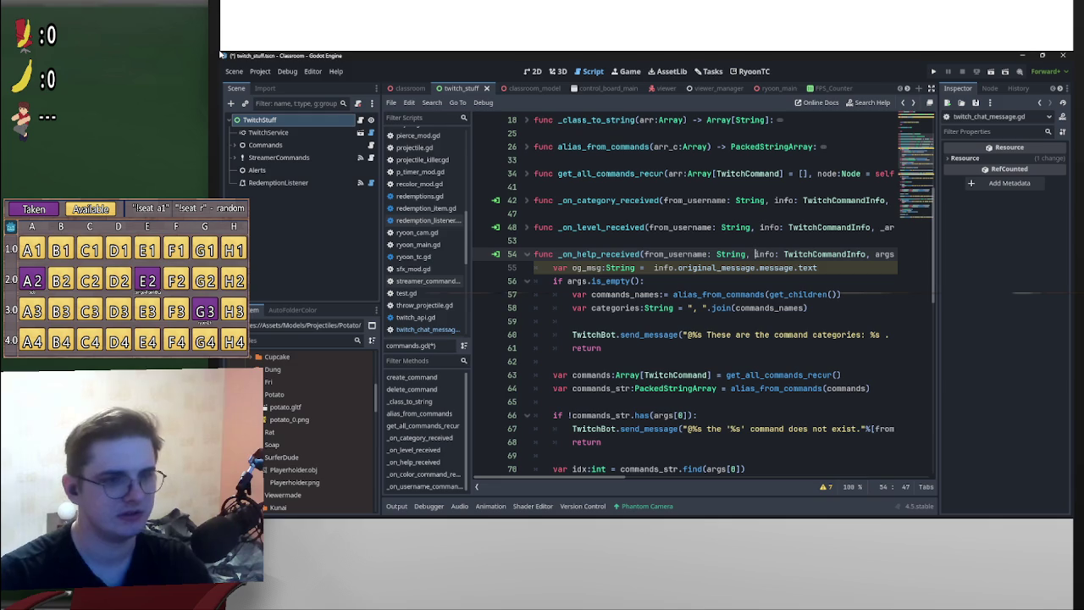
{"action": "key", "text": "Down"}
{"action": "key", "text": "Down"}
{"action": "key", "text": "Home"}
{"action": "key", "text": "Return"}
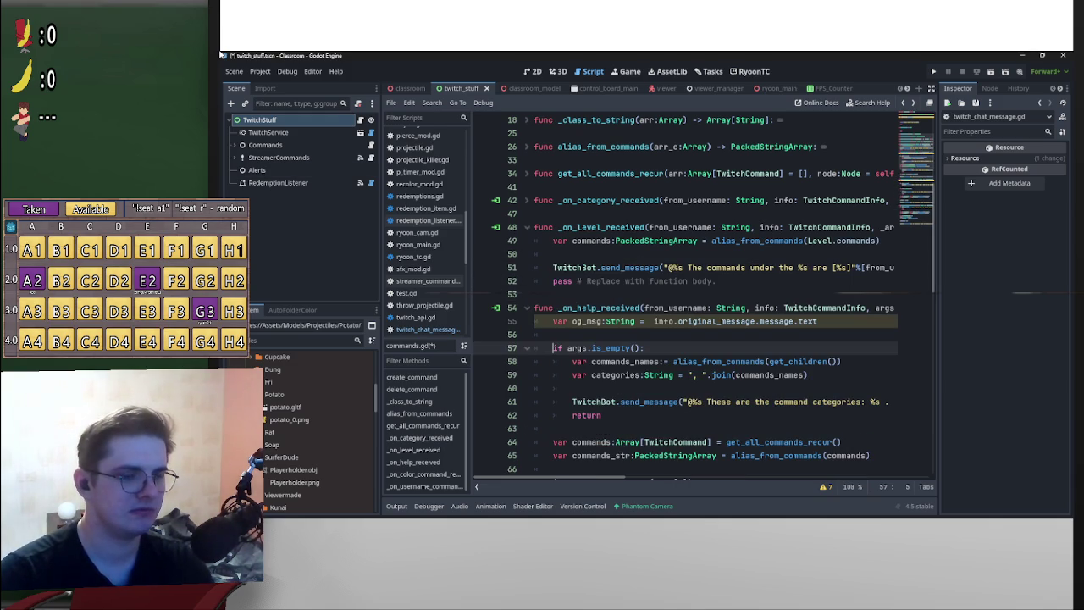
- Expand the StreamerCommands node in the scene tree
{"action": "key", "text": "Up"}
{"action": "key", "text": "Up"}
{"action": "key", "text": "Up"}
{"action": "key", "text": "Down"}
{"action": "key", "text": "Right"}
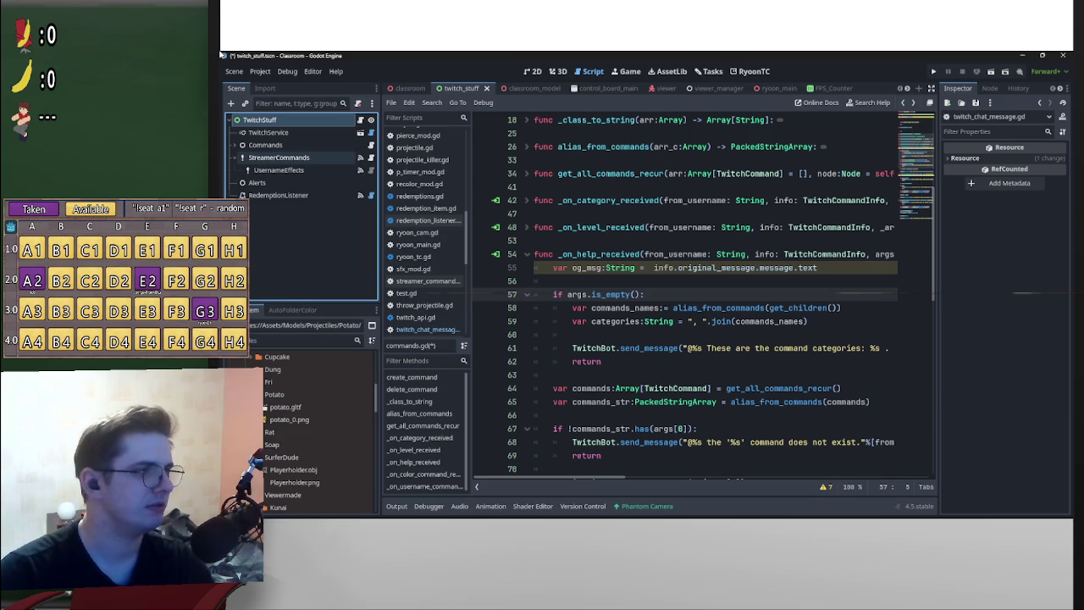
- Collapse StreamerCommands, expand Commands and settle on its Level entry after checking Help
{"action": "key", "text": "Left"}
{"action": "key", "text": "Up"}
{"action": "key", "text": "Right"}
{"action": "key", "text": "Down"}
{"action": "key", "text": "Down"}
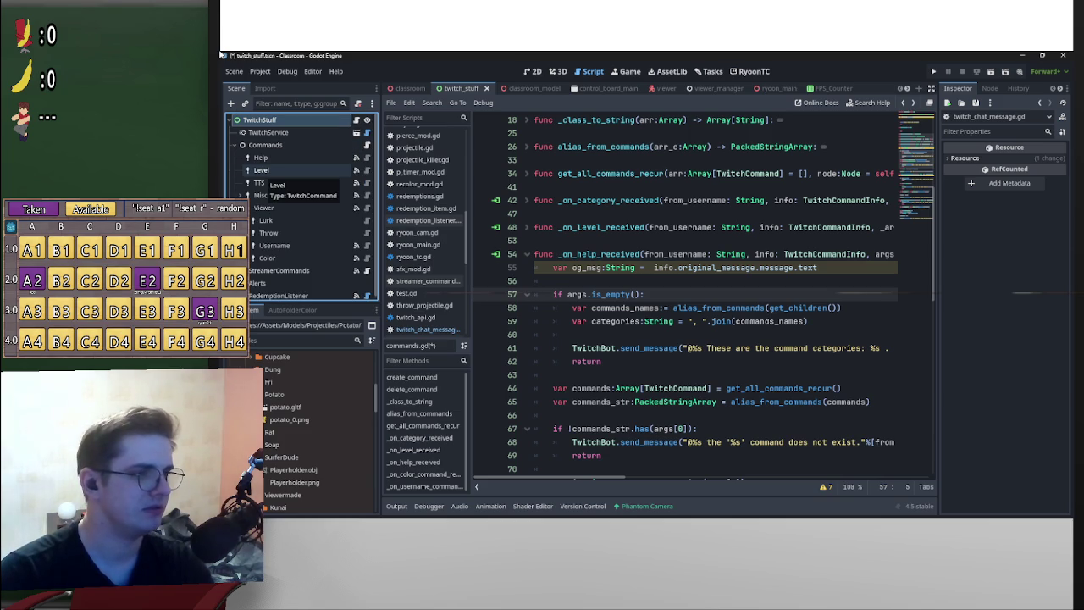
{"action": "key", "text": "Up"}
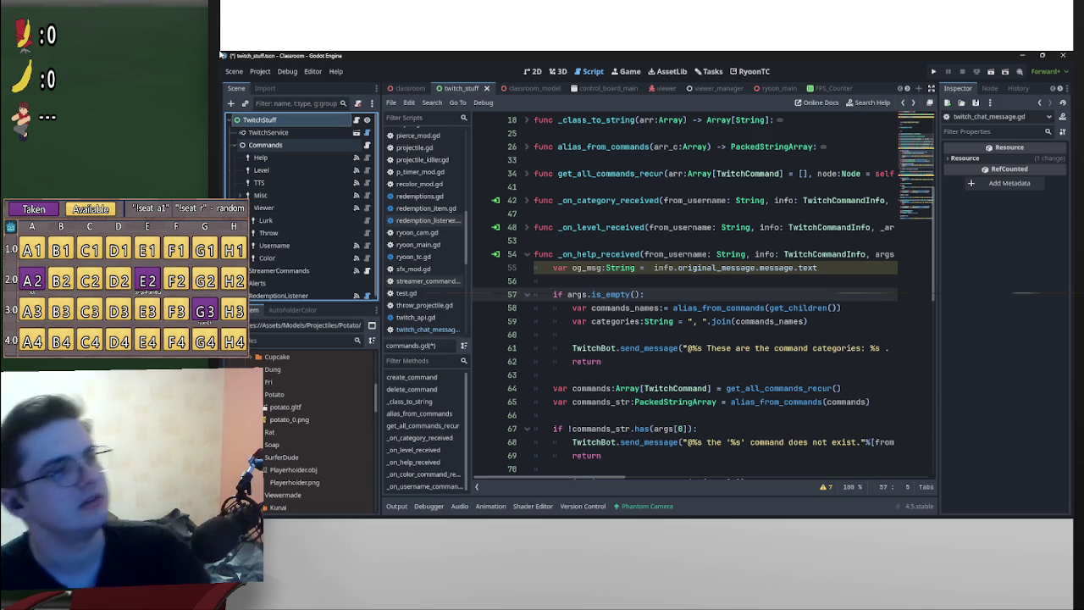
{"action": "key", "text": "Up"}
{"action": "key", "text": "Up"}
{"action": "key", "text": "Down"}
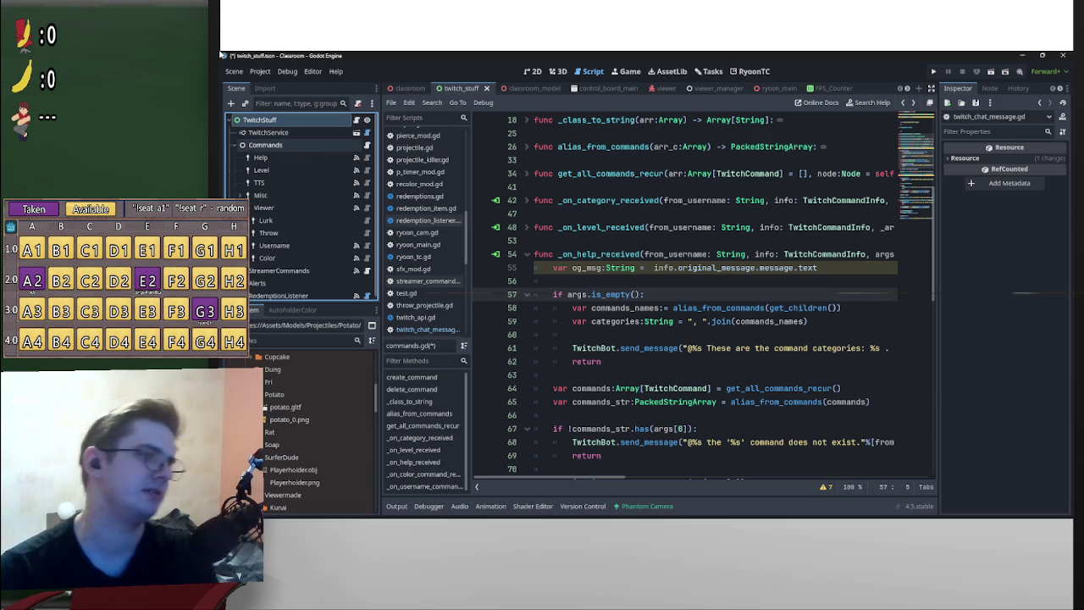
{"action": "key", "text": "Down"}
{"action": "key", "text": "Down"}
{"action": "key", "text": "Down"}
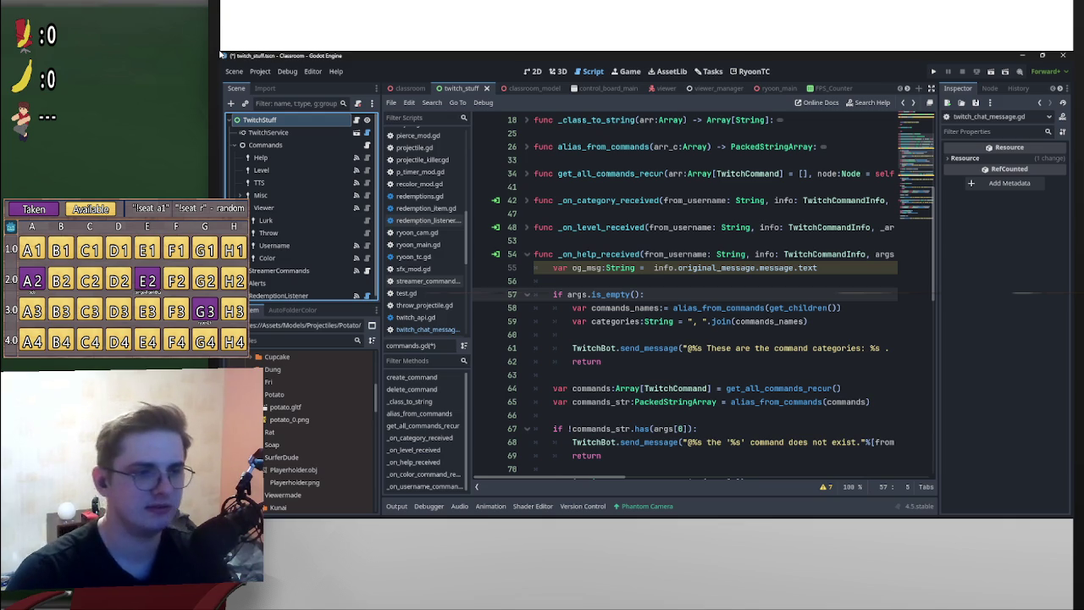
- Scroll between the colour command handler and the help handler to compare them
{"action": "key", "text": "Up"}
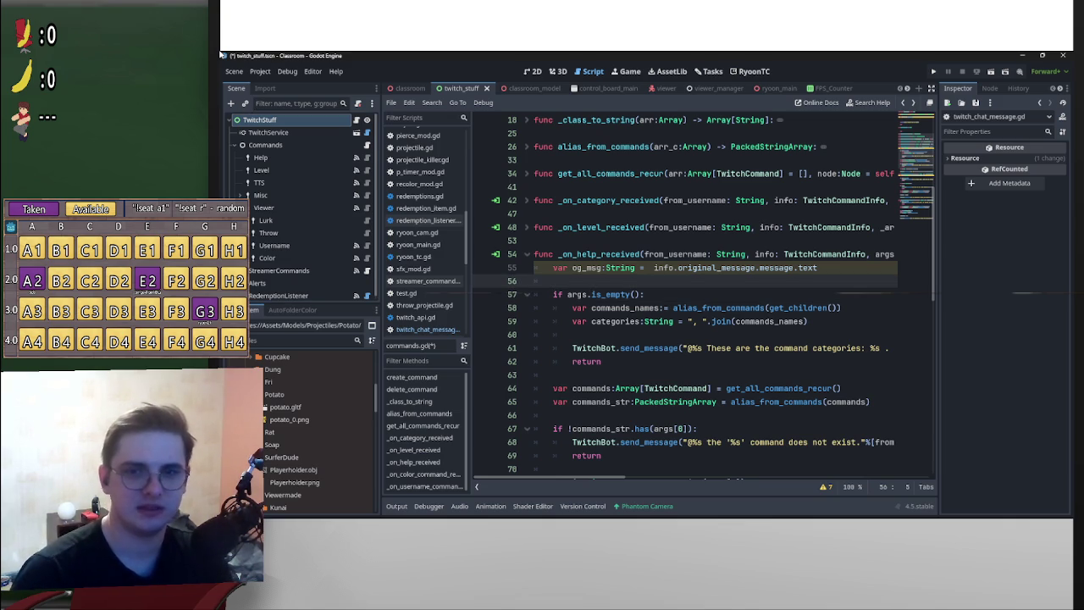
{"action": "key", "text": "ctrl+Down"}
{"action": "key", "text": "ctrl+Down"}
{"action": "key", "text": "ctrl+Down"}
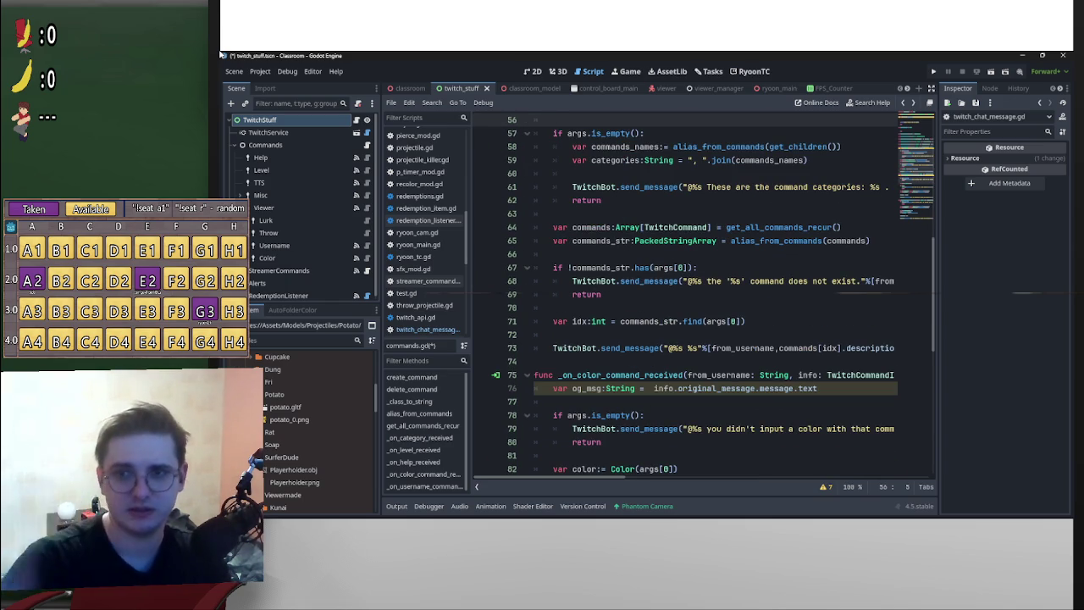
{"action": "key", "text": "ctrl+Up"}
{"action": "key", "text": "ctrl+Up"}
{"action": "key", "text": "ctrl+Up"}
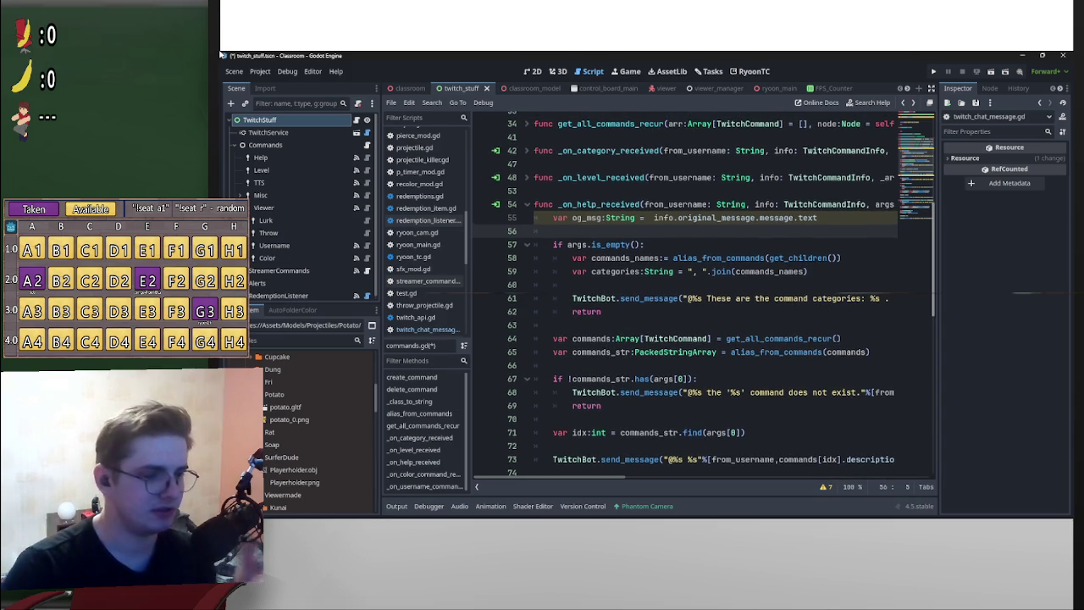
- Scroll the script editor slightly, then open the Windows Start menu from the taskbar
{"action": "key", "text": "ctrl+Up"}
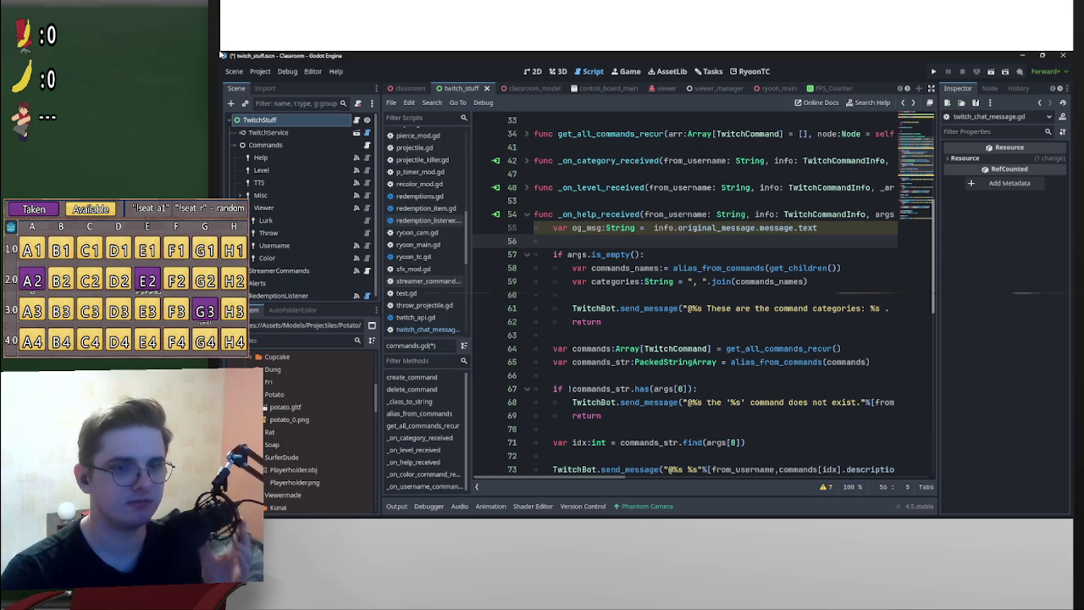
{"action": "scroll", "coordinate": [702, 296], "scroll_direction": "down", "scroll_amount": 1}
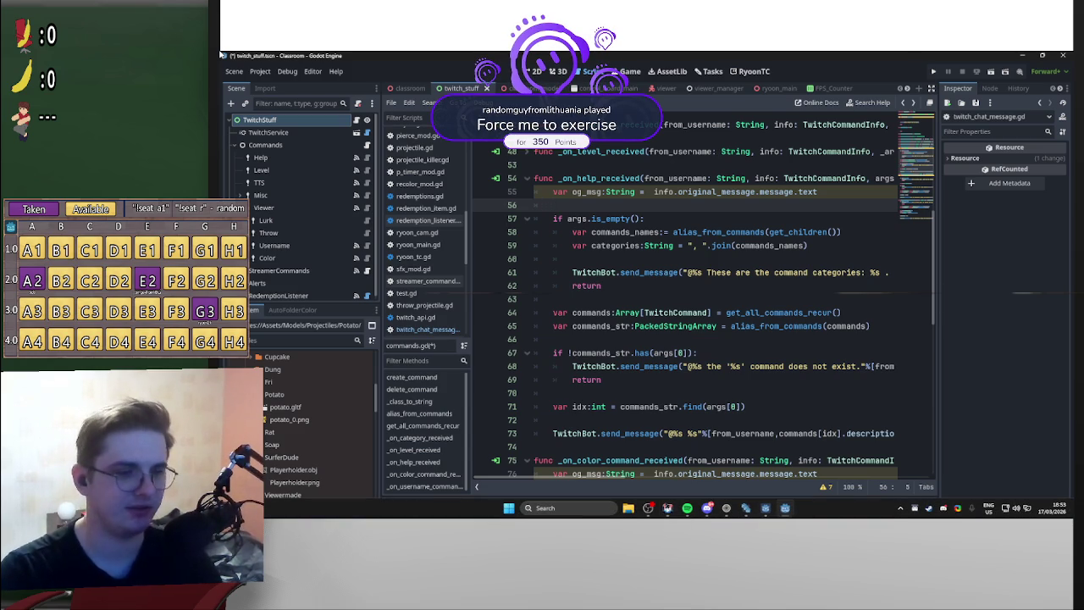
{"action": "left_click", "coordinate": [508, 508]}
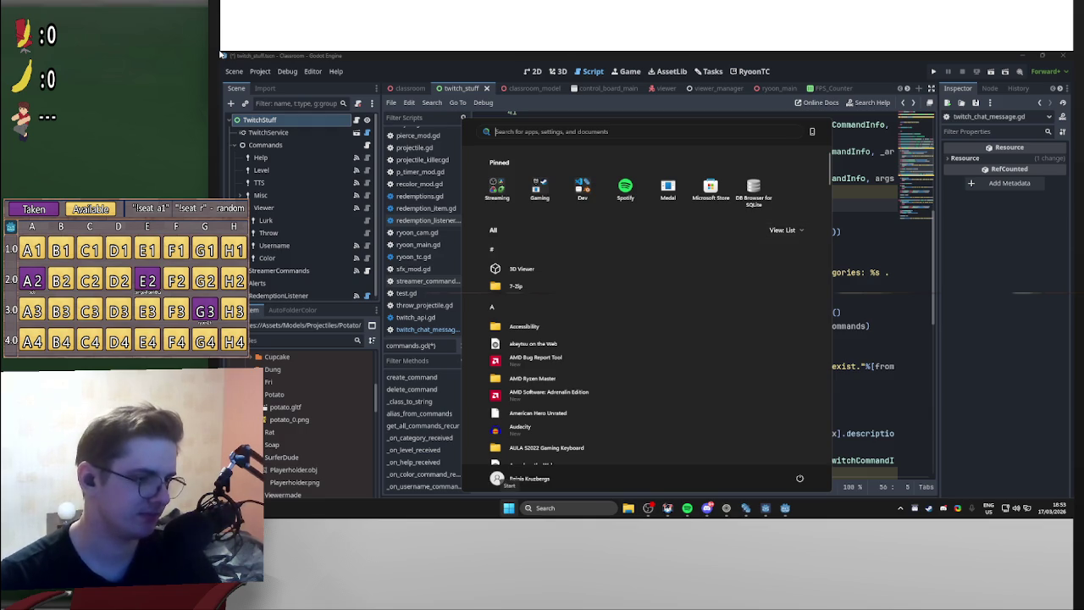
- Reopen Start, search 'dock' and launch the Clock app from the results
{"action": "key", "text": "Escape"}
{"action": "key", "text": "super"}
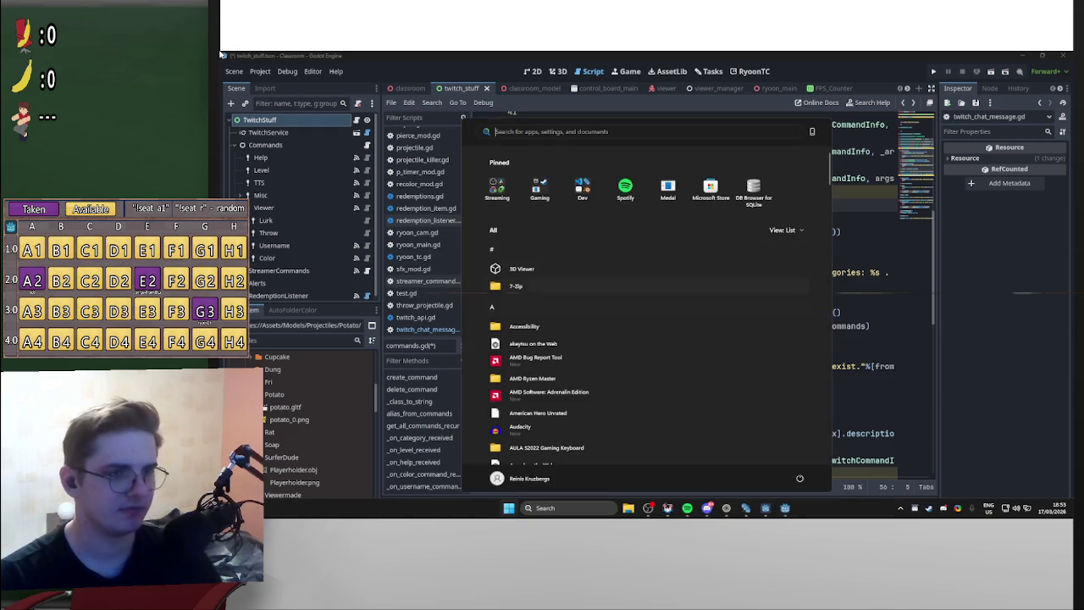
{"action": "type", "text": "dock"}
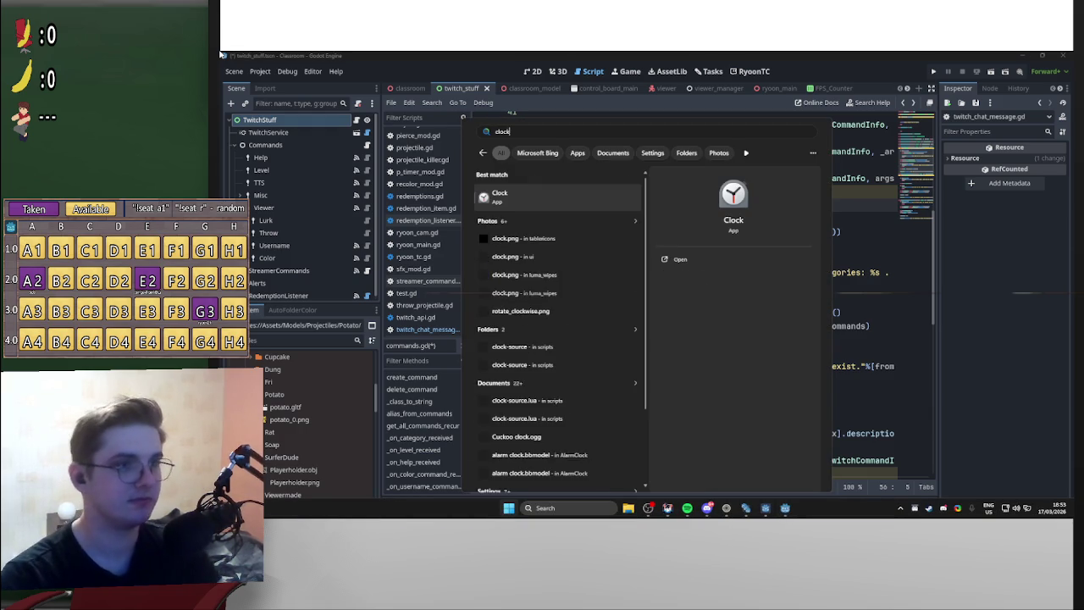
{"action": "key", "text": "Return"}
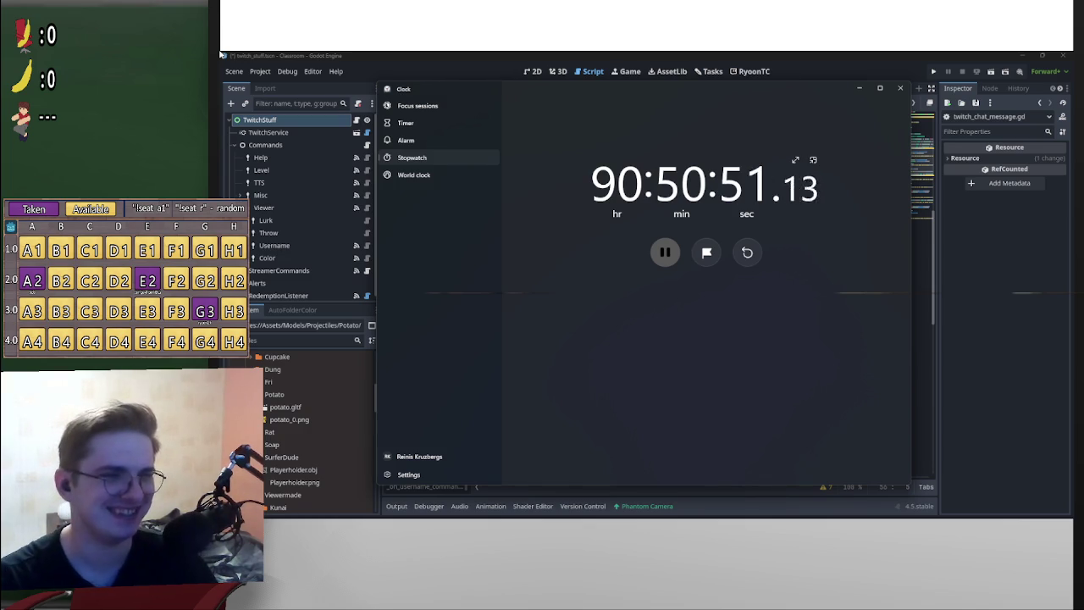
- Reset the stopwatch, time a new run paused at 00:01:26.47, and bring up GodotDeck
{"action": "key", "text": "space"}
{"action": "key", "text": "ctrl+r"}
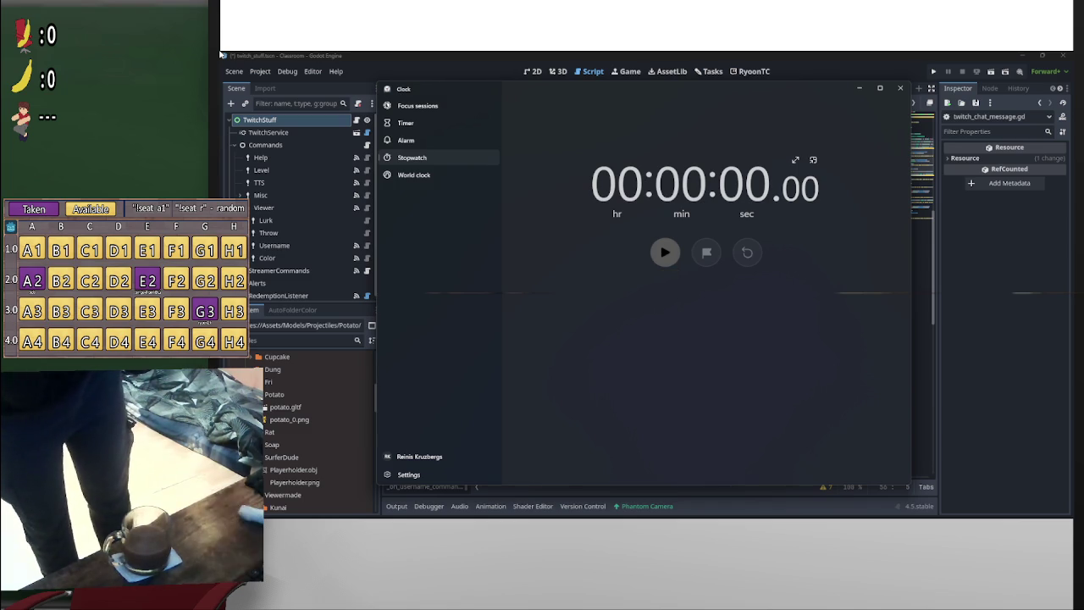
{"action": "left_click", "coordinate": [665, 251]}
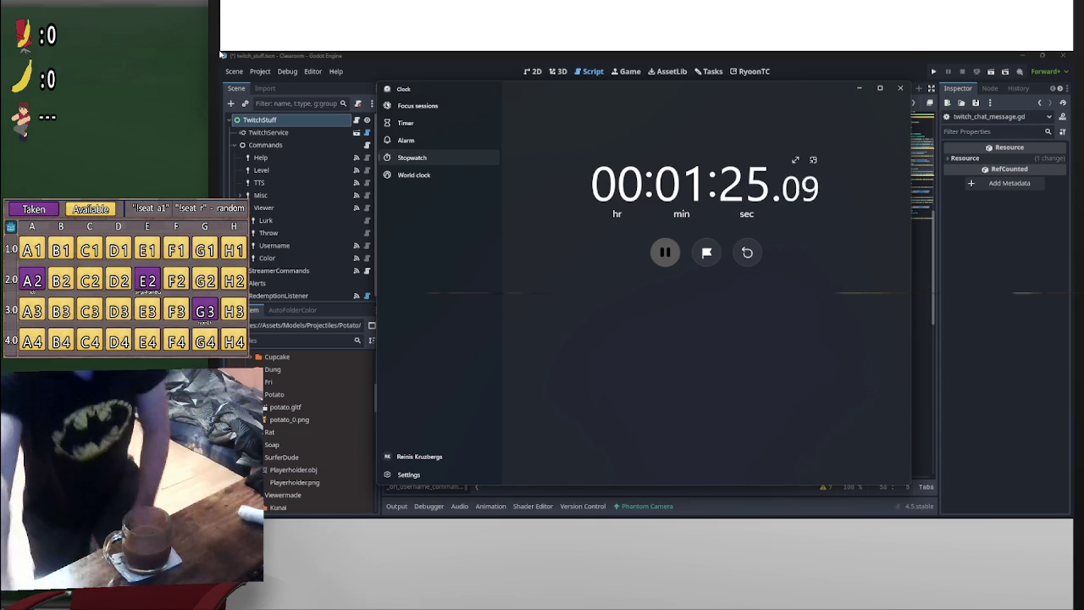
{"action": "key", "text": "space"}
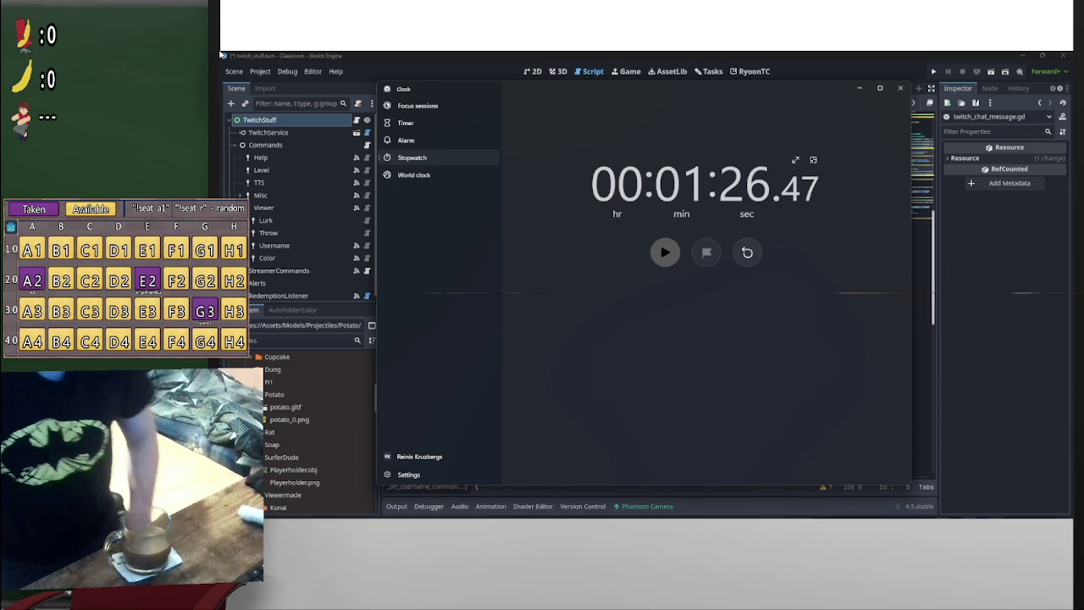
{"action": "left_click", "coordinate": [677, 508]}
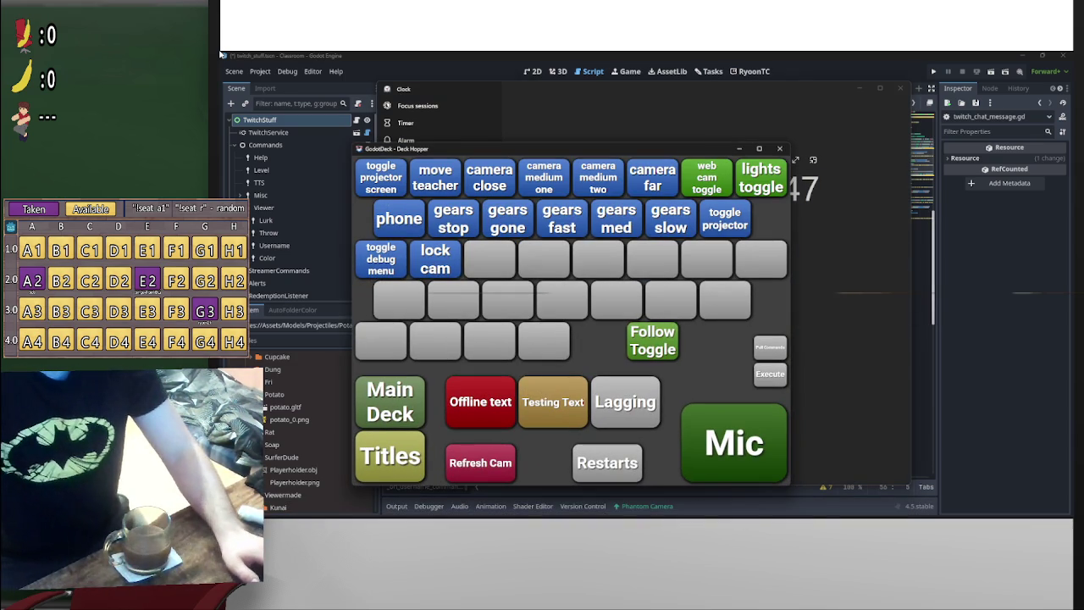
- Set the GodotDeck exercise label to 'Plank - 1m 13s' and return to the Godot editor
{"action": "key", "text": "alt+Tab"}
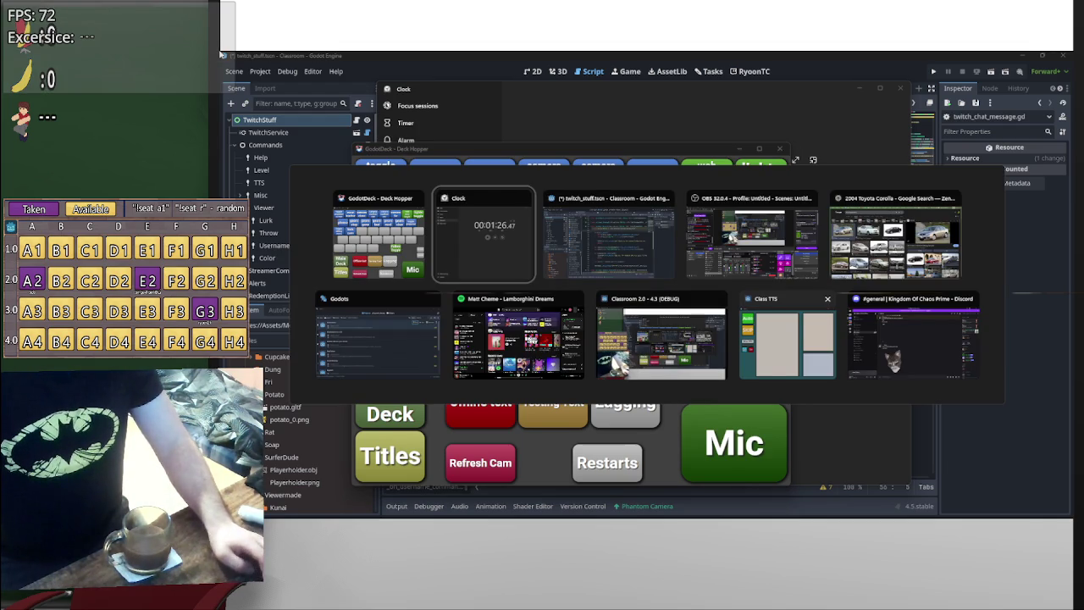
{"action": "key", "text": "Escape"}
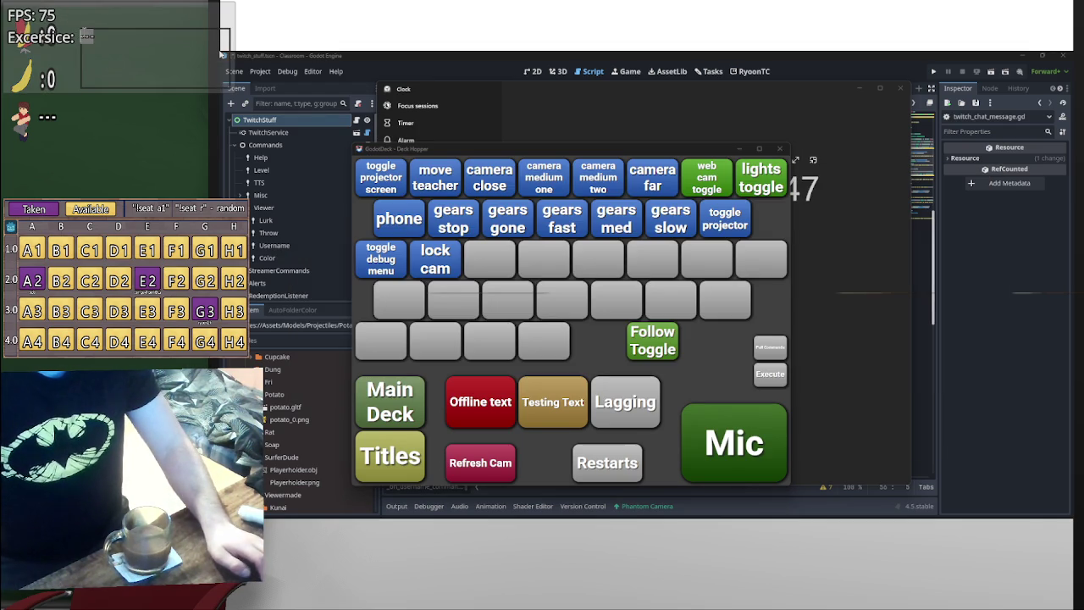
{"action": "type", "text": "Plam"}
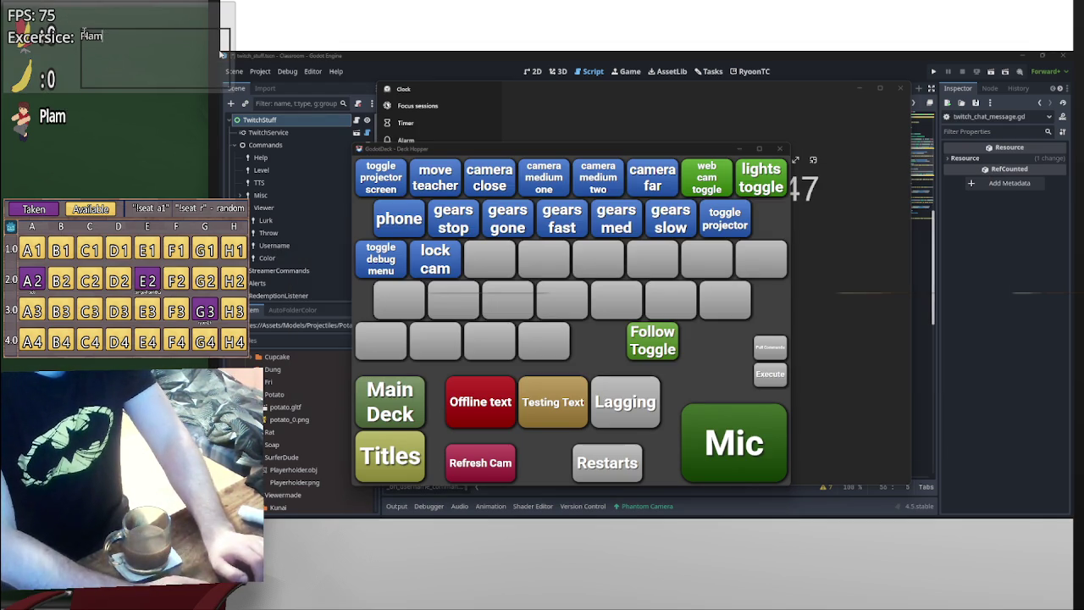
{"action": "key", "text": "BackSpace"}
{"action": "type", "text": "nk - "}
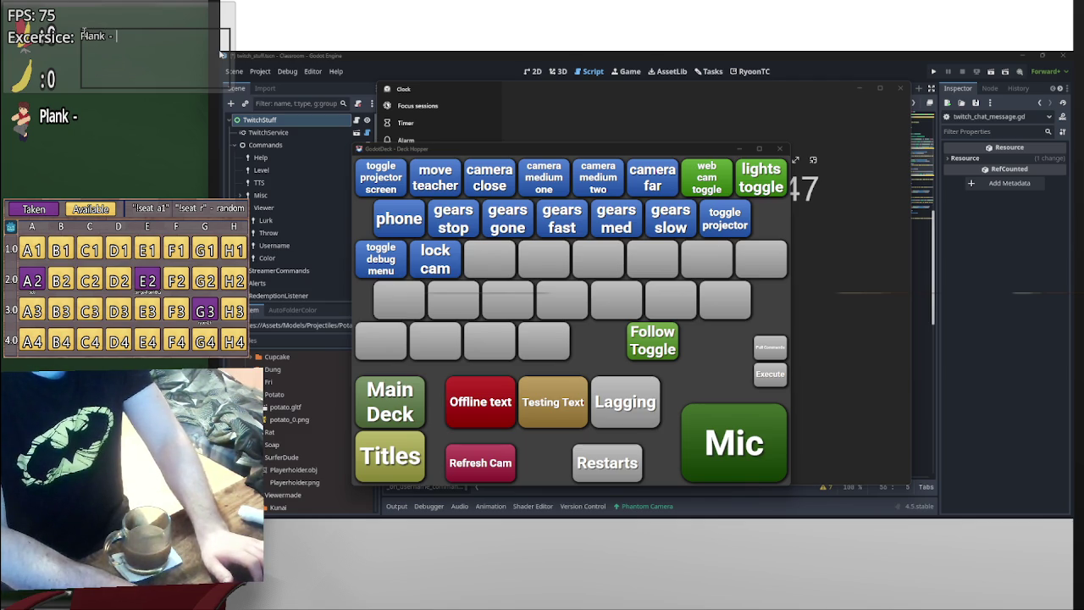
{"action": "type", "text": " 1min"}
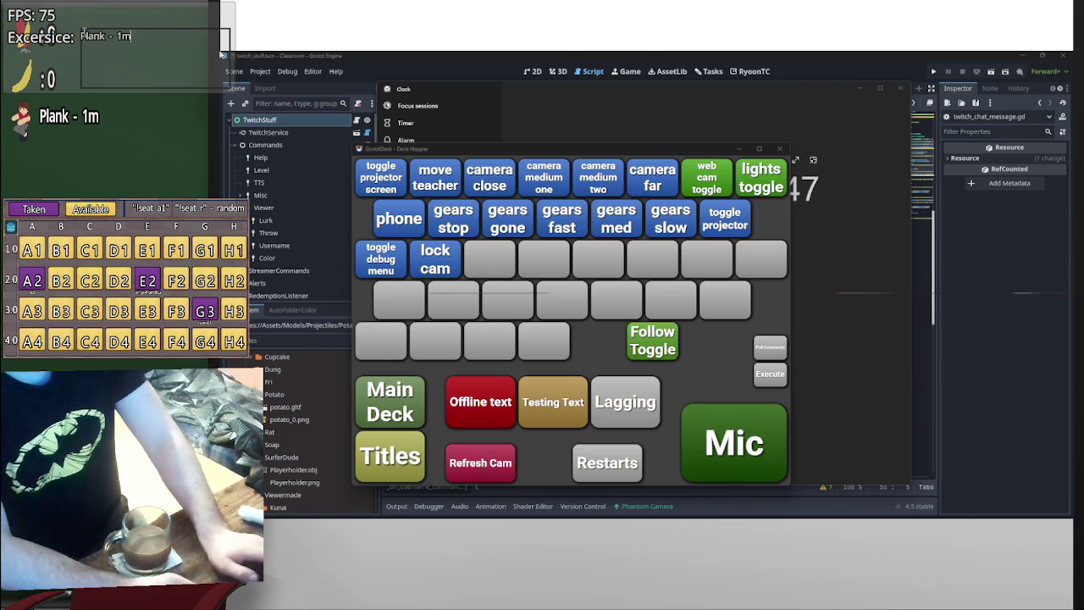
{"action": "key", "text": "BackSpace"}
{"action": "key", "text": "BackSpace"}
{"action": "key", "text": "BackSpace"}
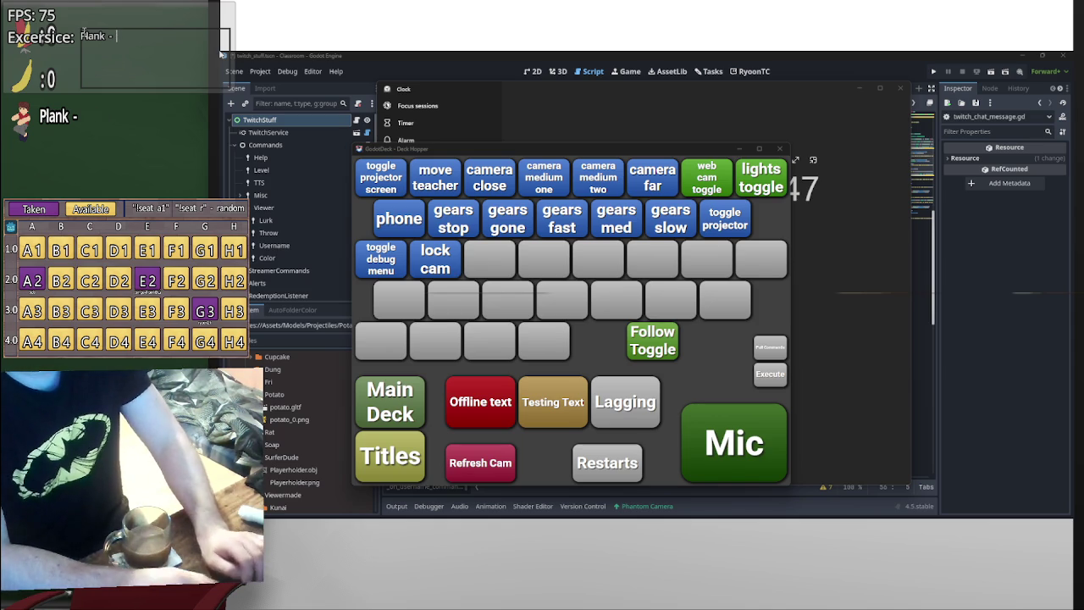
{"action": "type", "text": "1m"}
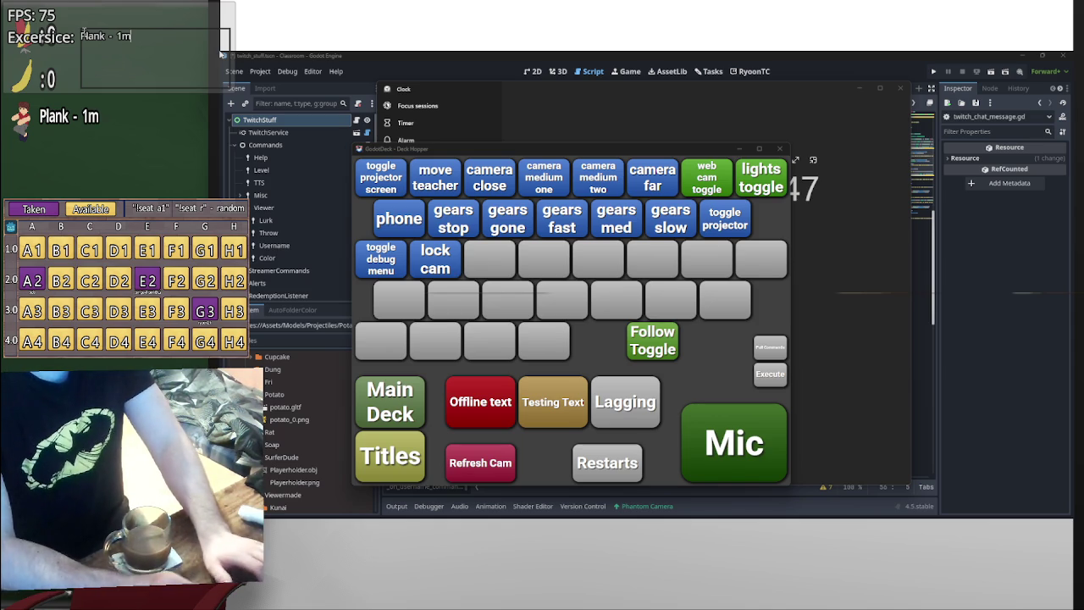
{"action": "type", "text": " 13s"}
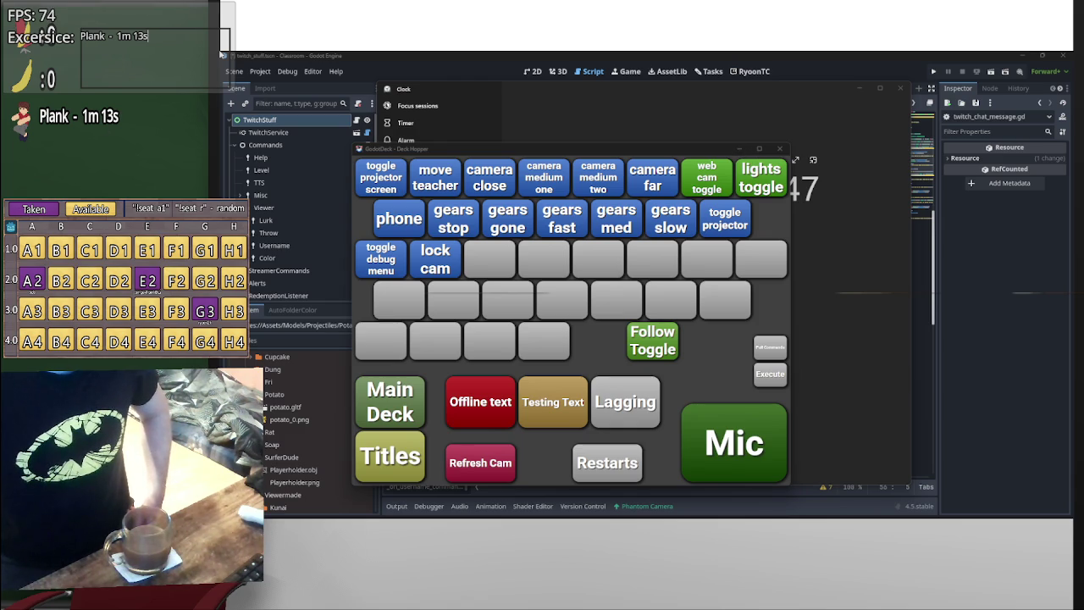
{"action": "left_click", "coordinate": [220, 54]}
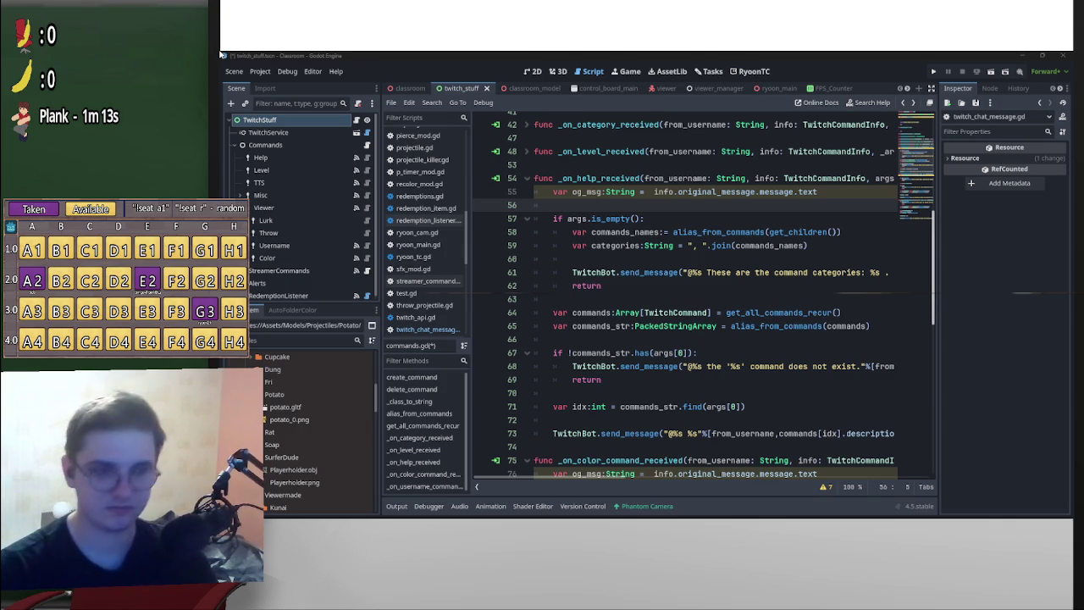
- Select the Color command node to show its TwitchCommand properties in the Inspector
{"action": "key", "text": "alt+Tab"}
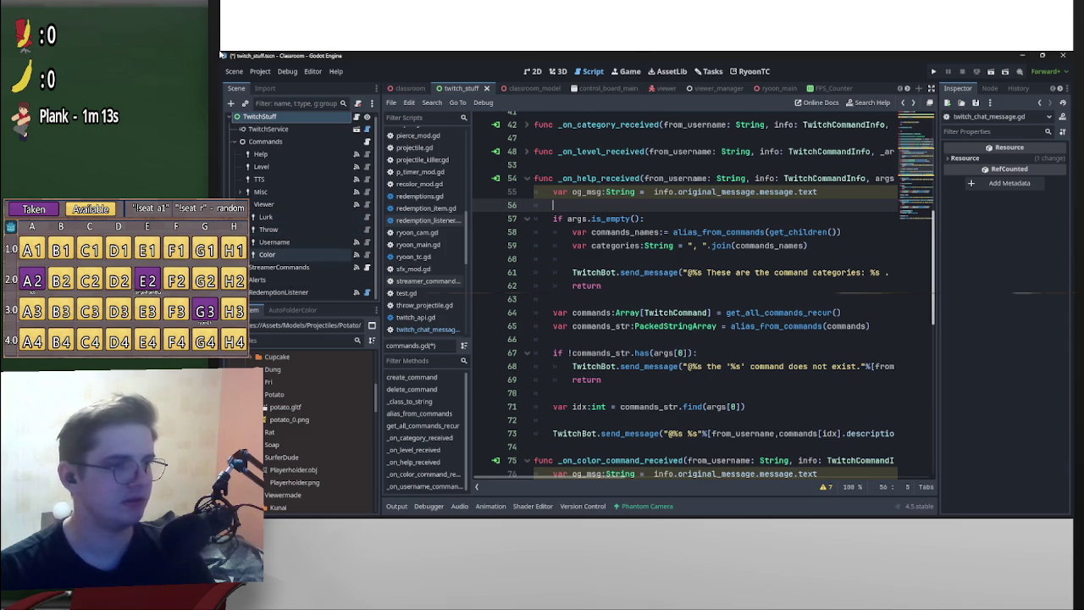
{"action": "left_click", "coordinate": [267, 254]}
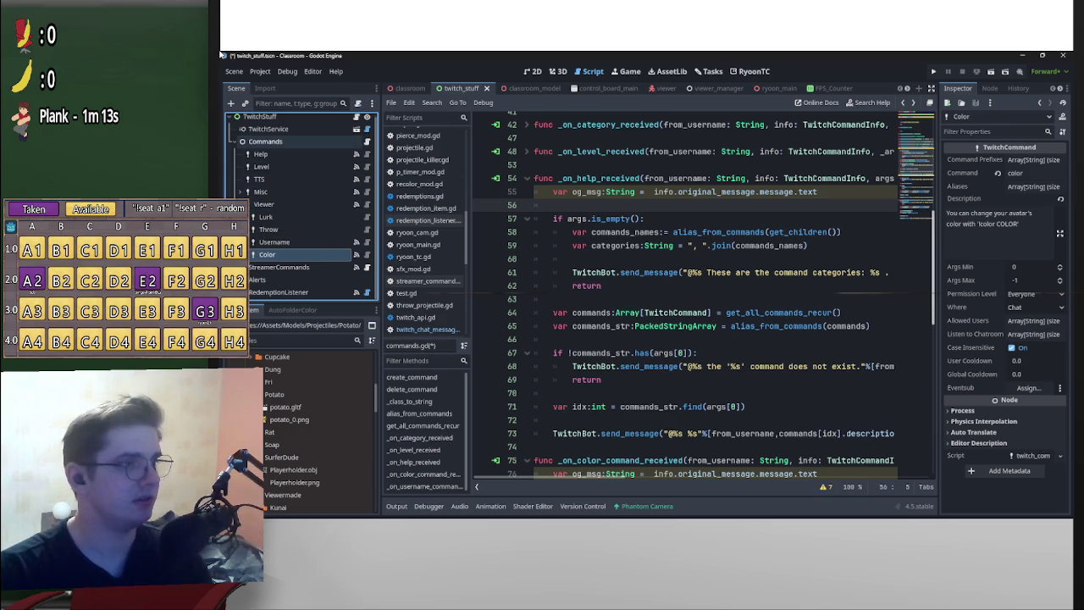
- Collapse the Viewer command's children in the TwitchStuff scene tree
{"action": "right_click", "coordinate": [262, 142]}
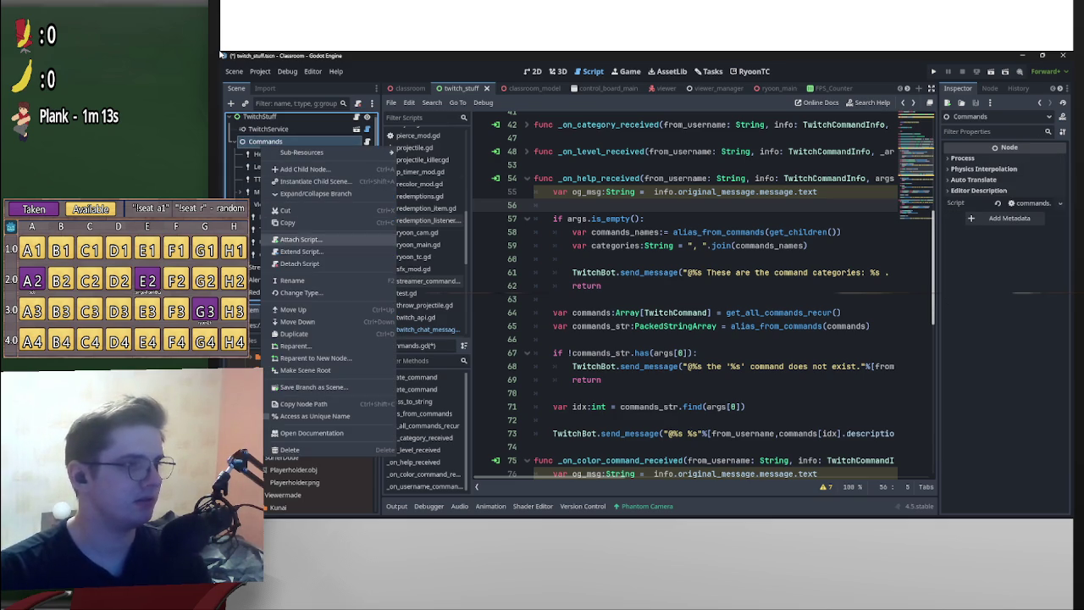
{"action": "key", "text": "Escape"}
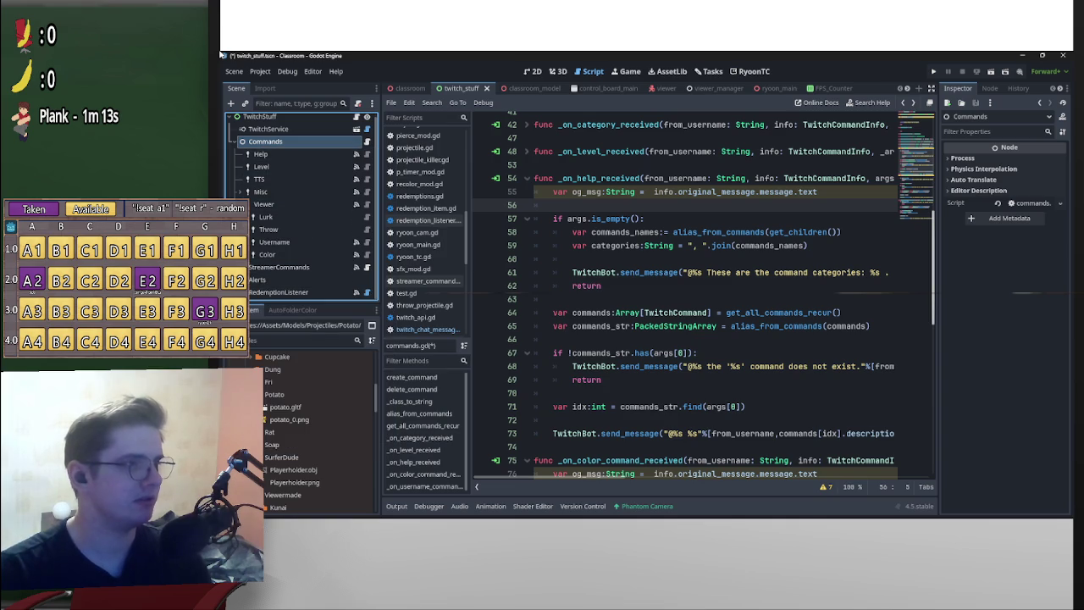
{"action": "left_click", "coordinate": [247, 206]}
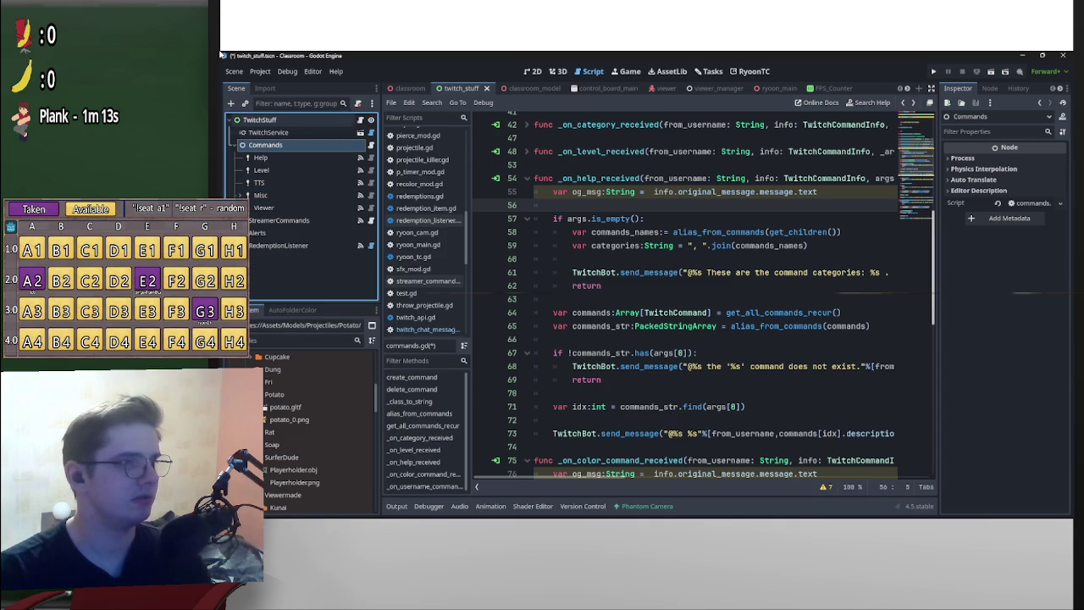
- Add a TwitchCommand child under Commands and rename it Projectile
{"action": "left_click", "coordinate": [230, 103]}
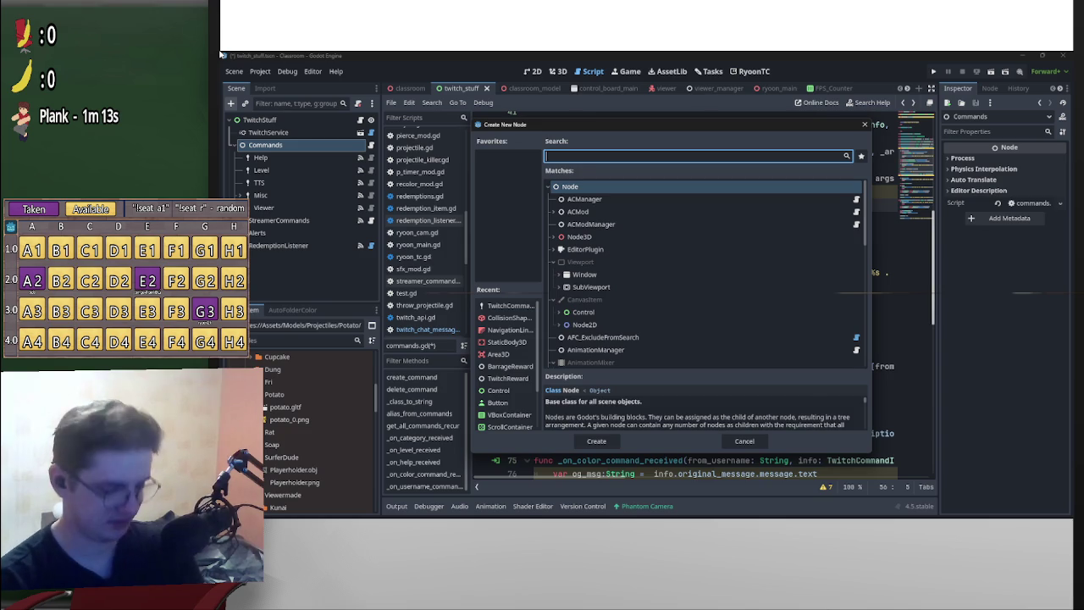
{"action": "type", "text": "comm"}
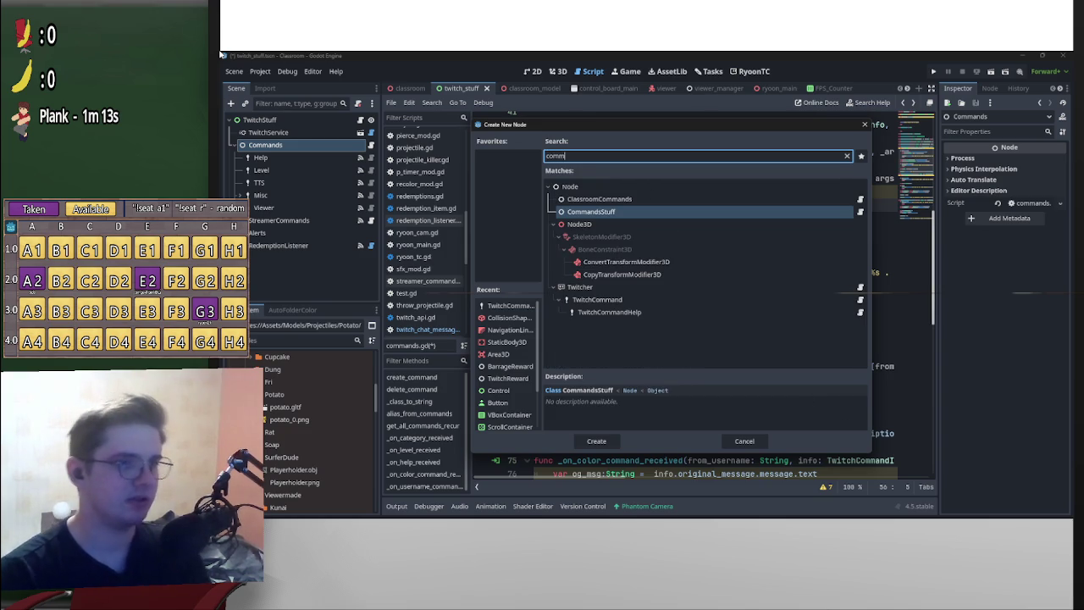
{"action": "key", "text": "Down"}
{"action": "key", "text": "Down"}
{"action": "key", "text": "Down"}
{"action": "key", "text": "Return"}
{"action": "key", "text": "F2"}
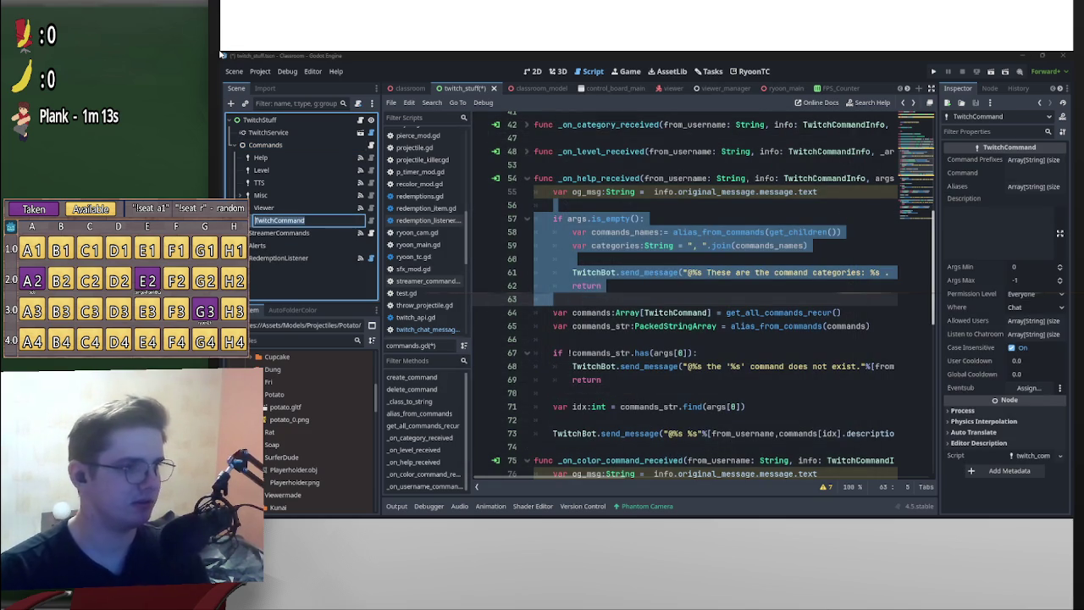
{"action": "type", "text": "Project"}
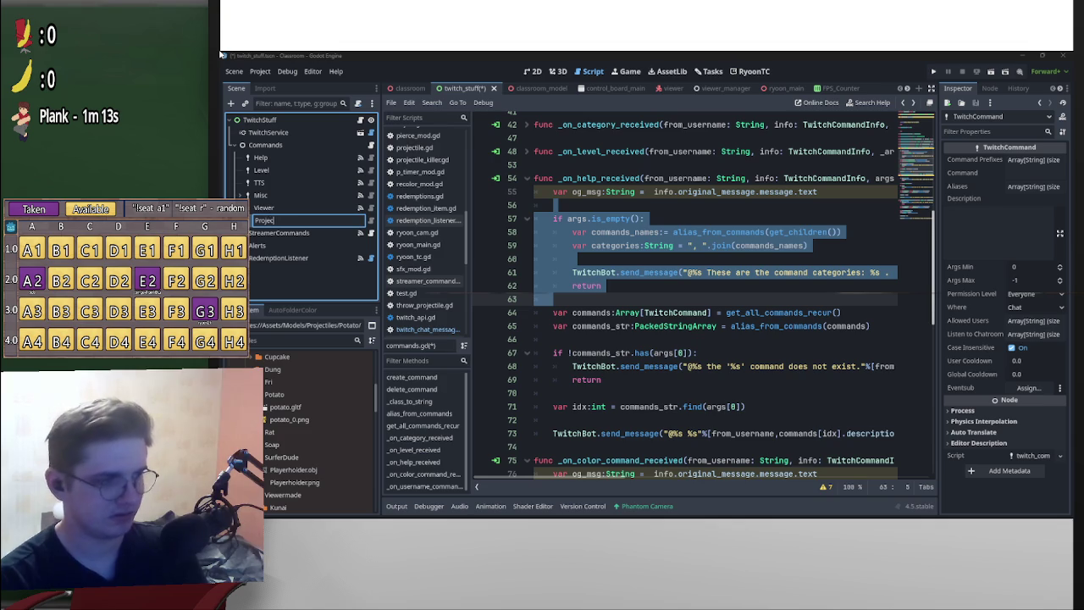
{"action": "type", "text": "ile"}
{"action": "key", "text": "Return"}
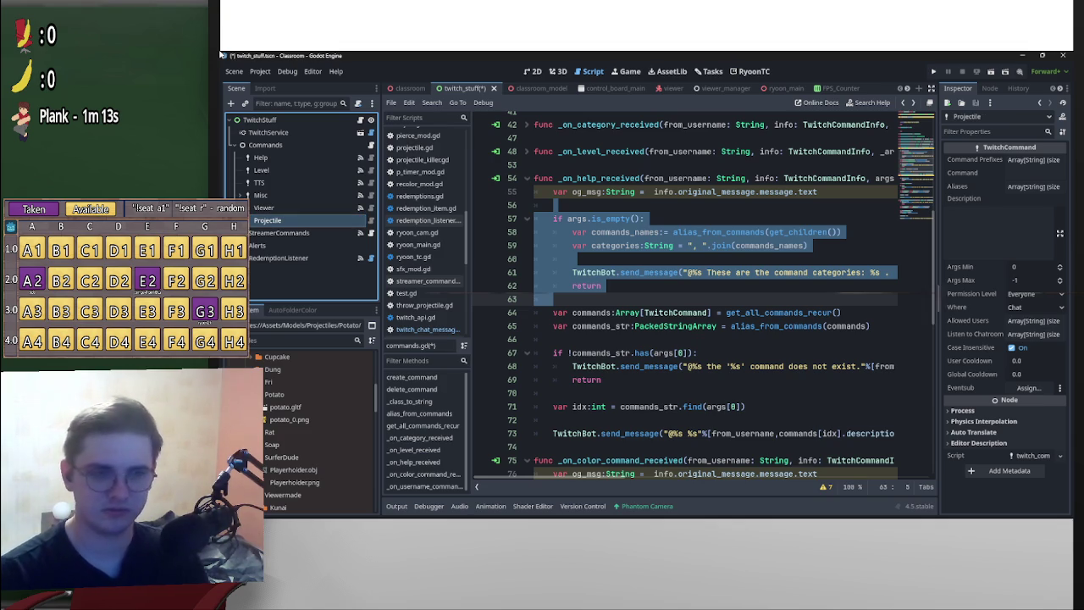
{"action": "left_click", "coordinate": [1035, 173]}
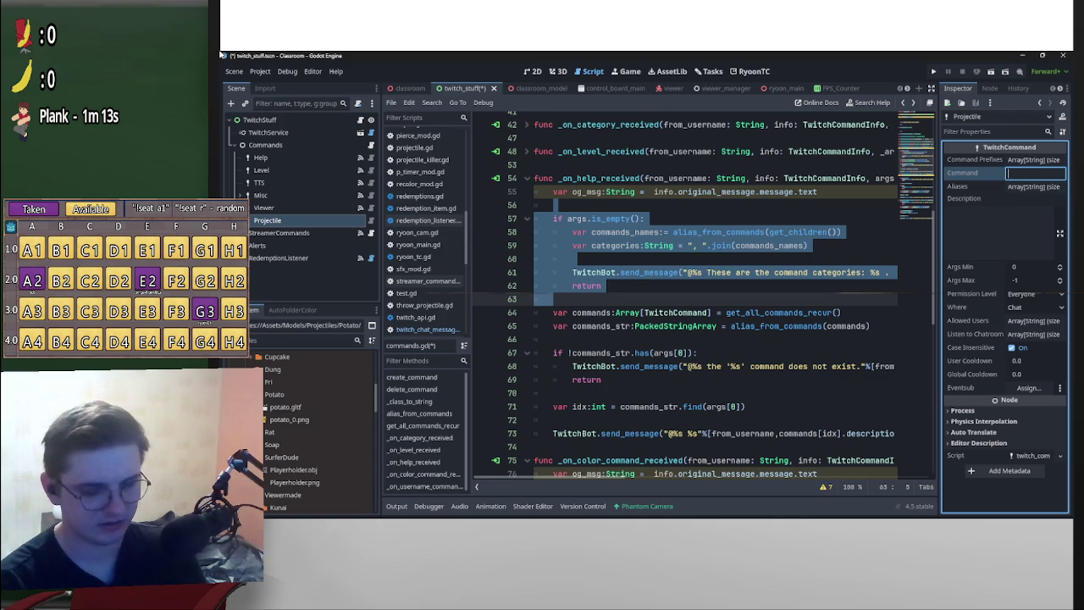
{"action": "right_click", "coordinate": [330, 220]}
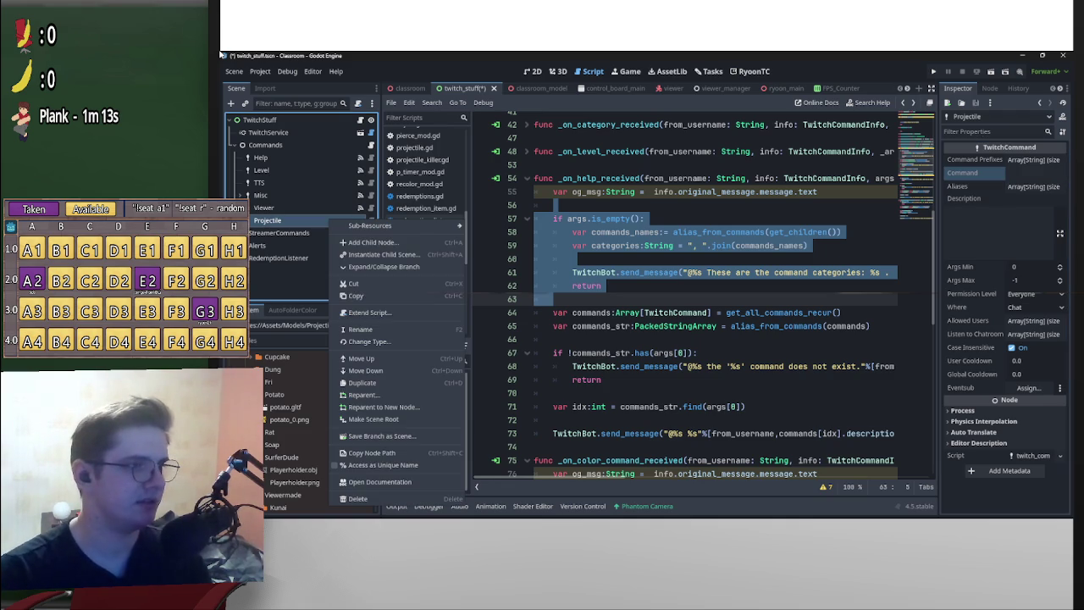
- Add a TwitchCommand child named Change under the Projectile command
{"action": "left_click", "coordinate": [381, 243]}
{"action": "key", "text": "Down"}
{"action": "key", "text": "Down"}
{"action": "key", "text": "Down"}
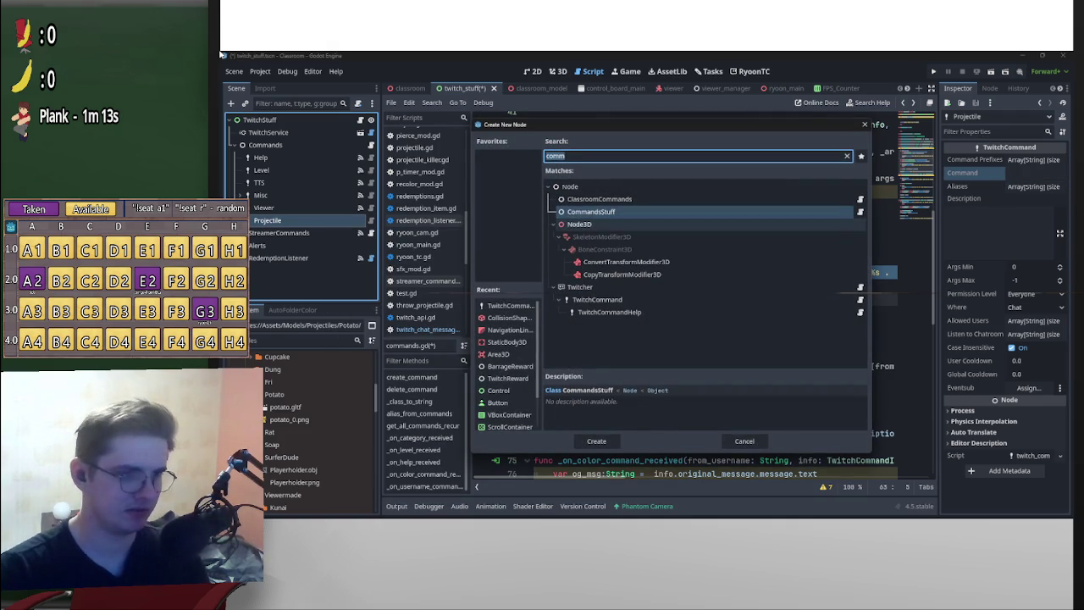
{"action": "key", "text": "Return"}
{"action": "key", "text": "F2"}
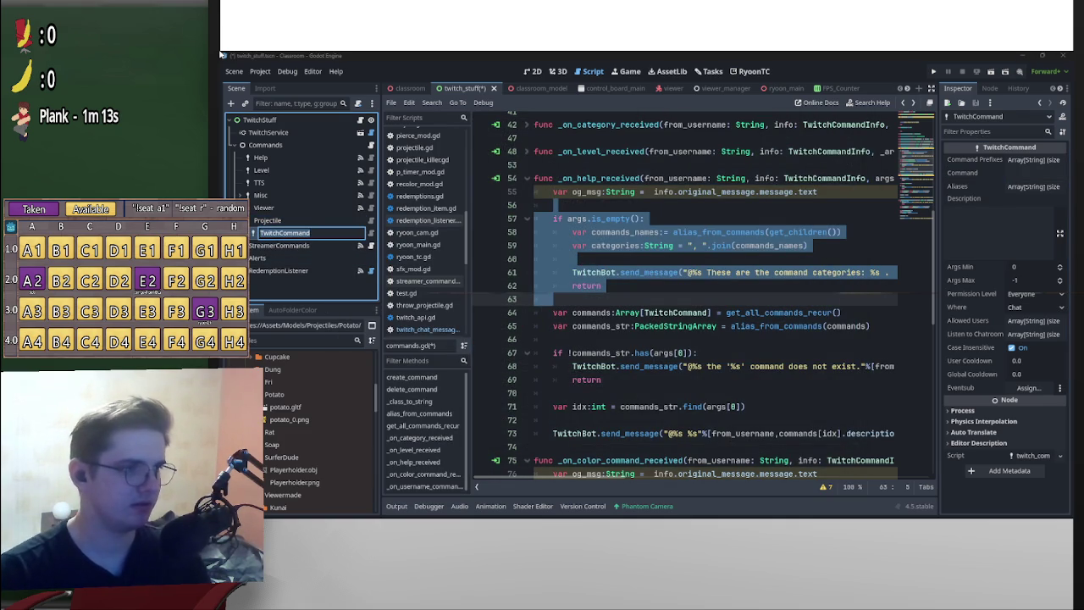
{"action": "type", "text": "Change"}
{"action": "key", "text": "Return"}
{"action": "key", "text": "Menu"}
{"action": "key", "text": "Escape"}
- Add a second TwitchCommand child named List under Projectile, typing its Command 'projectiles list'
{"action": "key", "text": "Up"}
{"action": "key", "text": "Menu"}
{"action": "key", "text": "Down"}
{"action": "key", "text": "Down"}
{"action": "key", "text": "Return"}
{"action": "key", "text": "Down"}
{"action": "key", "text": "Down"}
{"action": "key", "text": "Down"}
{"action": "key", "text": "Up"}
{"action": "key", "text": "Tab"}
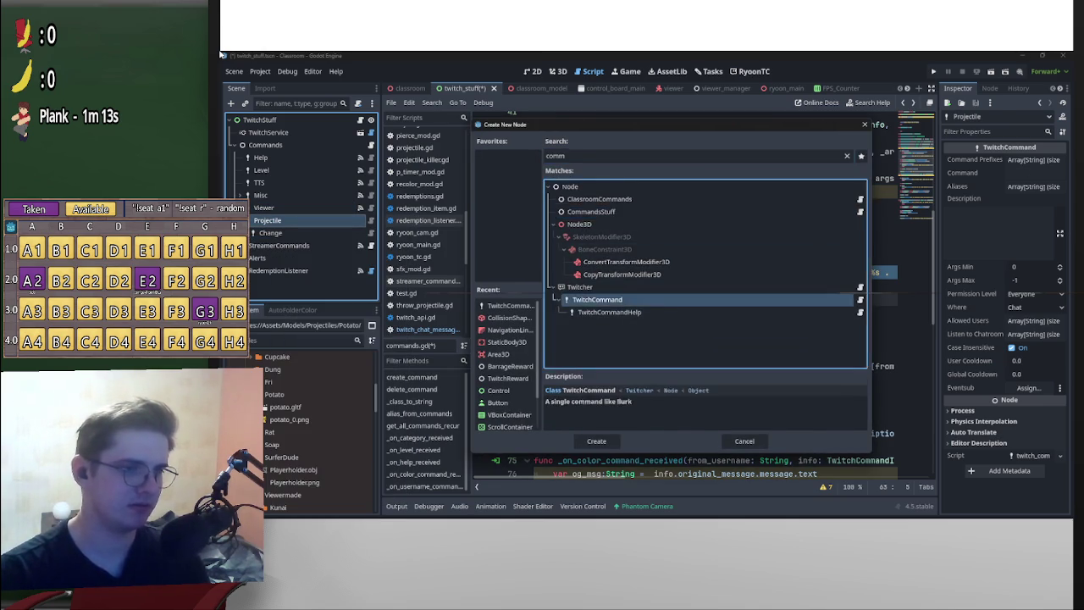
{"action": "key", "text": "Return"}
{"action": "key", "text": "F2"}
{"action": "type", "text": "List"}
{"action": "key", "text": "Return"}
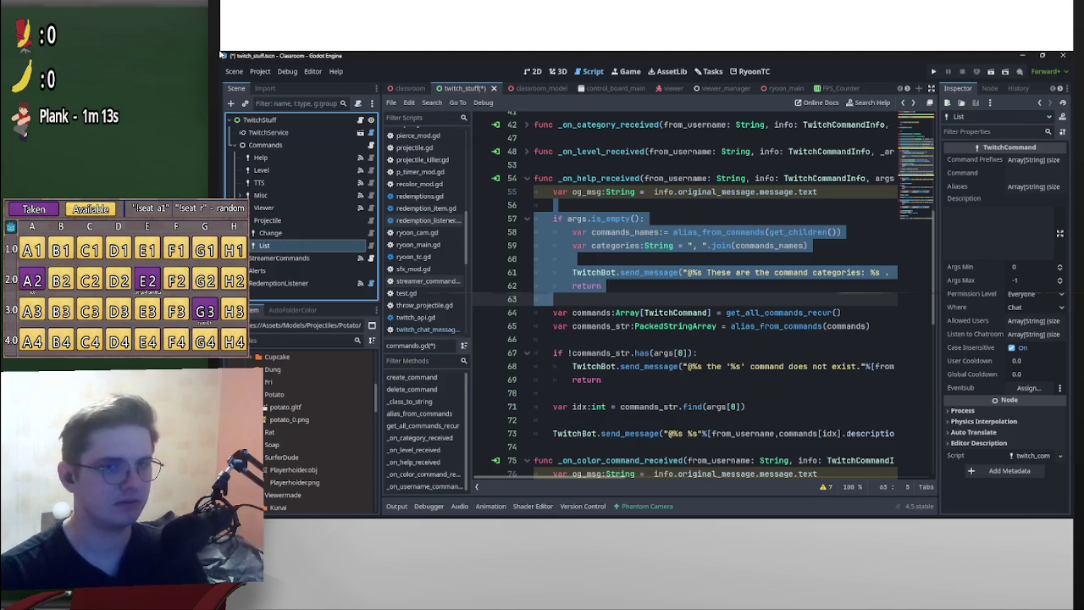
{"action": "key", "text": "Tab"}
{"action": "type", "text": "project"}
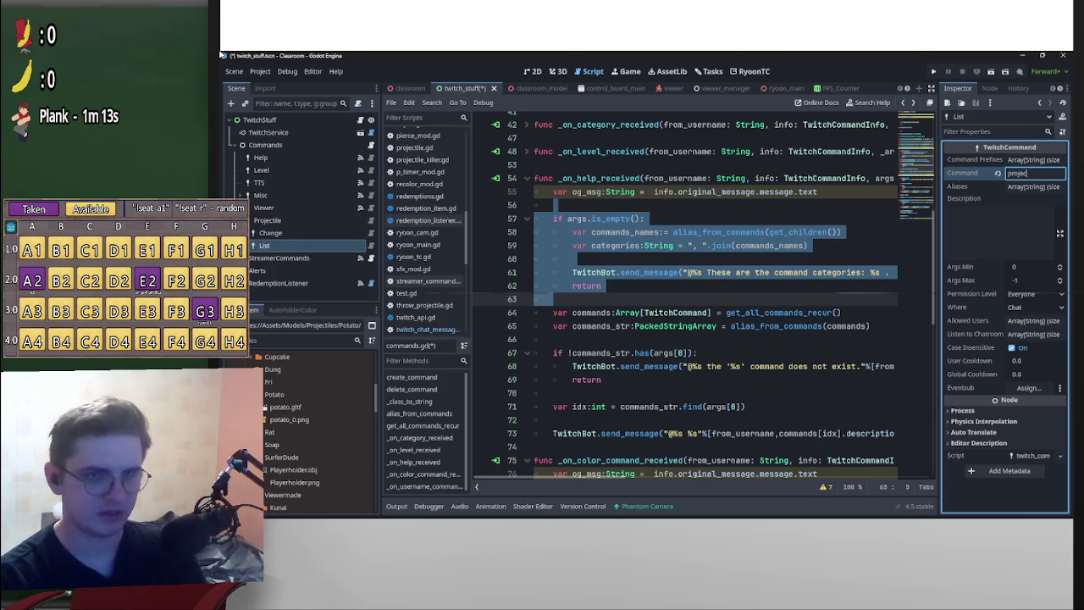
{"action": "type", "text": "iles list"}
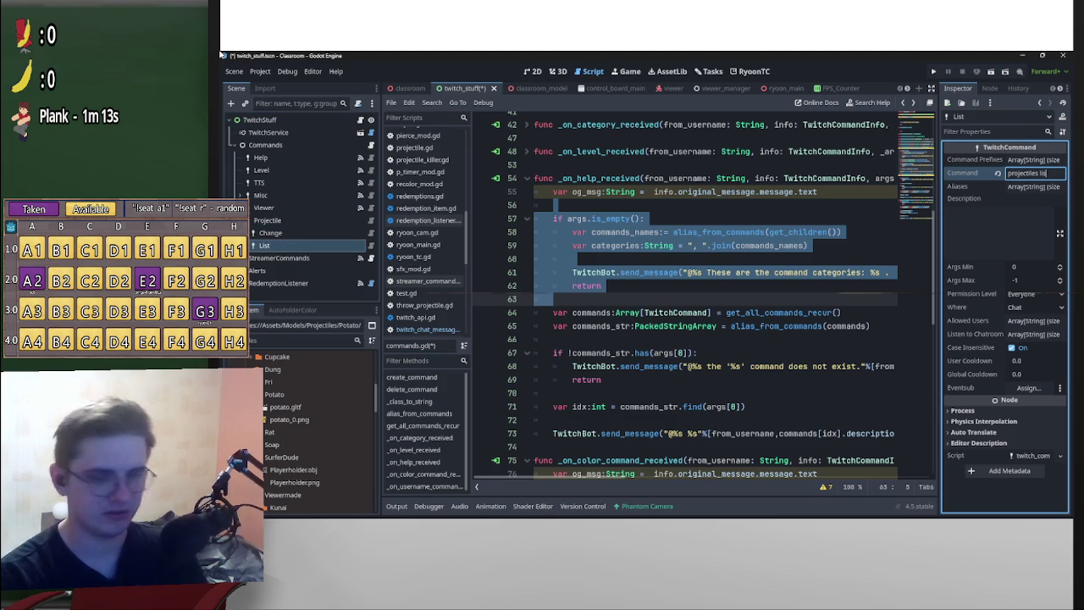
- Commit List's Command 'projectiles list' with the alias 'p list', then select Change
{"action": "key", "text": "Tab"}
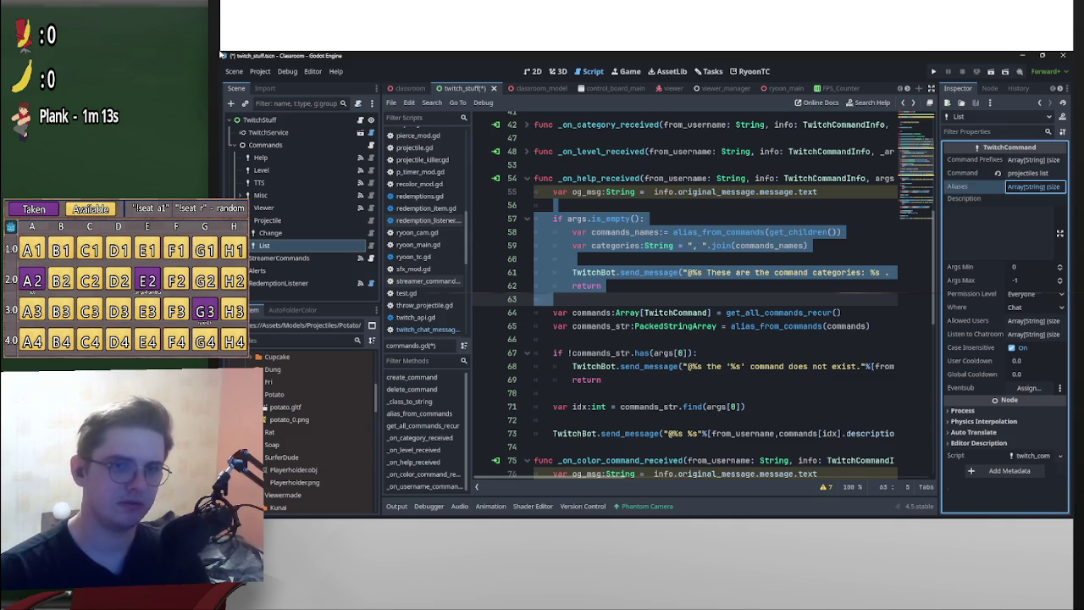
{"action": "key", "text": "Return"}
{"action": "key", "text": "Tab"}
{"action": "key", "text": "Return"}
{"action": "type", "text": "p list"}
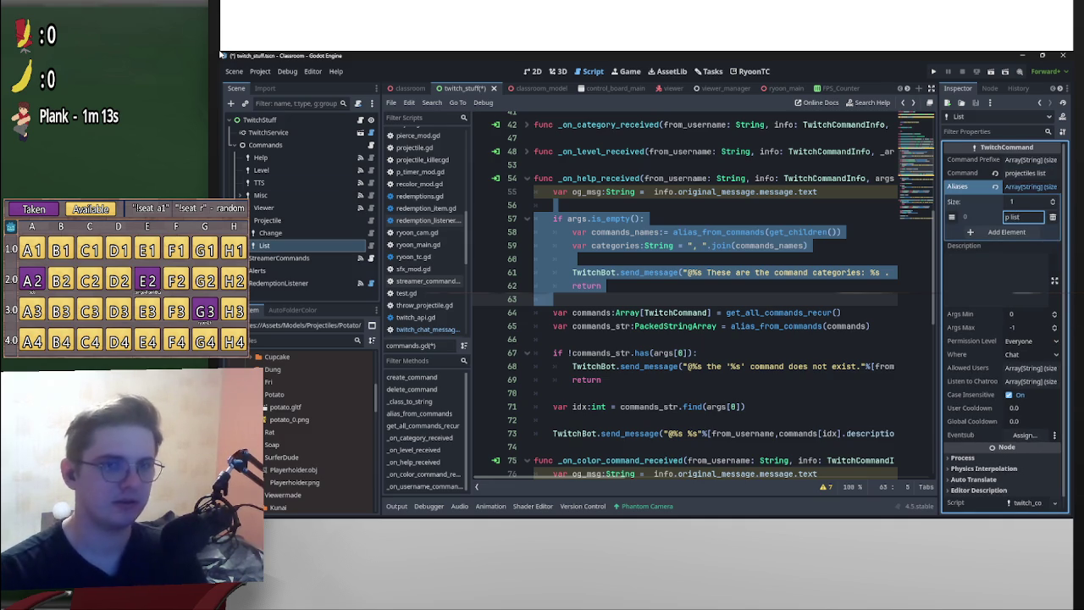
{"action": "left_click", "coordinate": [270, 232]}
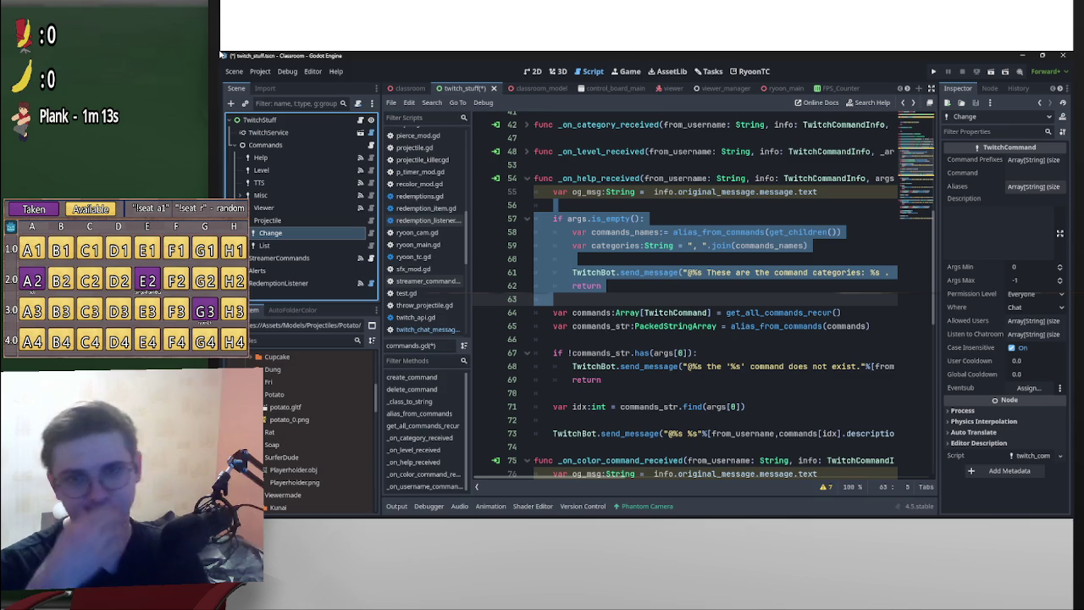
{"action": "left_click", "coordinate": [1034, 172]}
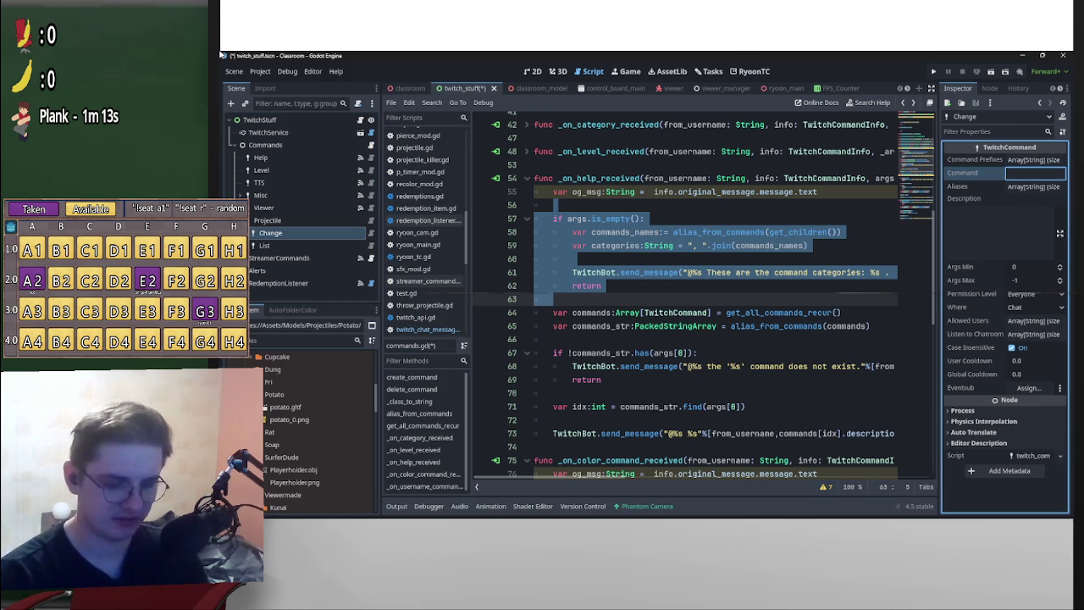
- Set the Change command's Command to 'projectiles change' and add the alias 'p change'
{"action": "type", "text": "projectiles change"}
{"action": "key", "text": "Tab"}
{"action": "key", "text": "Return"}
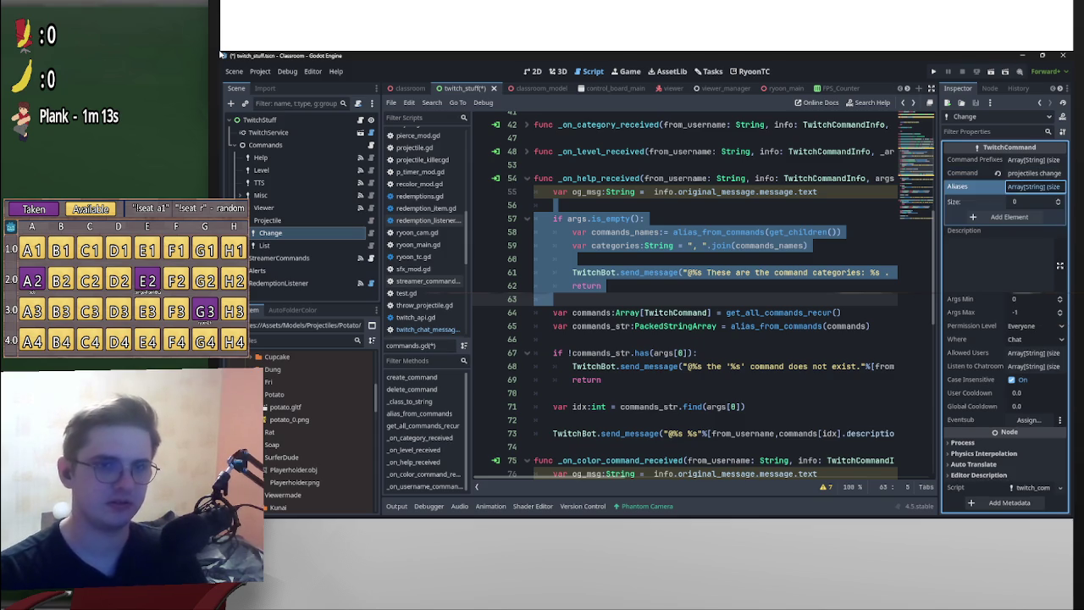
{"action": "key", "text": "Tab"}
{"action": "key", "text": "Return"}
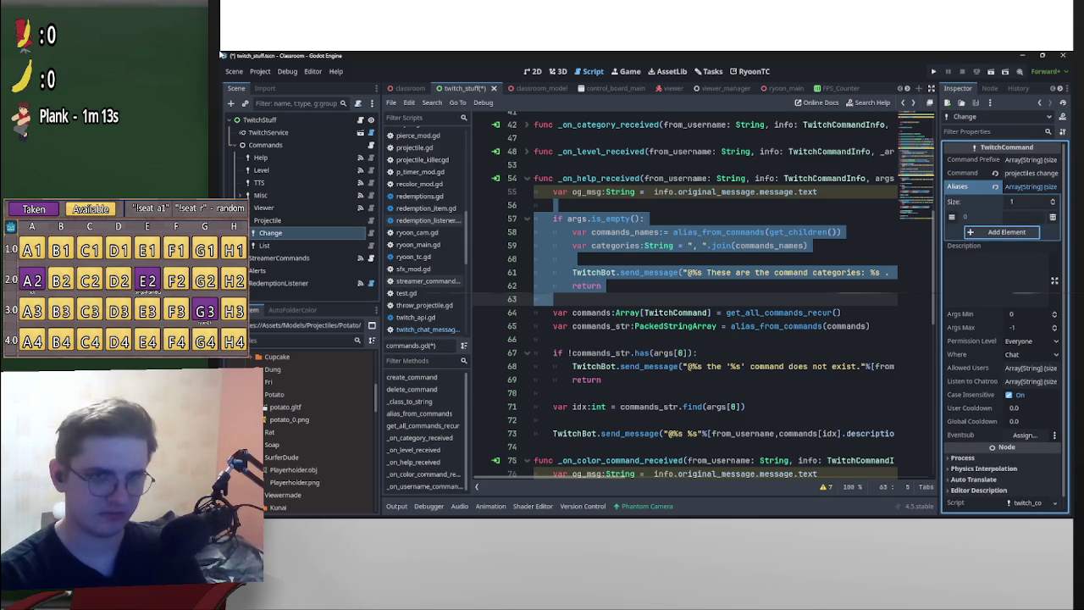
{"action": "key", "text": "shift+Tab"}
{"action": "type", "text": "p change"}
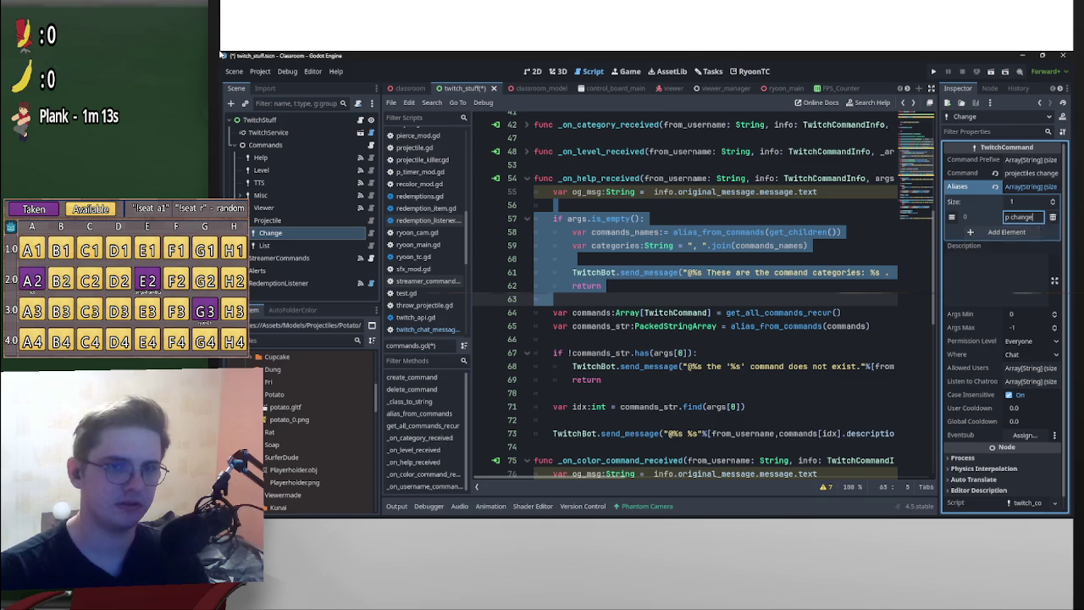
{"action": "key", "text": "Tab"}
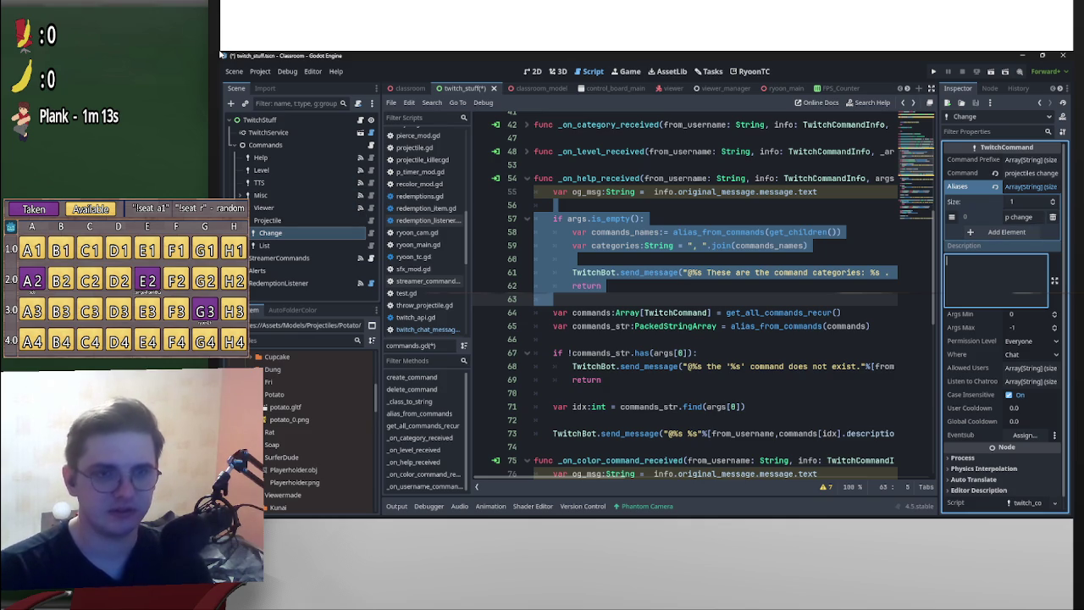
- Re-edit the alias entry, keep it as 'p change', and select the Projectile command
{"action": "key", "text": "shift+Tab"}
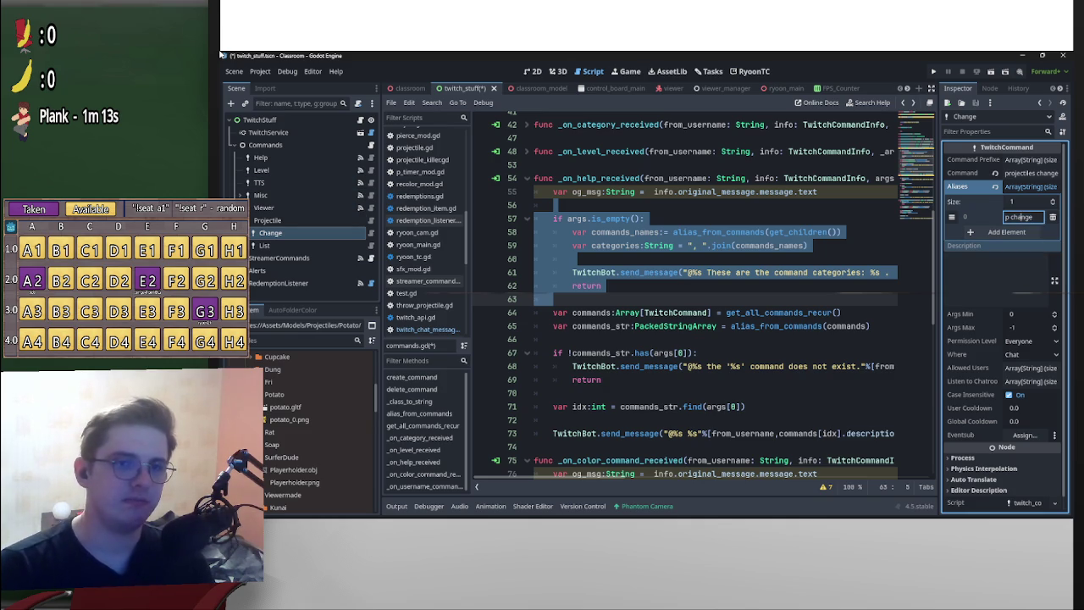
{"action": "key", "text": "End"}
{"action": "key", "text": "ctrl+a"}
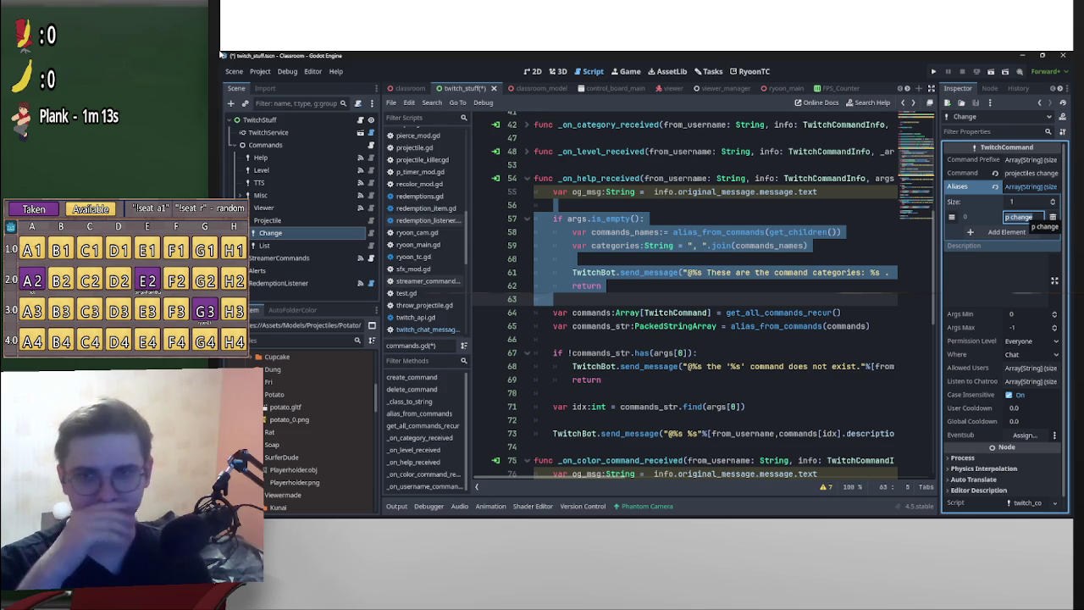
{"action": "type", "text": "1.0"}
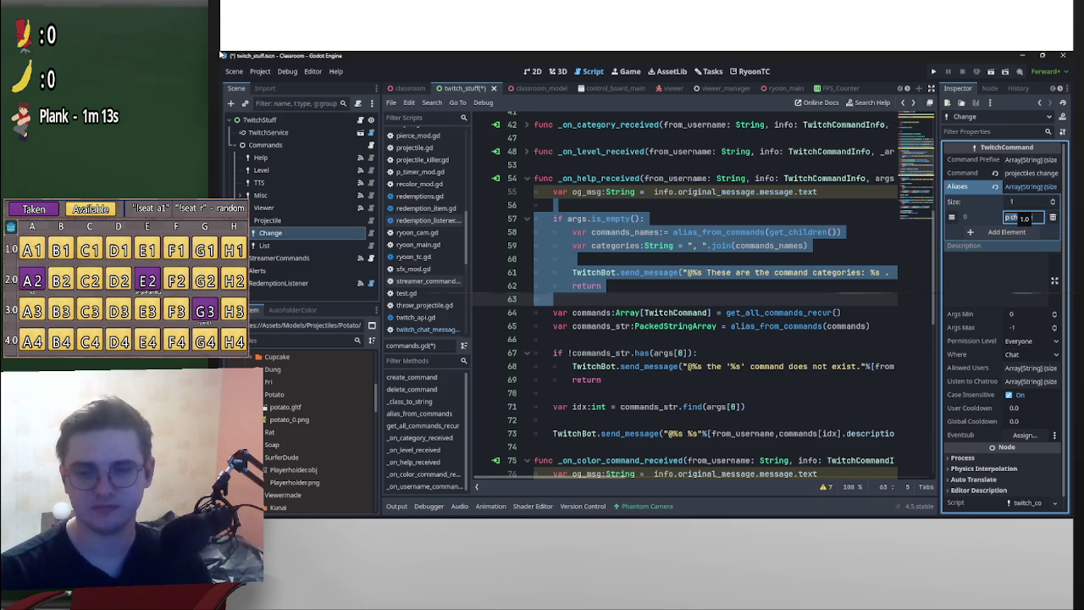
{"action": "key", "text": "Return"}
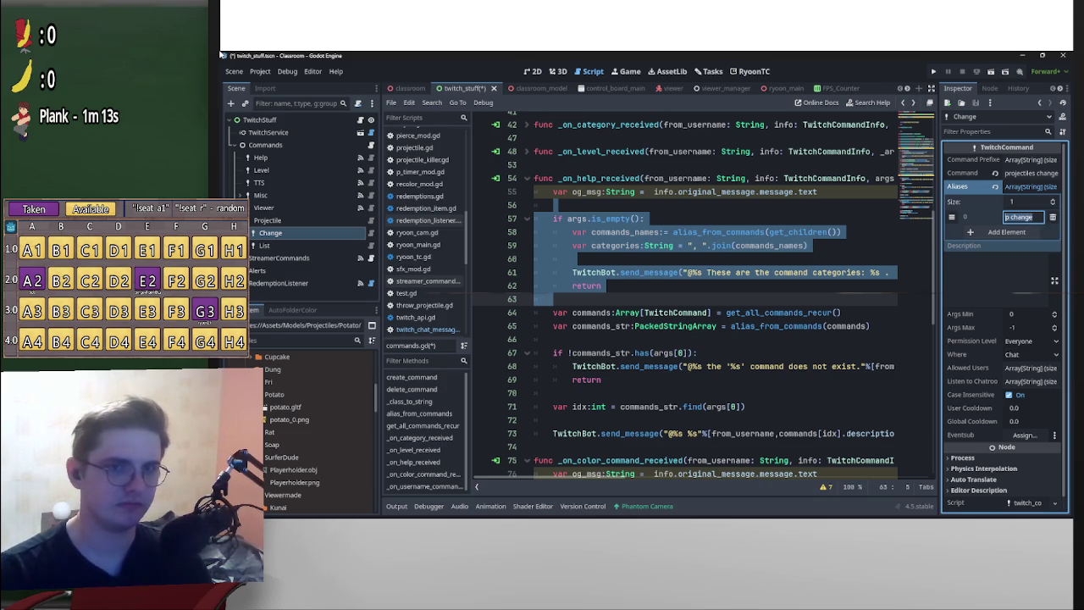
{"action": "left_click", "coordinate": [268, 220]}
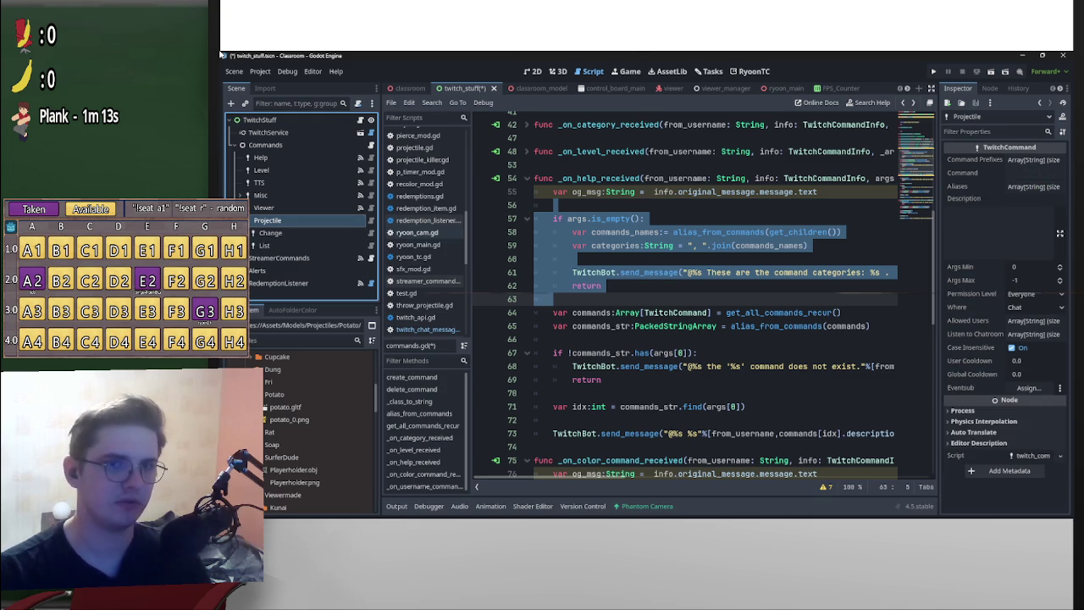
- Set Projectile's Command to 'projectiles' and add a second '?' command prefix
{"action": "type", "text": "projectiles"}
{"action": "key", "text": "Tab"}
{"action": "key", "text": "Return"}
{"action": "key", "text": "Return"}
{"action": "type", "text": "p"}
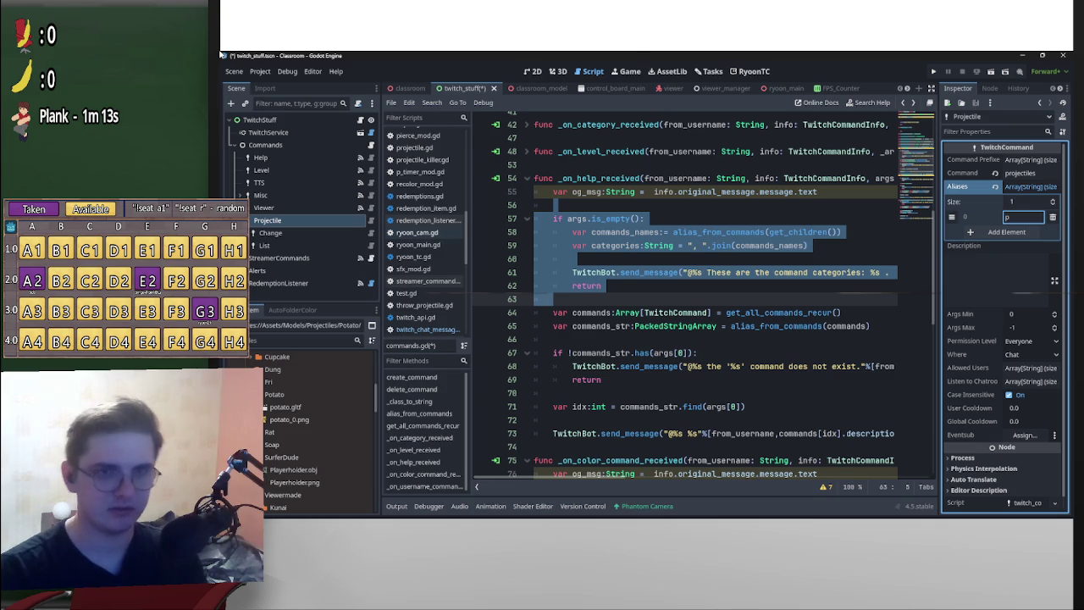
{"action": "key", "text": "Return"}
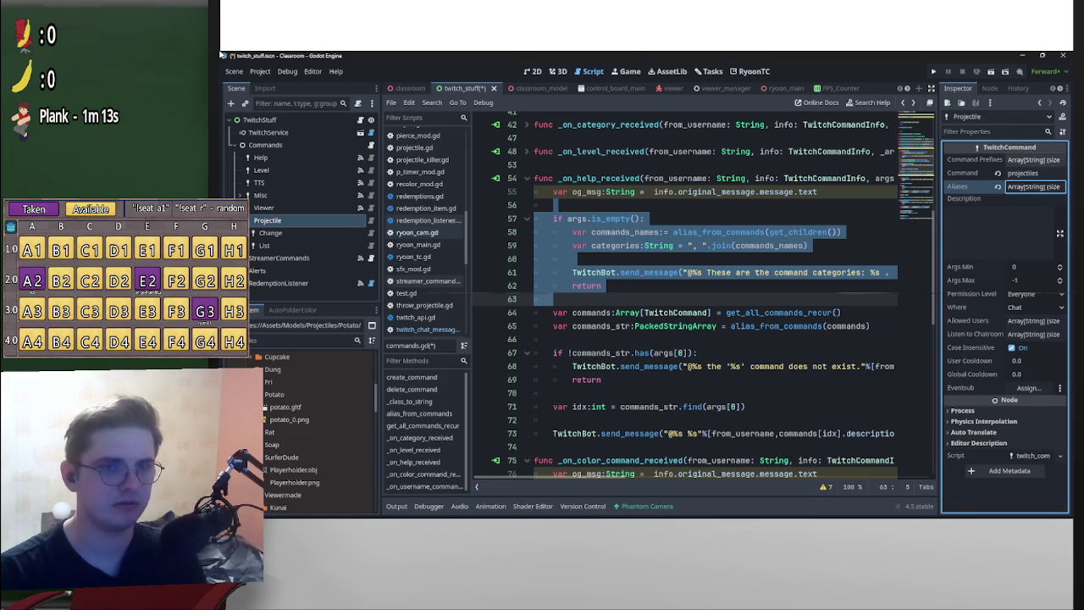
{"action": "key", "text": "shift+Tab"}
{"action": "key", "text": "shift+Tab"}
{"action": "key", "text": "Return"}
{"action": "key", "text": "Tab"}
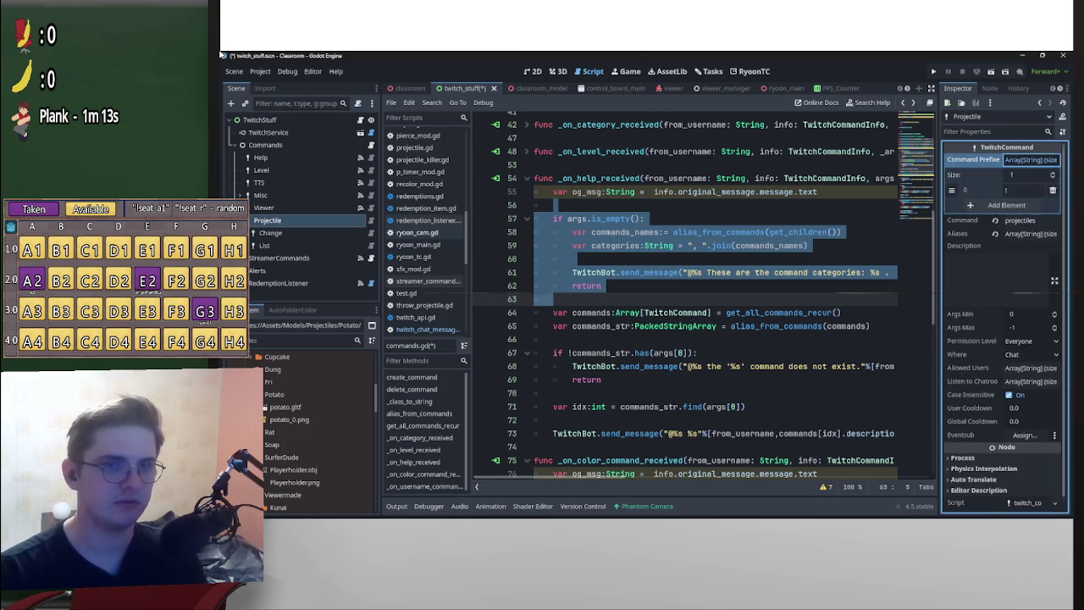
{"action": "key", "text": "Return"}
{"action": "key", "text": "shift+Tab"}
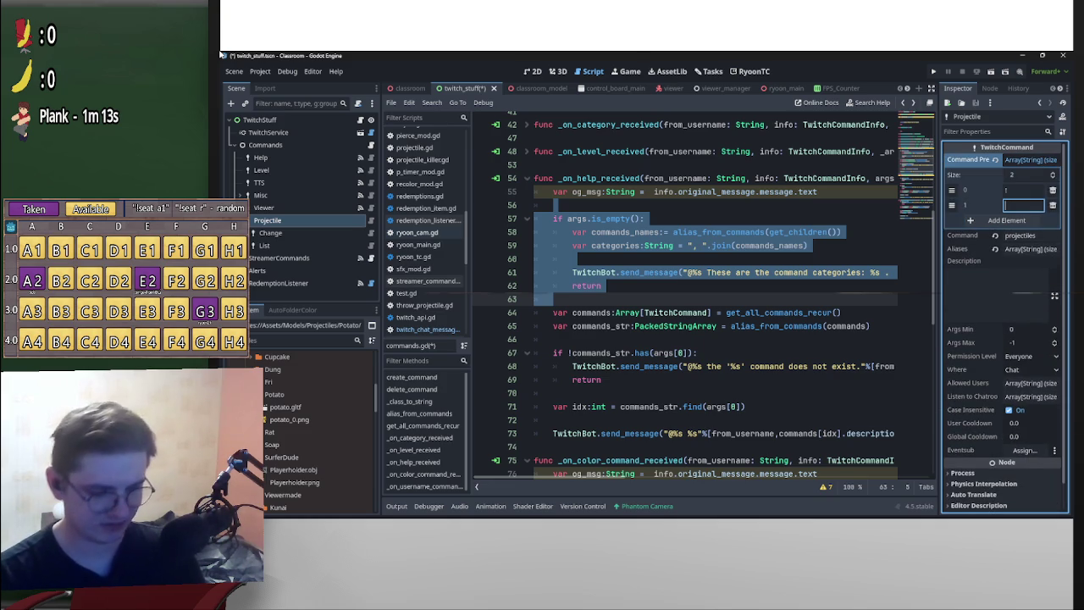
{"action": "type", "text": "!"}
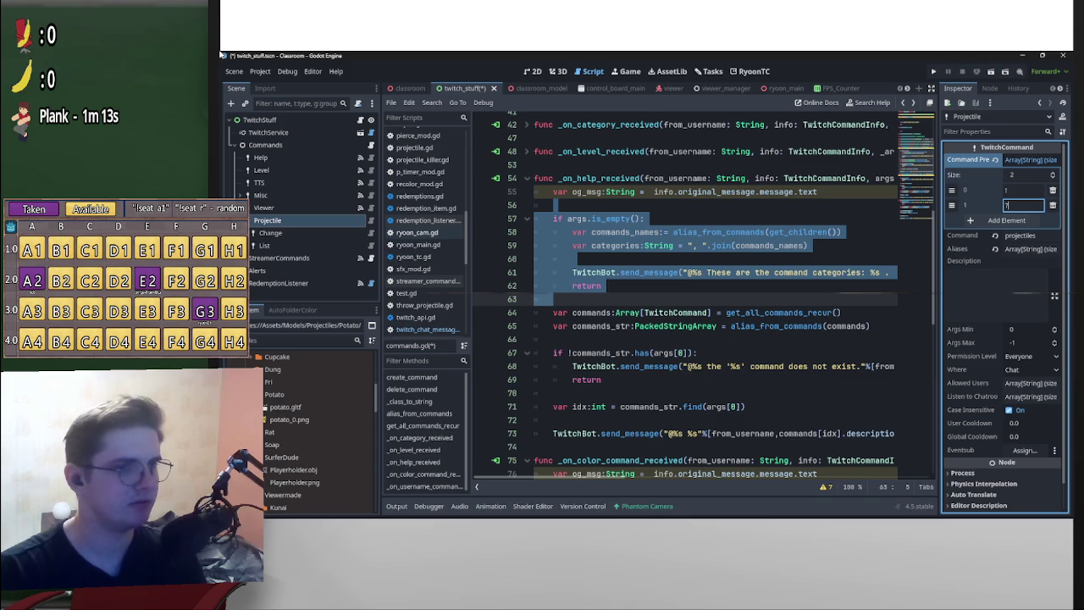
- Give Change and List together a second '?' command prefix, then check each one
{"action": "left_click", "coordinate": [270, 233]}
{"action": "left_click", "coordinate": [264, 244], "text": "shift"}
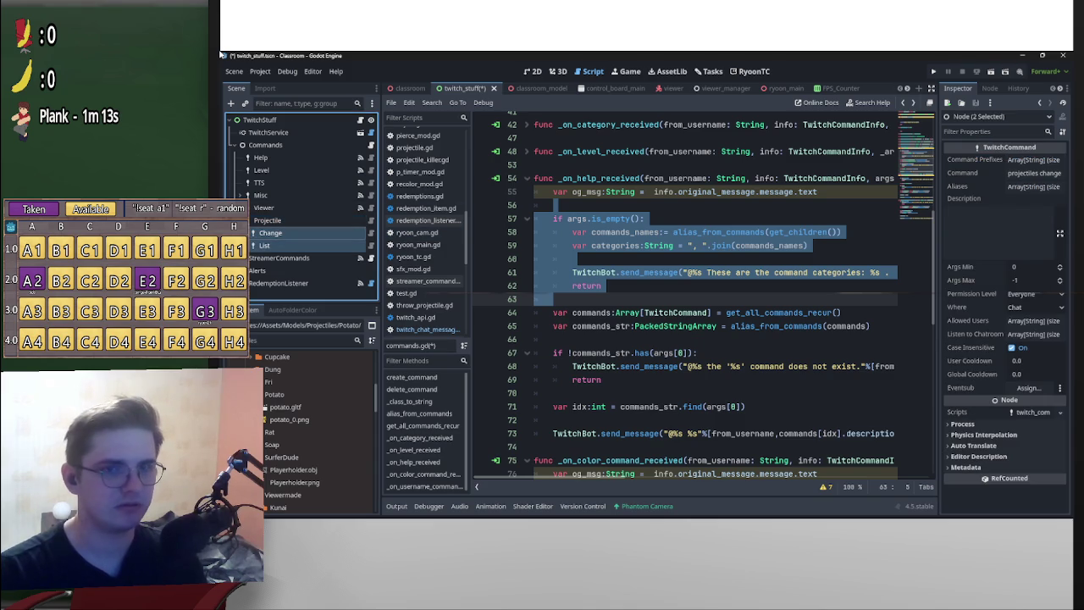
{"action": "left_click", "coordinate": [974, 159]}
{"action": "left_click", "coordinate": [1006, 205]}
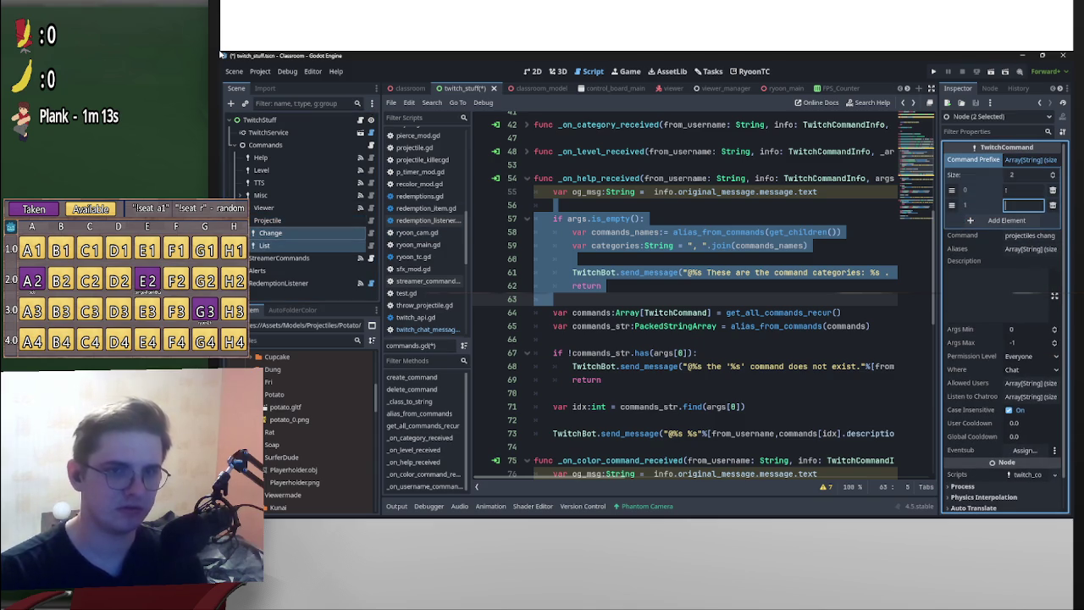
{"action": "type", "text": "!"}
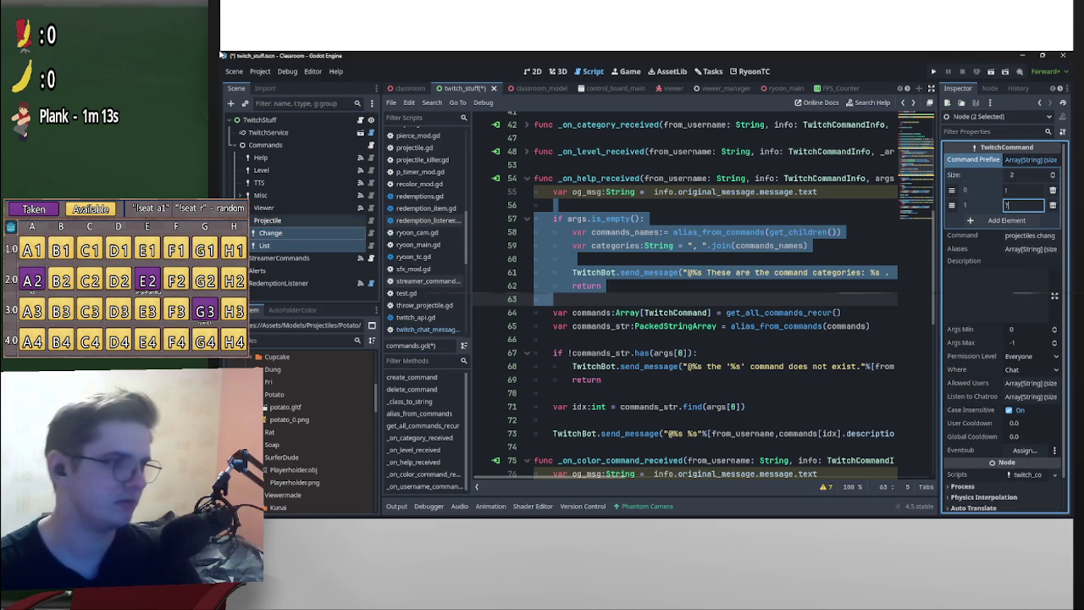
{"action": "left_click", "coordinate": [270, 233]}
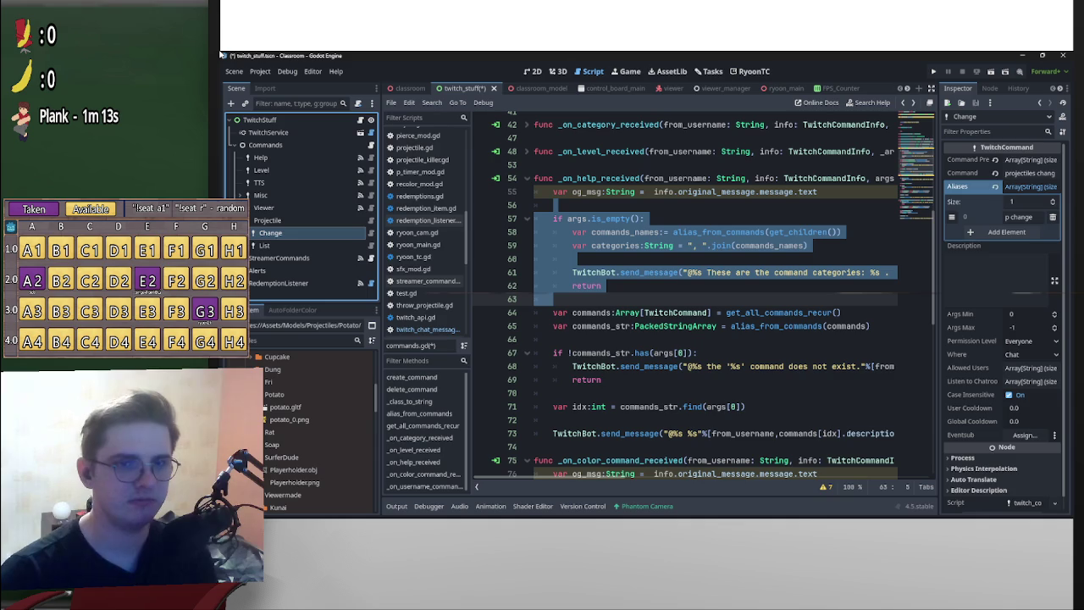
{"action": "key", "text": "Down"}
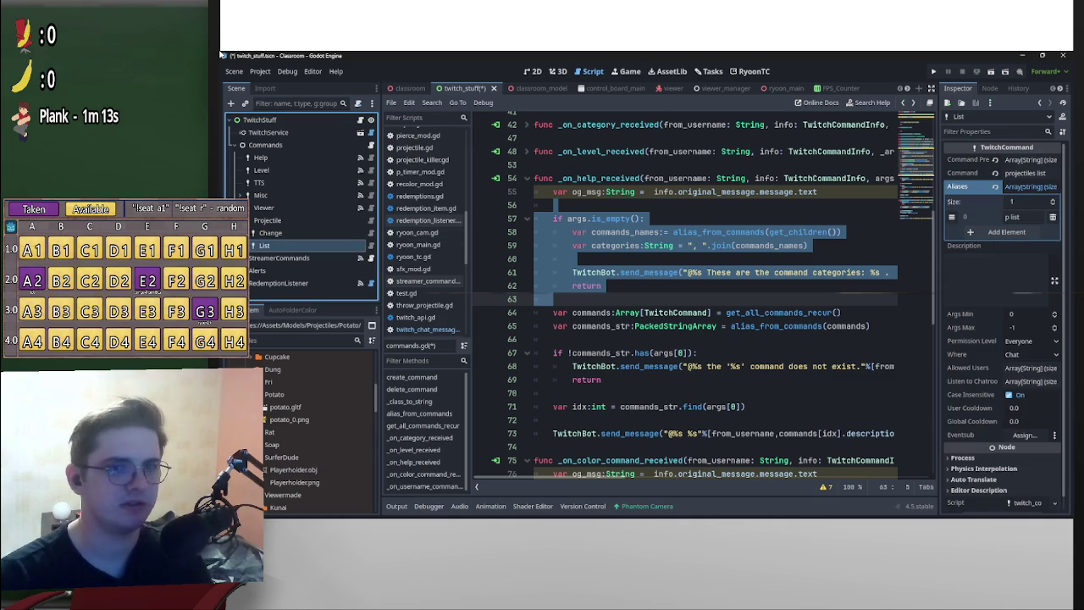
{"action": "left_click", "coordinate": [264, 208]}
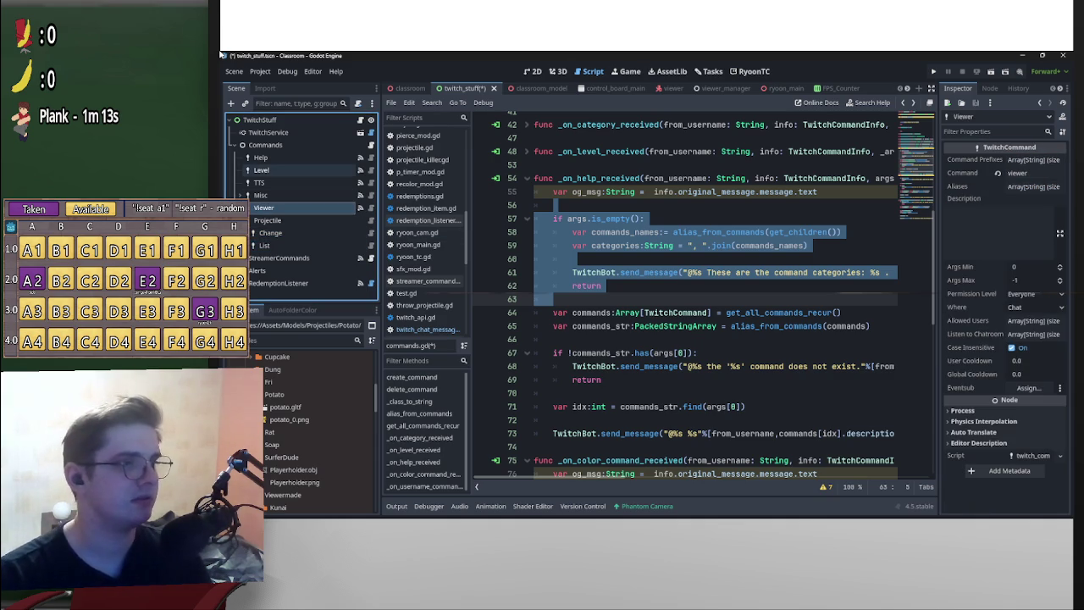
- Add a second '?' prefix to the ten commands Help through Color and save twitch_stuff
{"action": "left_click", "coordinate": [260, 158], "text": "shift"}
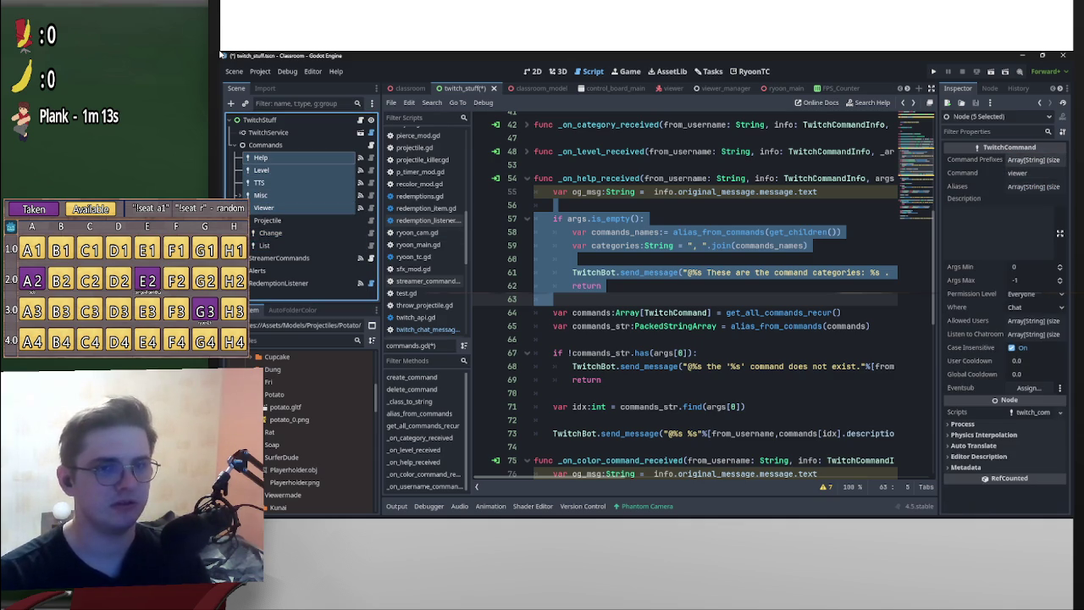
{"action": "left_click", "coordinate": [243, 195]}
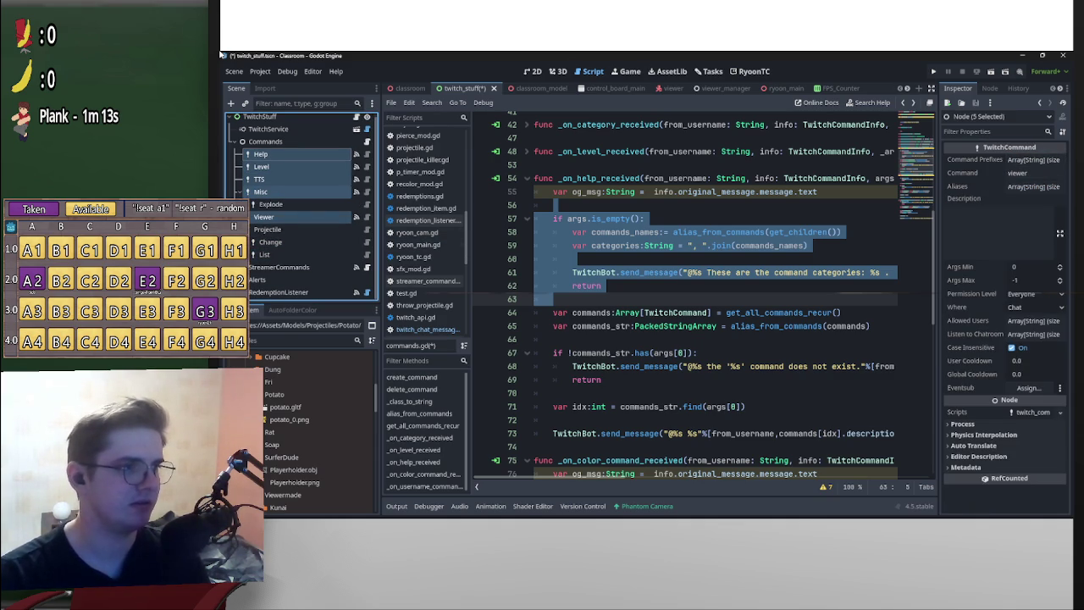
{"action": "left_click", "coordinate": [243, 217]}
{"action": "left_click", "coordinate": [267, 267]}
{"action": "left_click", "coordinate": [260, 154], "text": "shift"}
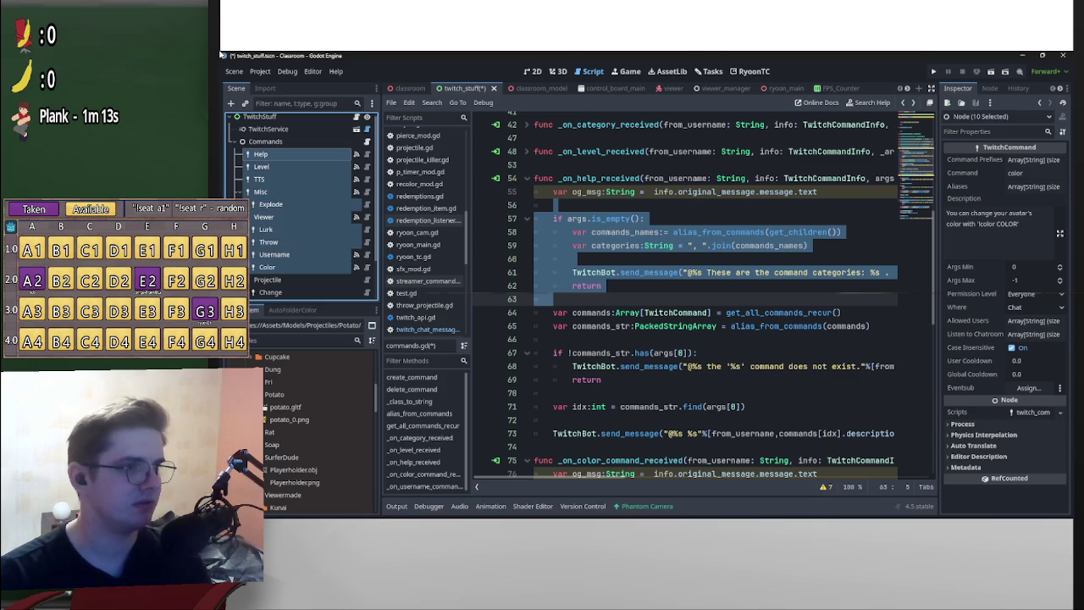
{"action": "left_click", "coordinate": [1031, 159]}
{"action": "left_click", "coordinate": [1023, 190]}
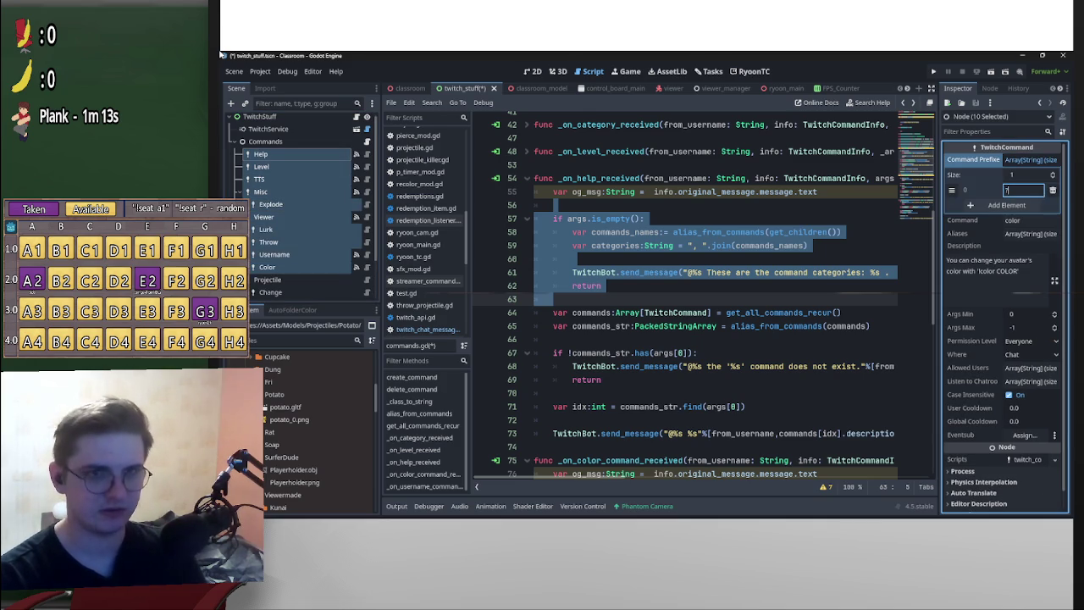
{"action": "type", "text": "!"}
{"action": "key", "text": "Tab"}
{"action": "key", "text": "Return"}
{"action": "type", "text": "!"}
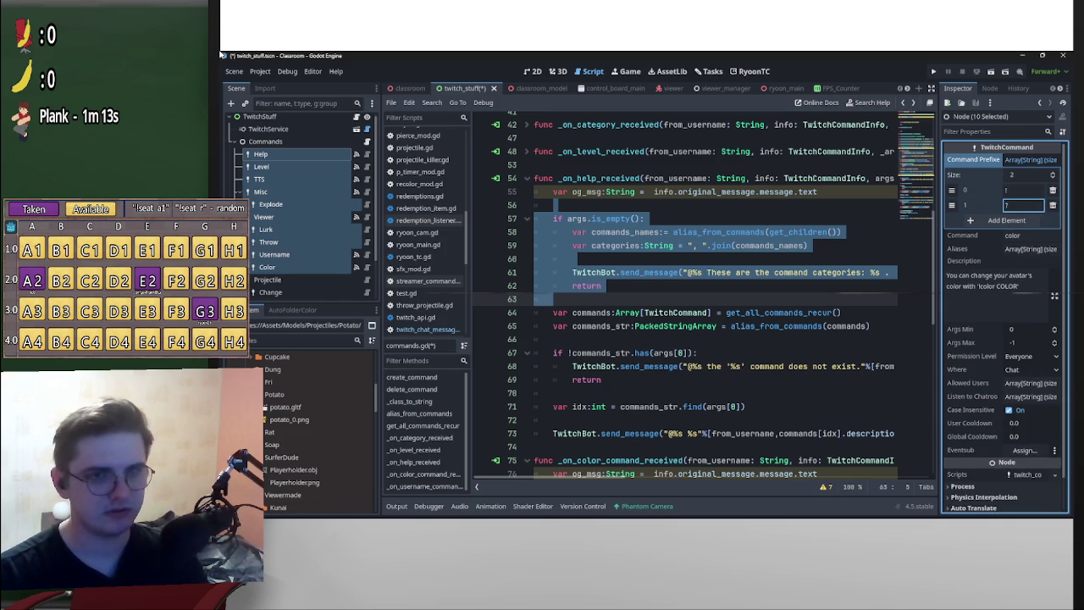
{"action": "left_click", "coordinate": [264, 217]}
{"action": "key", "text": "ctrl+s"}
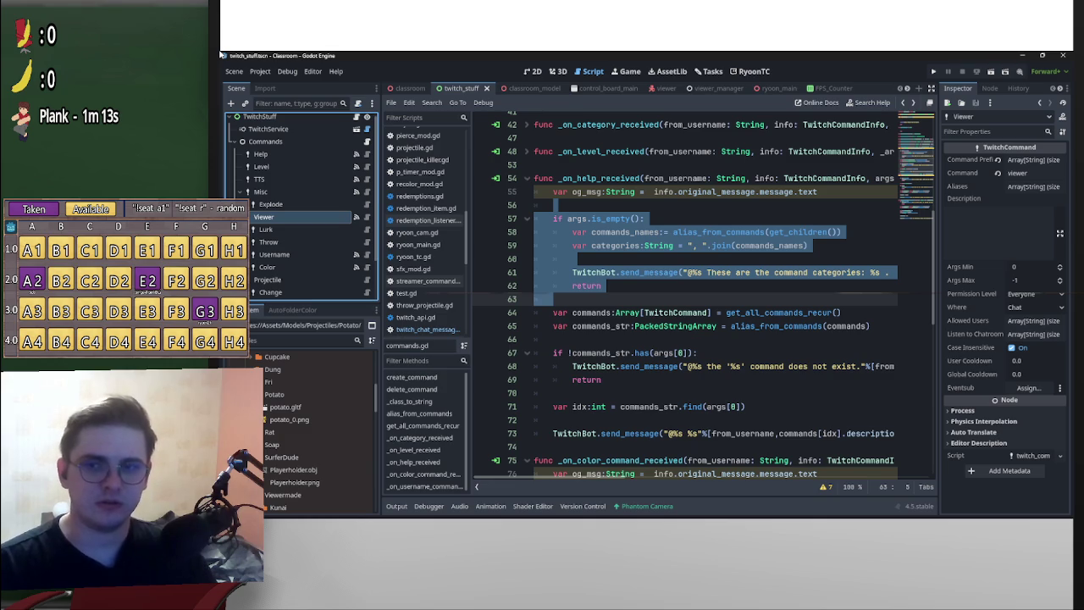
- Set Projectile's Args Max to 0, save the scene, and show Change's signals
{"action": "left_click", "coordinate": [830, 232]}
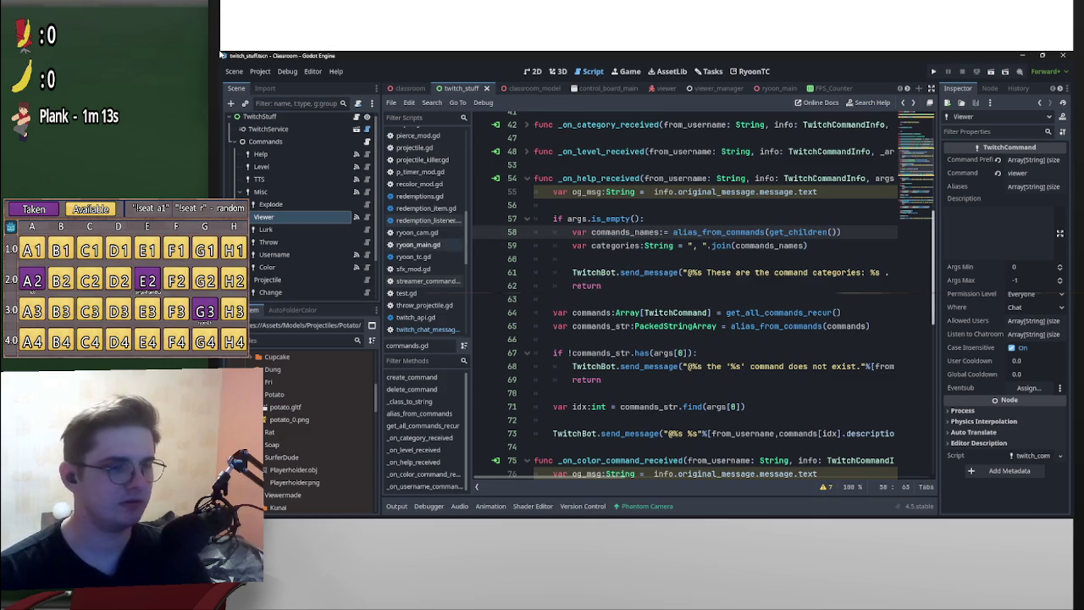
{"action": "scroll", "coordinate": [297, 228], "scroll_direction": "down", "scroll_amount": 2}
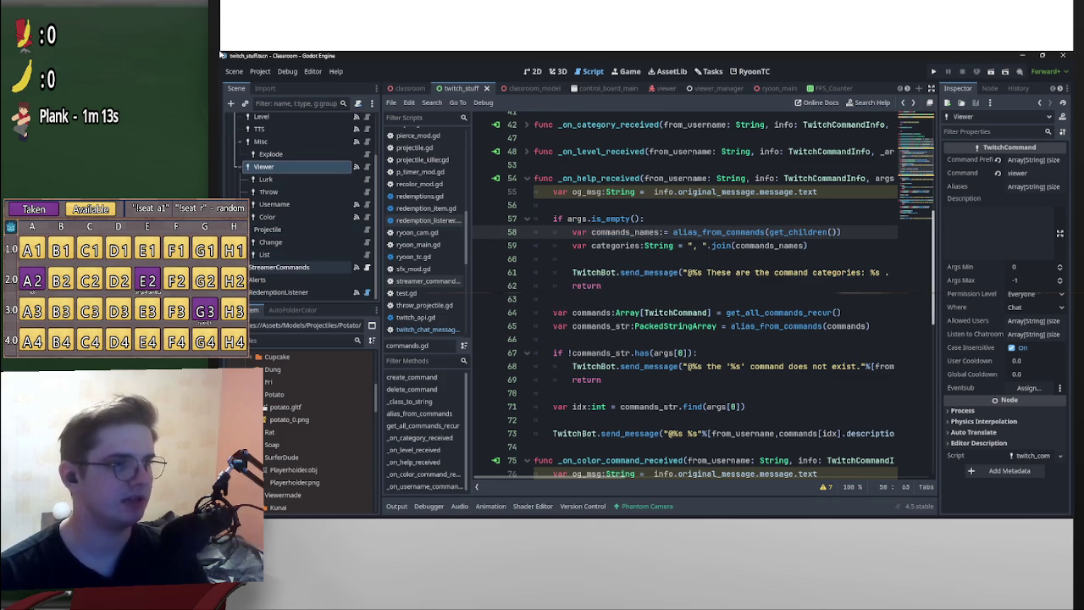
{"action": "left_click", "coordinate": [267, 229]}
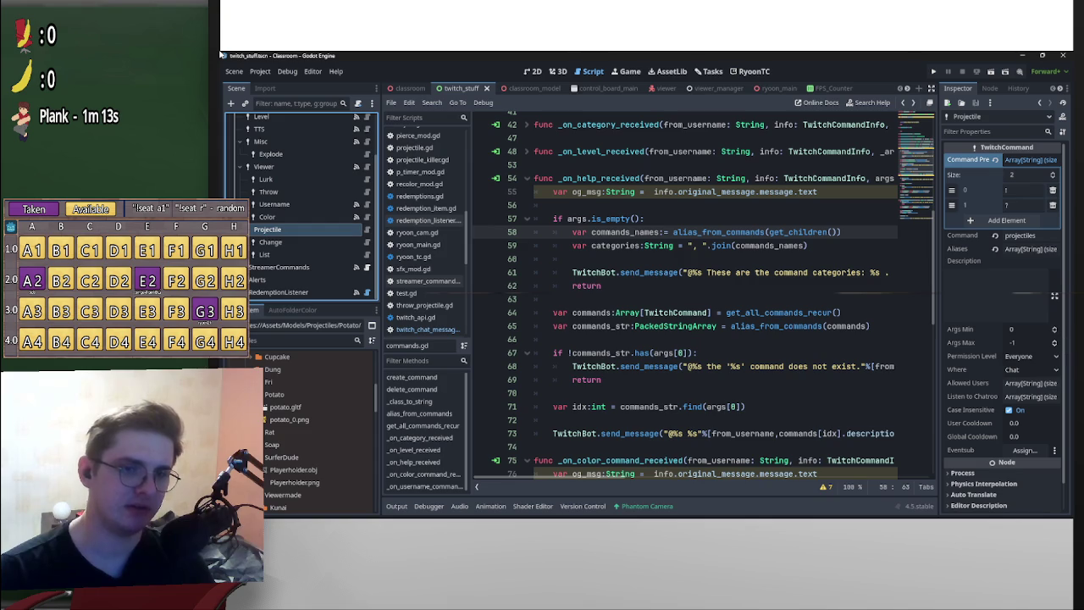
{"action": "left_click", "coordinate": [1054, 342]}
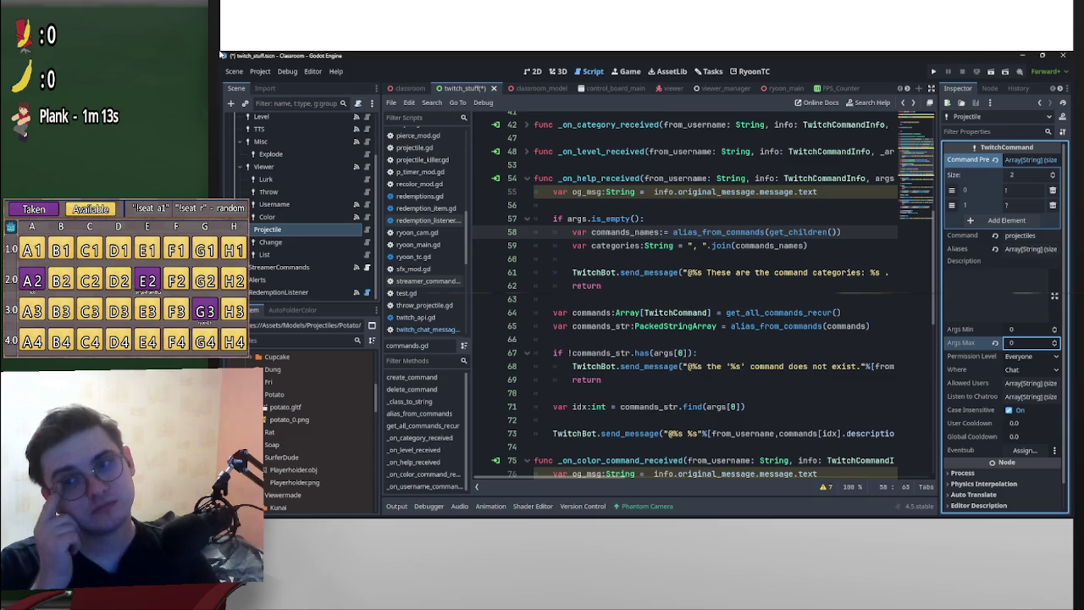
{"action": "key", "text": "Down"}
{"action": "key", "text": "Down"}
{"action": "key", "text": "ctrl+s"}
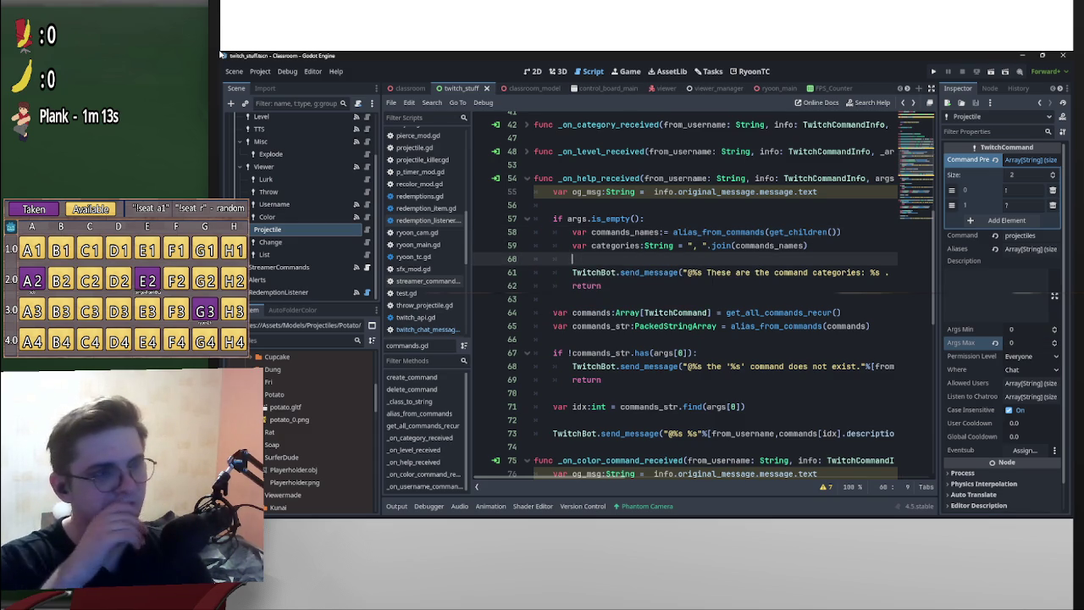
{"action": "left_click", "coordinate": [270, 242]}
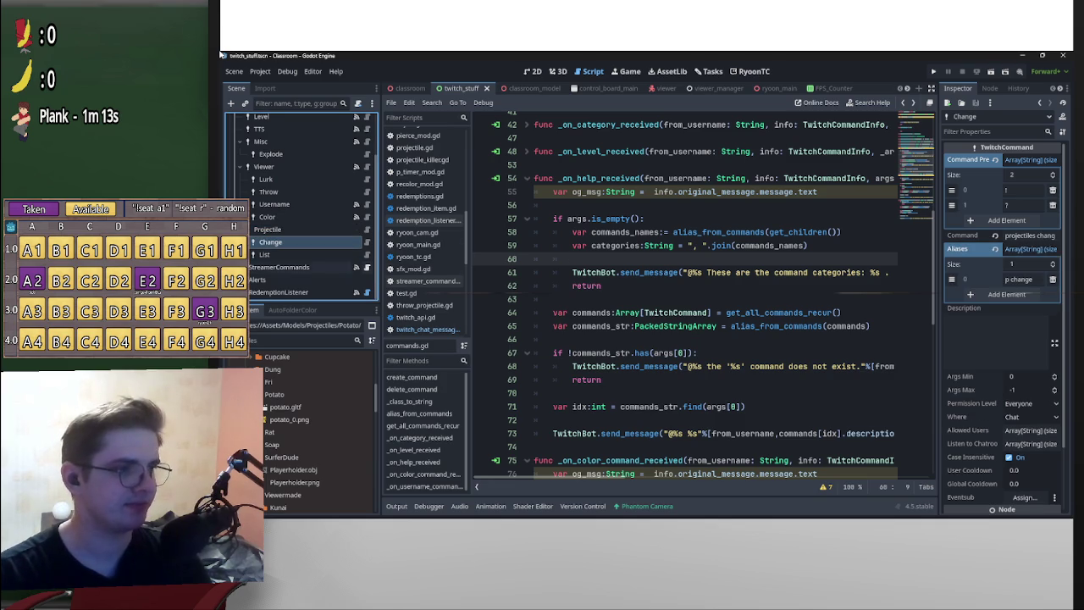
{"action": "left_click", "coordinate": [990, 88]}
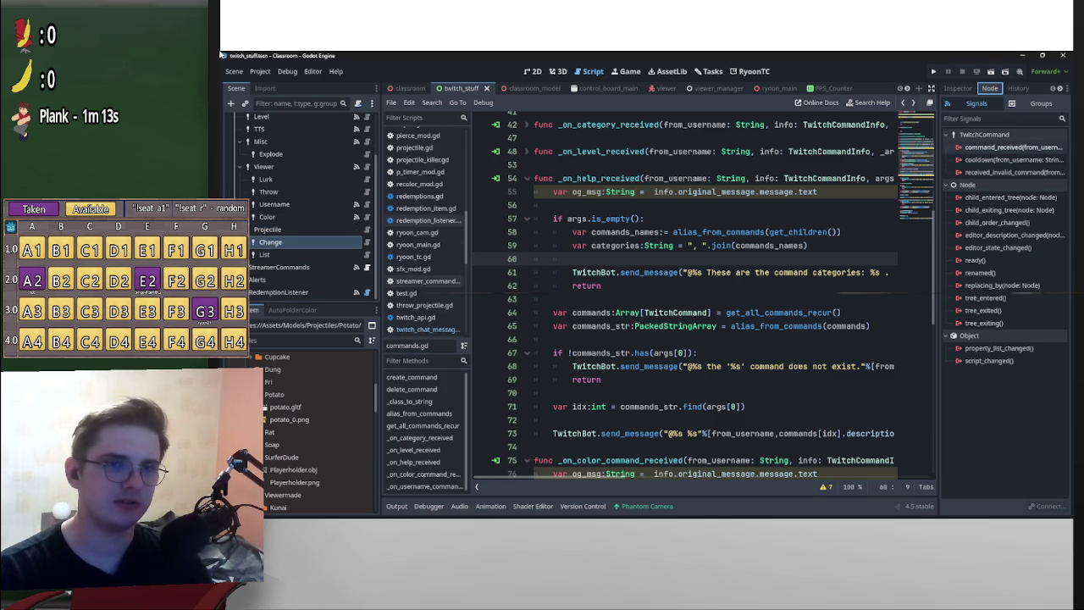
- Connect Change's command_received to a new _on_projectiles_change_command_received method in twitch_stuff.gd
{"action": "double_click", "coordinate": [1013, 147]}
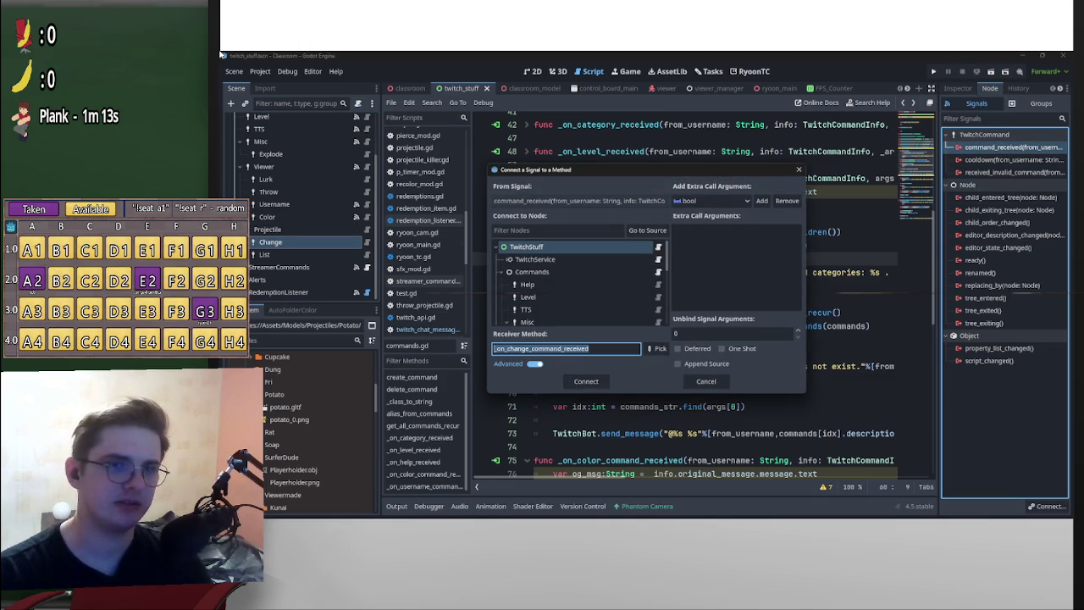
{"action": "left_click", "coordinate": [563, 348]}
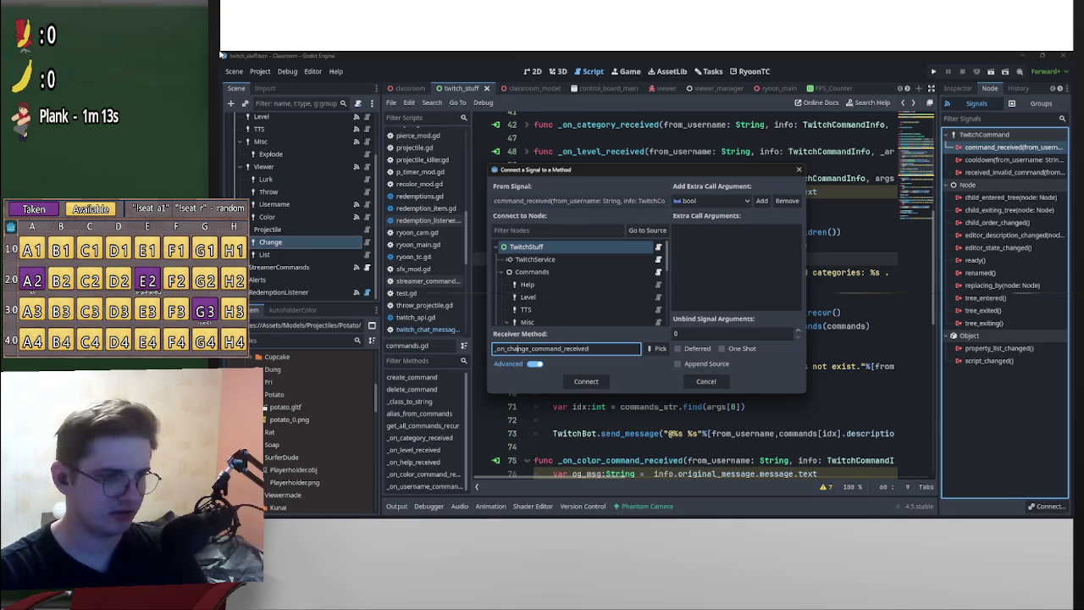
{"action": "type", "text": "proj"}
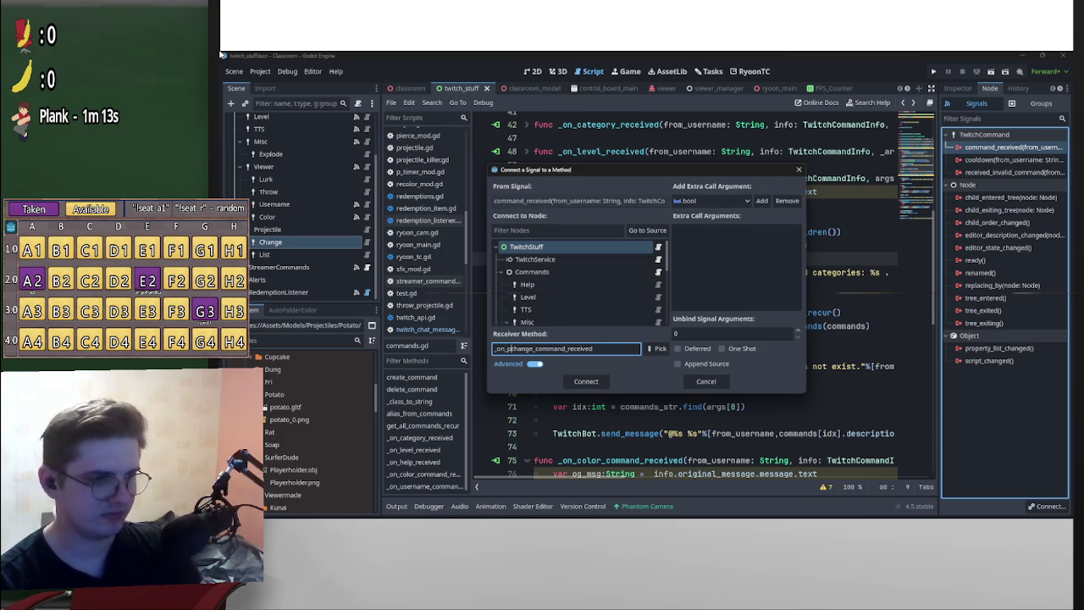
{"action": "type", "text": "ectile"}
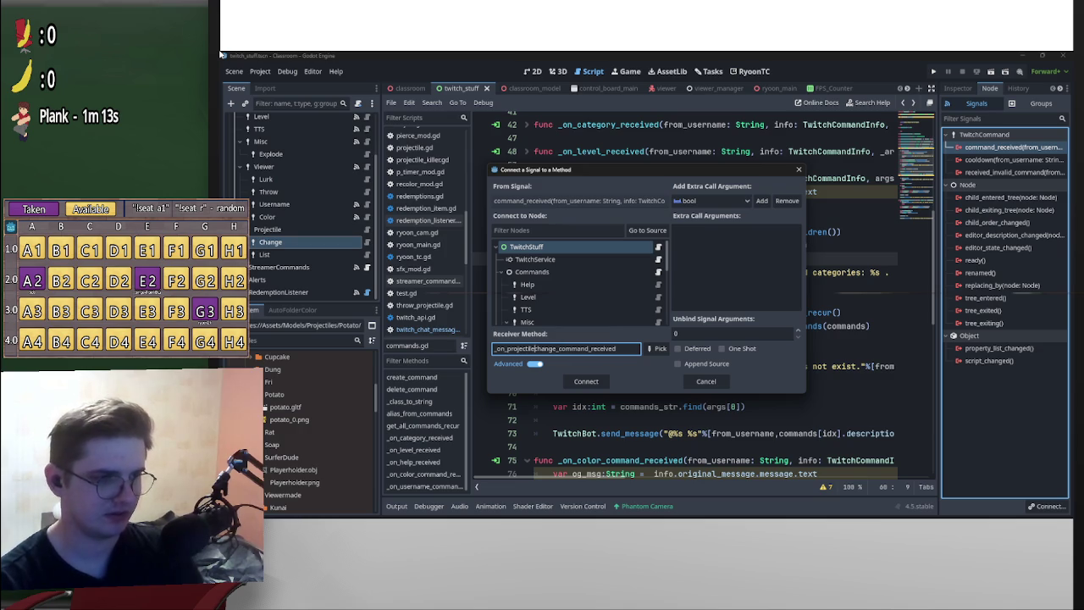
{"action": "type", "text": "s"}
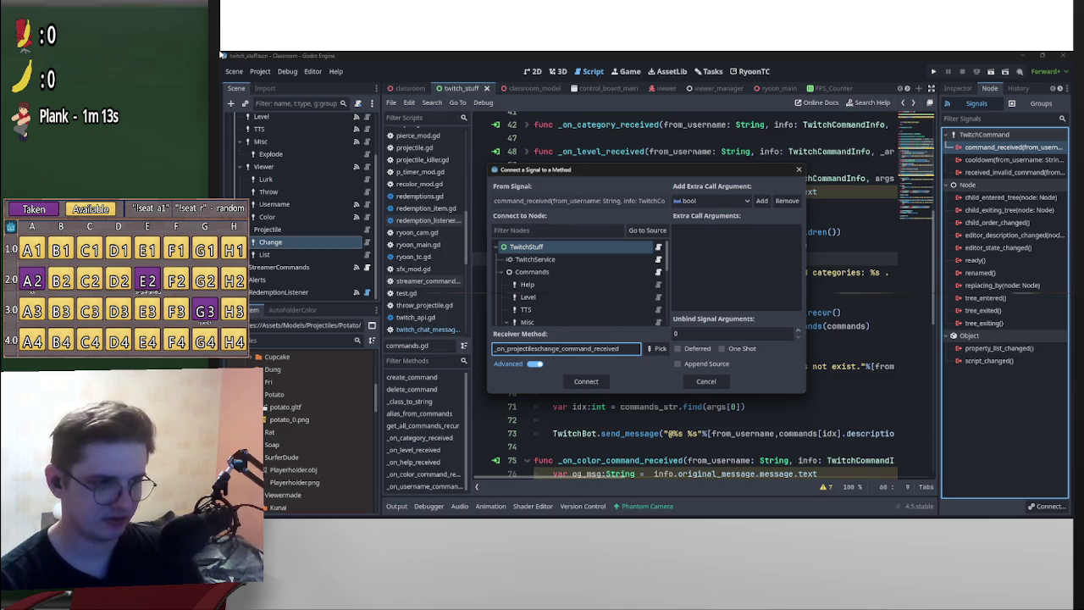
{"action": "type", "text": "_"}
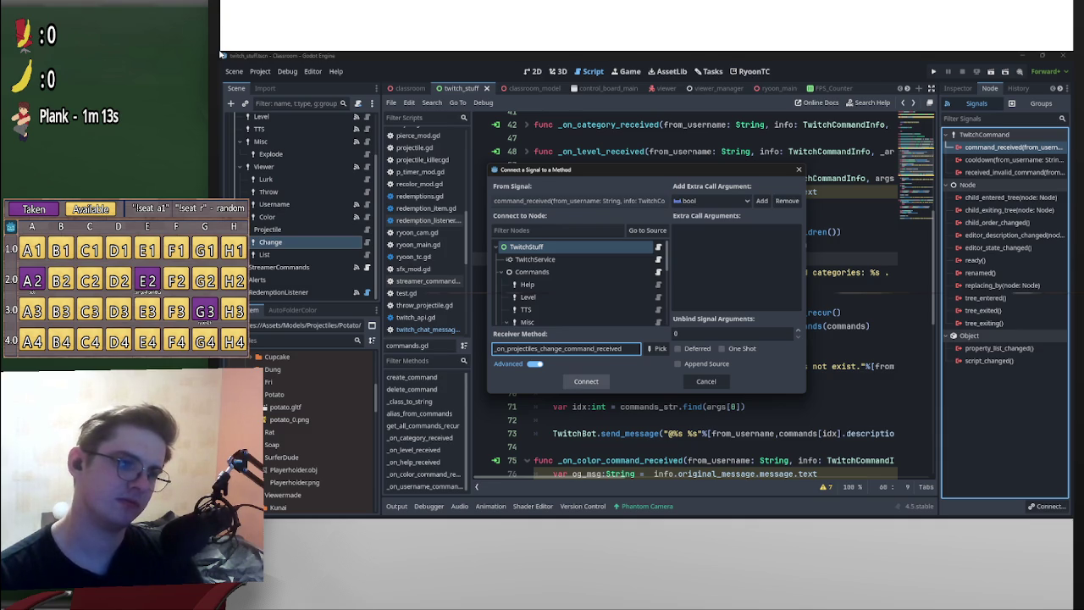
{"action": "key", "text": "Return"}
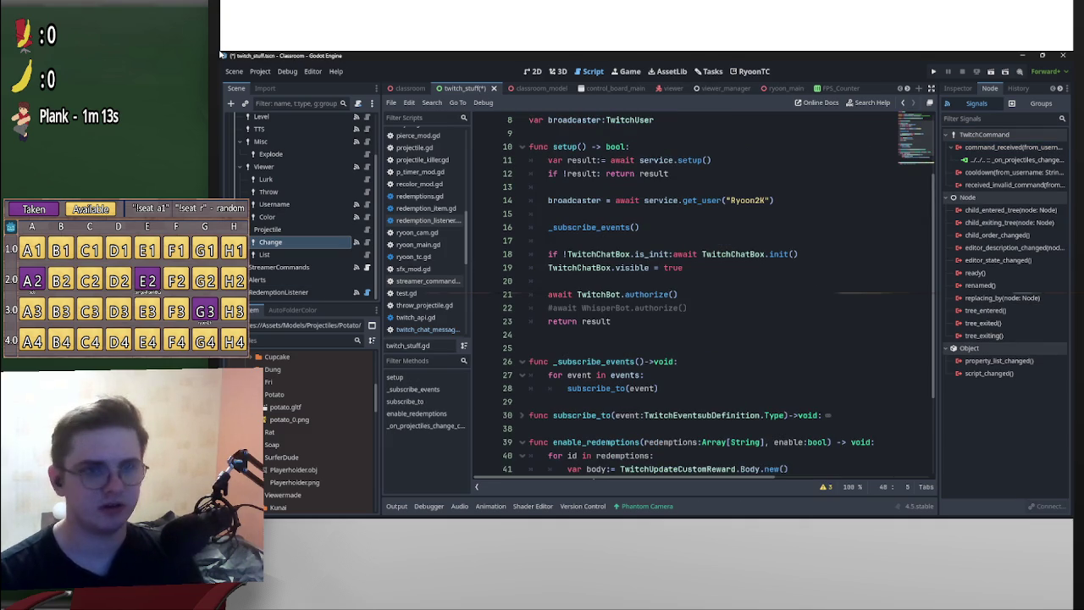
{"action": "left_click", "coordinate": [958, 88]}
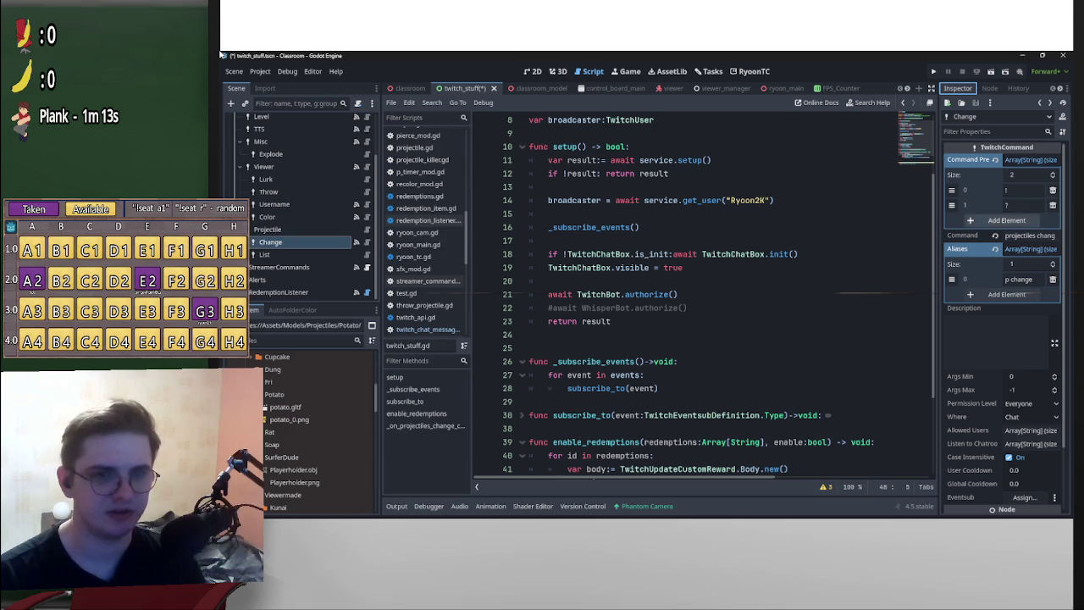
- Add a second alias to the Change command, typed as 'changerojectile'
{"action": "left_click", "coordinate": [1006, 294]}
{"action": "left_click", "coordinate": [1023, 293]}
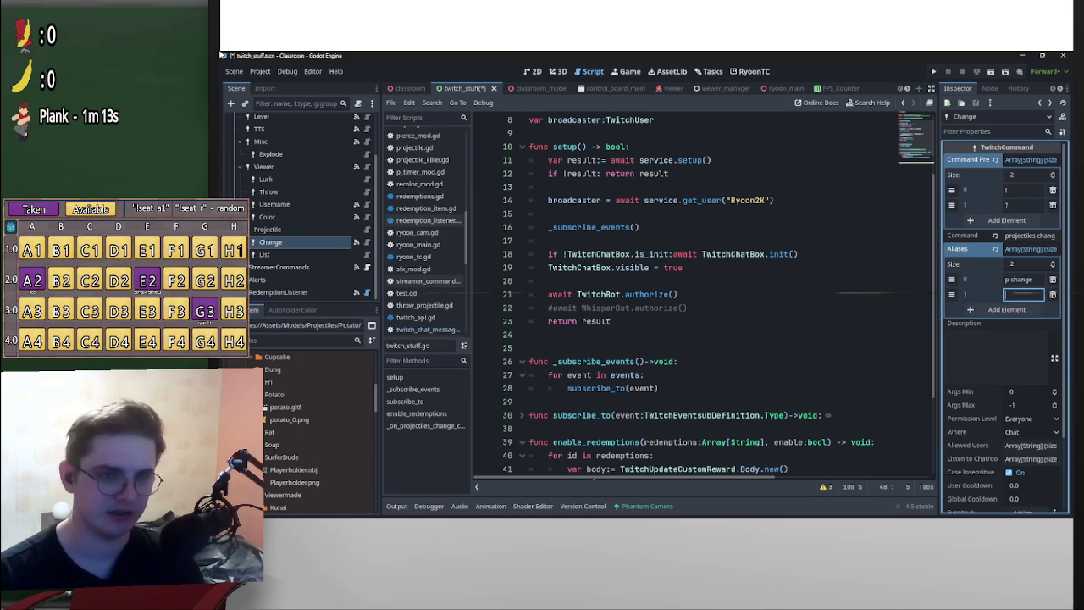
{"action": "type", "text": "change"}
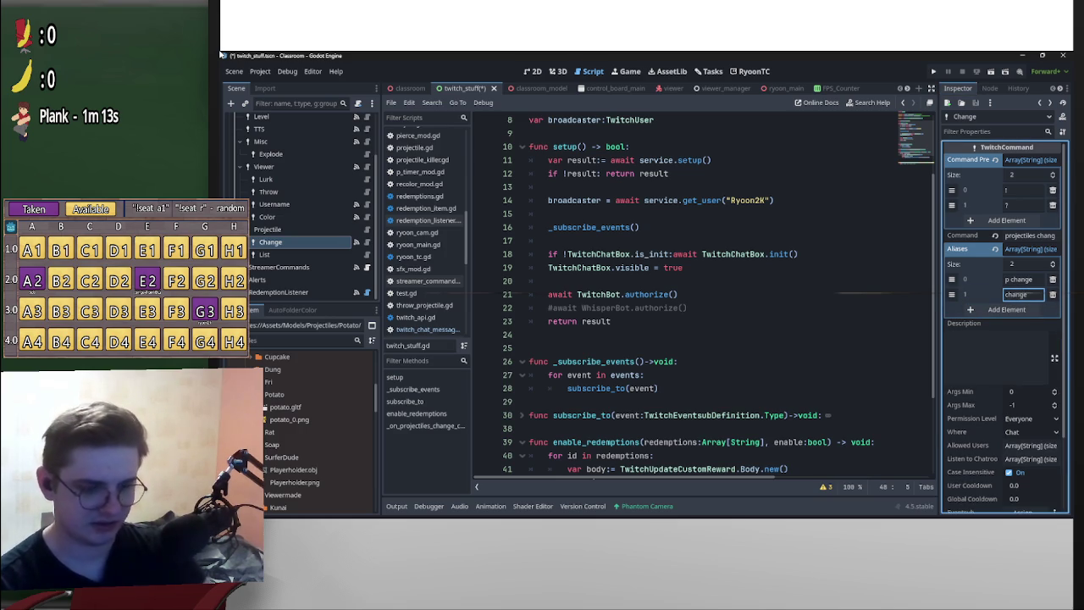
{"action": "type", "text": "rojectile"}
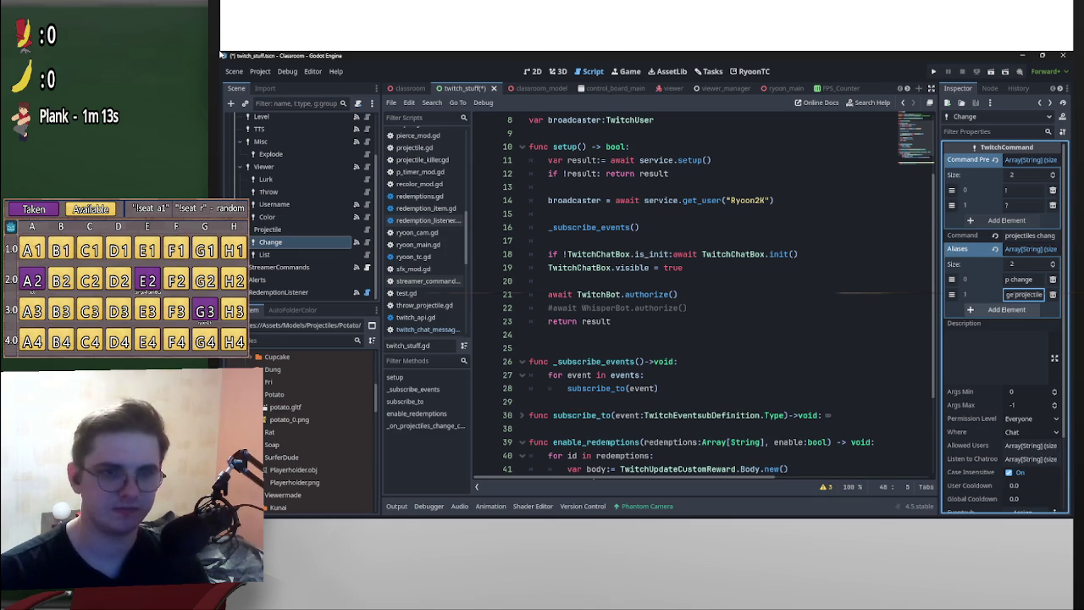
- Give the List command the alias 'projectile list', then run the Classroom project
{"action": "left_click", "coordinate": [264, 254]}
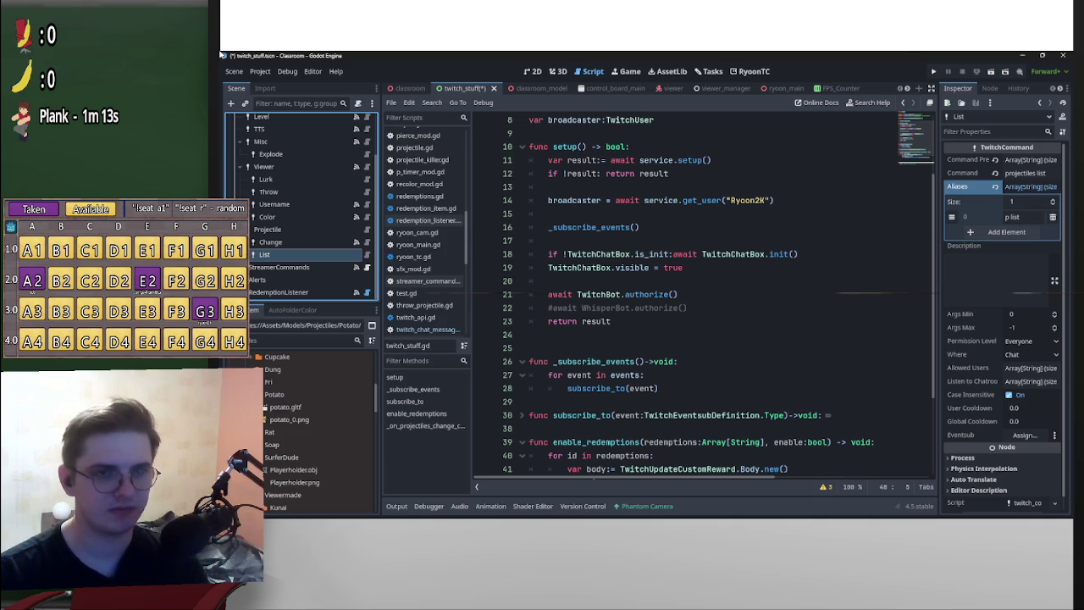
{"action": "left_click", "coordinate": [1006, 232]}
{"action": "left_click", "coordinate": [1025, 231]}
{"action": "type", "text": "projectile list"}
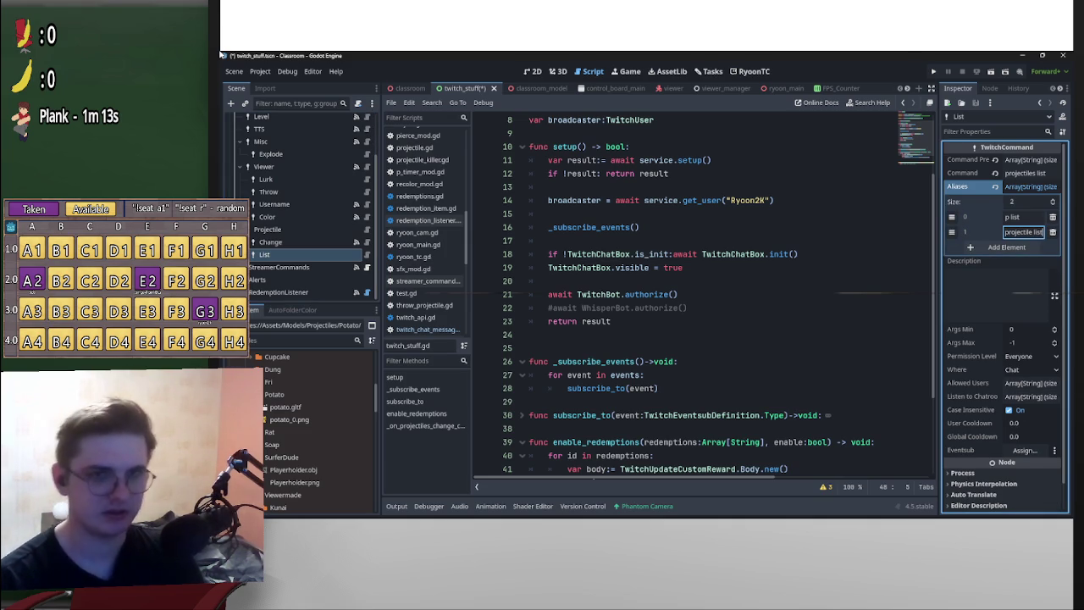
{"action": "key", "text": "Tab"}
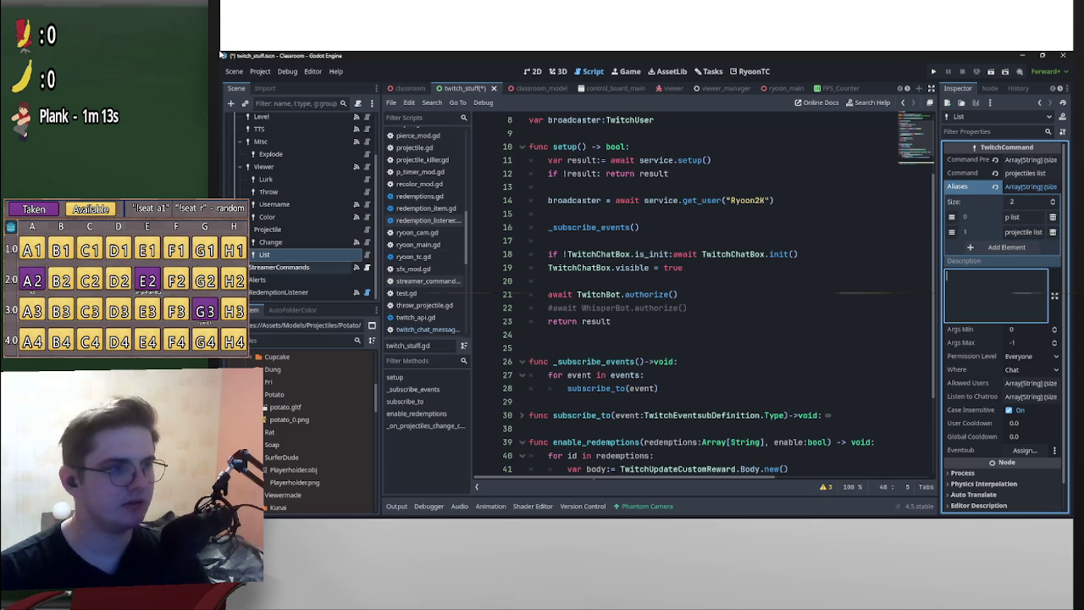
{"action": "left_click", "coordinate": [271, 242]}
{"action": "key", "text": "F5"}
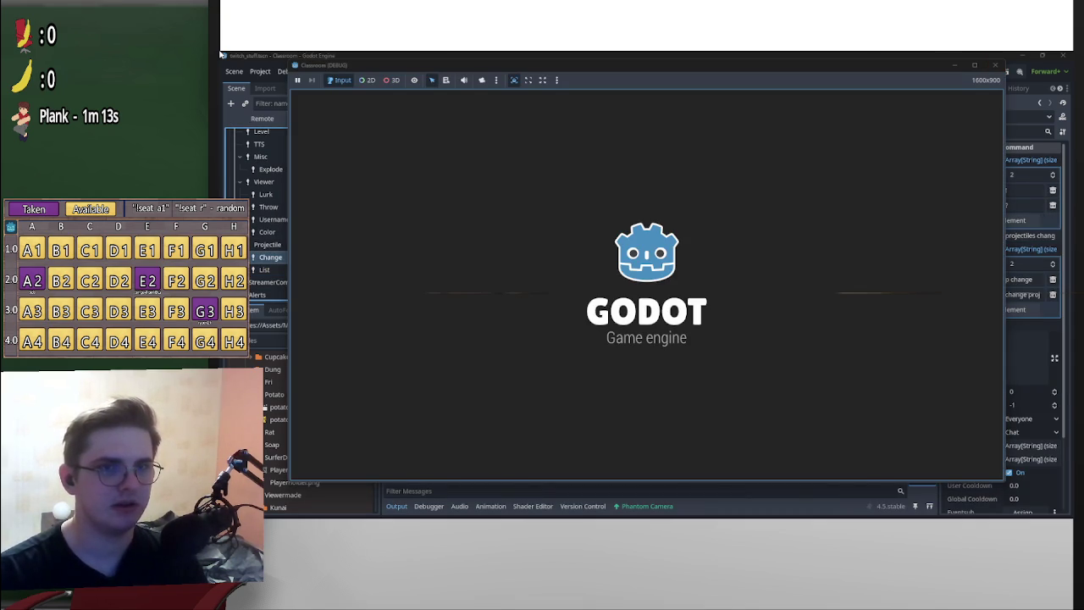
- Stop the running game and delete the generated stub handler function from the script
{"action": "key", "text": "F8"}
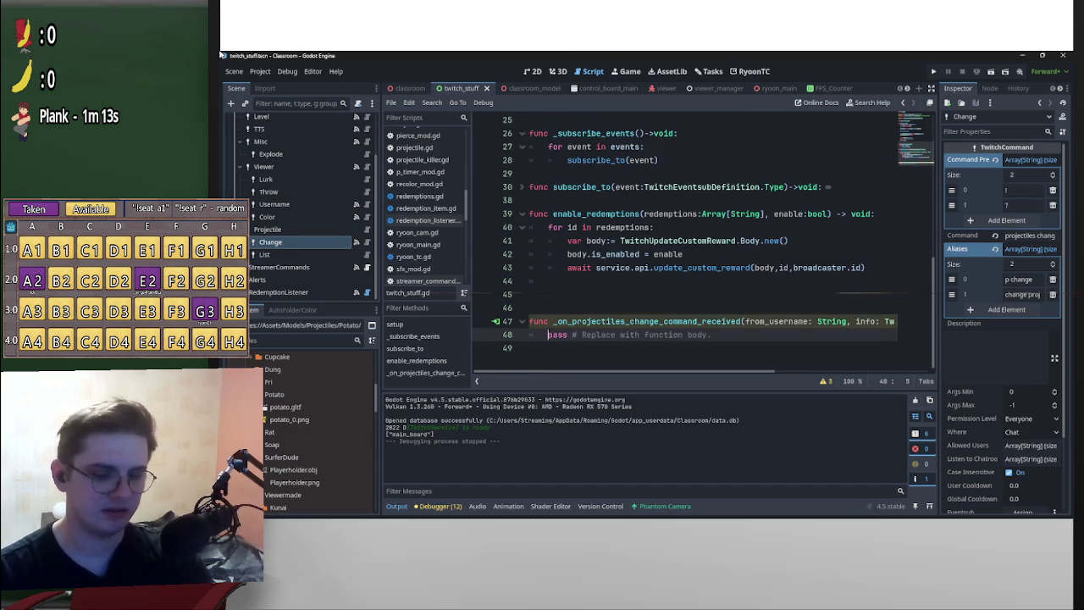
{"action": "scroll", "coordinate": [703, 245], "scroll_direction": "up", "scroll_amount": 2}
{"action": "scroll", "coordinate": [703, 246], "scroll_direction": "down", "scroll_amount": 2}
{"action": "scroll", "coordinate": [702, 245], "scroll_direction": "up", "scroll_amount": 8}
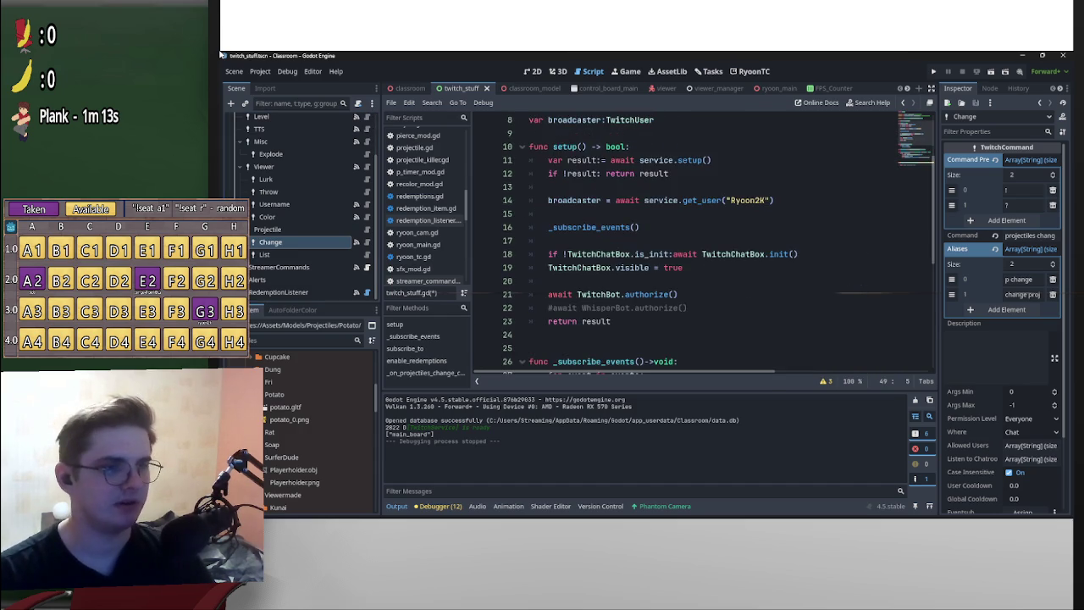
{"action": "scroll", "coordinate": [703, 246], "scroll_direction": "down", "scroll_amount": 5}
{"action": "scroll", "coordinate": [703, 246], "scroll_direction": "down", "scroll_amount": 3}
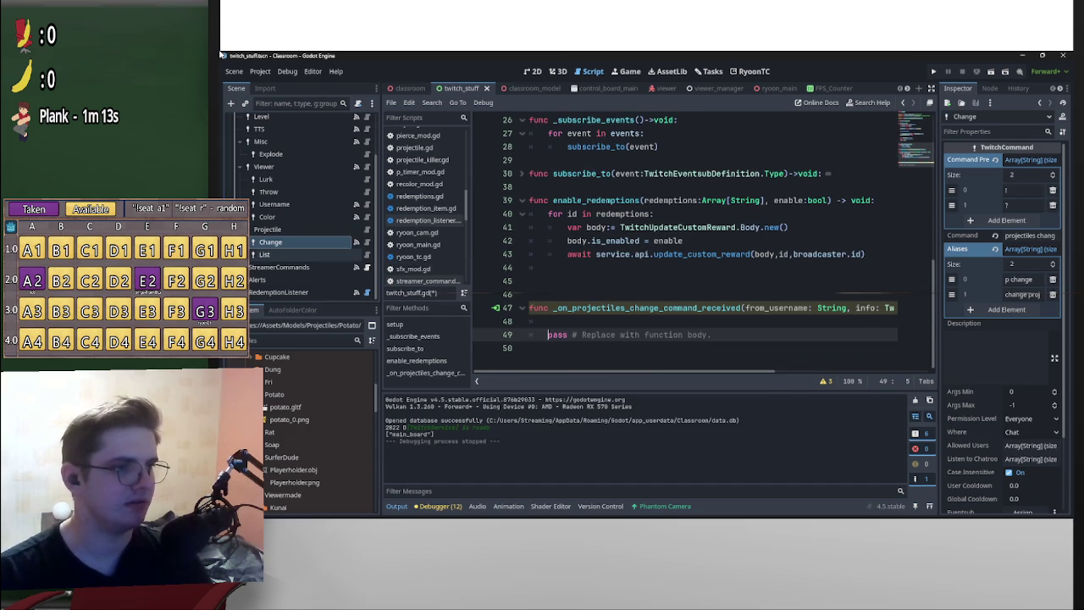
{"action": "key", "text": "End"}
{"action": "key", "text": "shift+Up"}
{"action": "key", "text": "shift+Up"}
{"action": "key", "text": "shift+Up"}
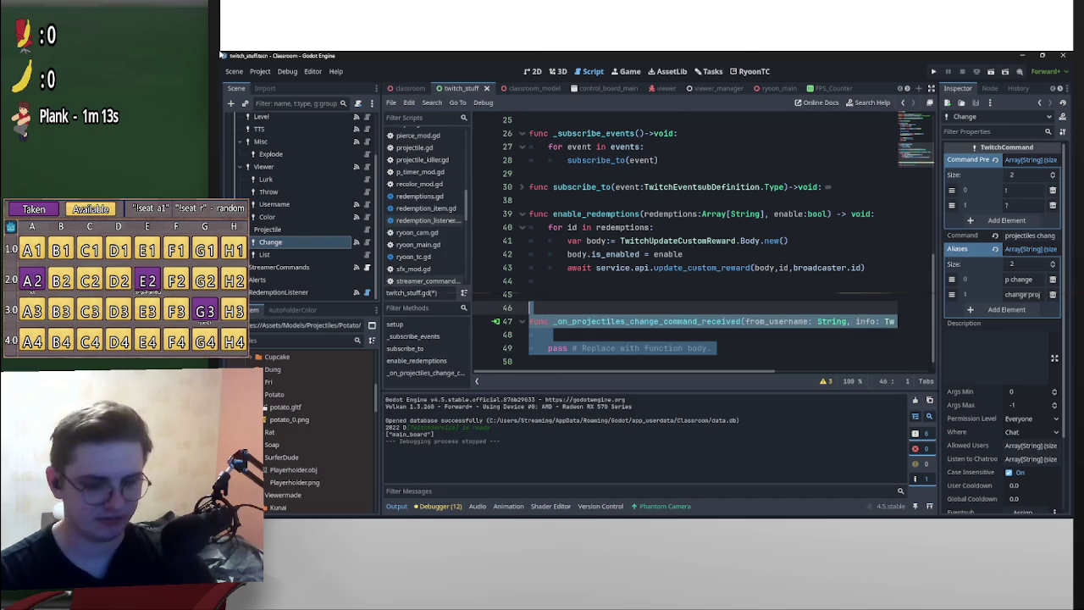
{"action": "key", "text": "Delete"}
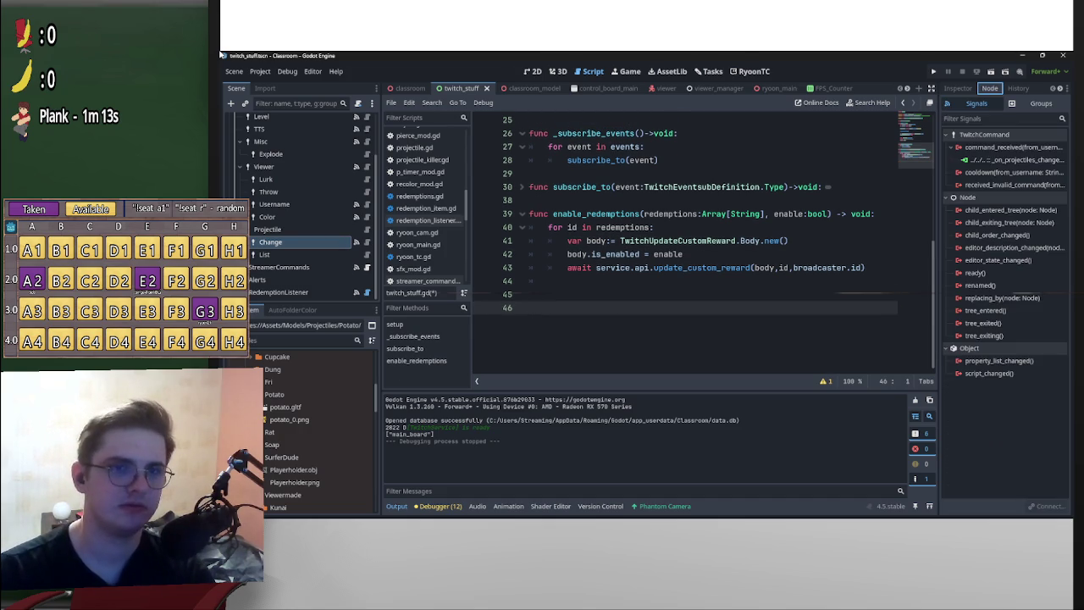
- Reconnect command_received to _on_projectiles_change_command_received on the Commands node
{"action": "key", "text": "Delete"}
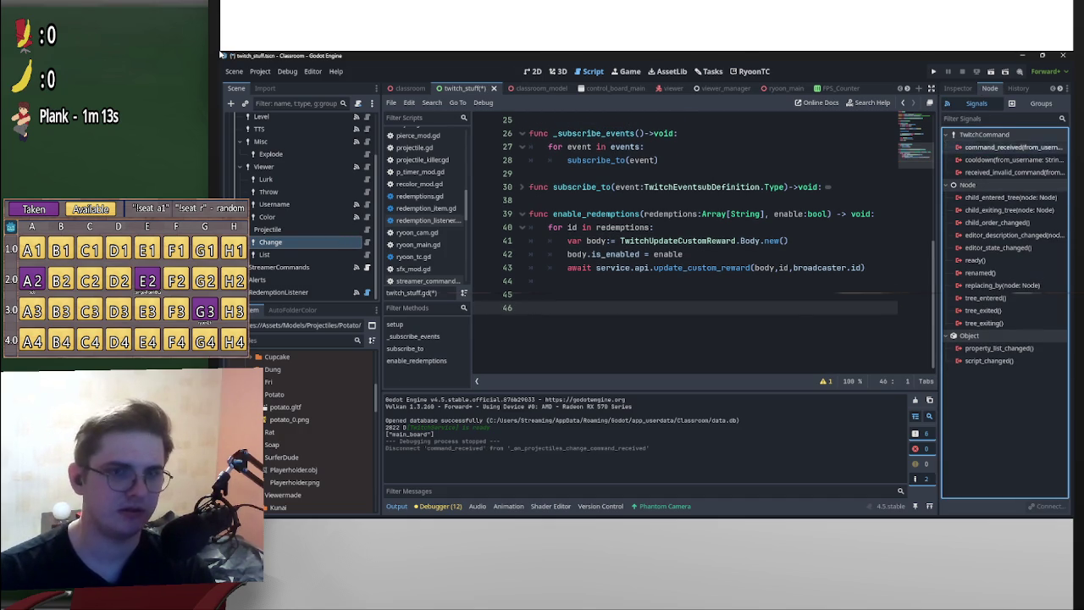
{"action": "key", "text": "Return"}
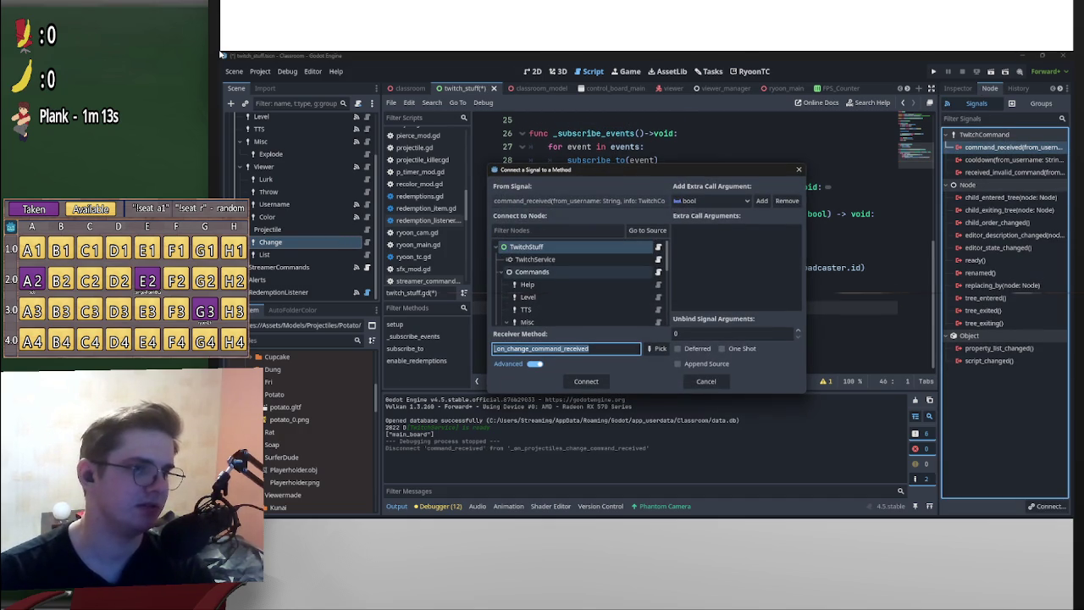
{"action": "key", "text": "shift+Tab"}
{"action": "key", "text": "Down"}
{"action": "key", "text": "Down"}
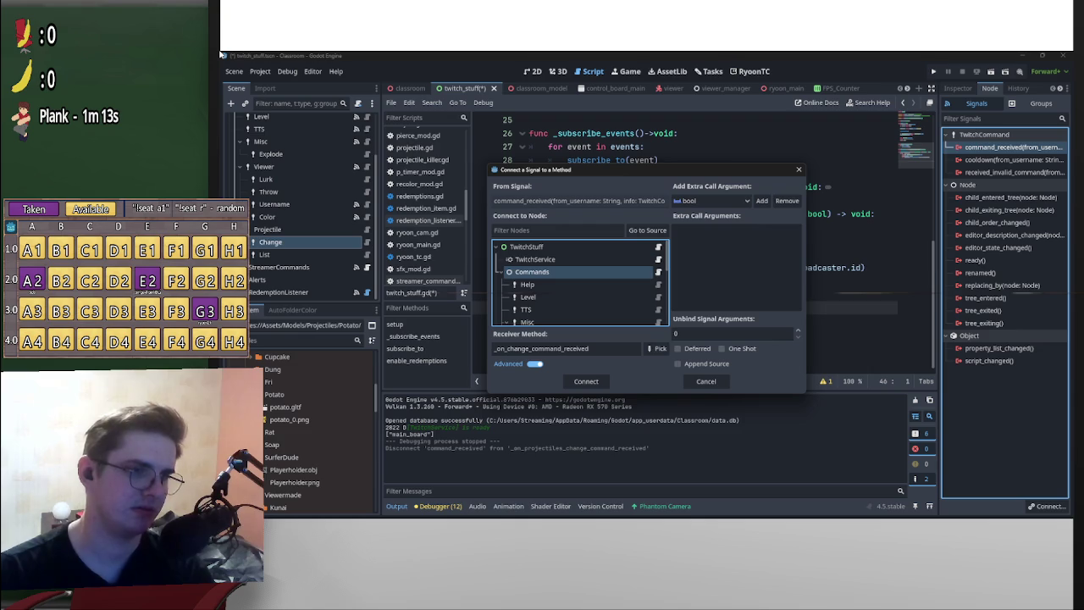
{"action": "key", "text": "Tab"}
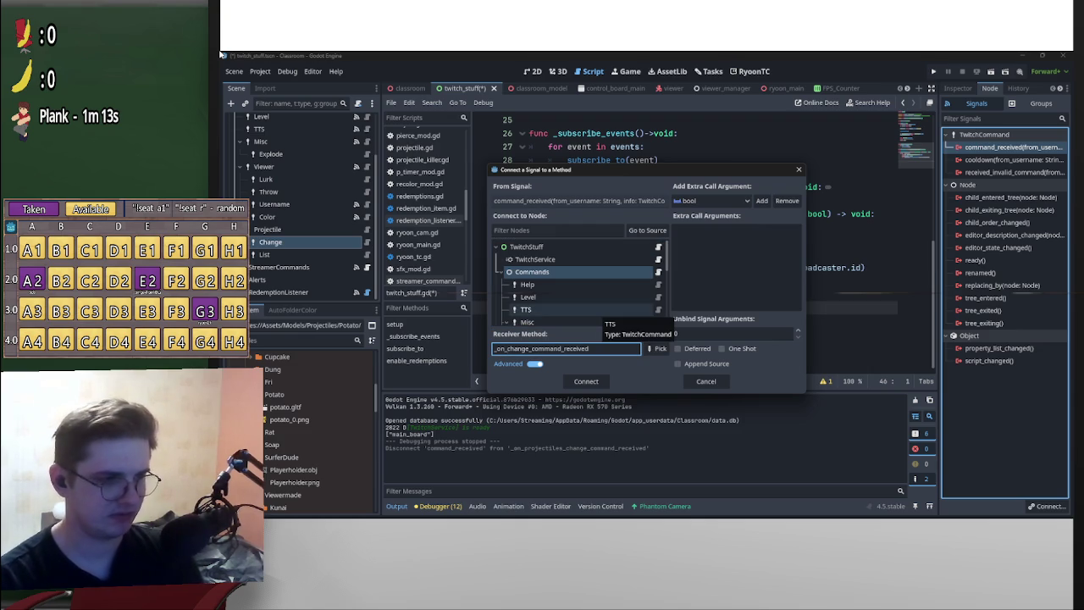
{"action": "type", "text": "projectiles_change"}
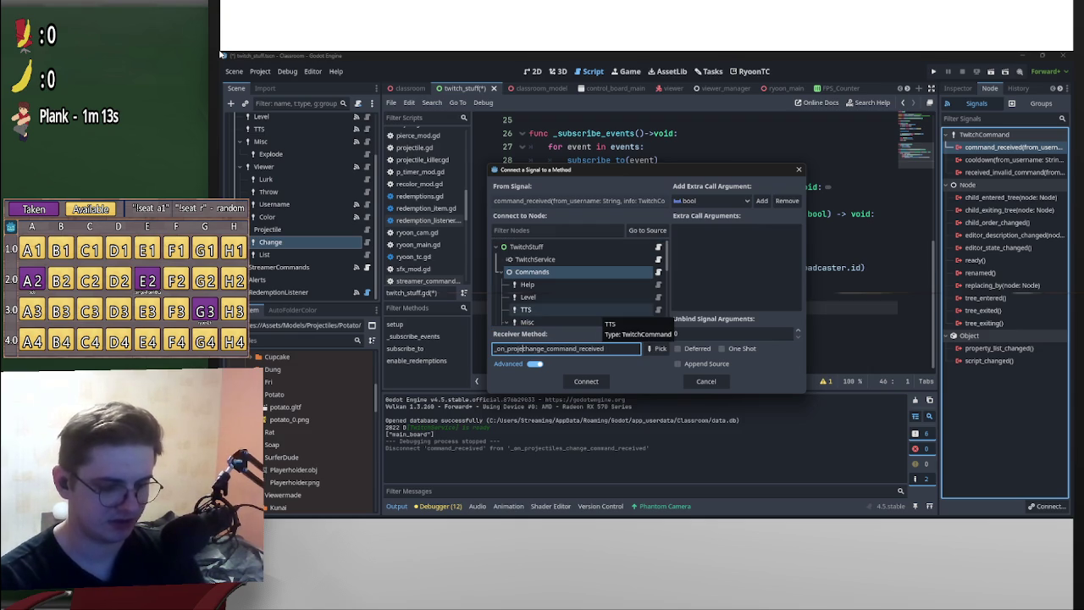
{"action": "type", "text": "_"}
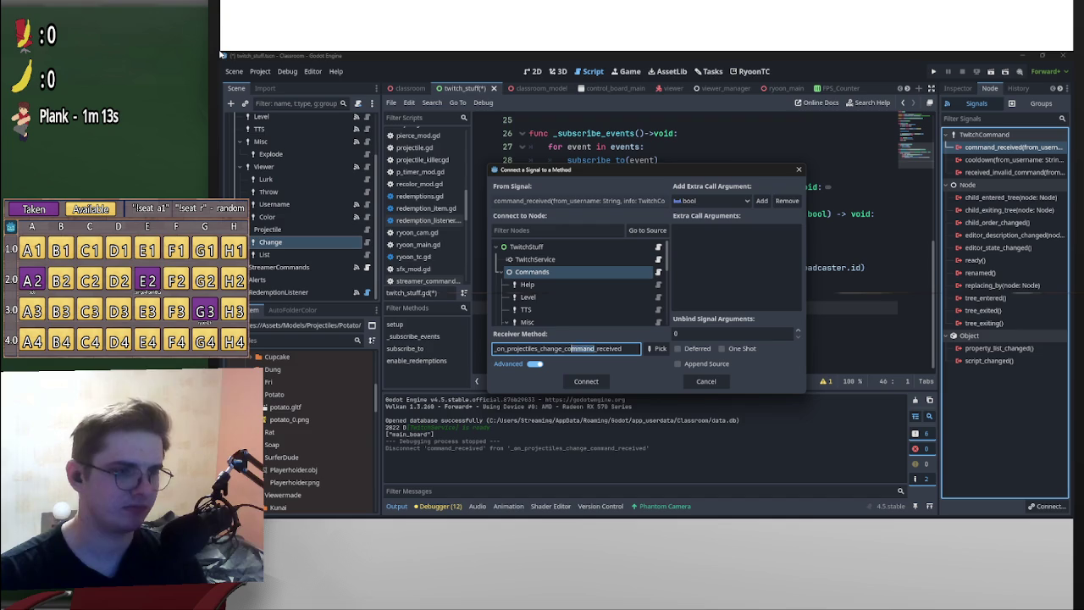
{"action": "key", "text": "Return"}
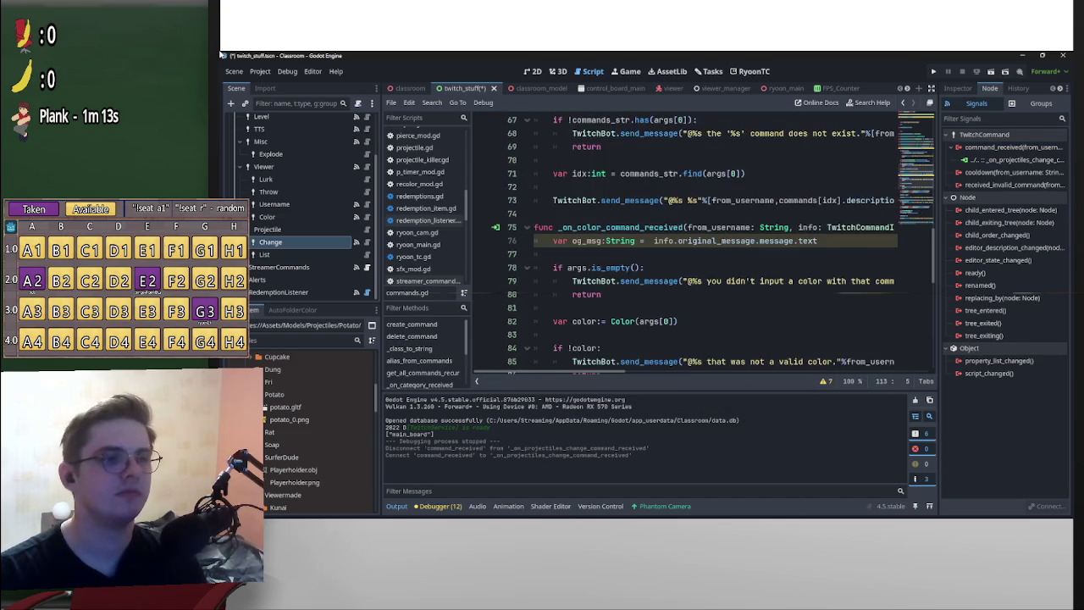
- Copy the username-change TwitchBot.send_message reply line into the new projectiles change handler
{"action": "key", "text": "Return"}
{"action": "key", "text": "Return"}
{"action": "key", "text": "Up"}
{"action": "key", "text": "Up"}
{"action": "key", "text": "Up"}
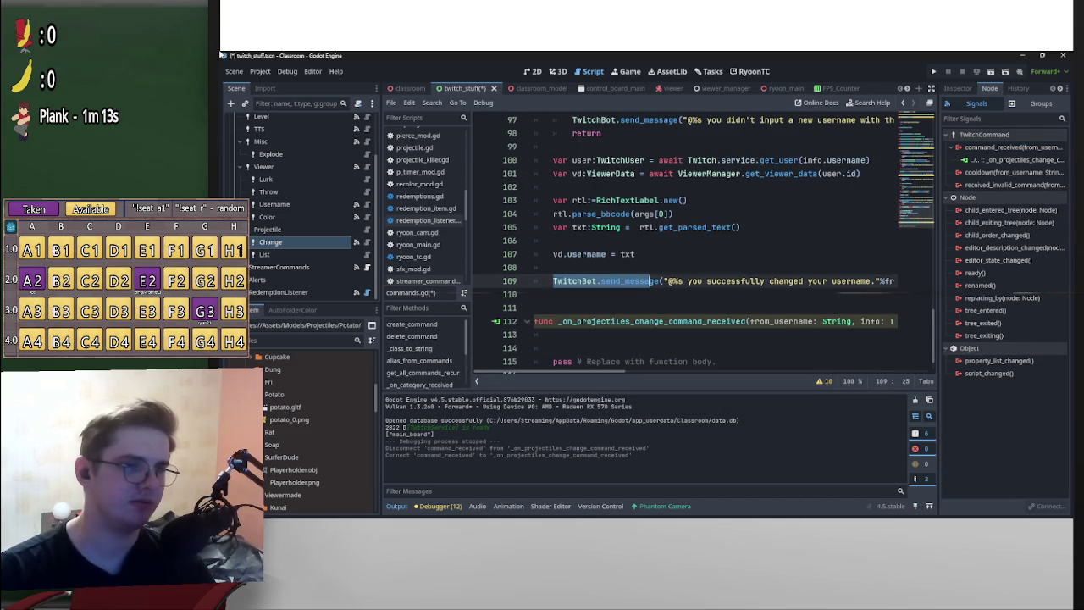
{"action": "key", "text": "shift+End"}
{"action": "key", "text": "Down"}
{"action": "key", "text": "Down"}
{"action": "key", "text": "Down"}
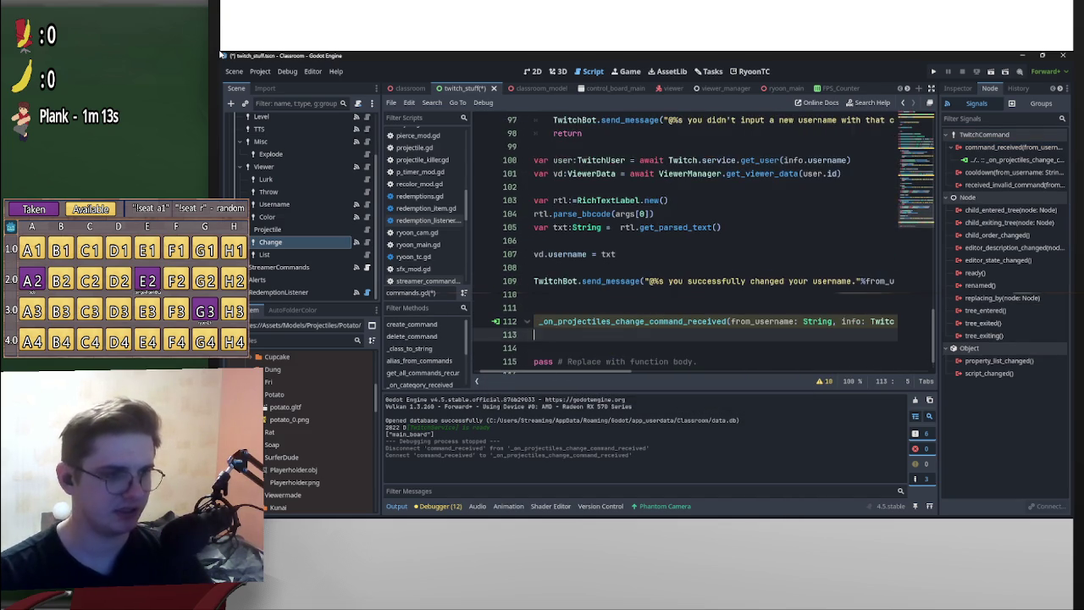
{"action": "type", "text": "TwitchBot.send_message(\"@%s you successfully changed your username.\"%from_username)"}
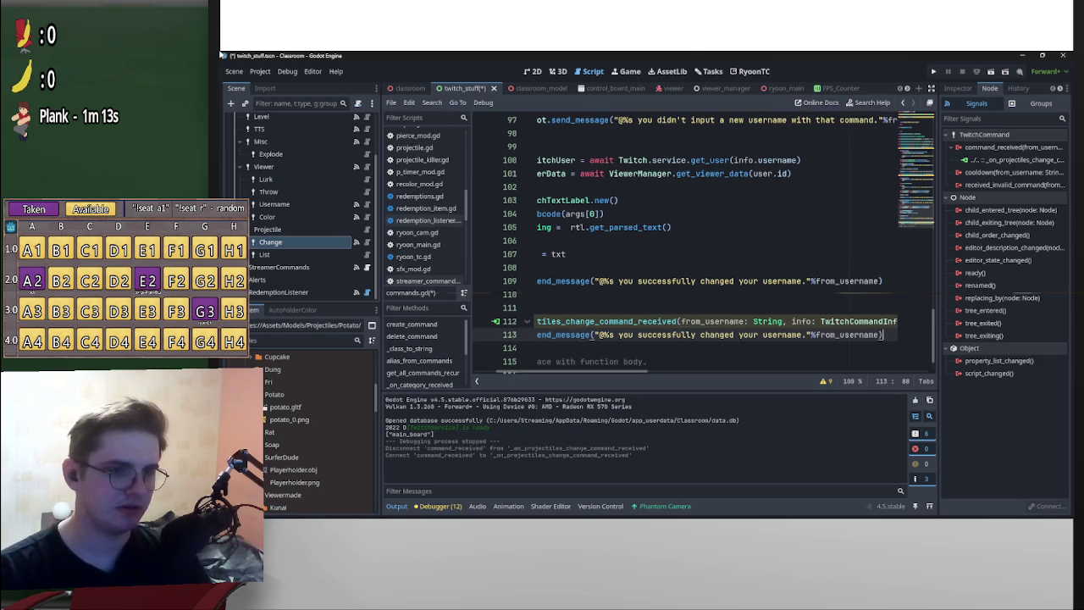
- Reword the pasted reply to "This is sent from [projectiles change] command."
{"action": "key", "text": "ctrl+Left"}
{"action": "key", "text": "ctrl+Left"}
{"action": "key", "text": "ctrl+Left"}
{"action": "key", "text": "ctrl+shift+Left"}
{"action": "key", "text": "ctrl+shift+Left"}
{"action": "key", "text": "ctrl+shift+Left"}
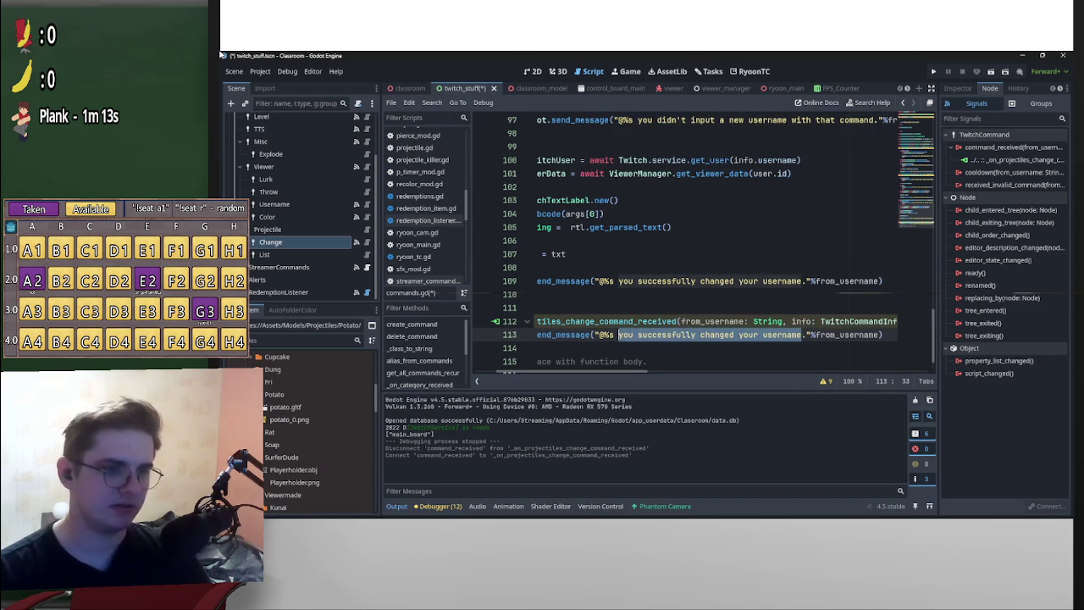
{"action": "type", "text": "This is"}
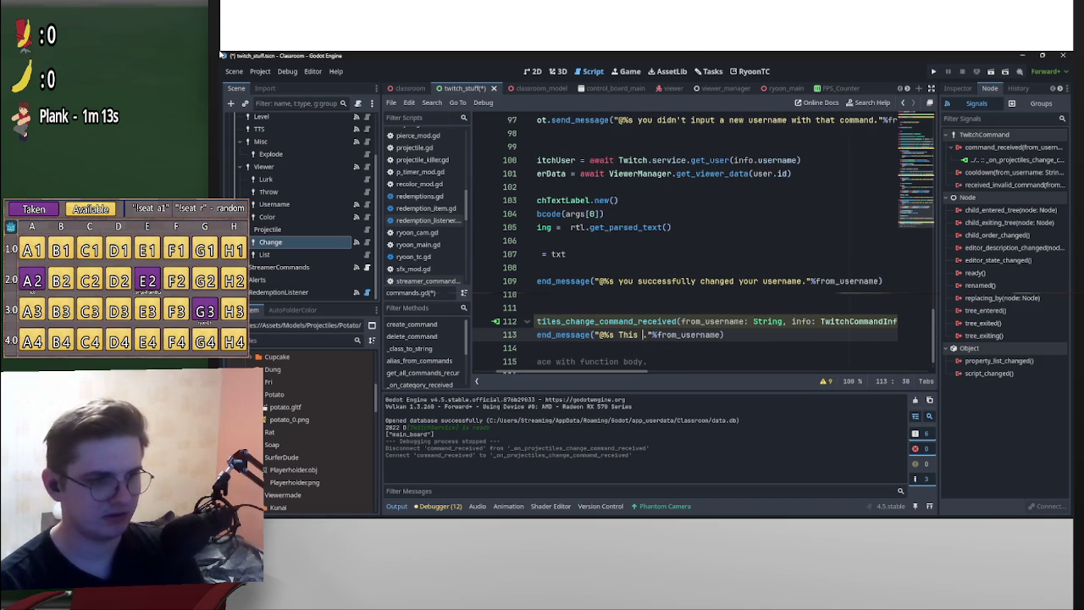
{"action": "type", "text": " sent from"}
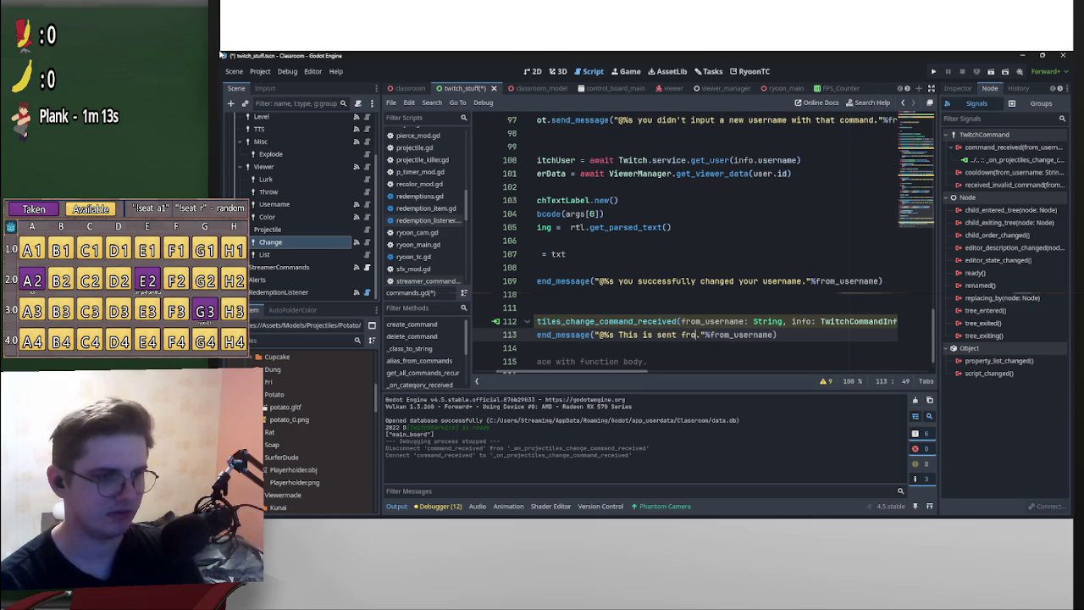
{"action": "type", "text": " projecti"}
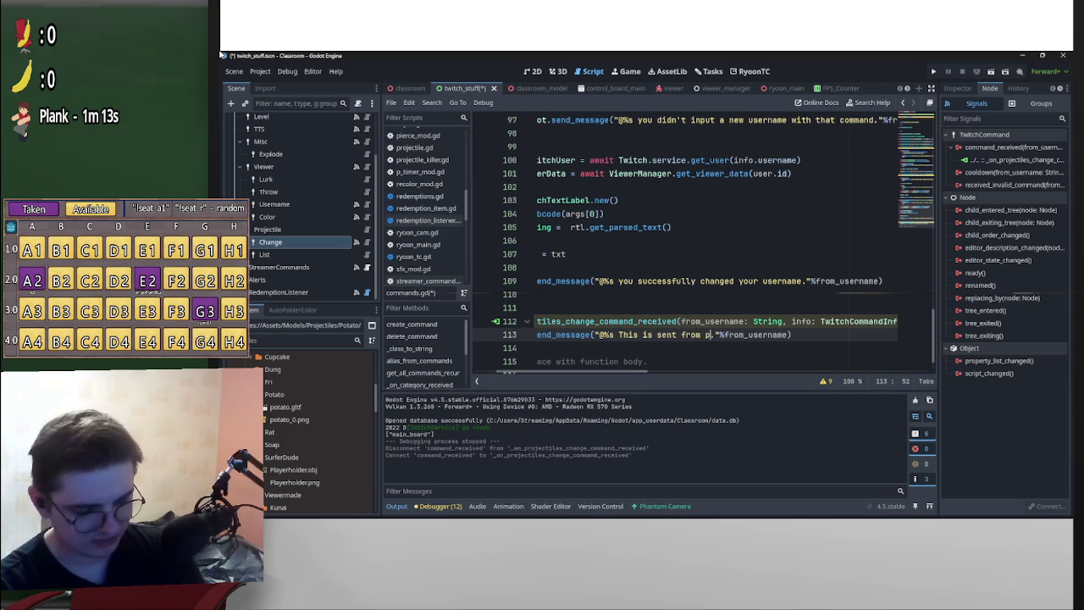
{"action": "type", "text": "les cha"}
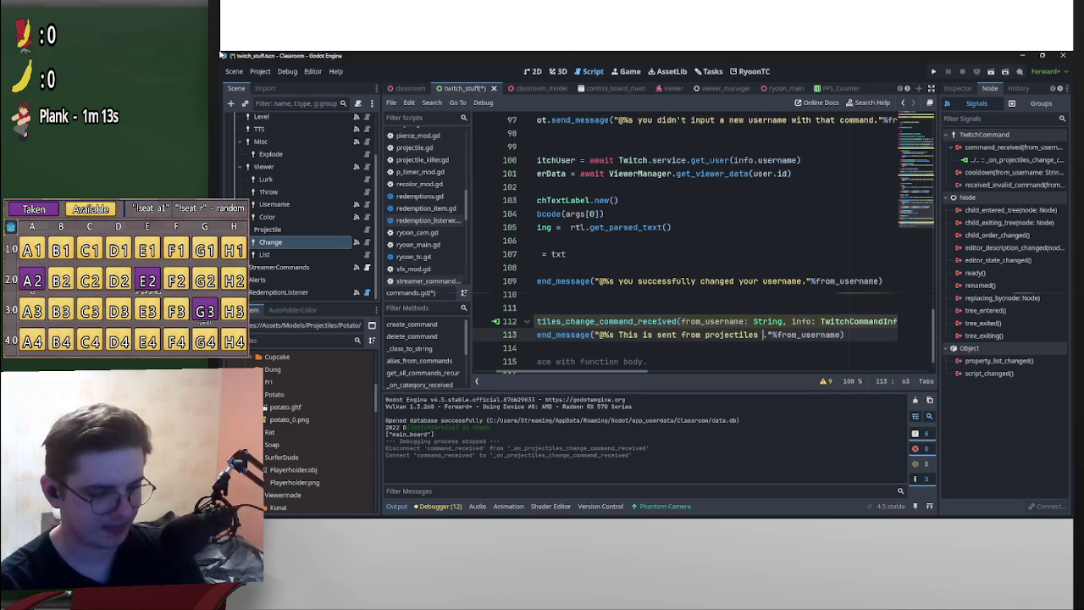
{"action": "type", "text": "nge"}
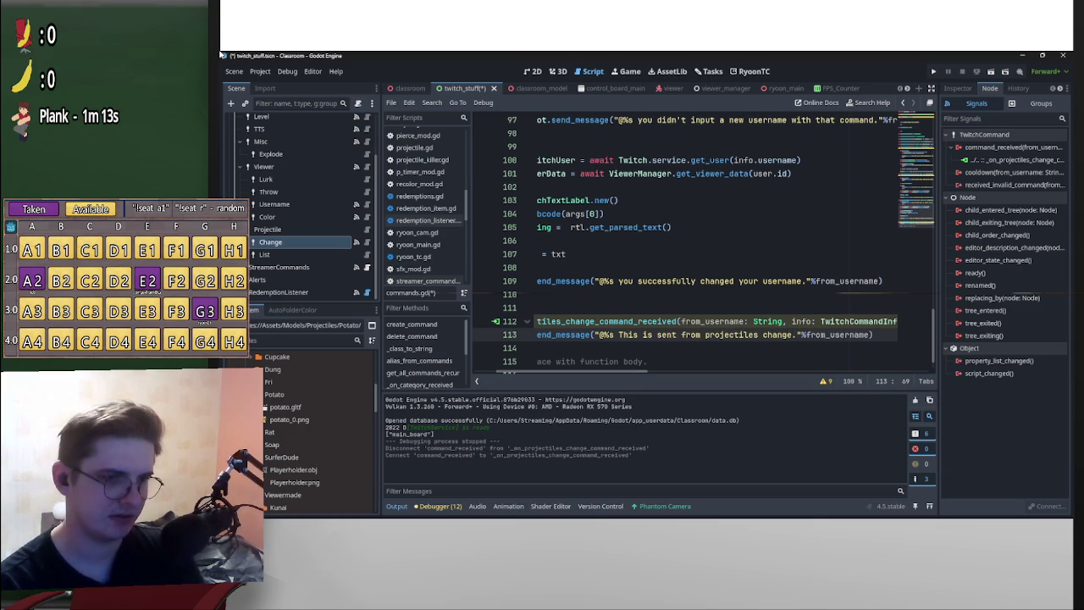
{"action": "type", "text": "]"}
{"action": "key", "text": "ctrl+Left"}
{"action": "key", "text": "ctrl+Left"}
{"action": "key", "text": "ctrl+Left"}
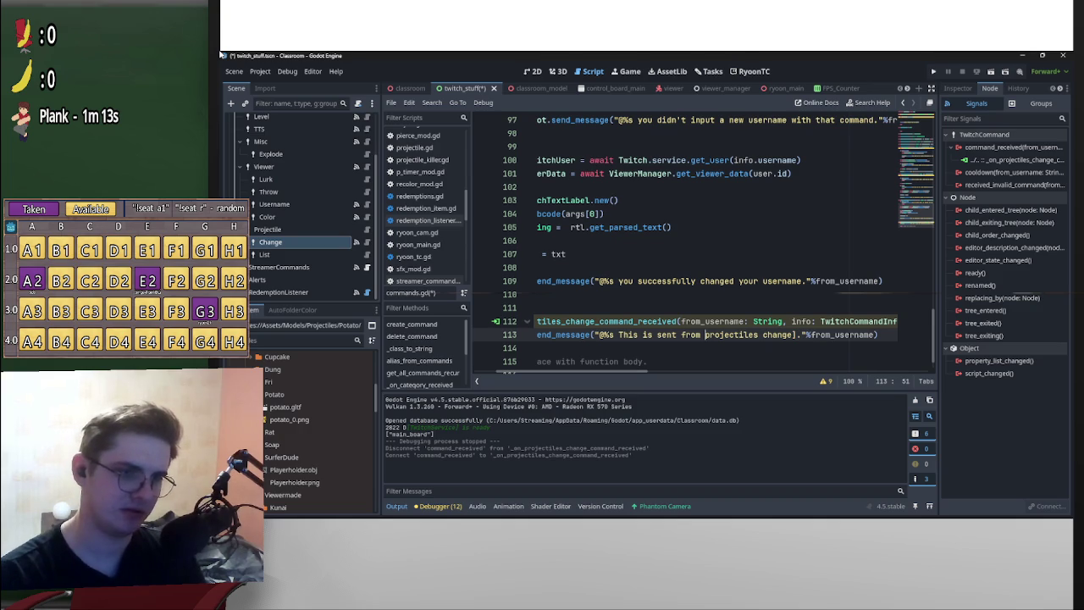
{"action": "type", "text": "["}
{"action": "key", "text": "ctrl+Right"}
{"action": "key", "text": "ctrl+Right"}
{"action": "type", "text": "command"}
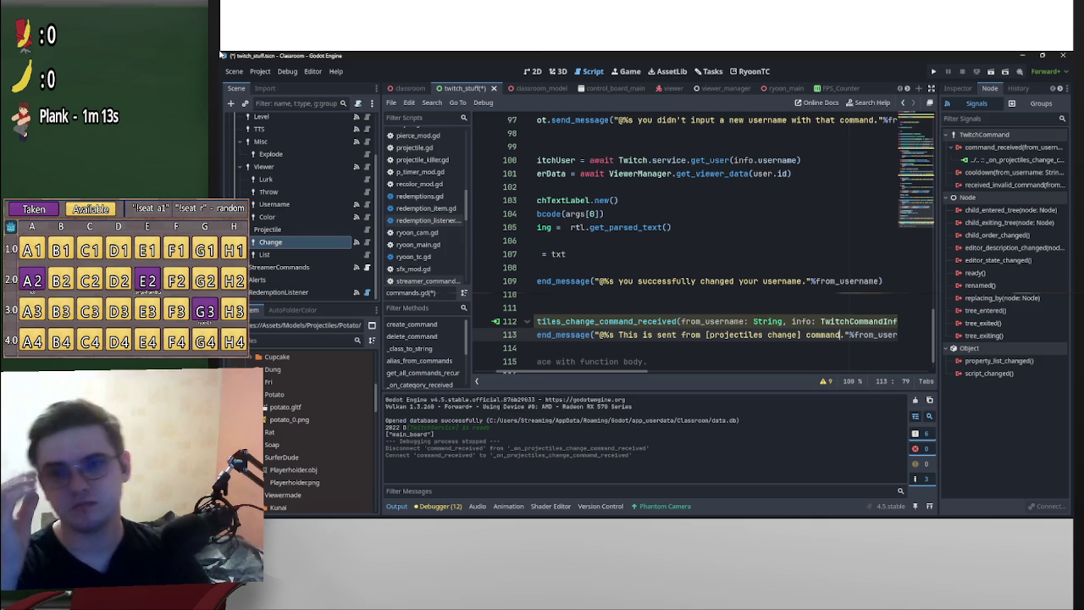
- Select the whole new reply line for copying
{"action": "scroll", "coordinate": [551, 371], "scroll_direction": "left", "scroll_amount": 5}
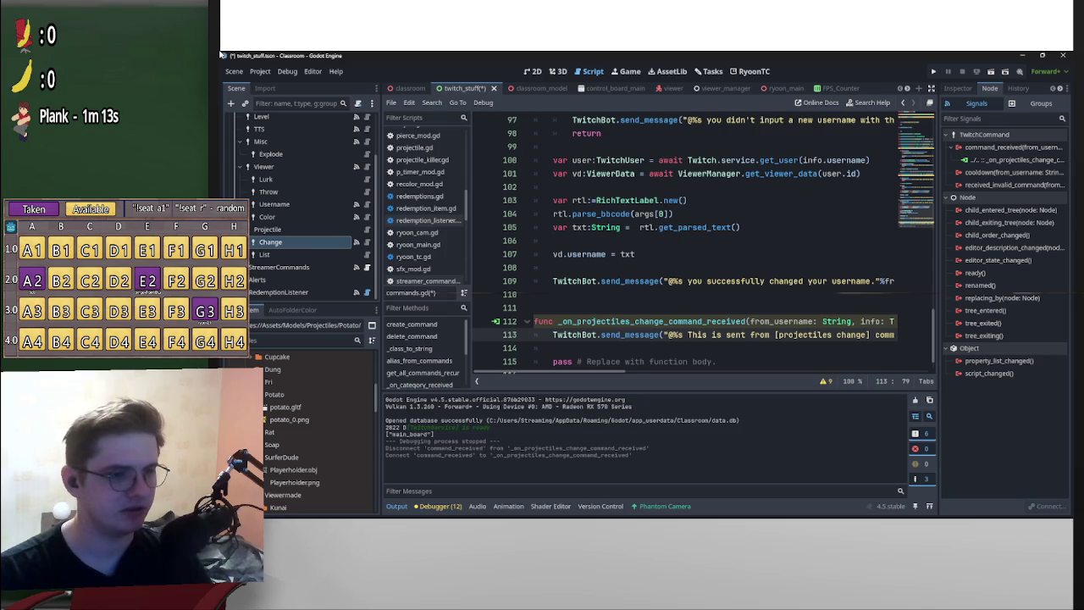
{"action": "scroll", "coordinate": [720, 254], "scroll_direction": "right", "scroll_amount": 4}
{"action": "left_click_drag", "start_coordinate": [856, 334], "coordinate": [619, 335]}
{"action": "key", "text": "shift+Home"}
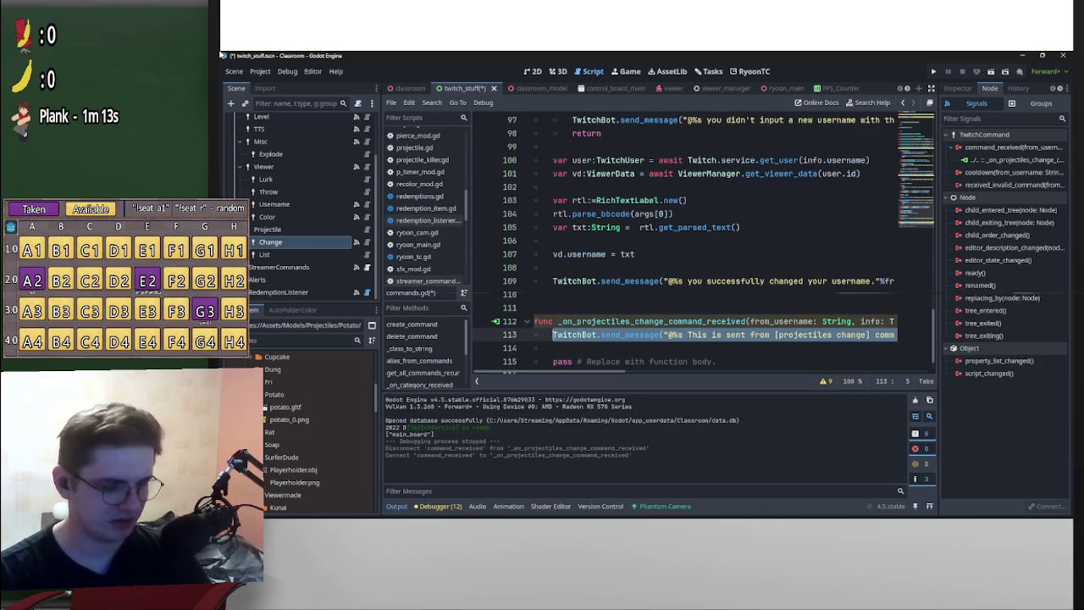
- Connect the Projectile node's command_received signal to a new handler on the Commands node
{"action": "left_click", "coordinate": [268, 229]}
{"action": "double_click", "coordinate": [1013, 147]}
{"action": "left_click", "coordinate": [547, 348]}
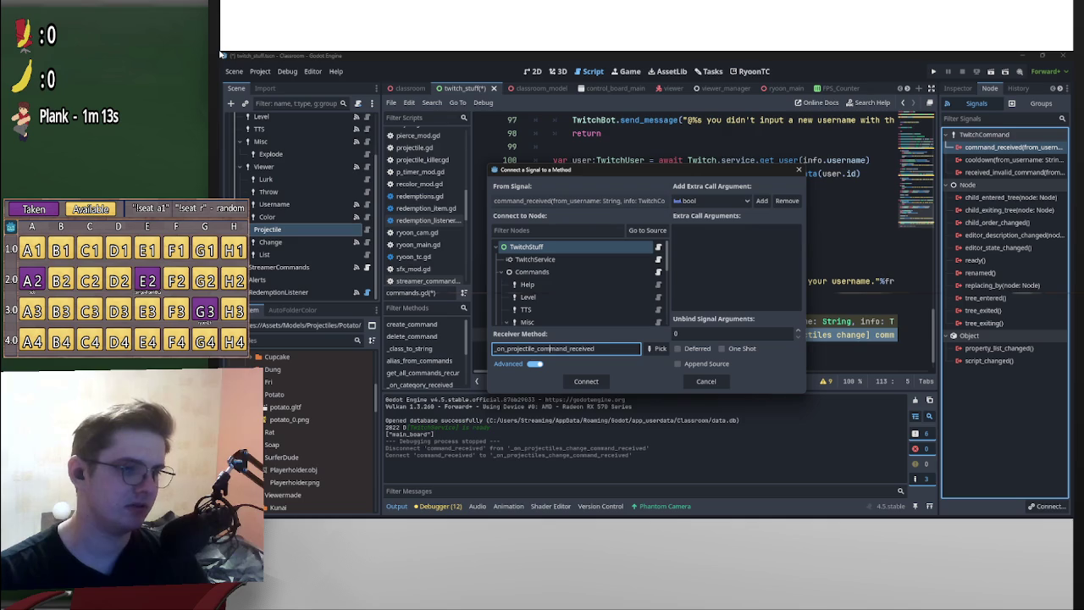
{"action": "left_click", "coordinate": [532, 271]}
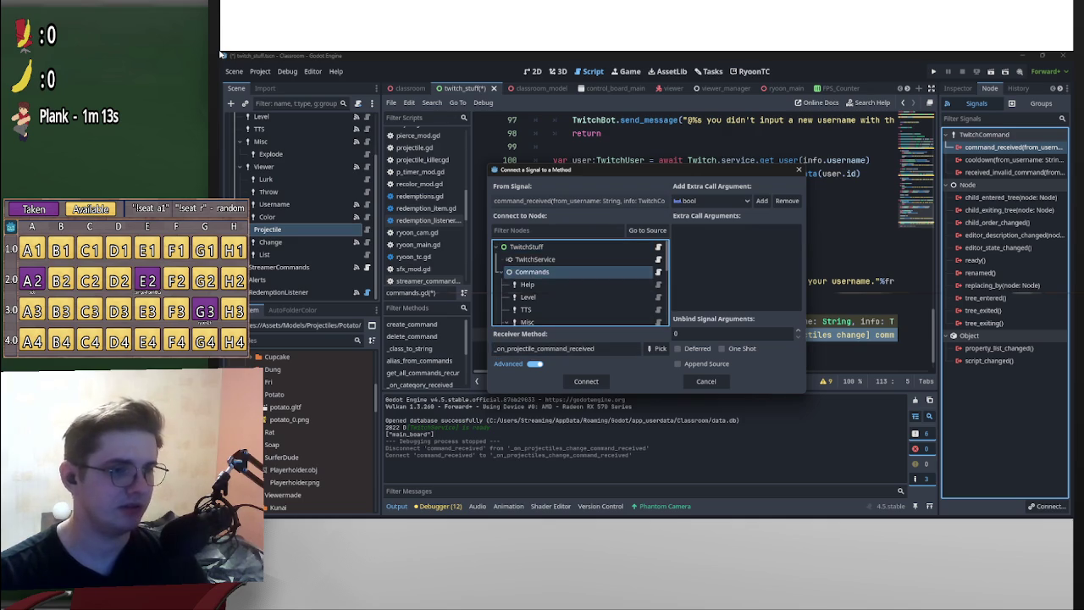
{"action": "left_click", "coordinate": [586, 381]}
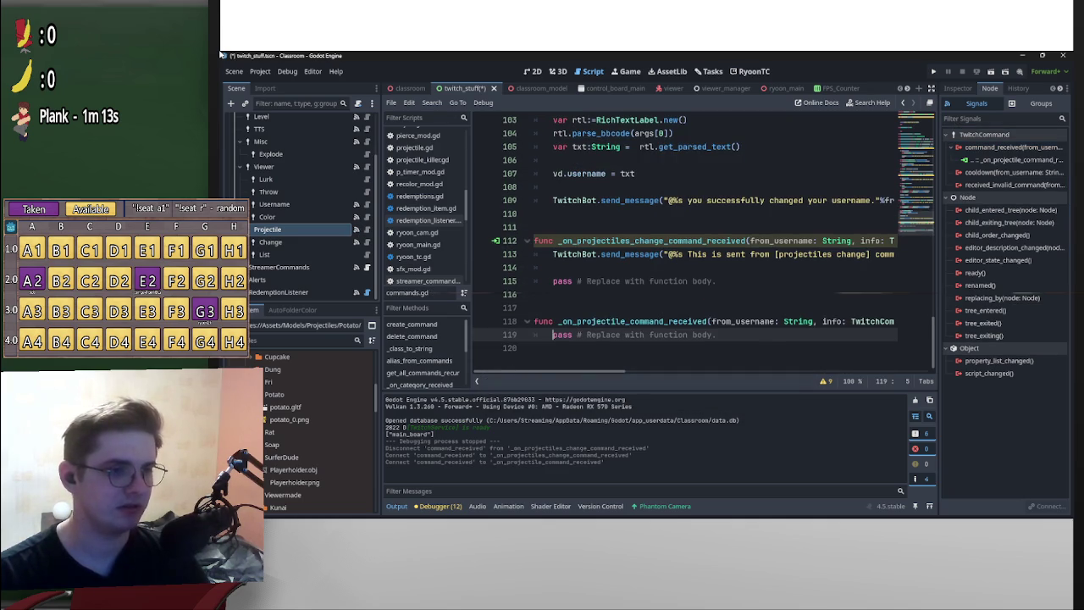
- Paste the reply line into the handler and change it to "This is sent from [projectiles] command."
{"action": "key", "text": "Return"}
{"action": "key", "text": "Up"}
{"action": "type", "text": "TwitchBot.send_message(\"@%s This is sent from [projectiles change] command.\"%from_username)"}
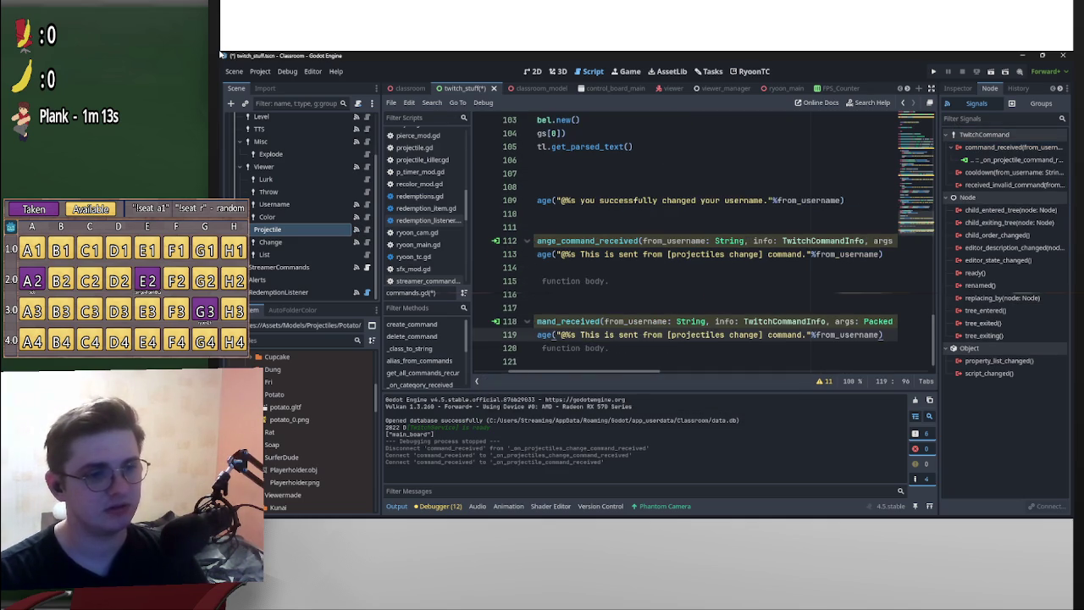
{"action": "key", "text": "Left"}
{"action": "key", "text": "Left"}
{"action": "key", "text": "Left"}
{"action": "key", "text": "shift+Left"}
{"action": "key", "text": "shift+Left"}
{"action": "key", "text": "shift+Left"}
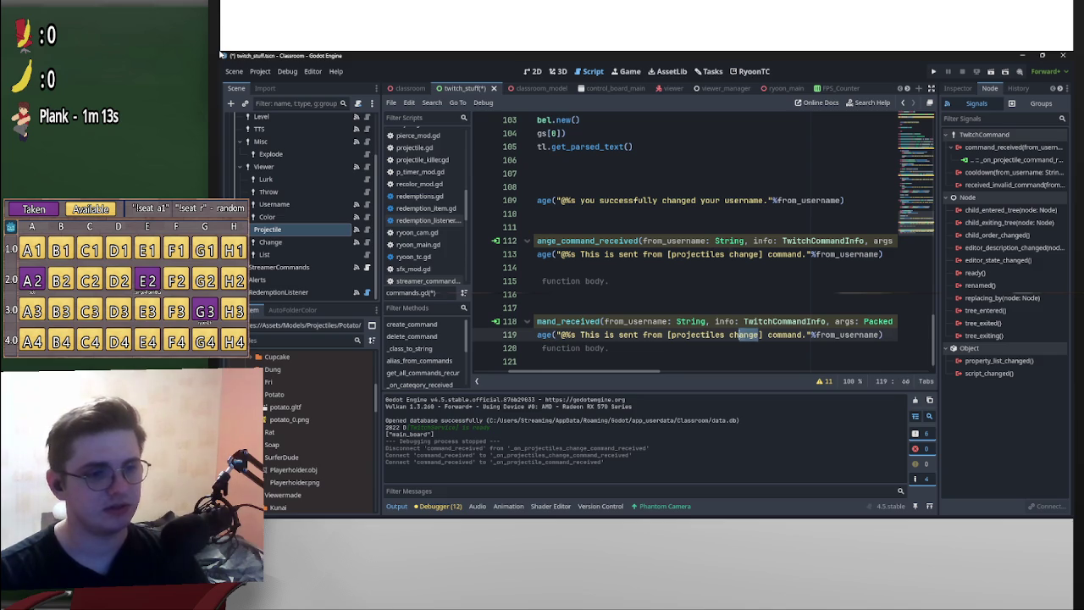
{"action": "key", "text": "BackSpace"}
{"action": "key", "text": "BackSpace"}
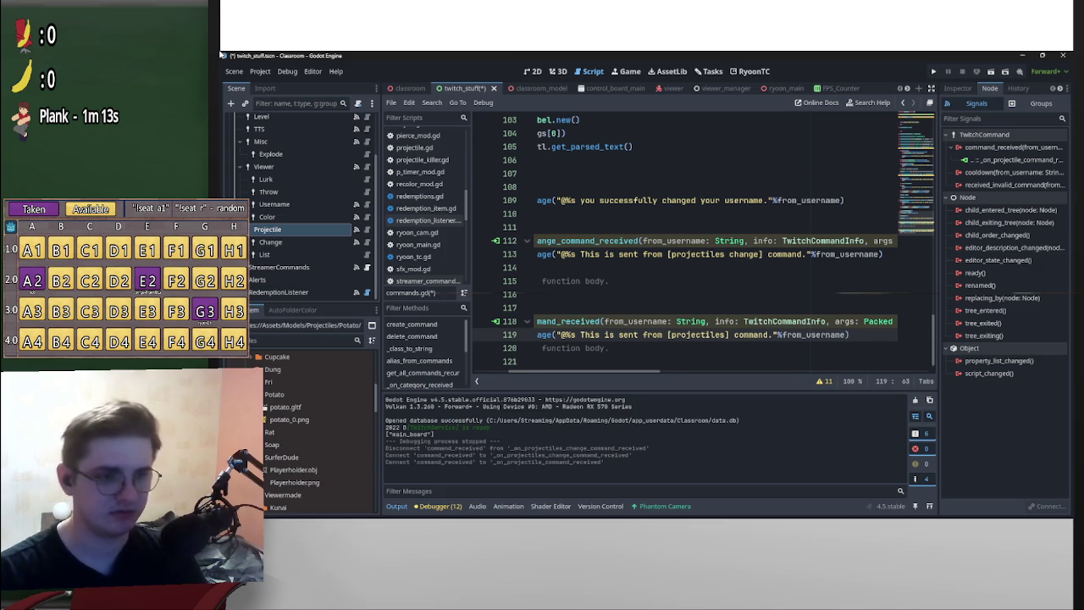
- Save commands.gd and run the game with F5 to test the commands
{"action": "key", "text": "Up"}
{"action": "key", "text": "Up"}
{"action": "key", "text": "Up"}
{"action": "key", "text": "ctrl+s"}
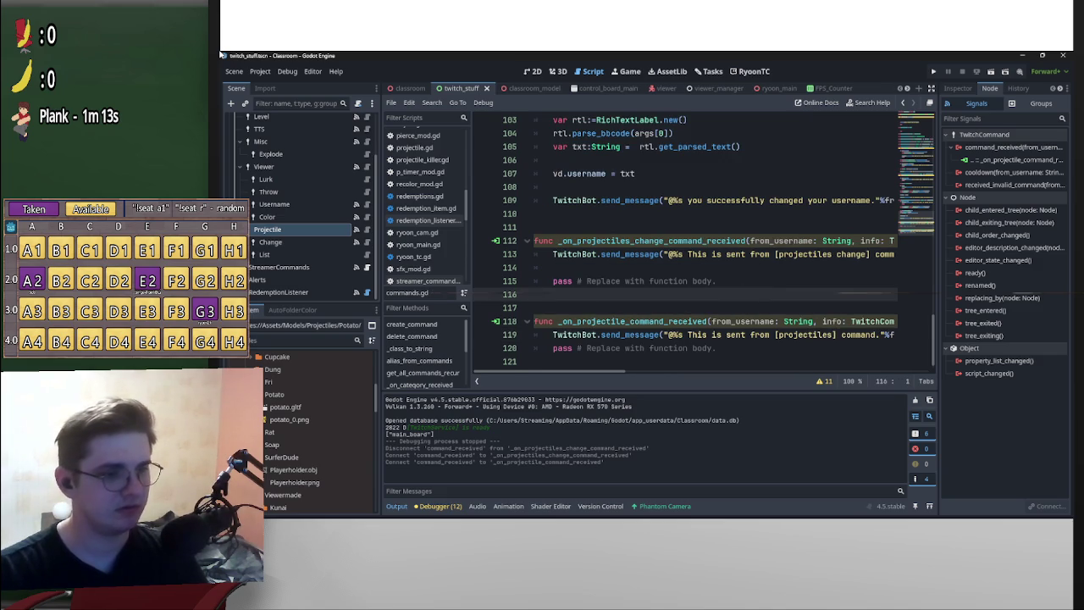
{"action": "key", "text": "F5"}
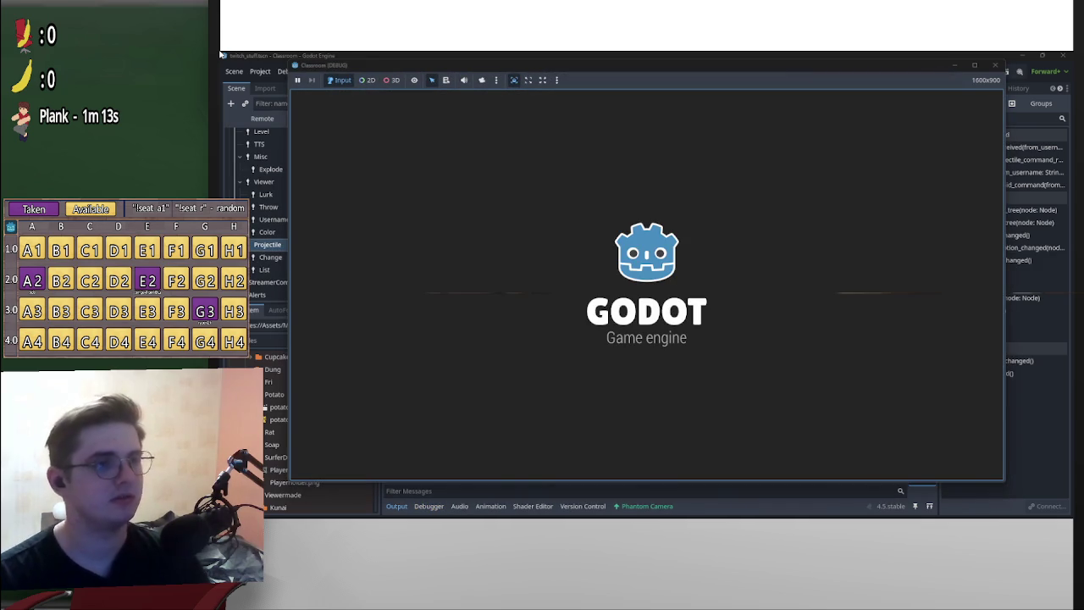
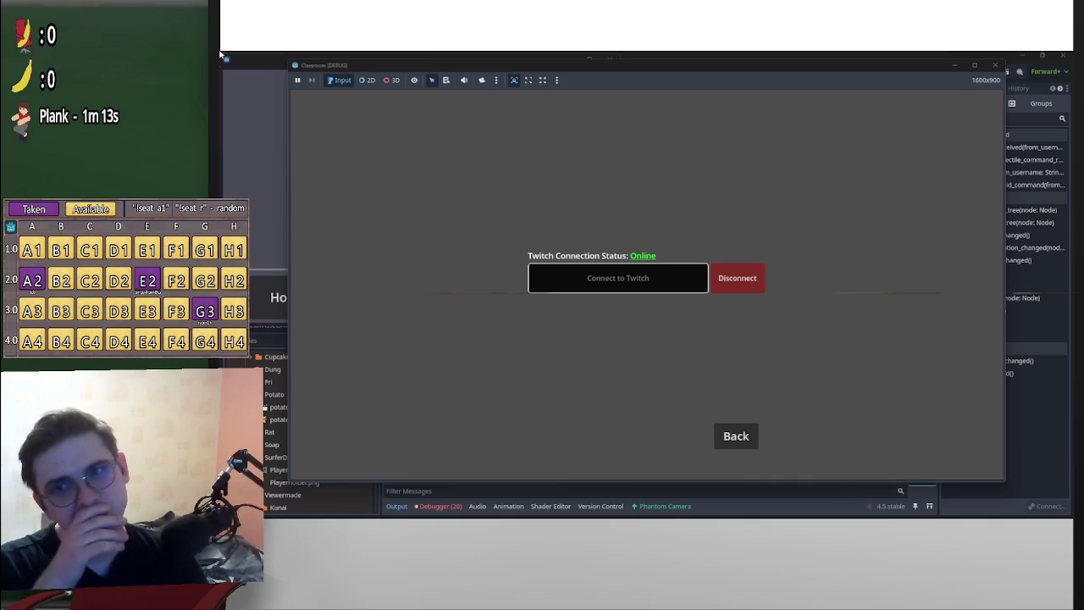
- Stop the running game with F8 and select the Change command node
{"action": "key", "text": "F8"}
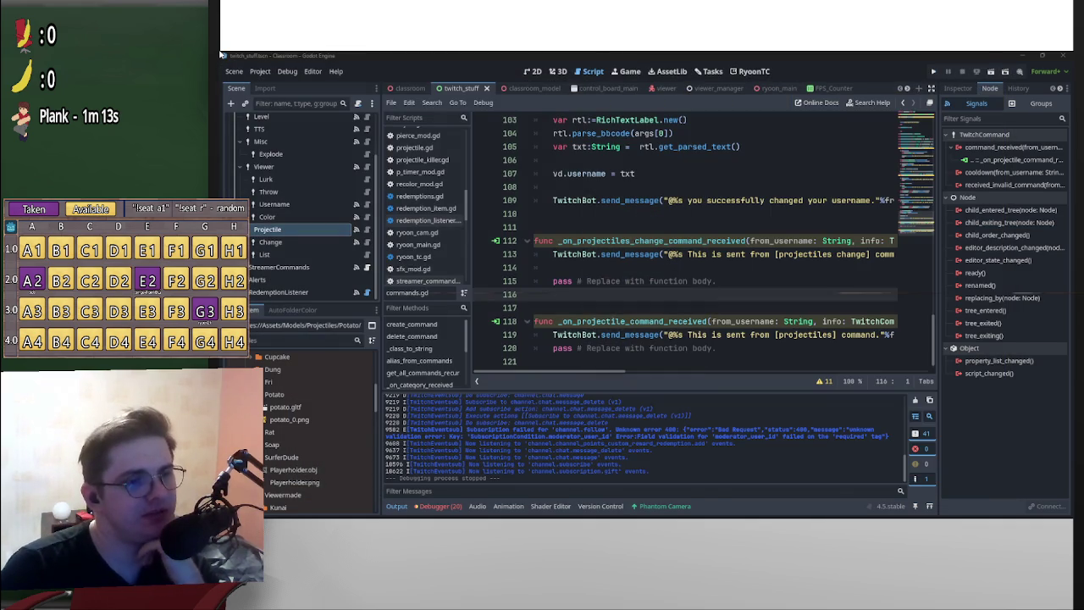
{"action": "left_click", "coordinate": [270, 241]}
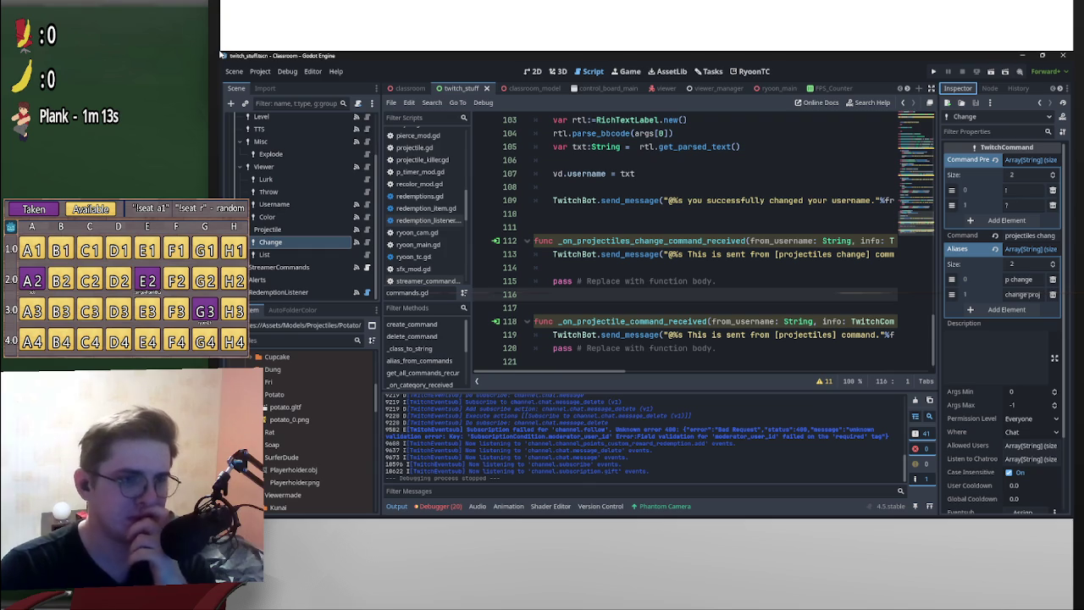
- Inspect the Change command's name, 'projectiles change', in the Inspector
{"action": "scroll", "coordinate": [684, 245], "scroll_direction": "right", "scroll_amount": 10}
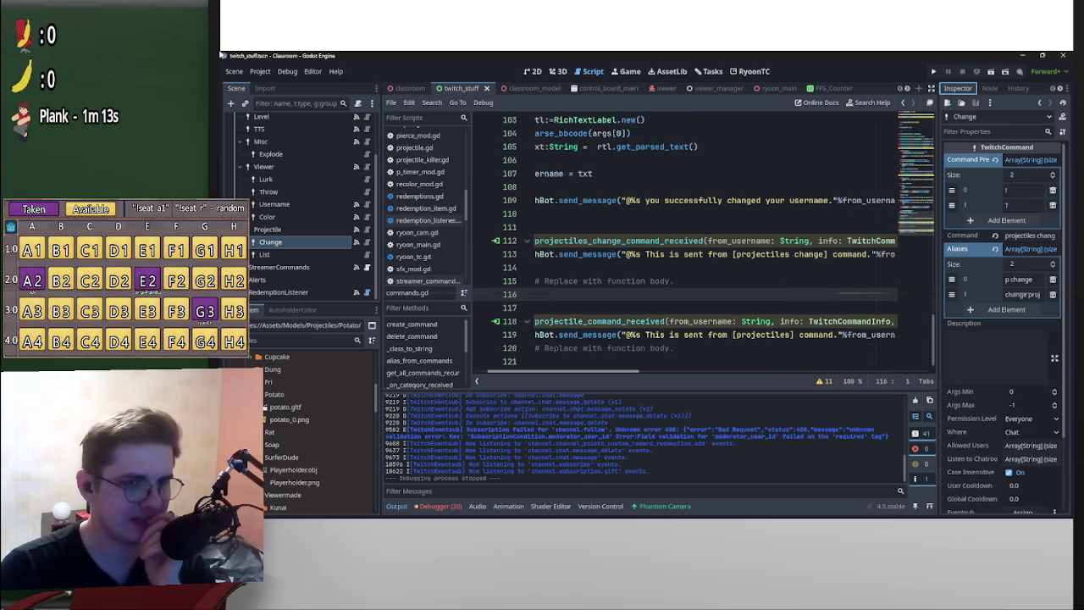
{"action": "scroll", "coordinate": [684, 245], "scroll_direction": "left", "scroll_amount": 10}
{"action": "scroll", "coordinate": [644, 436], "scroll_direction": "up", "scroll_amount": 5}
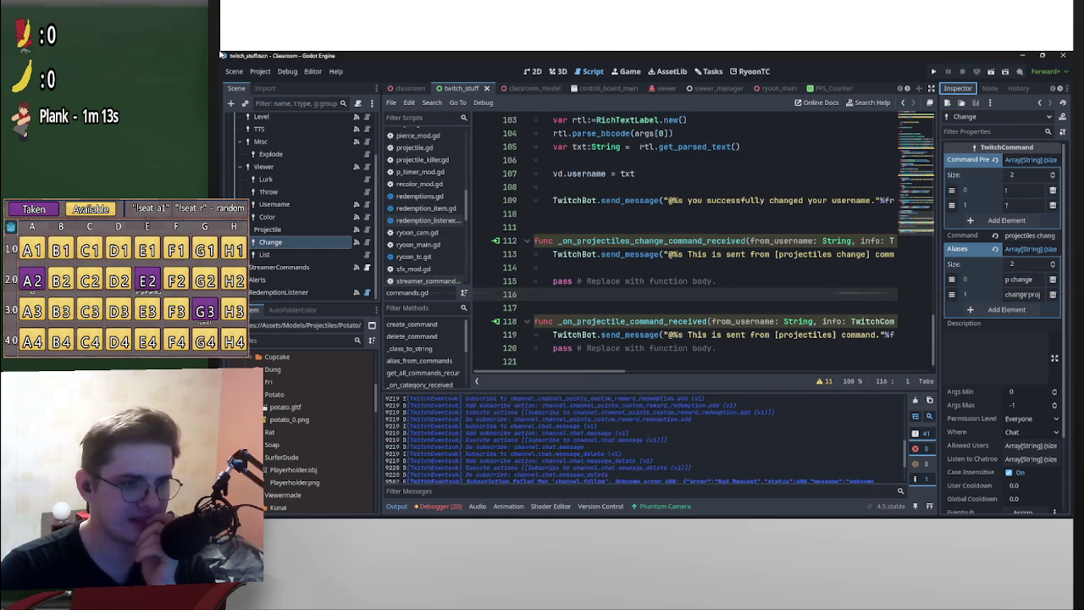
{"action": "scroll", "coordinate": [643, 436], "scroll_direction": "up", "scroll_amount": 3}
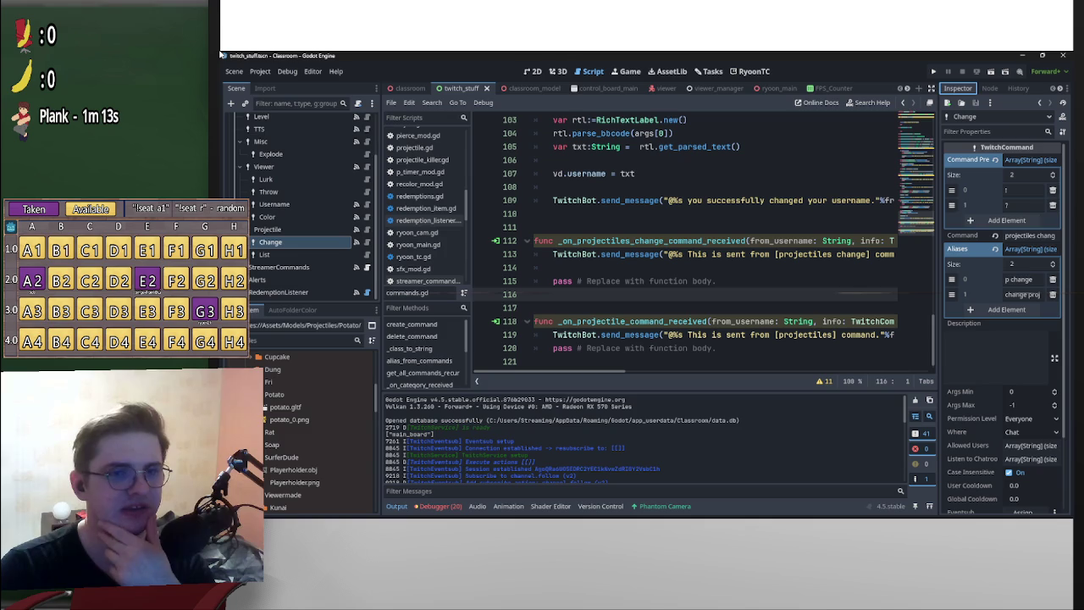
{"action": "left_click", "coordinate": [1028, 235]}
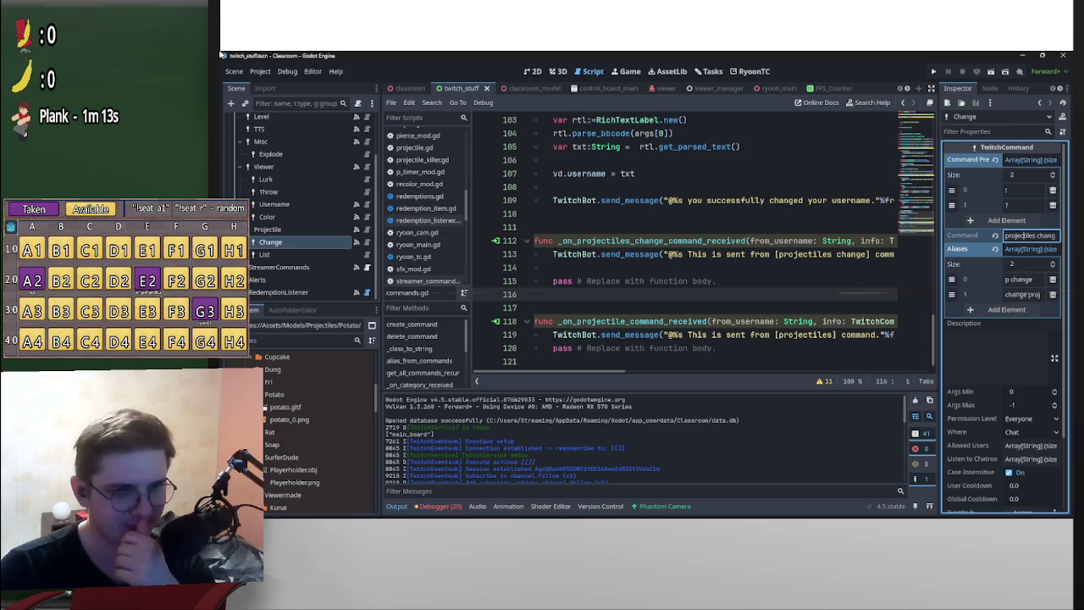
{"action": "key", "text": "shift+Left"}
{"action": "key", "text": "shift+Left"}
{"action": "key", "text": "shift+Left"}
{"action": "key", "text": "Left"}
{"action": "key", "text": "ctrl+a"}
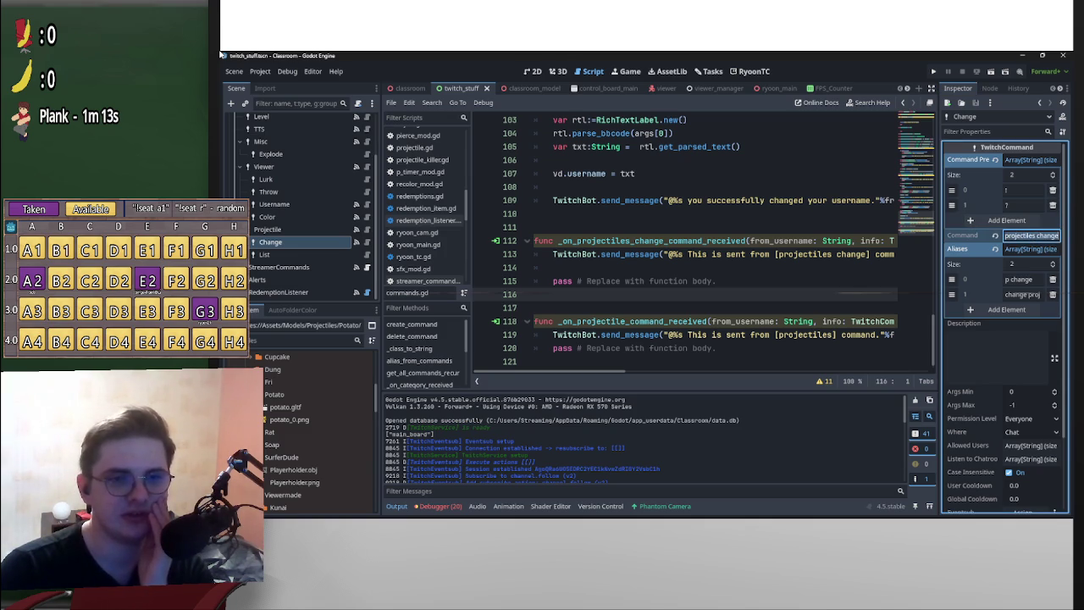
{"action": "key", "text": "Right"}
{"action": "key", "text": "ctrl+shift+Left"}
{"action": "key", "text": "Right"}
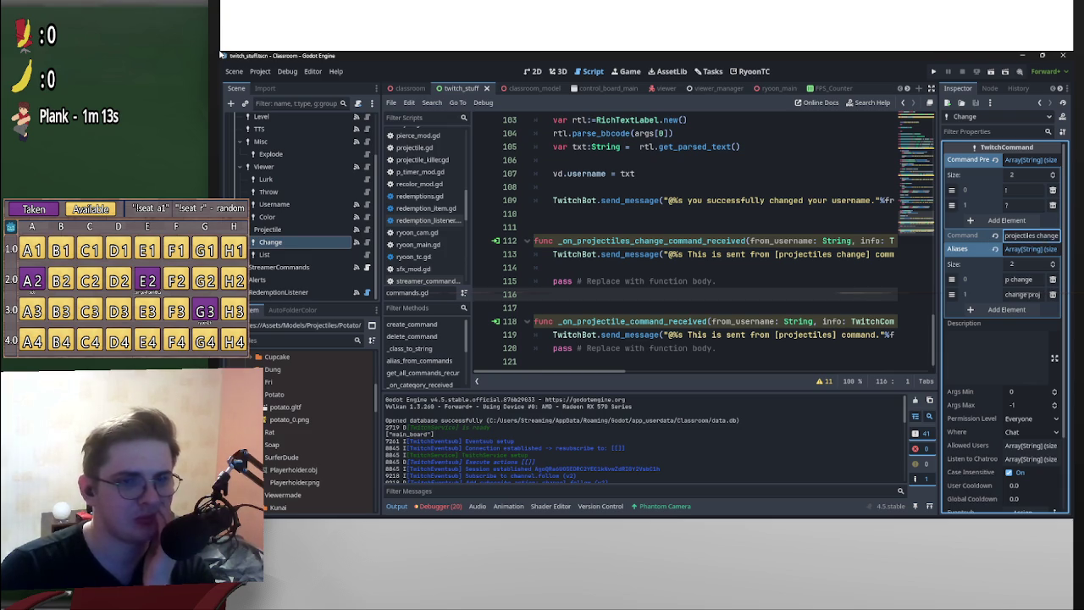
- Enter 'change proj' as the Change command's second alias
{"action": "key", "text": "Tab"}
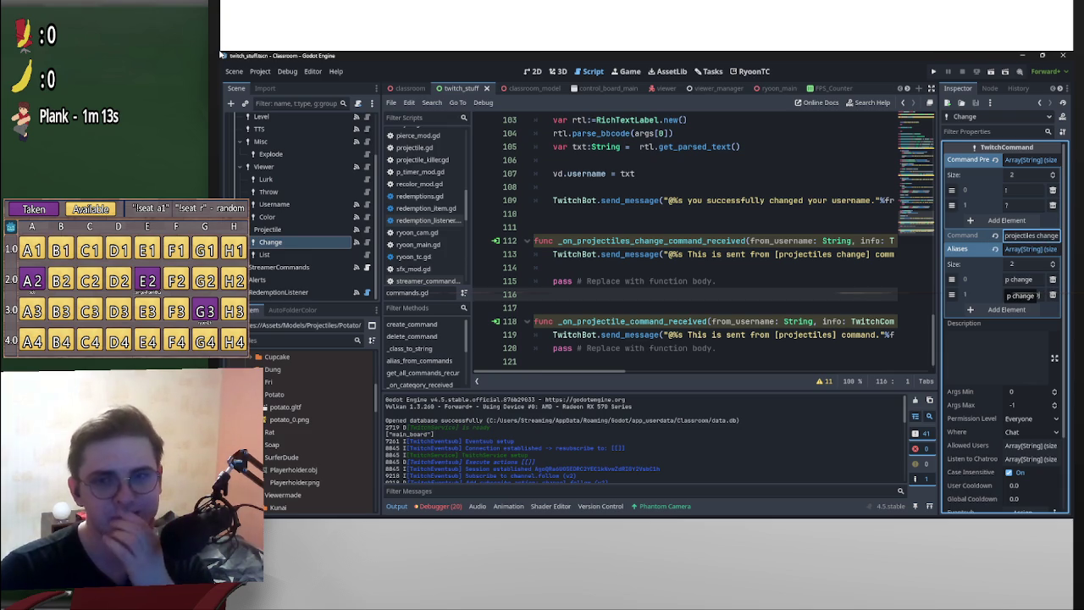
{"action": "type", "text": "change proj"}
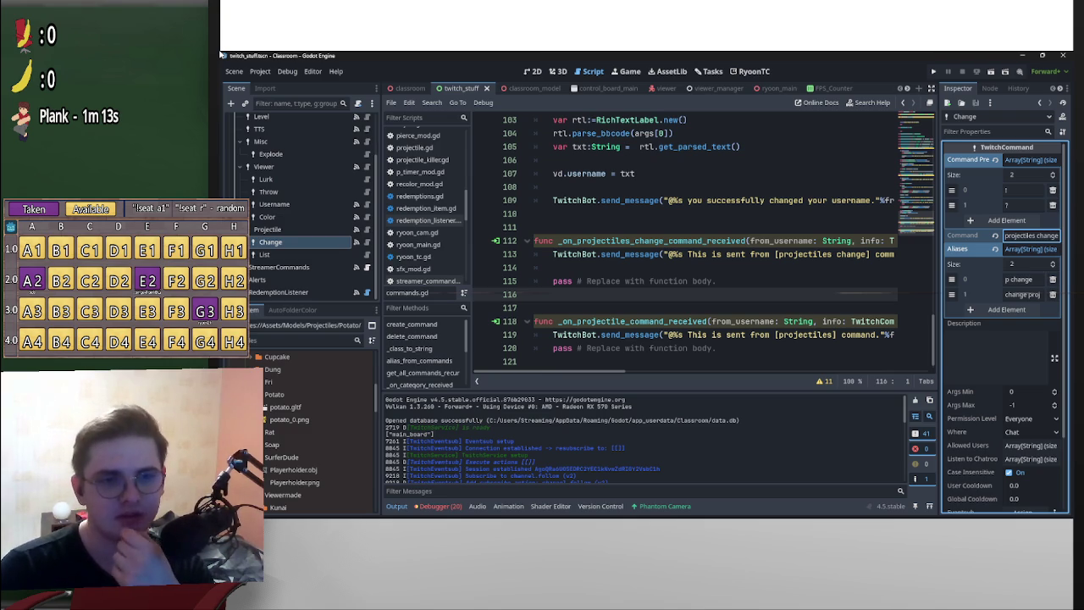
{"action": "key", "text": "Tab"}
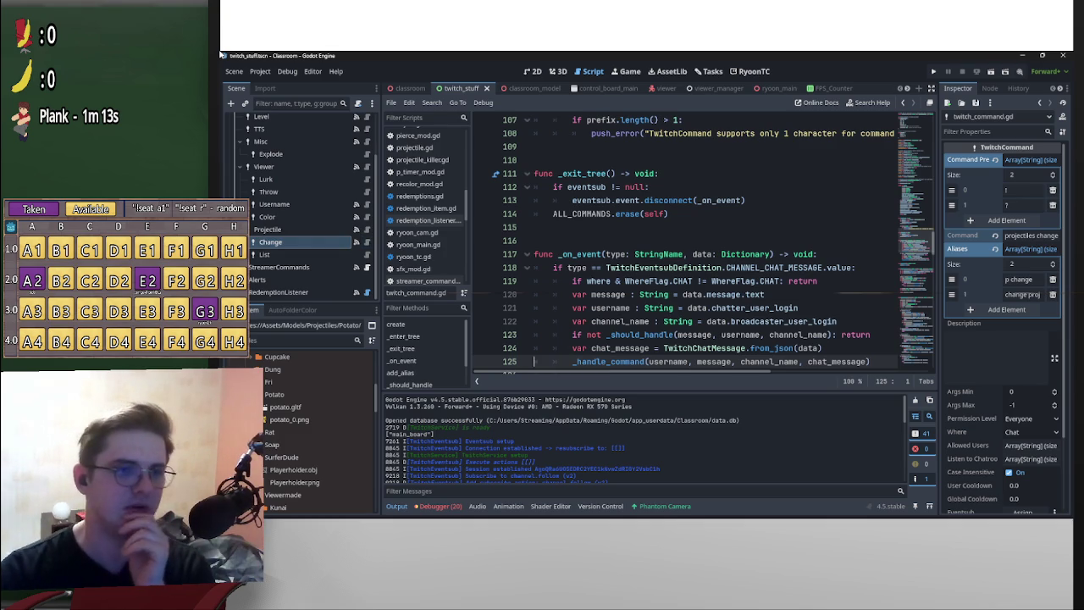
- Scroll to _on_event in twitch_command.gd and jump to the _handle_command definition
{"action": "scroll", "coordinate": [703, 245], "scroll_direction": "down", "scroll_amount": 1}
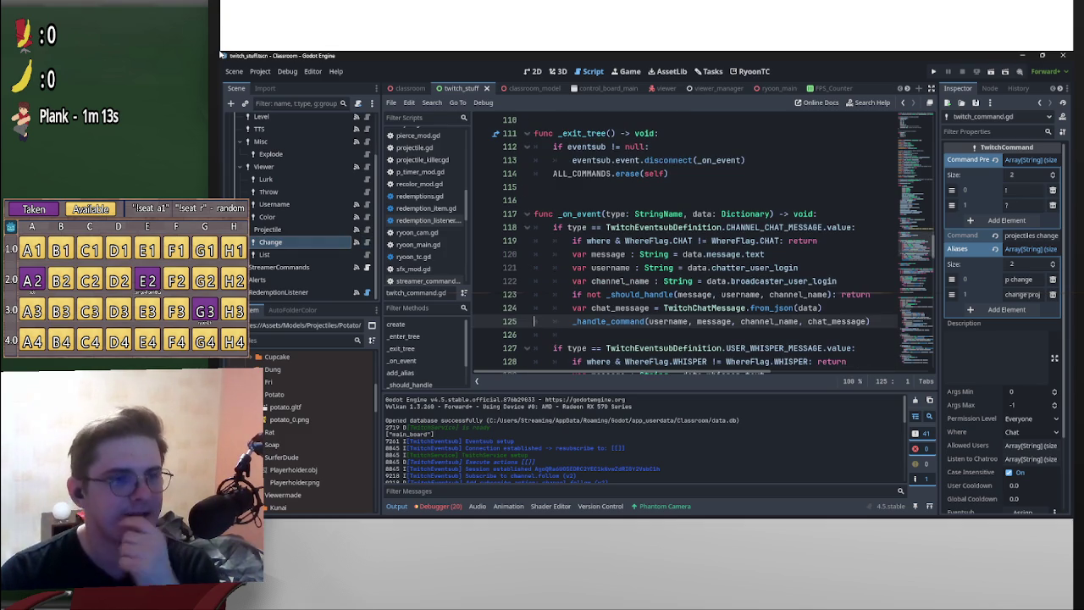
{"action": "scroll", "coordinate": [703, 246], "scroll_direction": "down", "scroll_amount": 2}
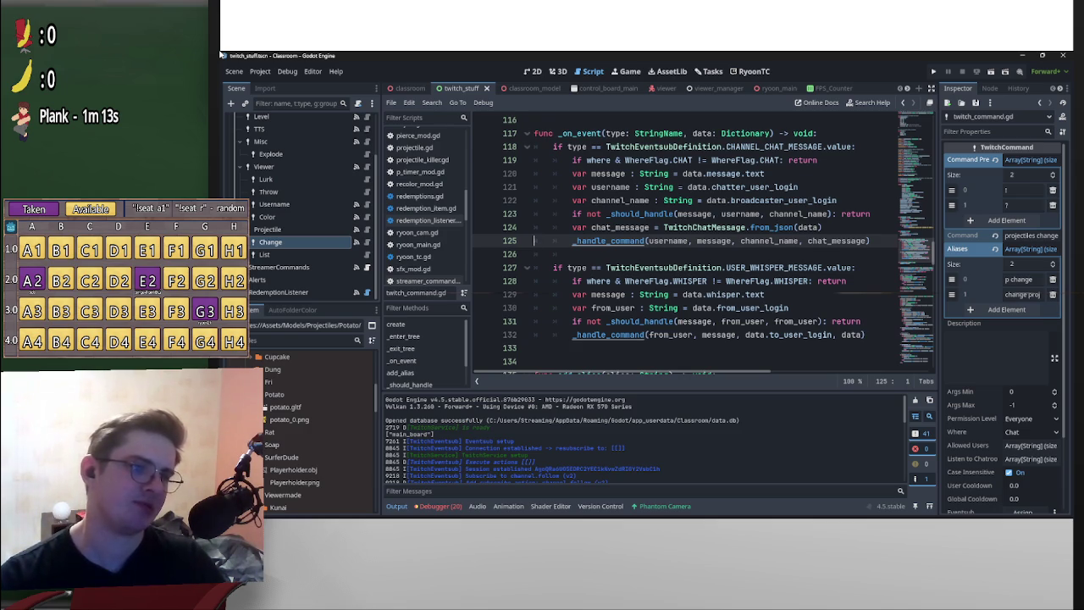
{"action": "key", "text": "ctrl+Right"}
{"action": "key", "text": "F12"}
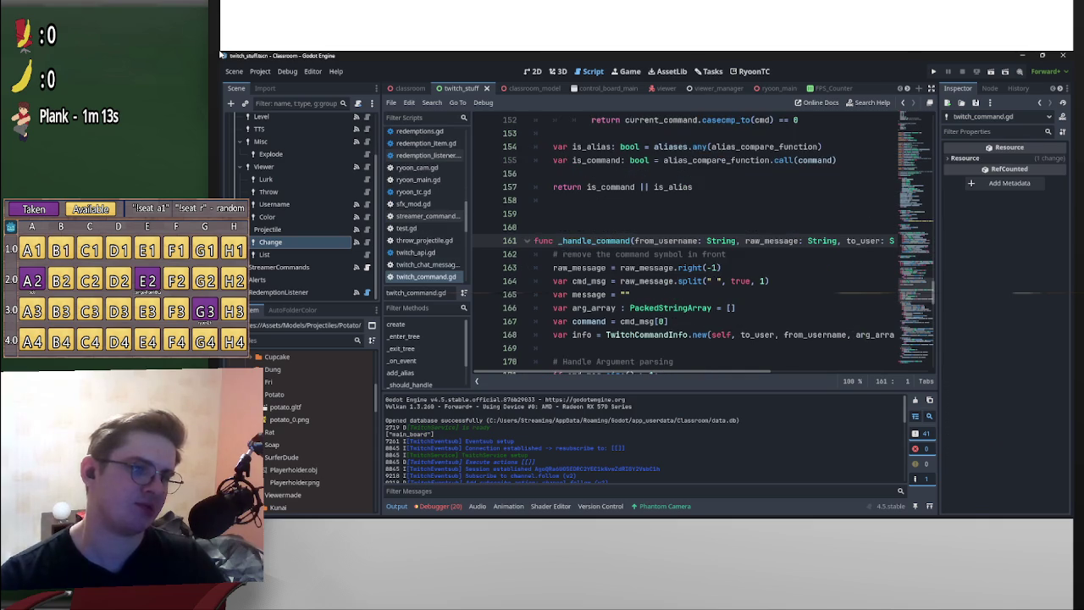
- Examine the separator that split uses on line 173 of _handle_command
{"action": "scroll", "coordinate": [703, 246], "scroll_direction": "down", "scroll_amount": 2}
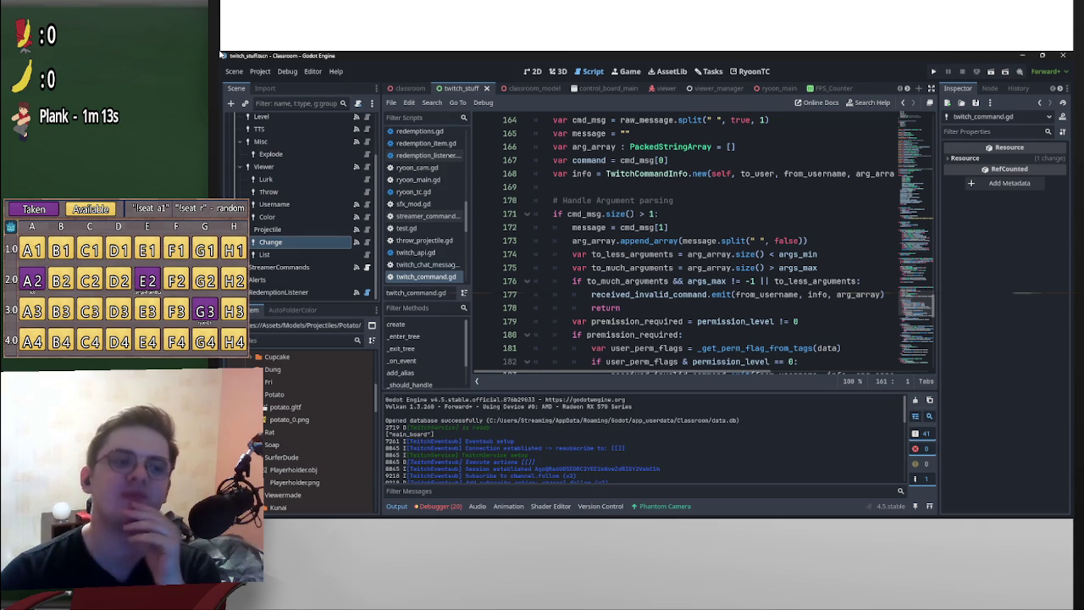
{"action": "left_click", "coordinate": [758, 240]}
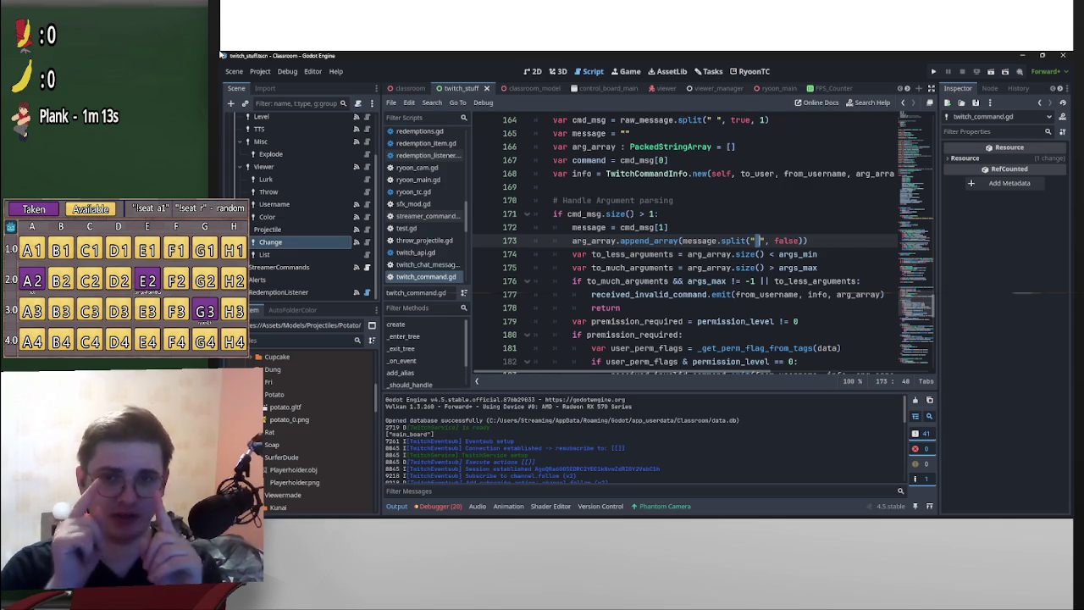
{"action": "scroll", "coordinate": [703, 242], "scroll_direction": "down", "scroll_amount": 3}
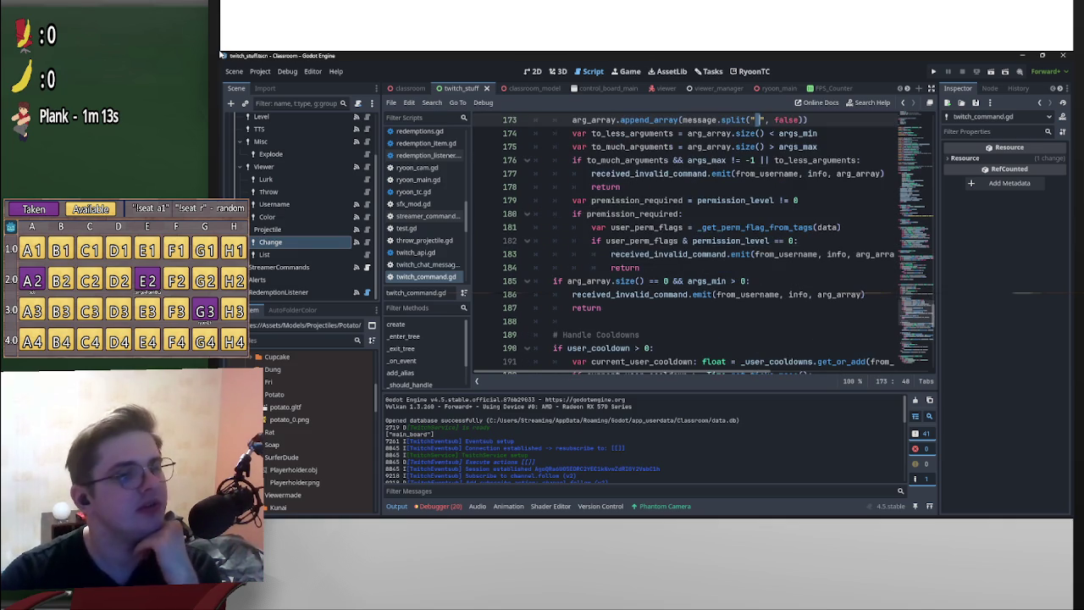
{"action": "scroll", "coordinate": [702, 241], "scroll_direction": "up", "scroll_amount": 2}
{"action": "scroll", "coordinate": [703, 245], "scroll_direction": "down", "scroll_amount": 1}
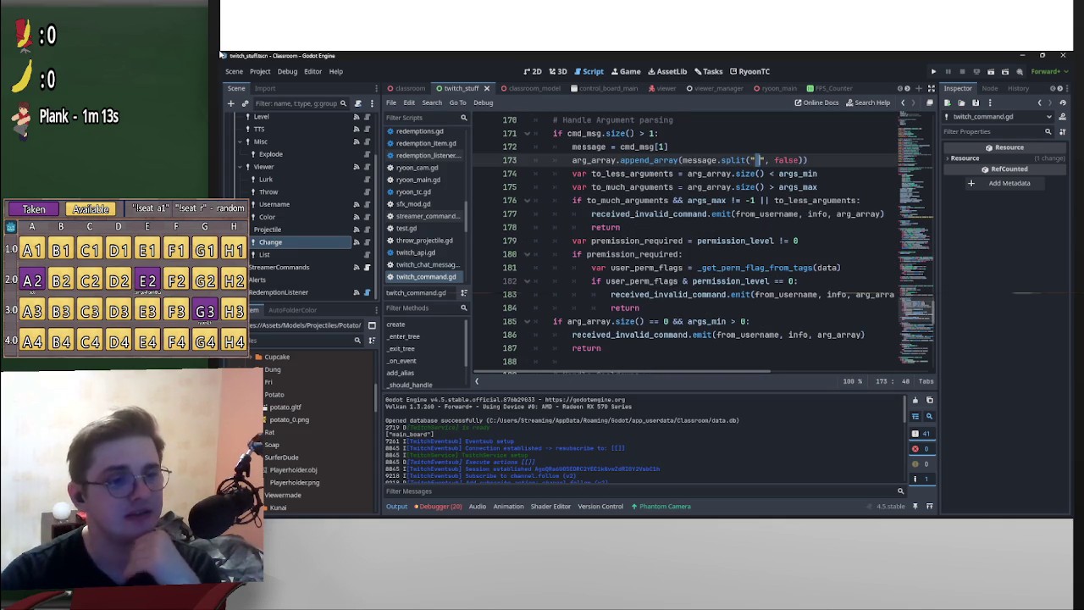
{"action": "scroll", "coordinate": [703, 241], "scroll_direction": "up", "scroll_amount": 3}
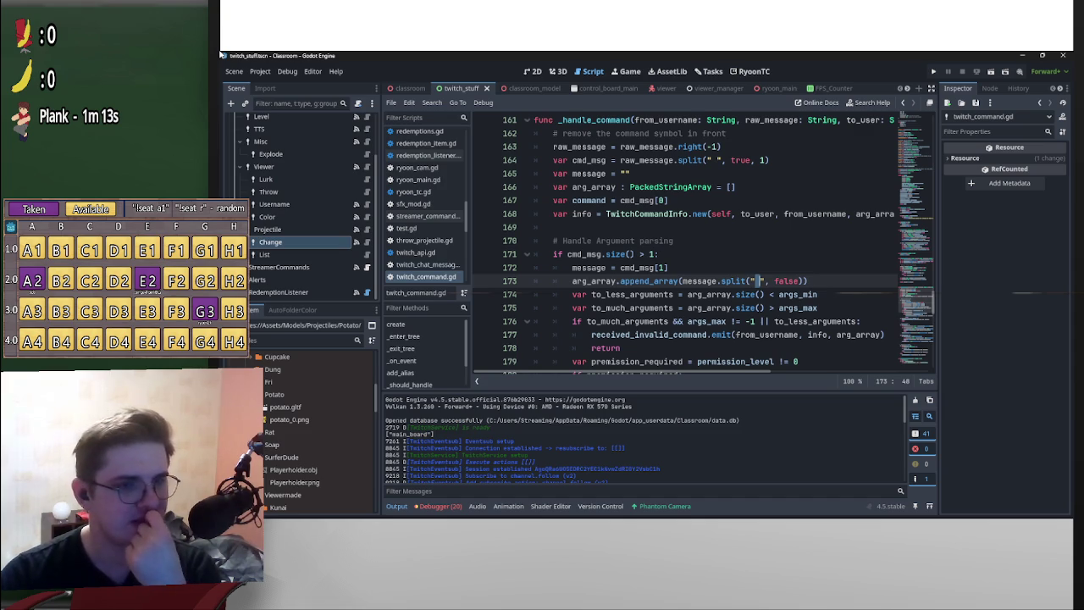
- Return to the _handle_command signature, then show the Projectile command's settings
{"action": "scroll", "coordinate": [703, 245], "scroll_direction": "down", "scroll_amount": 1}
{"action": "scroll", "coordinate": [703, 246], "scroll_direction": "up", "scroll_amount": 4}
{"action": "left_click", "coordinate": [724, 241]}
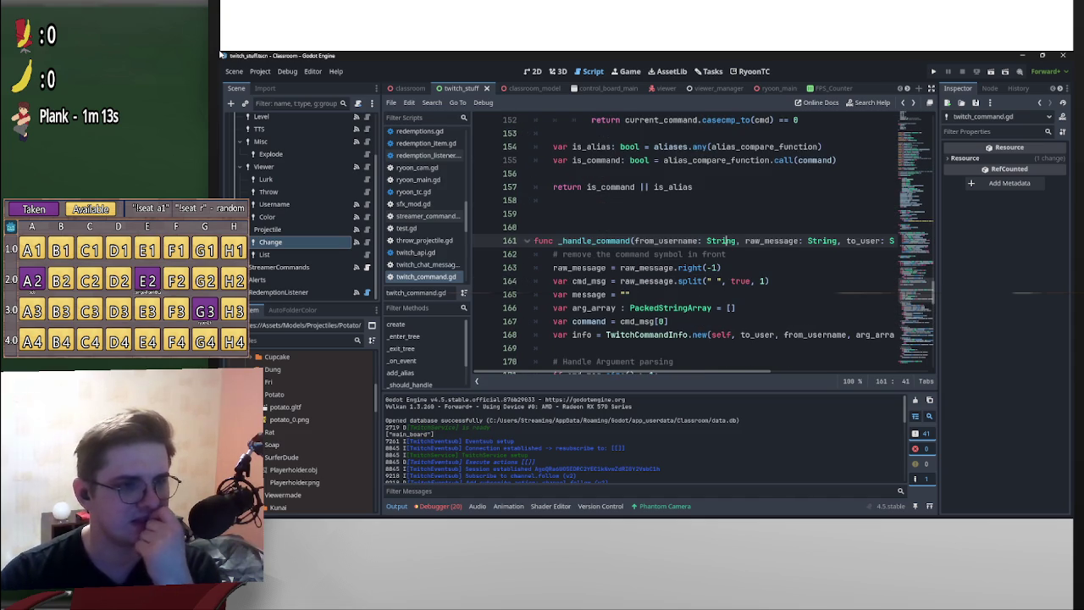
{"action": "scroll", "coordinate": [702, 246], "scroll_direction": "down", "scroll_amount": 5}
{"action": "left_click", "coordinate": [267, 230]}
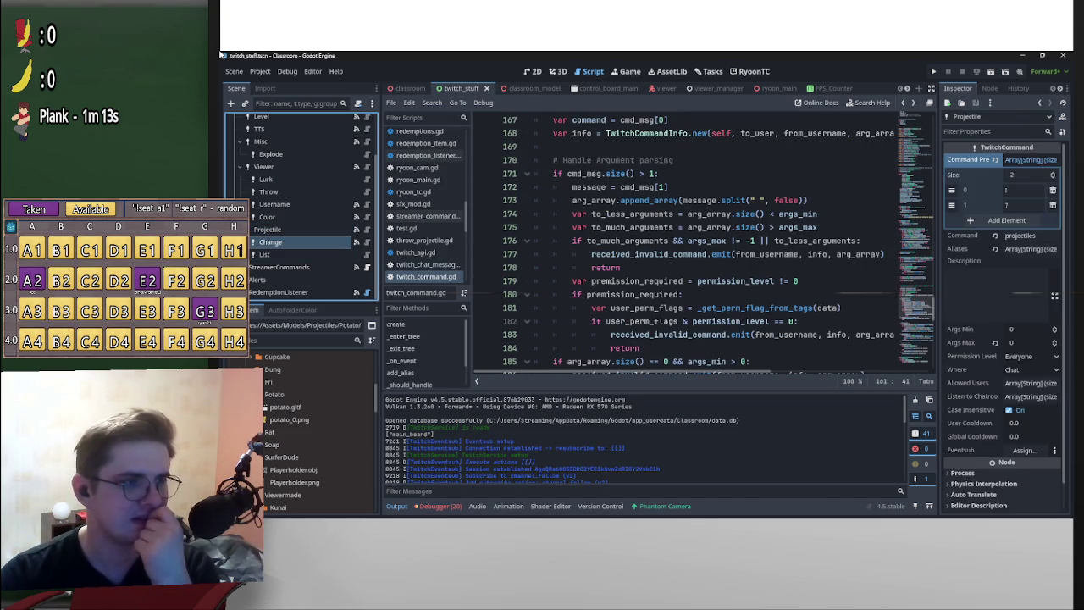
- Delete the Change and List command nodes from the scene
{"action": "left_click", "coordinate": [305, 243]}
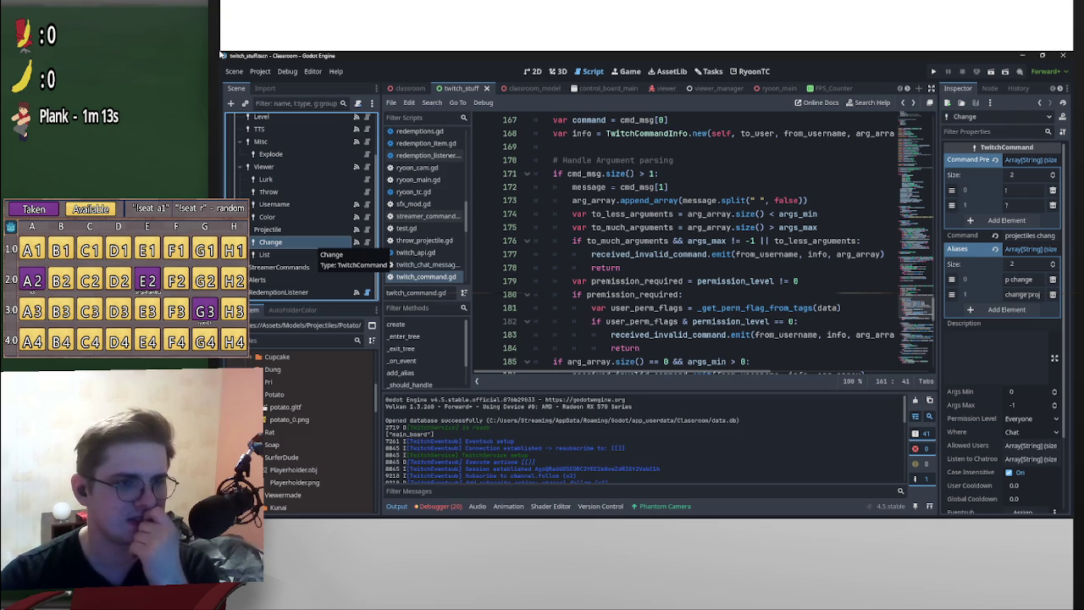
{"action": "scroll", "coordinate": [703, 246], "scroll_direction": "down", "scroll_amount": 10}
{"action": "scroll", "coordinate": [703, 245], "scroll_direction": "down", "scroll_amount": 3}
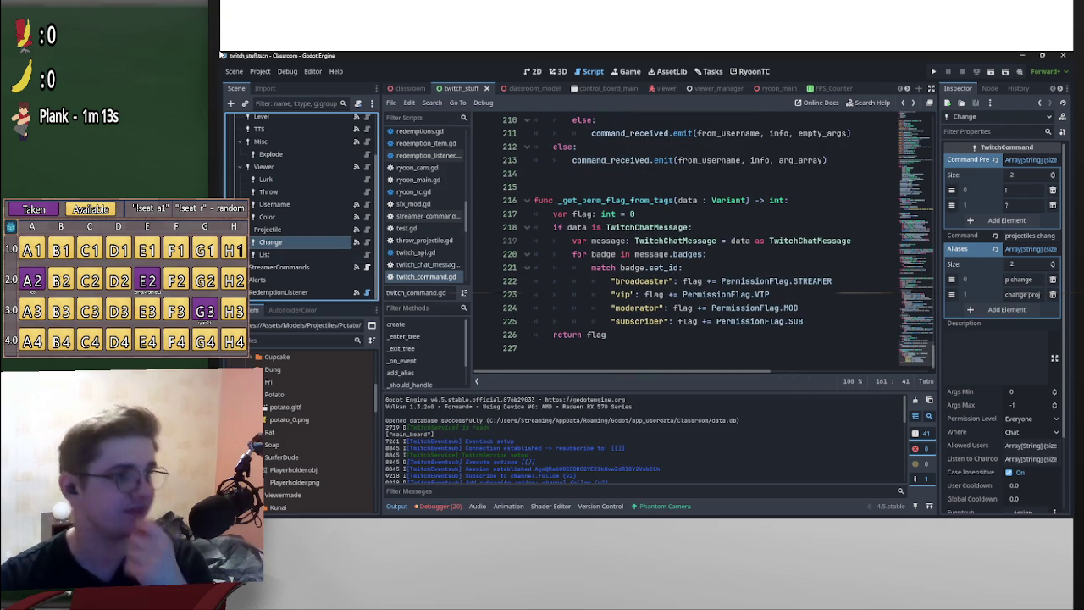
{"action": "left_click", "coordinate": [264, 254], "text": "ctrl"}
{"action": "key", "text": "Delete"}
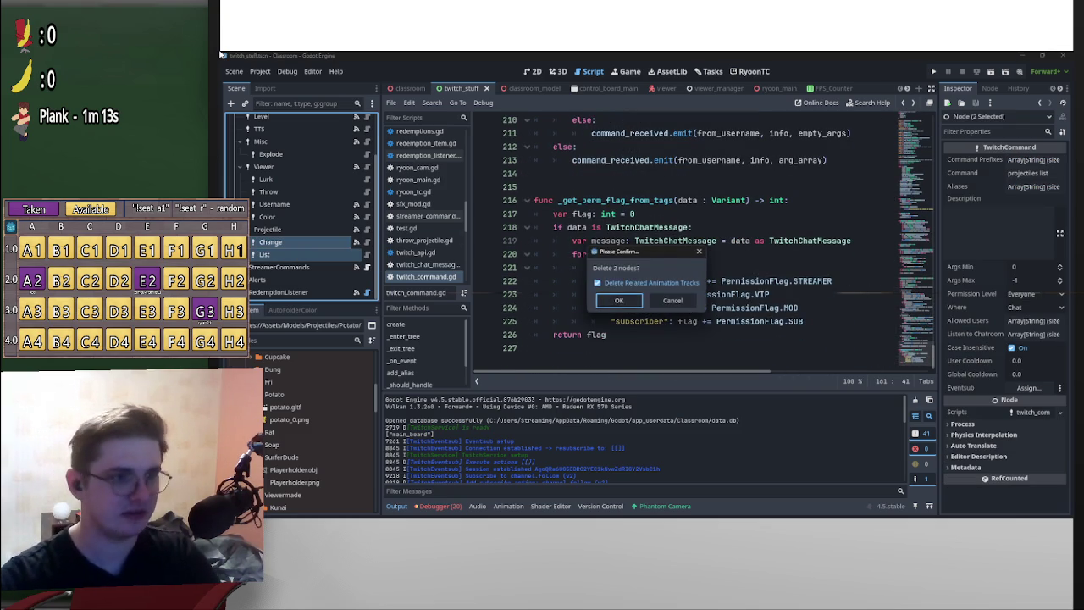
{"action": "key", "text": "Return"}
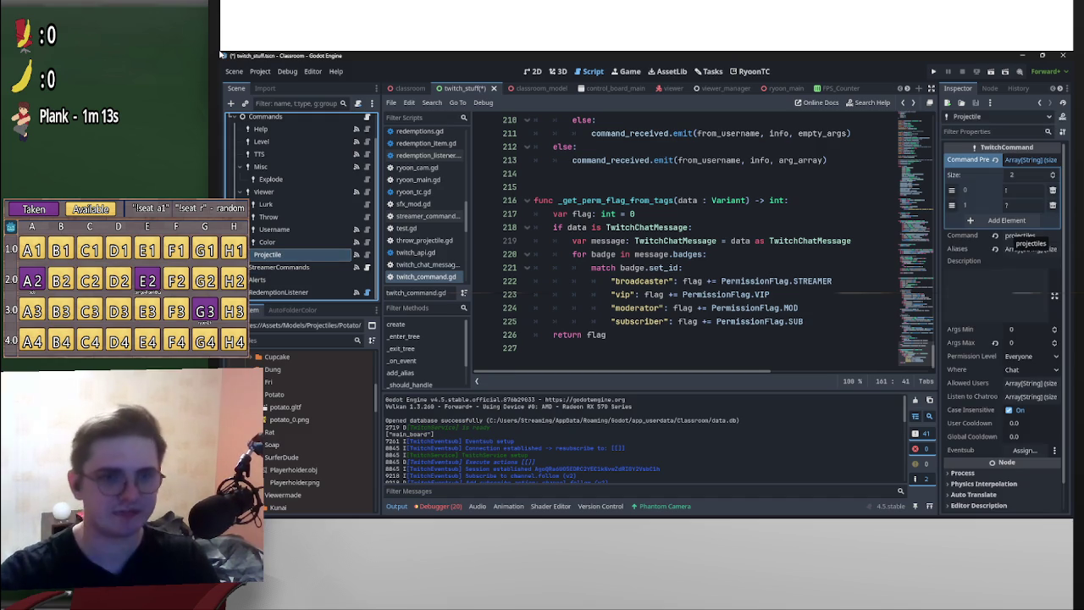
- Add 'projectile' as a second alias of the Projectile command
{"action": "left_click", "coordinate": [1030, 248]}
{"action": "left_click", "coordinate": [1031, 248]}
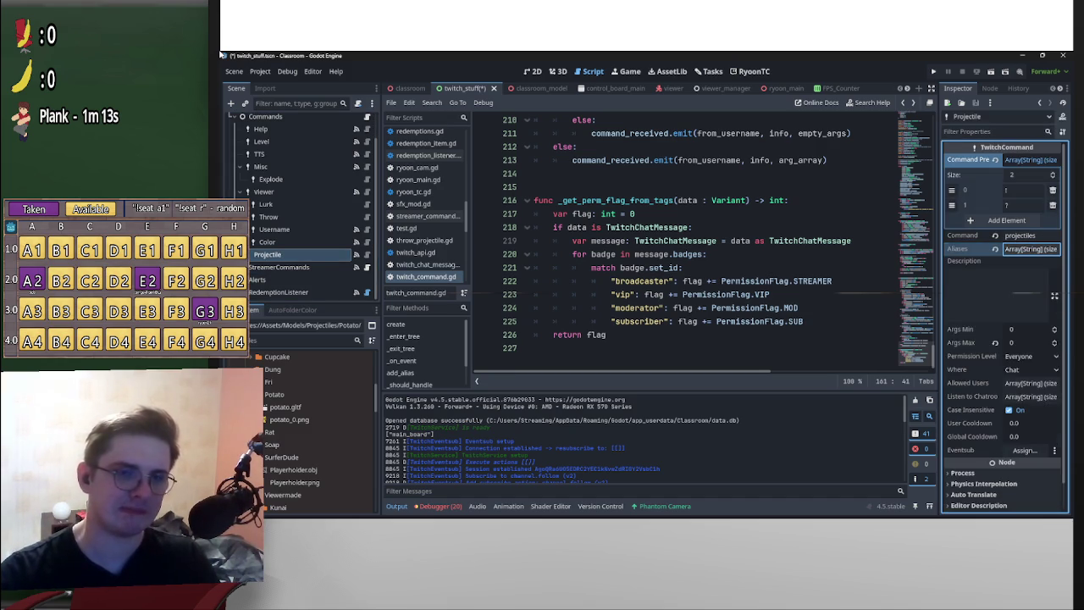
{"action": "left_click", "coordinate": [1030, 248]}
{"action": "left_click", "coordinate": [1006, 294]}
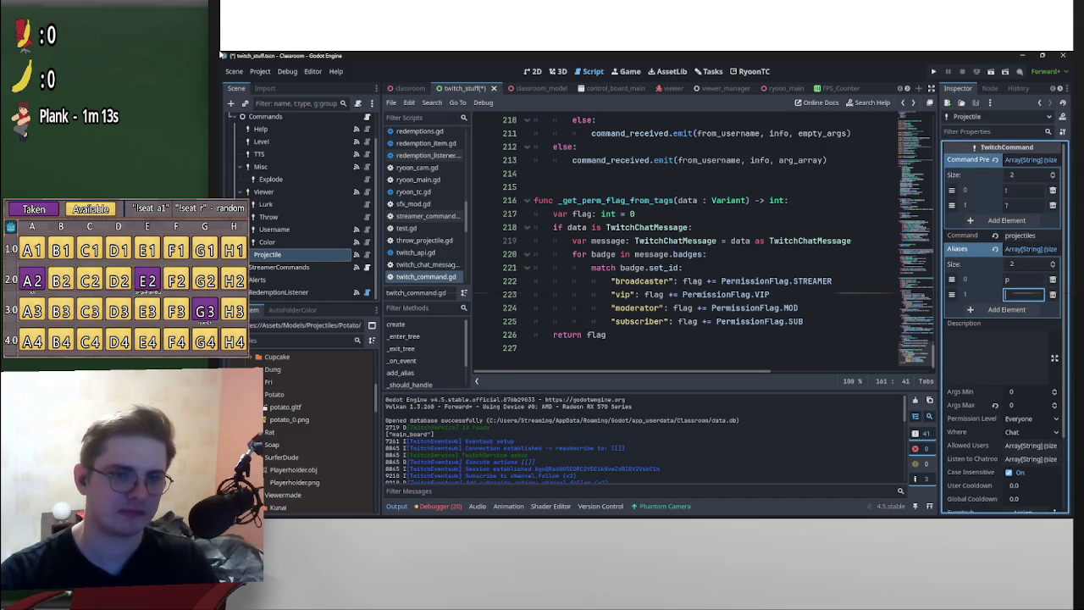
{"action": "type", "text": "projectile"}
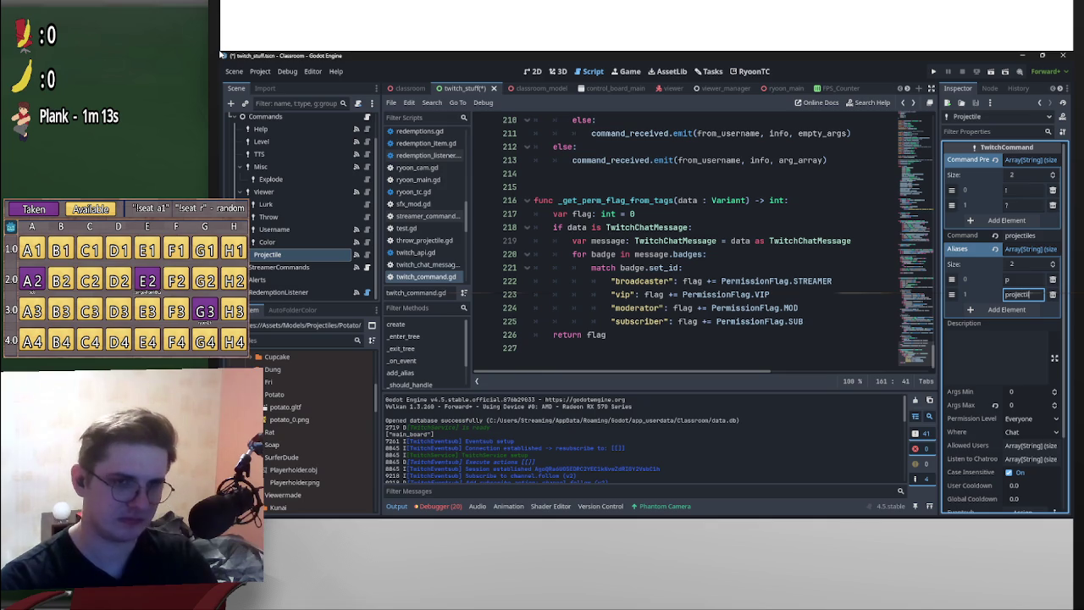
{"action": "key", "text": "Return"}
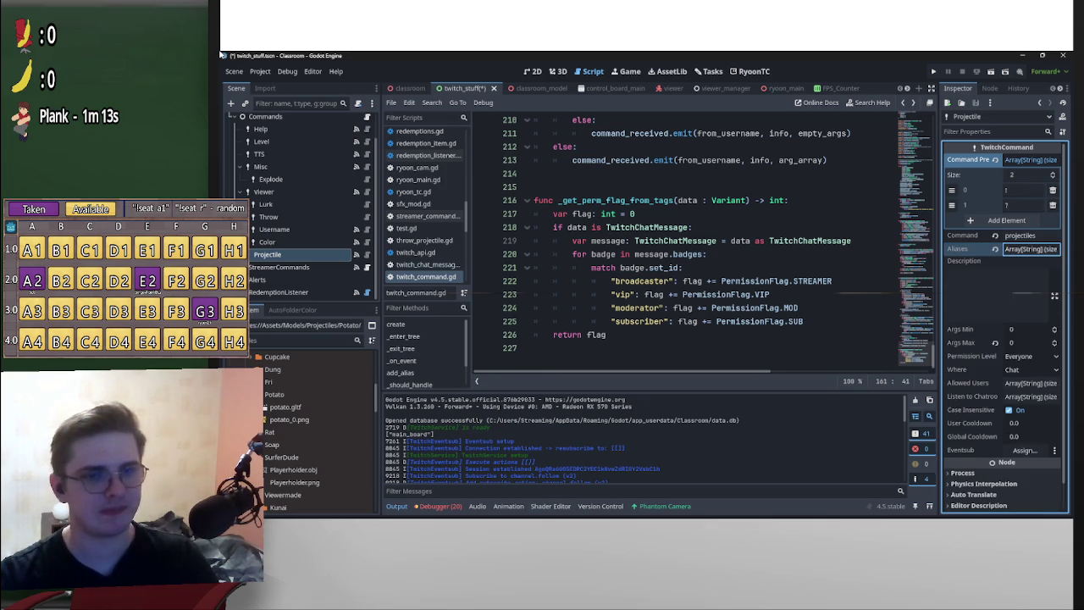
{"action": "left_click", "coordinate": [707, 254]}
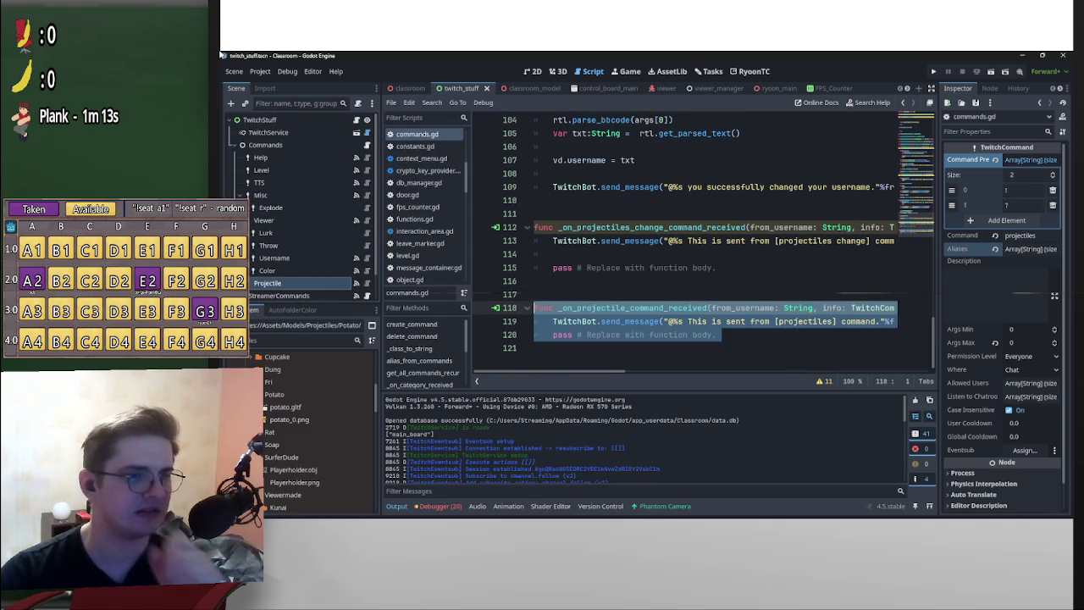
- Remove the _on_projectiles_change_command_received handler and its leftover blank lines
{"action": "key", "text": "ctrl+x"}
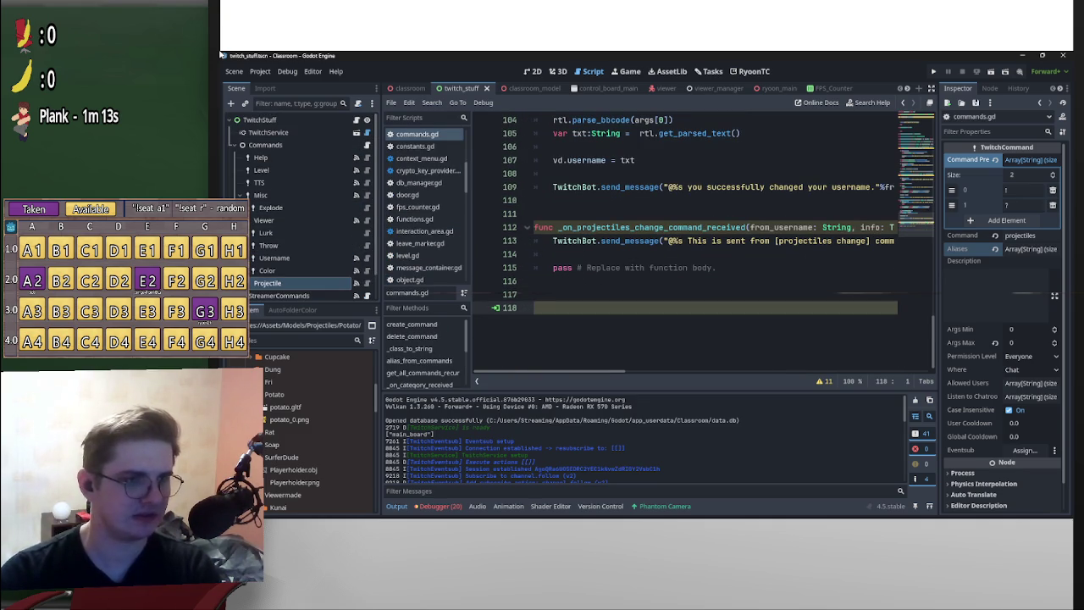
{"action": "key", "text": "ctrl+z"}
{"action": "left_click_drag", "start_coordinate": [533, 227], "coordinate": [716, 281]}
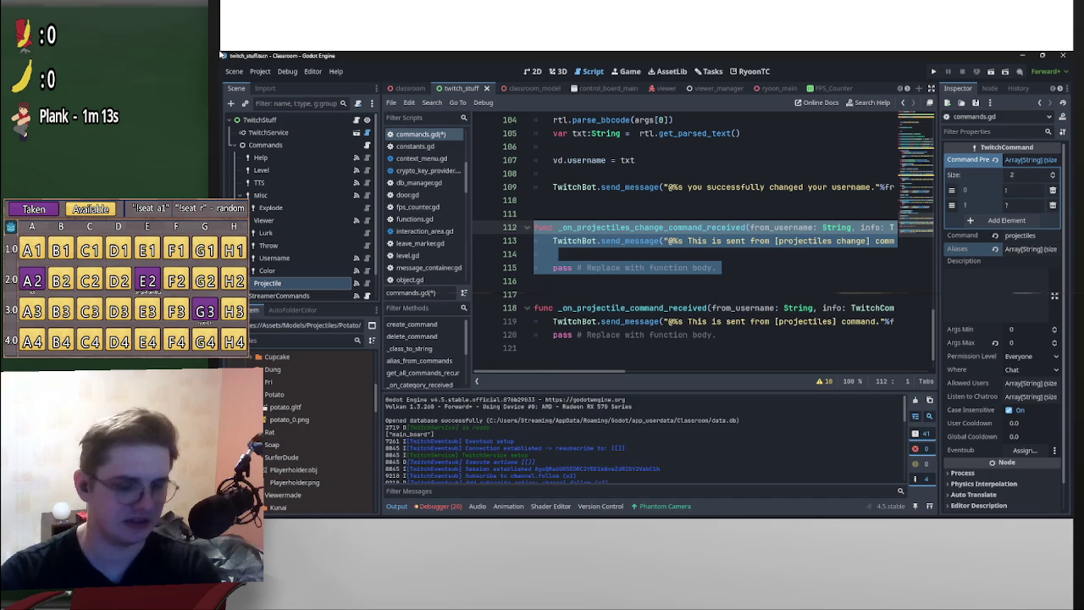
{"action": "key", "text": "BackSpace"}
{"action": "key", "text": "ctrl+s"}
{"action": "key", "text": "BackSpace"}
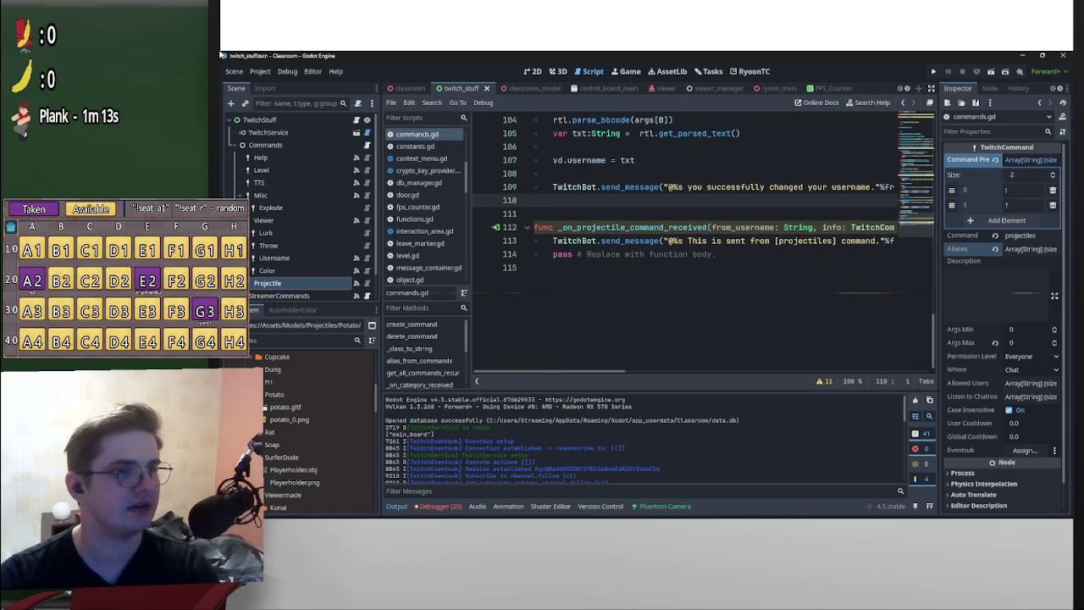
{"action": "key", "text": "BackSpace"}
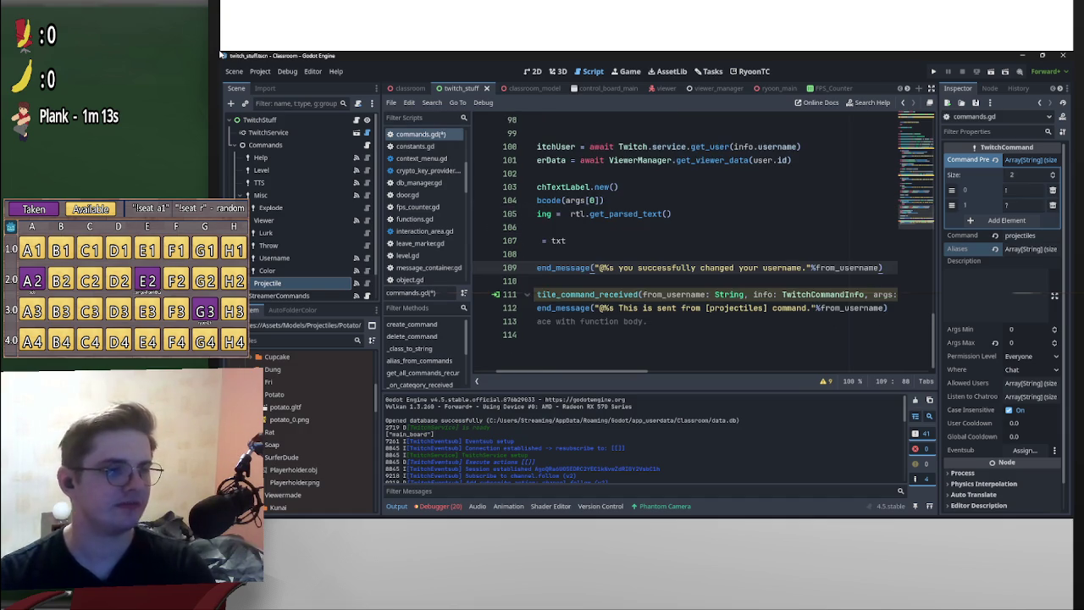
- Insert a blank line above send_message in _on_projectile_command_received
{"action": "key", "text": "Home"}
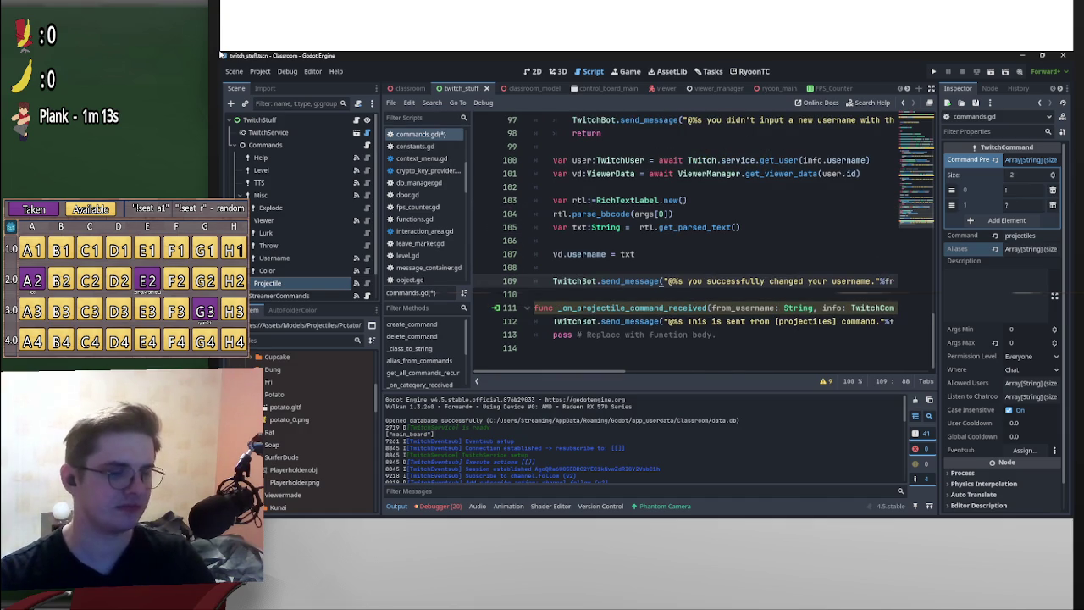
{"action": "key", "text": "Down"}
{"action": "key", "text": "Down"}
{"action": "key", "text": "Down"}
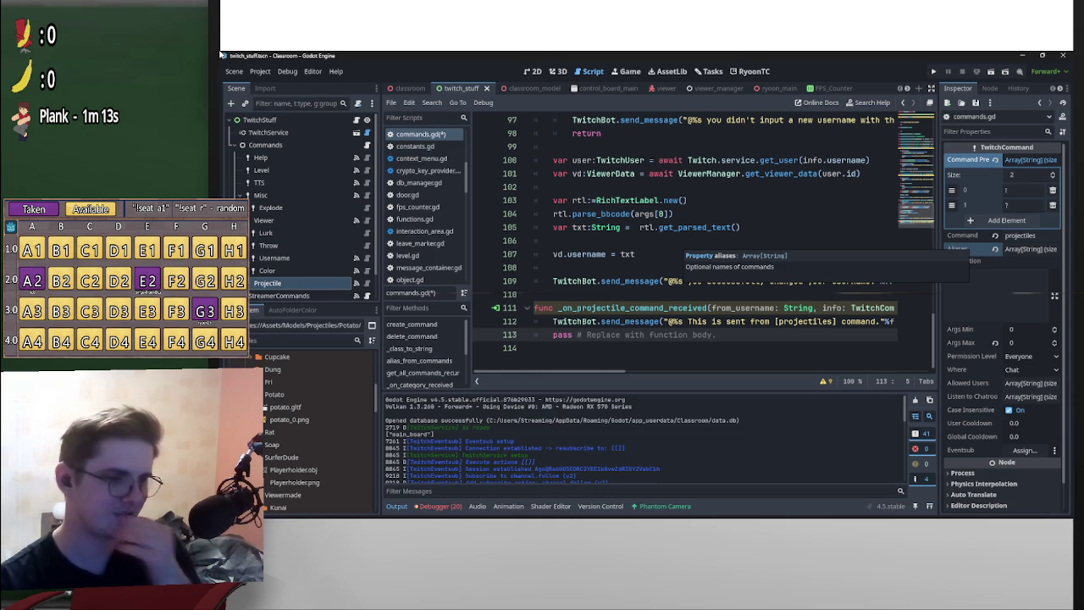
{"action": "key", "text": "Up"}
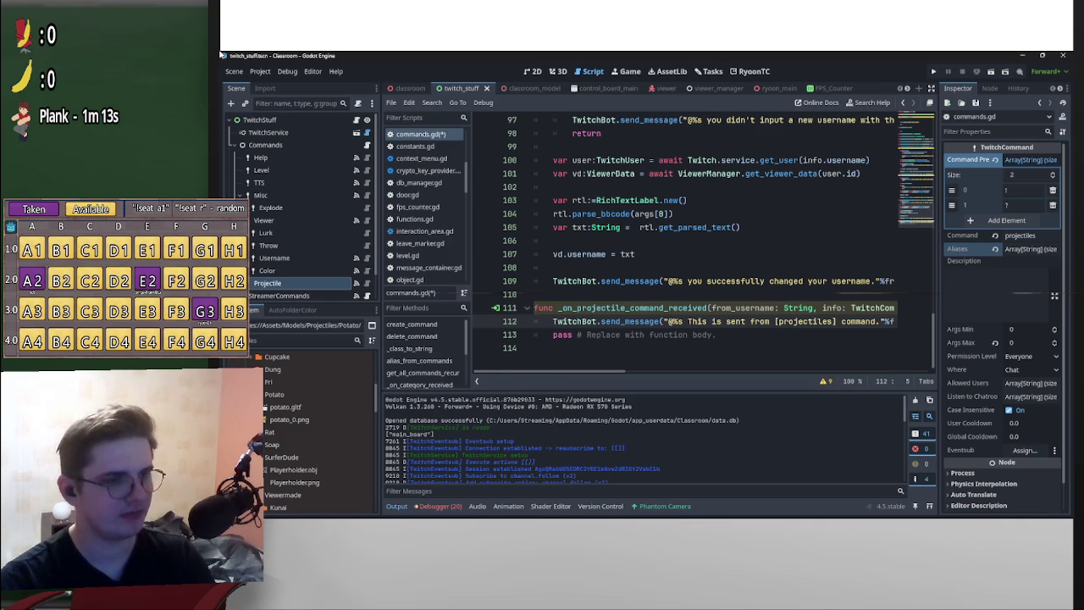
{"action": "key", "text": "Return"}
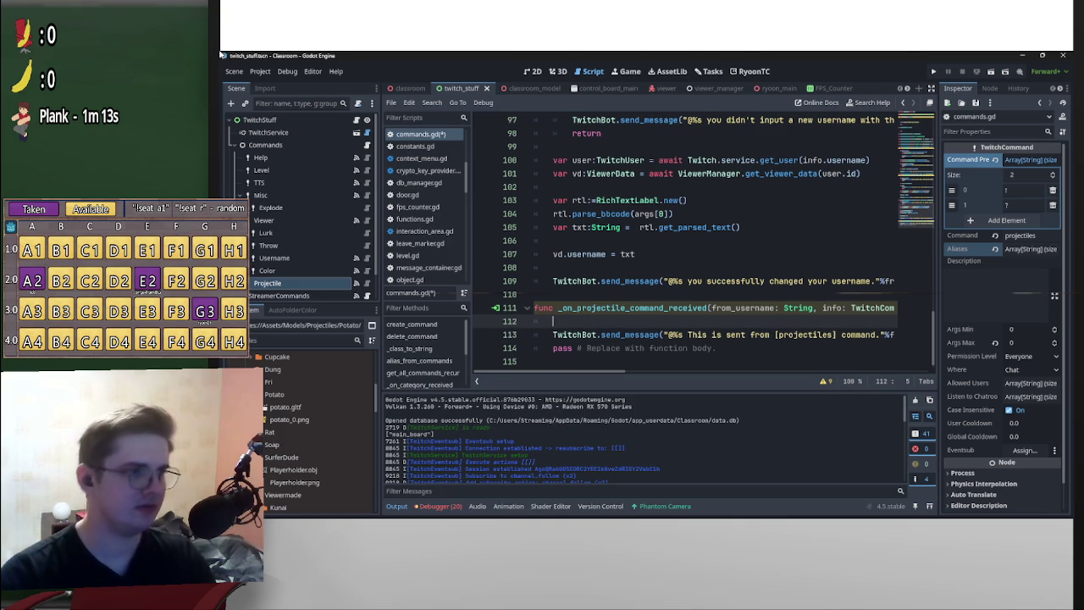
- Select the var og_msg declaration line in the colour handler
{"action": "scroll", "coordinate": [686, 245], "scroll_direction": "up", "scroll_amount": 6}
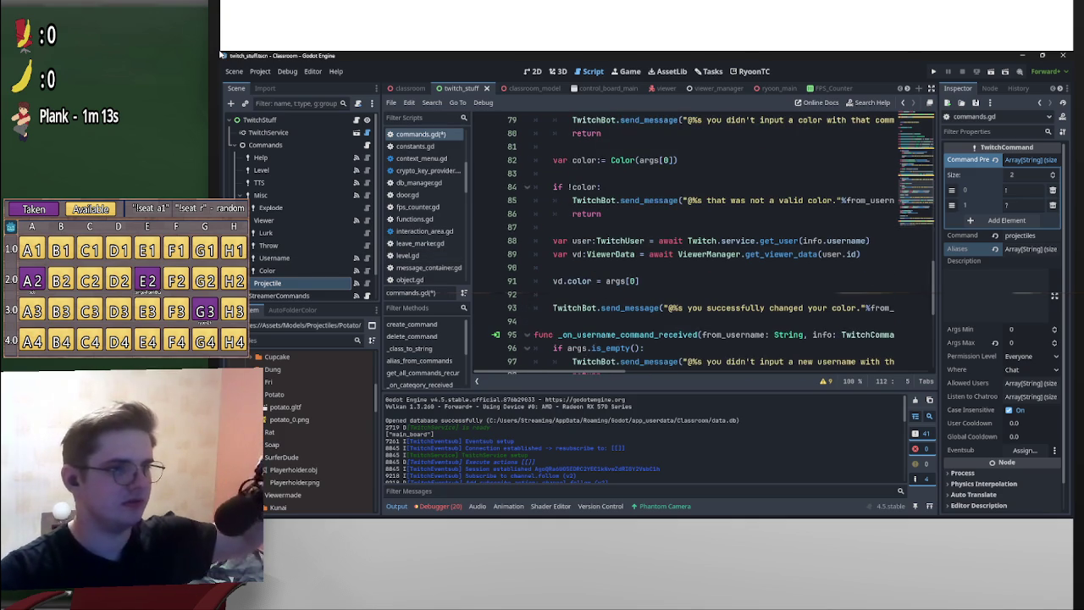
{"action": "scroll", "coordinate": [686, 245], "scroll_direction": "down", "scroll_amount": 3}
{"action": "scroll", "coordinate": [686, 246], "scroll_direction": "down", "scroll_amount": 3}
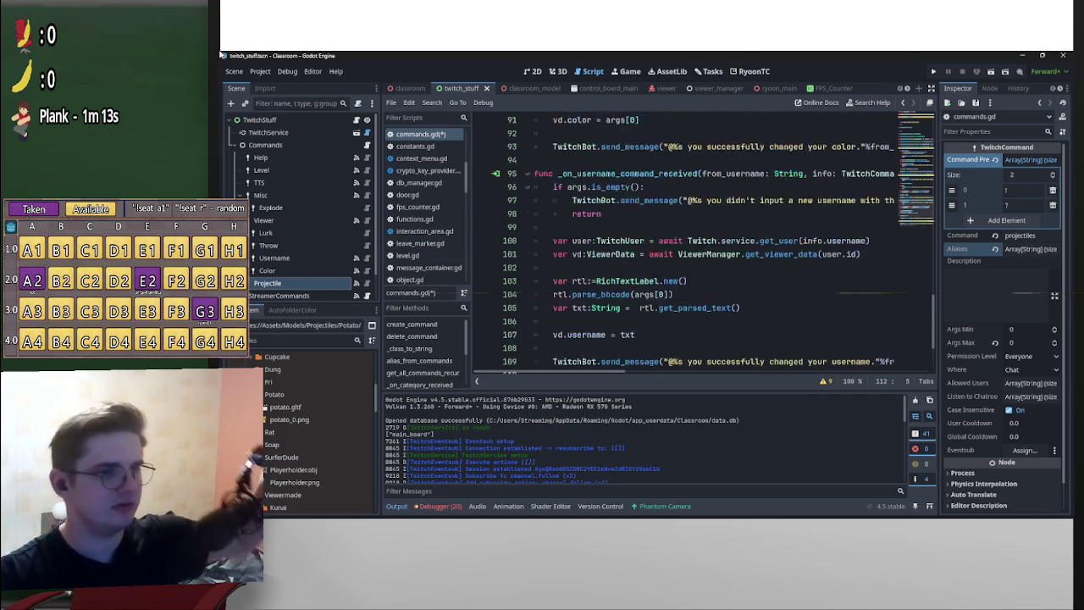
{"action": "scroll", "coordinate": [686, 245], "scroll_direction": "up", "scroll_amount": 9}
{"action": "scroll", "coordinate": [590, 308], "scroll_direction": "up", "scroll_amount": 3}
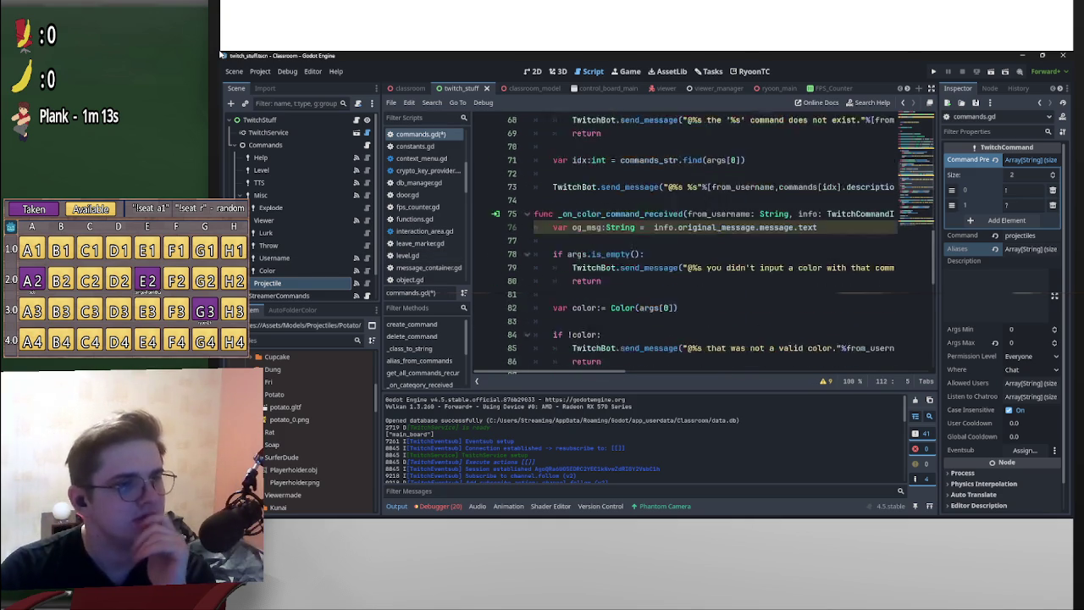
{"action": "left_click", "coordinate": [590, 308]}
{"action": "key", "text": "shift+Home"}
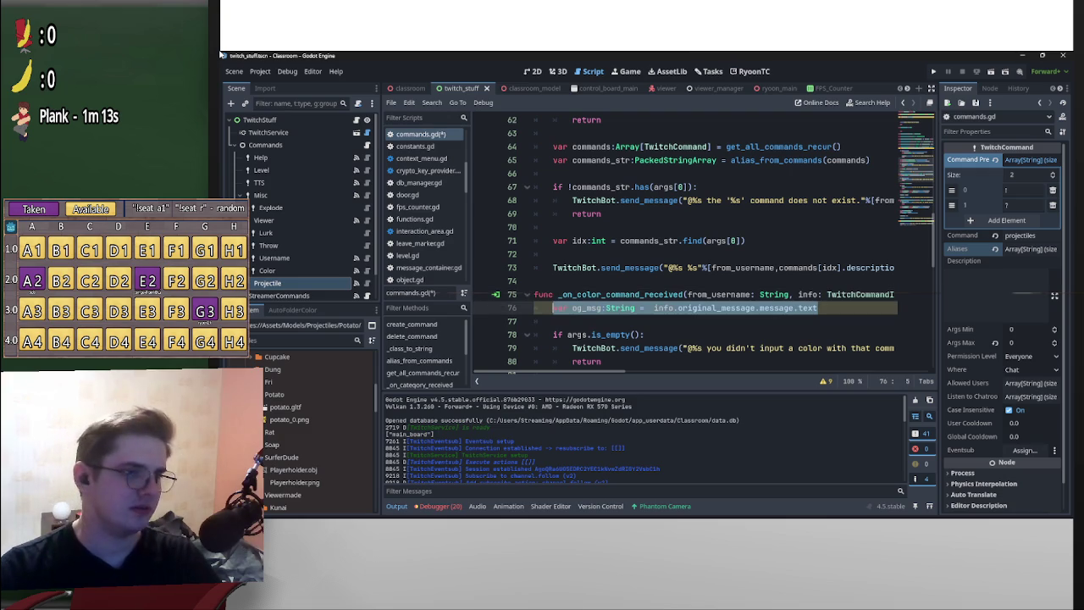
- Paste the og_msg declaration at the top of the projectile handler
{"action": "key", "text": "Down"}
{"action": "key", "text": "Down"}
{"action": "key", "text": "Down"}
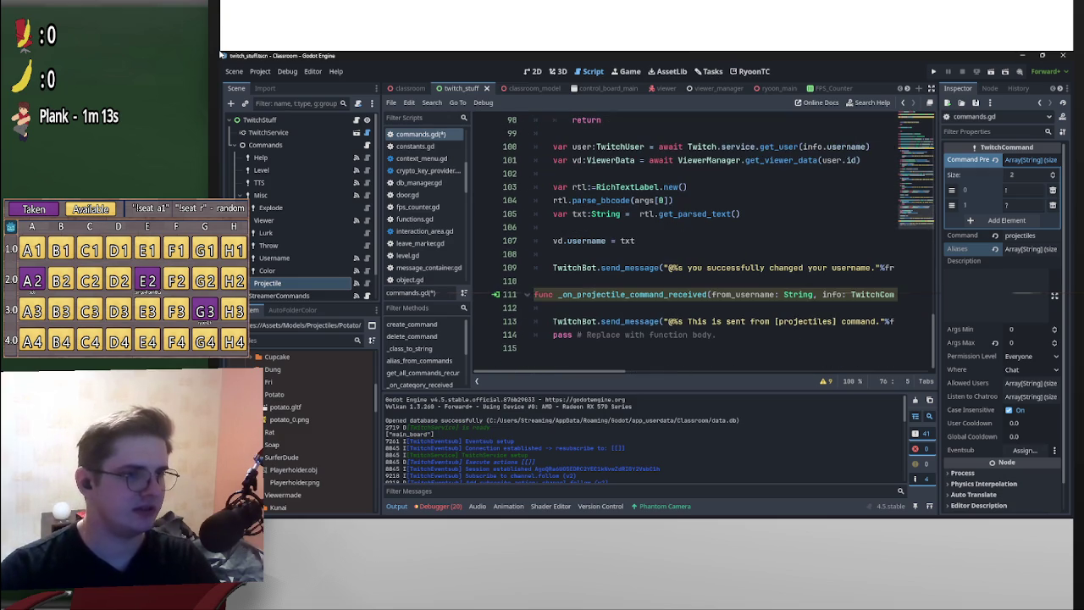
{"action": "key", "text": "End"}
{"action": "key", "text": "Return"}
{"action": "key", "text": "ctrl+v"}
- Look over the Help, Misc and Viewer command settings, then add a line after og_msg
{"action": "scroll", "coordinate": [711, 241], "scroll_direction": "up", "scroll_amount": 15}
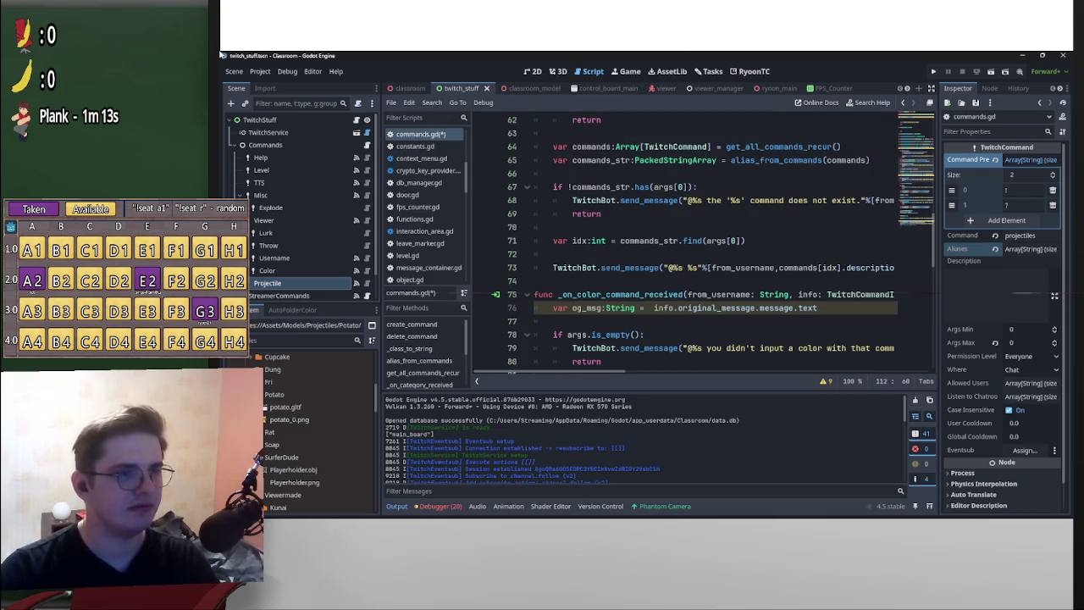
{"action": "scroll", "coordinate": [712, 241], "scroll_direction": "up", "scroll_amount": 15}
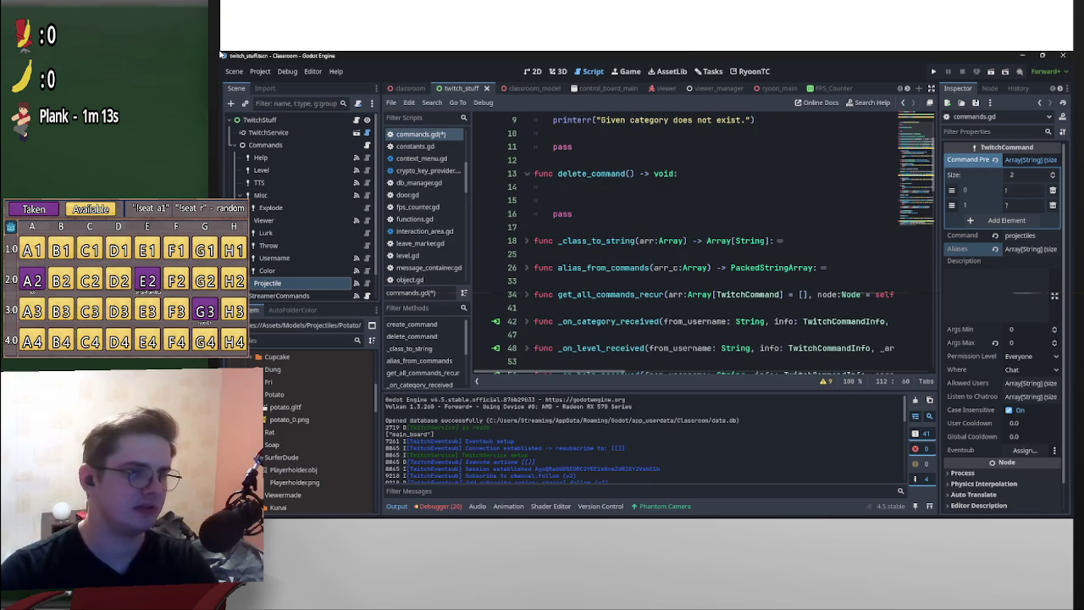
{"action": "scroll", "coordinate": [711, 242], "scroll_direction": "down", "scroll_amount": 15}
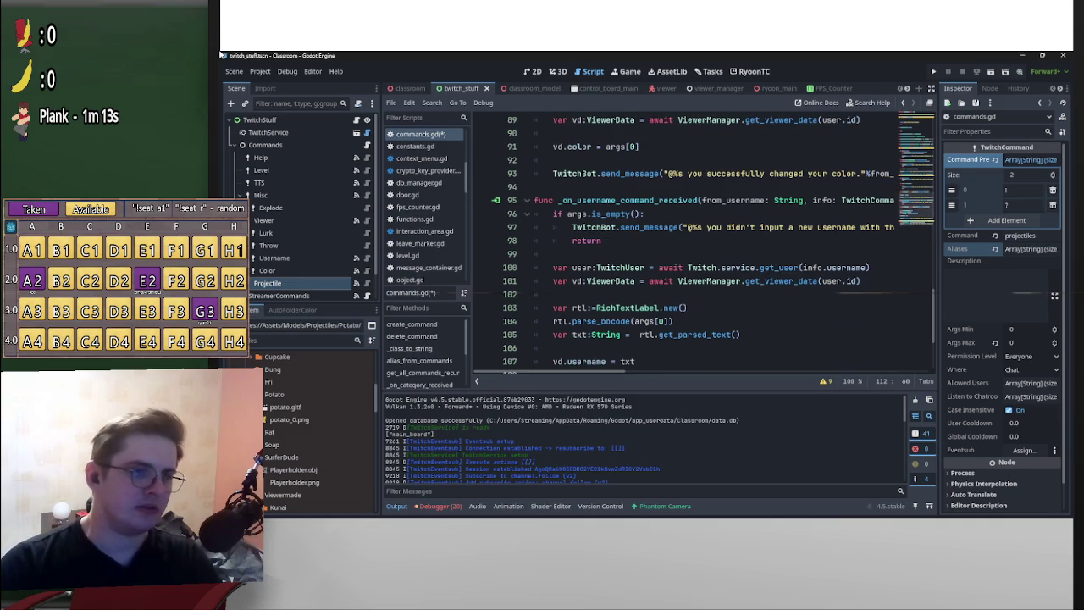
{"action": "scroll", "coordinate": [711, 241], "scroll_direction": "down", "scroll_amount": 3}
{"action": "scroll", "coordinate": [711, 242], "scroll_direction": "up", "scroll_amount": 2}
{"action": "scroll", "coordinate": [606, 335], "scroll_direction": "up", "scroll_amount": 1}
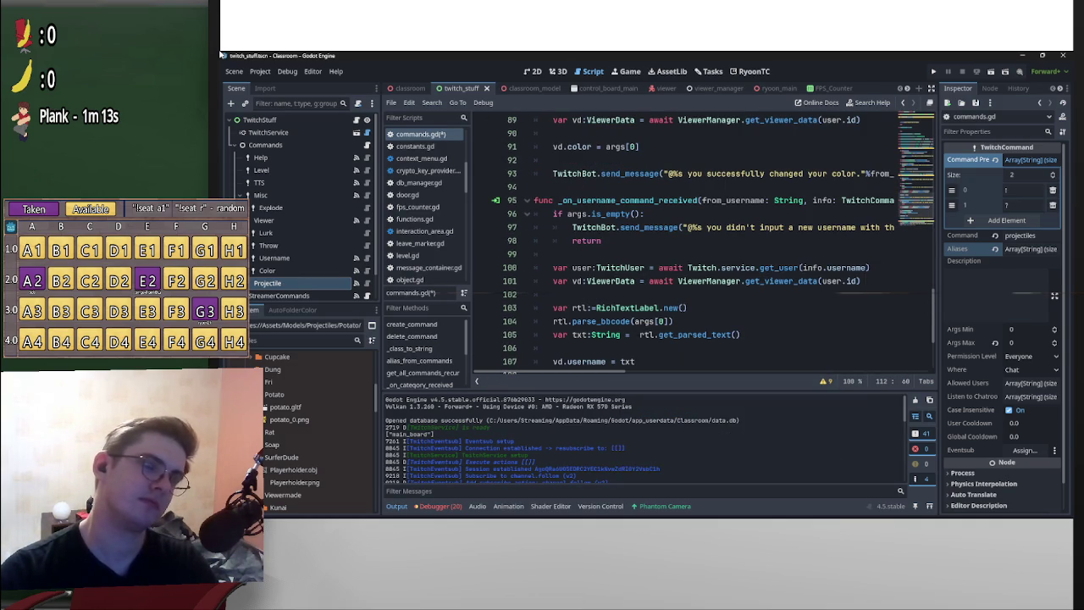
{"action": "left_click", "coordinate": [261, 157]}
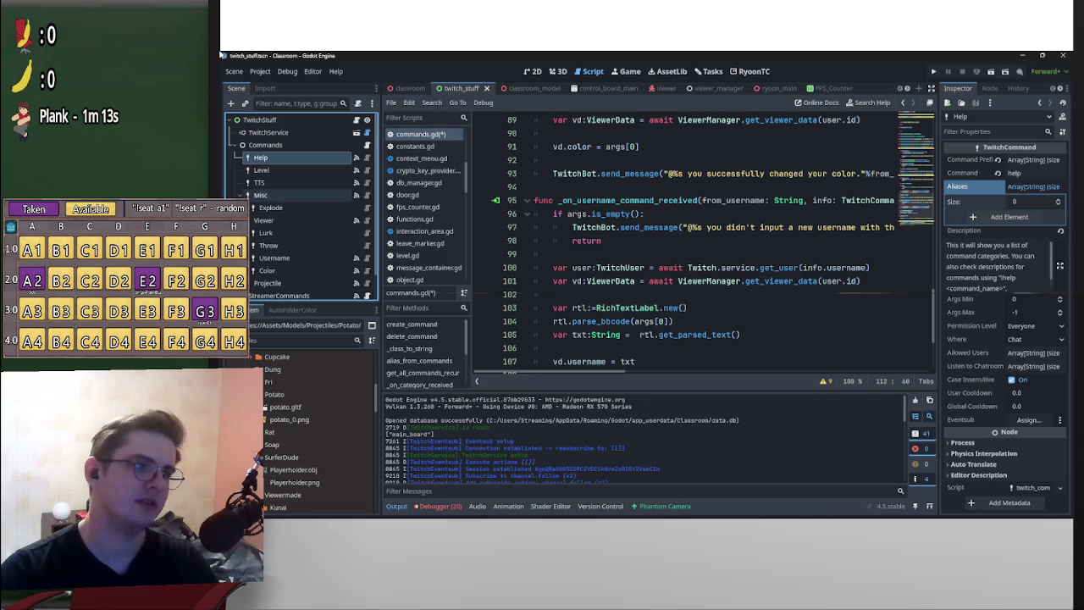
{"action": "left_click", "coordinate": [260, 195]}
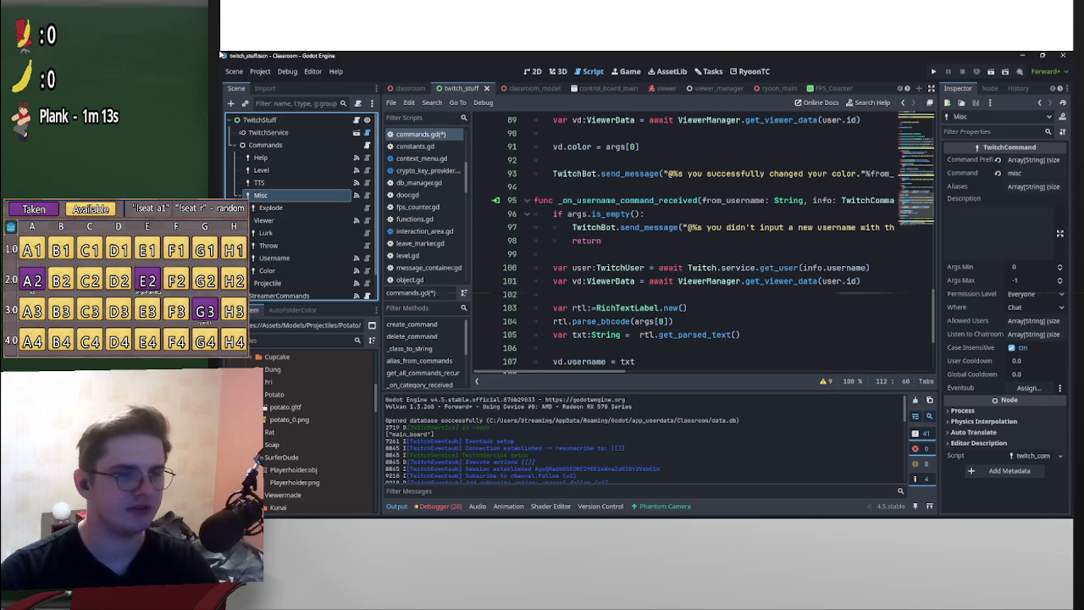
{"action": "left_click", "coordinate": [263, 220]}
{"action": "scroll", "coordinate": [695, 245], "scroll_direction": "down", "scroll_amount": 3}
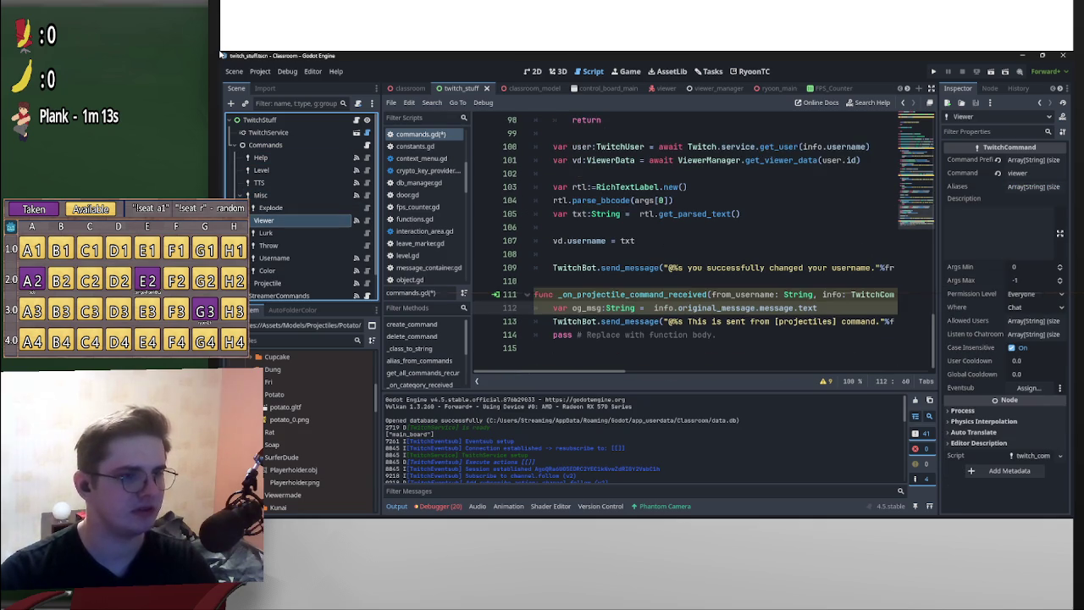
{"action": "key", "text": "Return"}
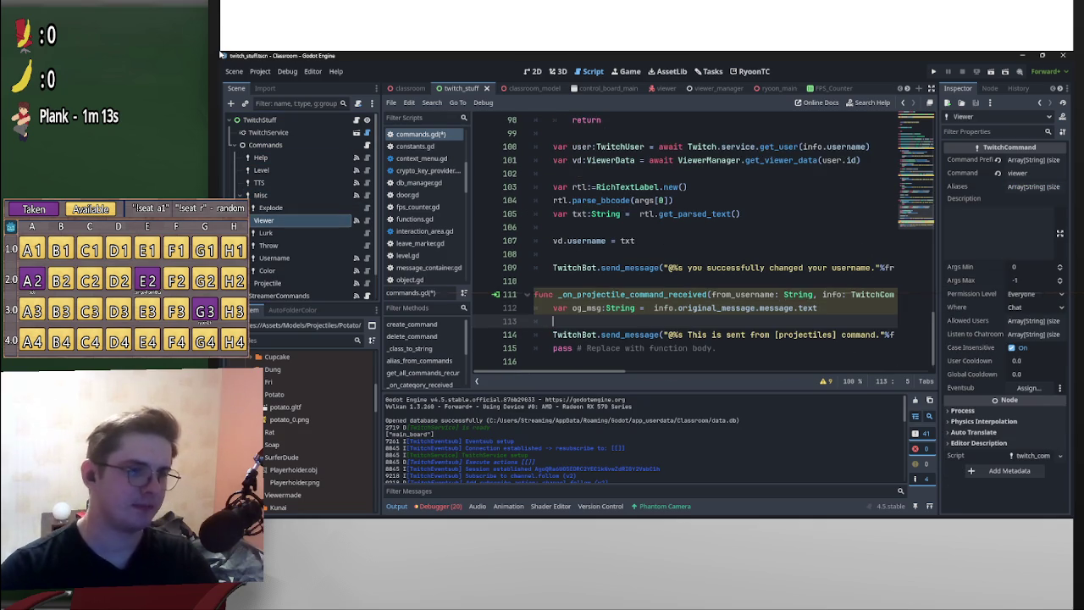
- Write the check if og_msg.begins_with("?"): in the projectile handler
{"action": "key", "text": "Return"}
{"action": "key", "text": "Up"}
{"action": "type", "text": "if"}
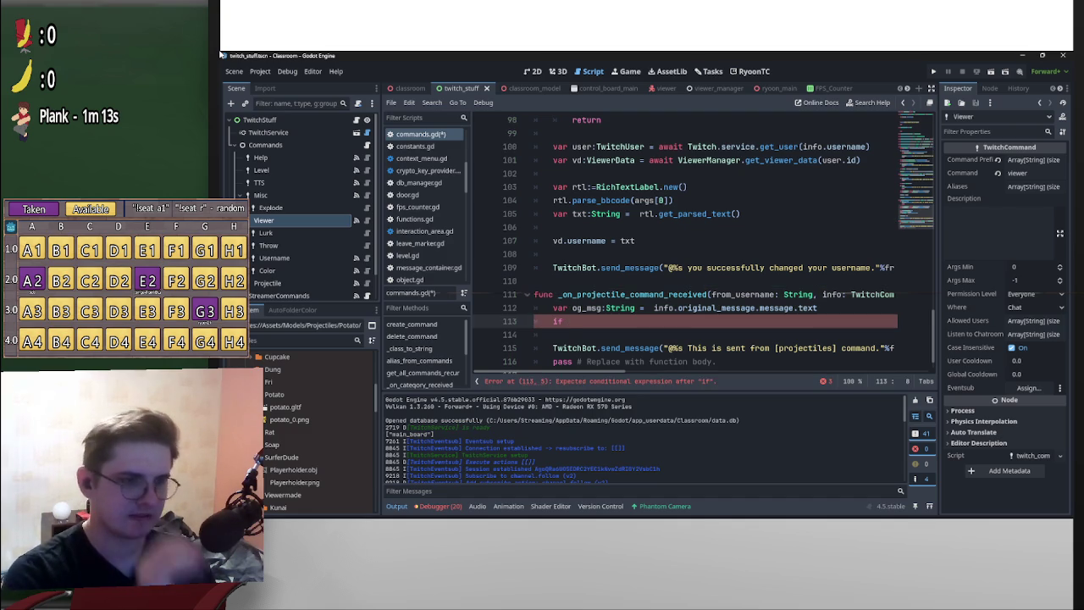
{"action": "type", "text": "og"}
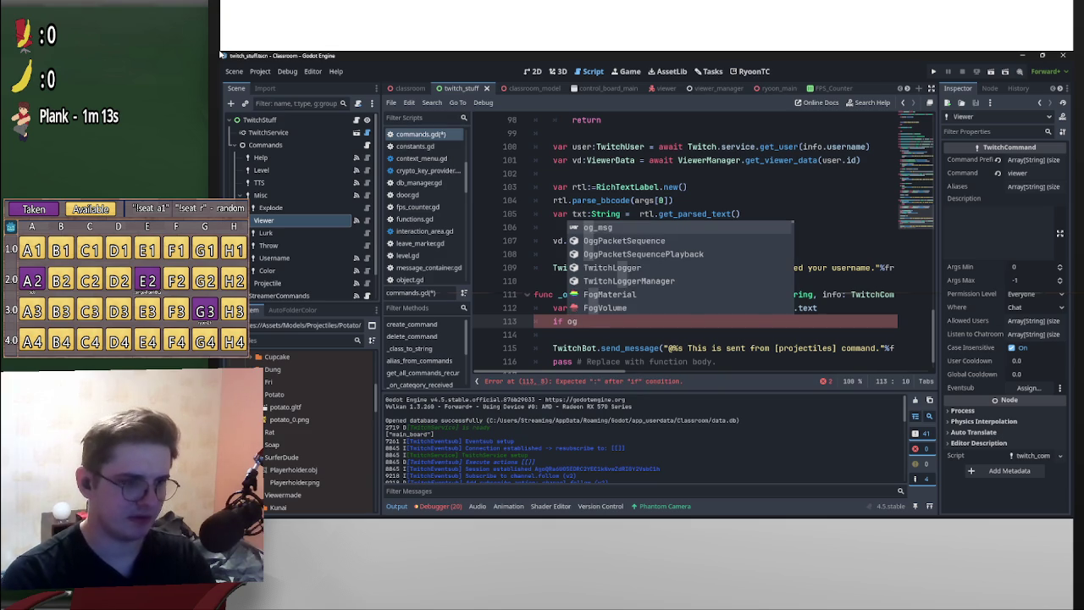
{"action": "type", "text": "_msg.str"}
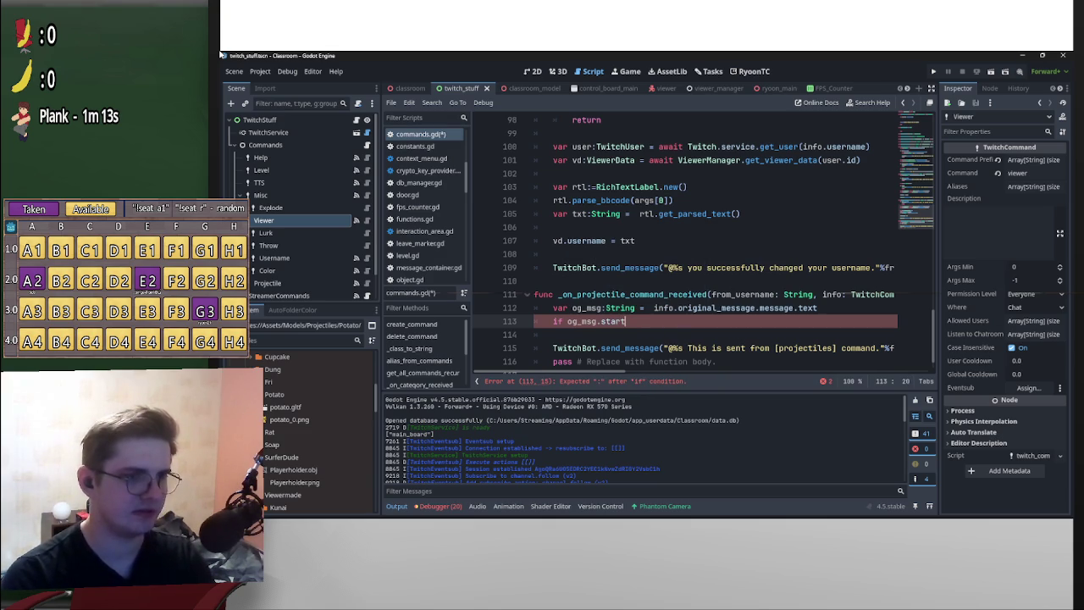
{"action": "key", "text": "BackSpace"}
{"action": "key", "text": "BackSpace"}
{"action": "key", "text": "BackSpace"}
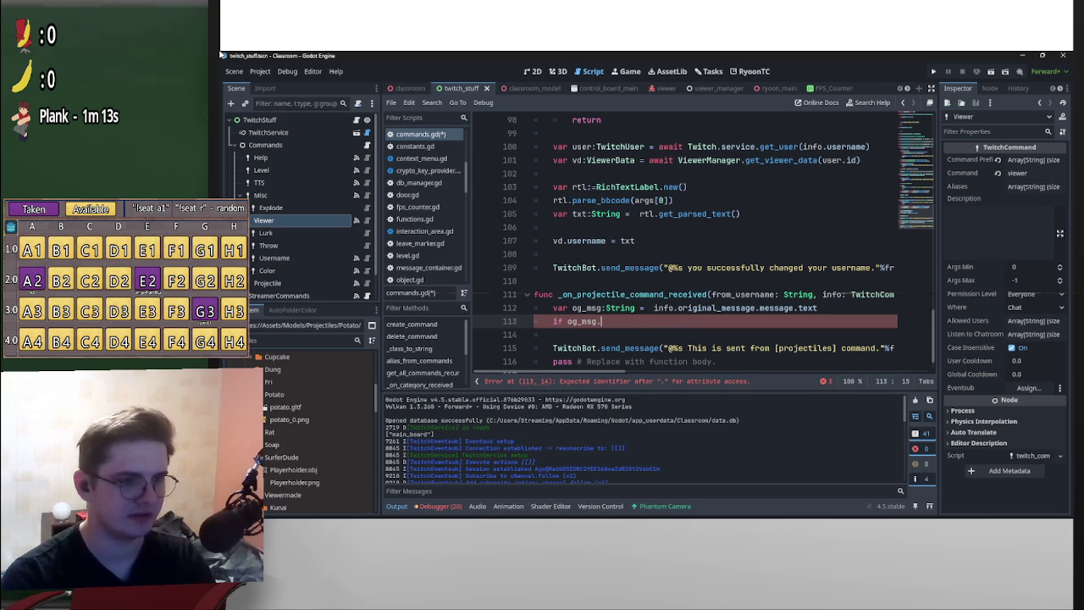
{"action": "type", "text": "beg"}
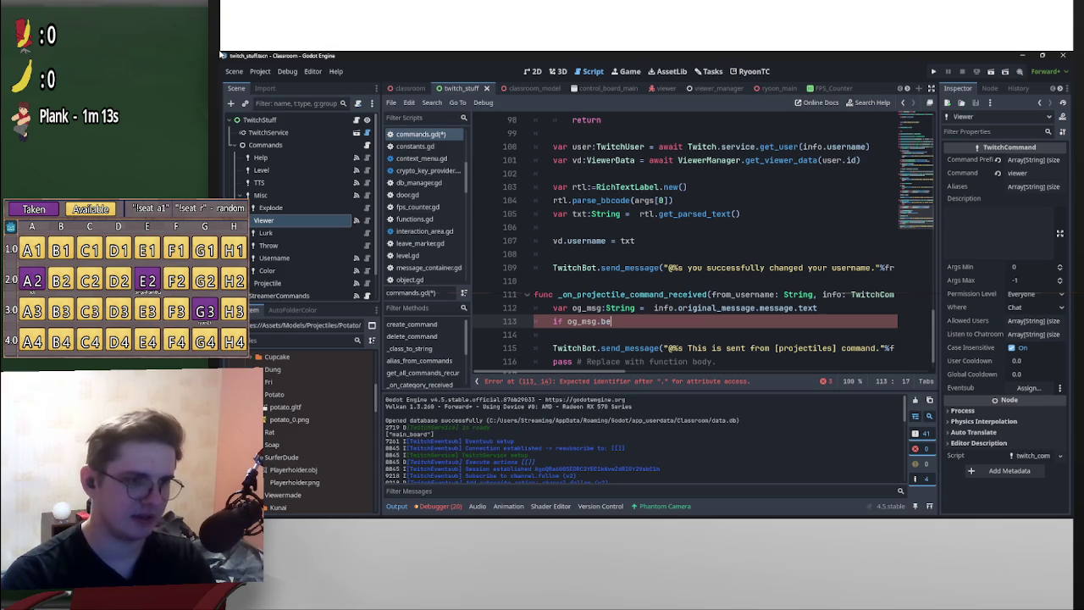
{"action": "key", "text": "Return"}
{"action": "type", "text": "\"?"}
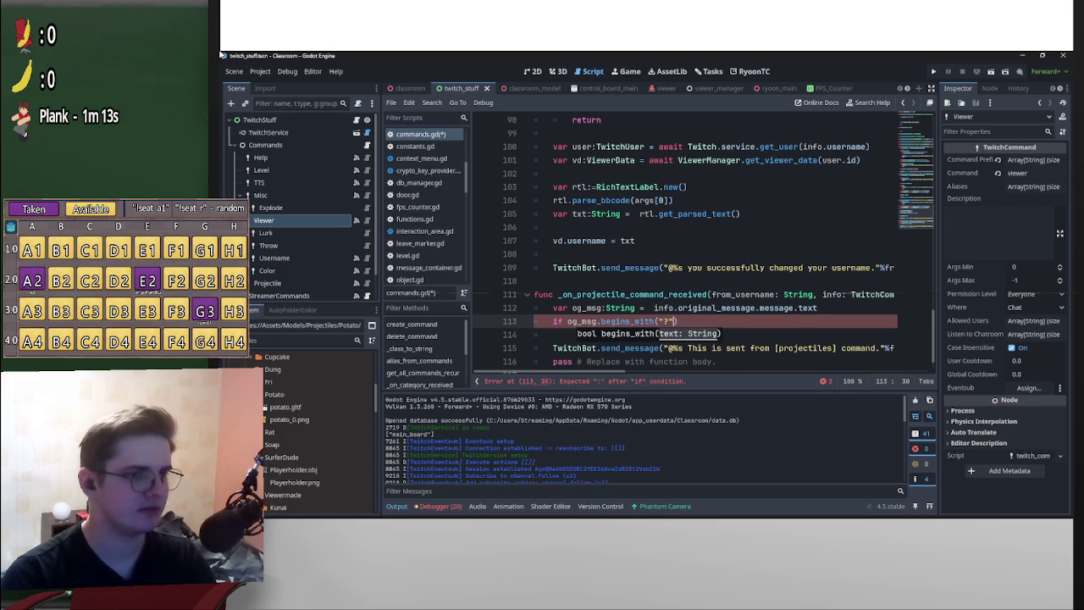
{"action": "type", "text": "\")"}
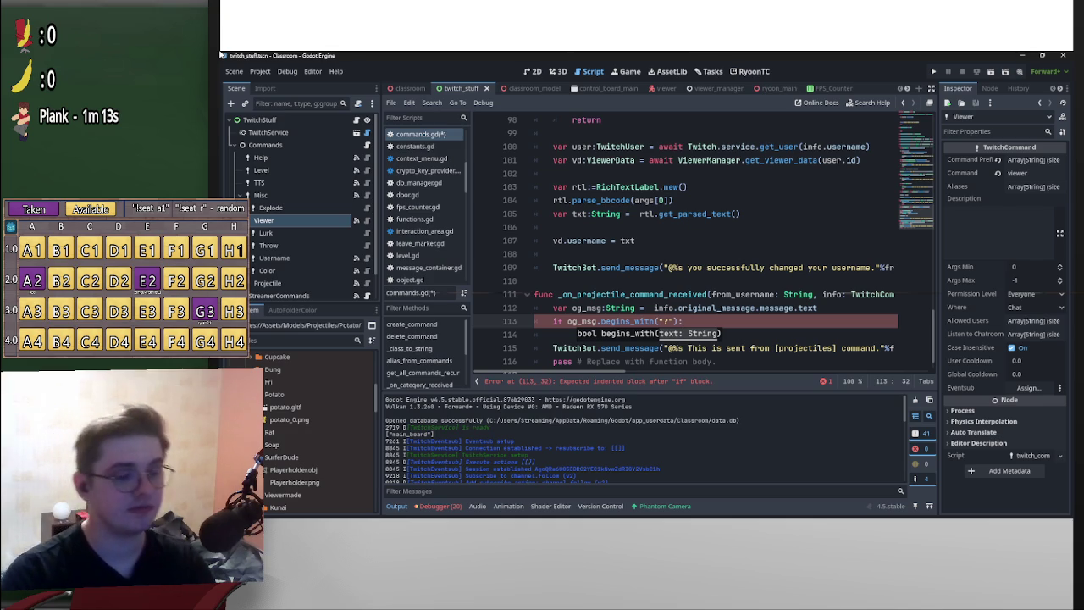
{"action": "key", "text": "Return"}
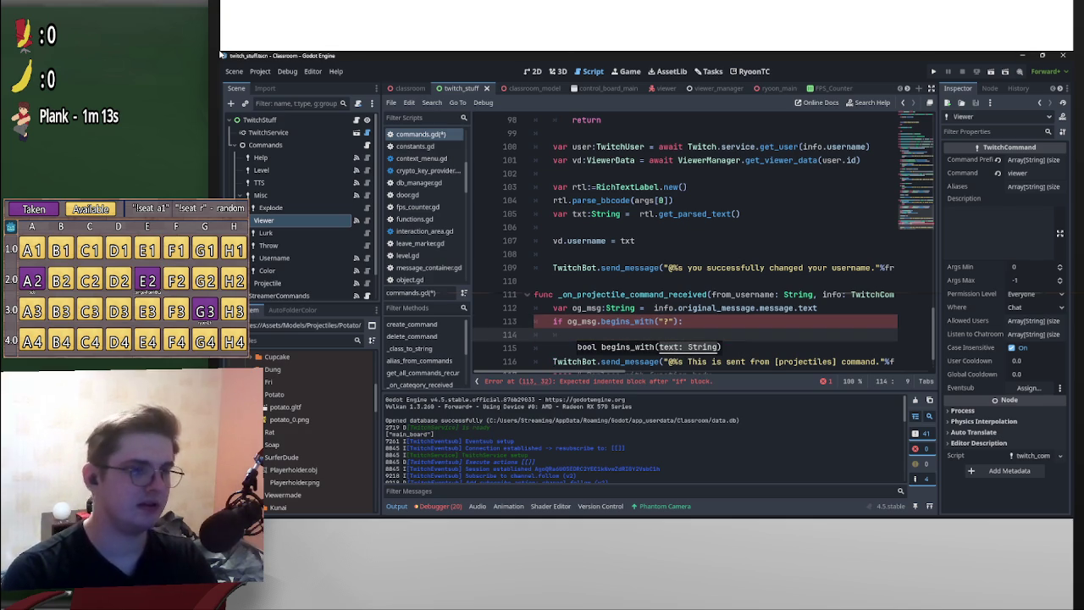
- Copy the TwitchBot.send_message line into the body of the begins_with("?") branch
{"action": "key", "text": "Down"}
{"action": "key", "text": "Down"}
{"action": "key", "text": "Home"}
{"action": "key", "text": "ctrl+shift+Right"}
{"action": "key", "text": "ctrl+shift+Right"}
{"action": "key", "text": "ctrl+shift+Right"}
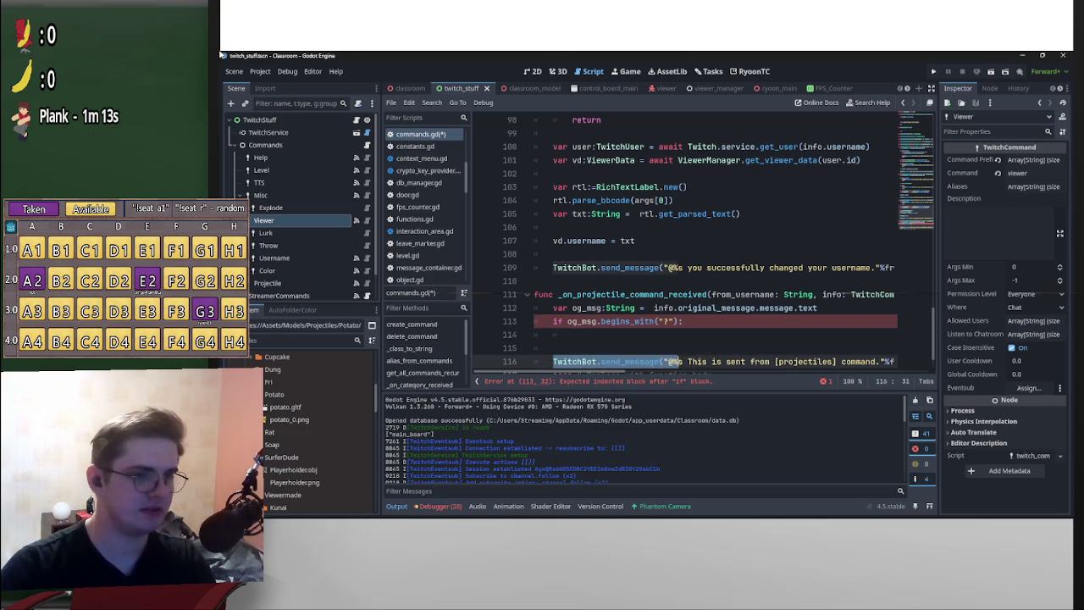
{"action": "key", "text": "shift+End"}
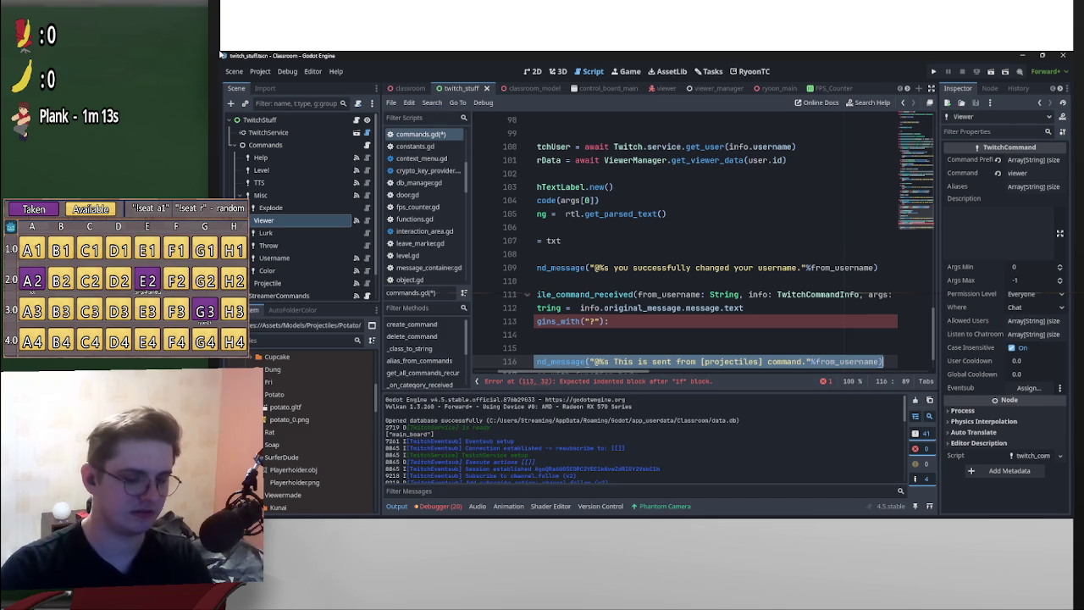
{"action": "key", "text": "ctrl+c"}
{"action": "key", "text": "Up"}
{"action": "key", "text": "Up"}
{"action": "key", "text": "ctrl+v"}
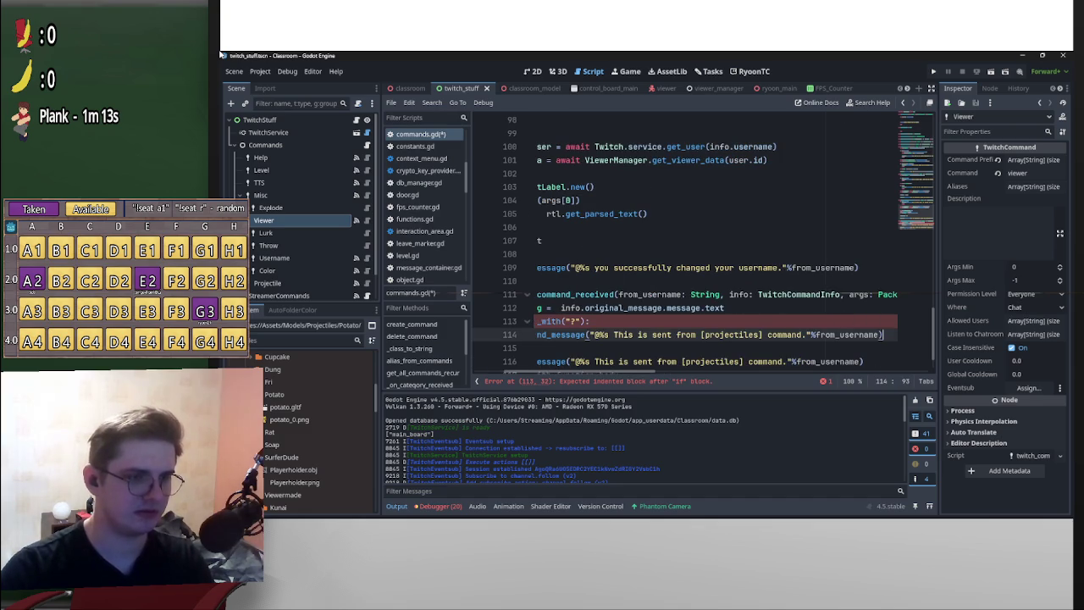
{"action": "key", "text": "shift+Home"}
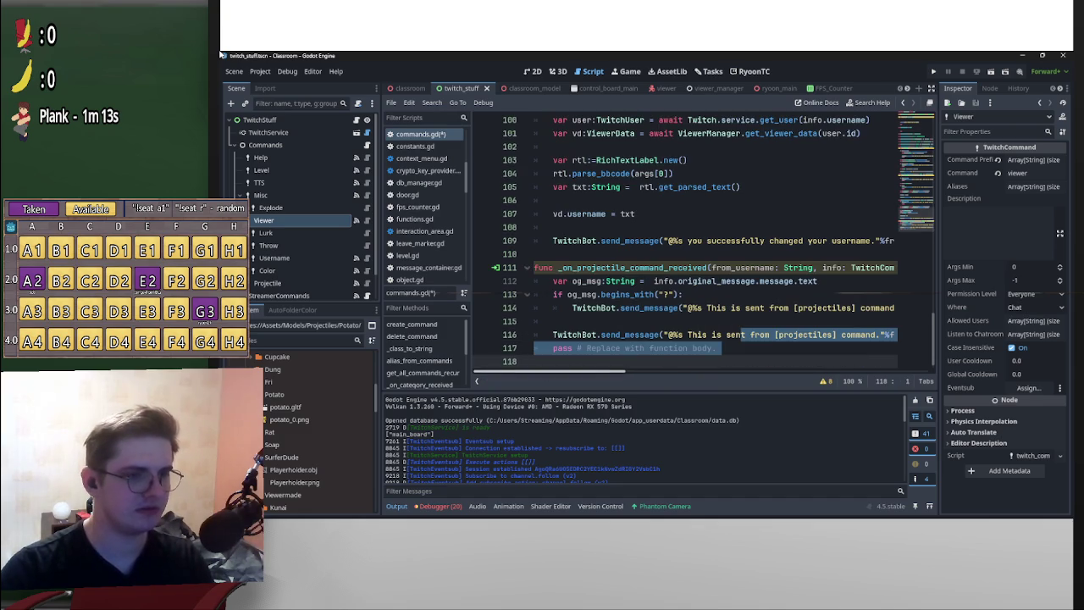
{"action": "key", "text": "BackSpace"}
{"action": "scroll", "coordinate": [713, 244], "scroll_direction": "up", "scroll_amount": 8}
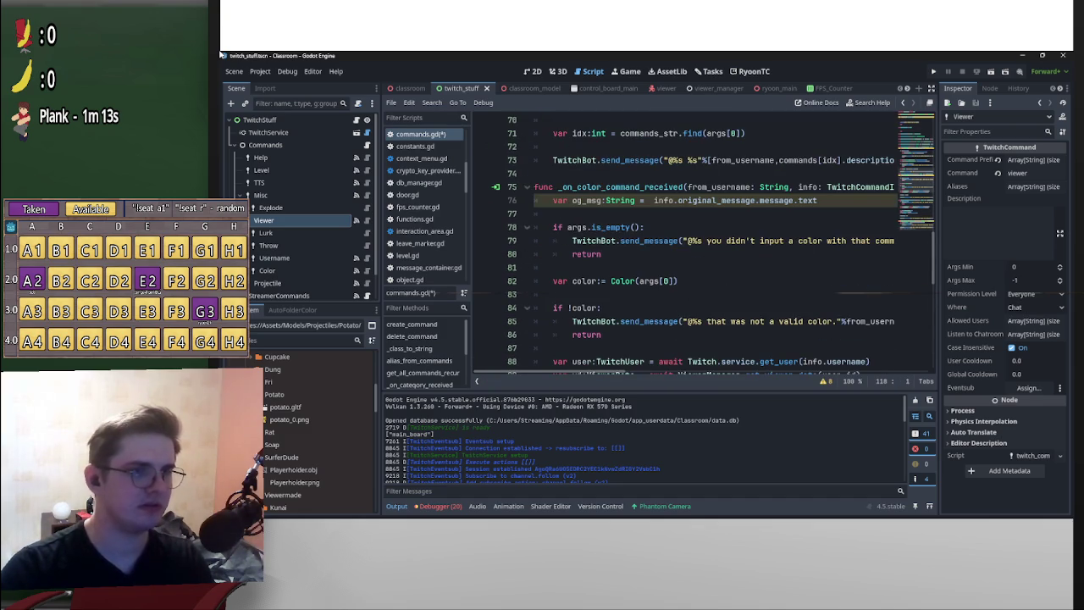
{"action": "scroll", "coordinate": [713, 245], "scroll_direction": "up", "scroll_amount": 4}
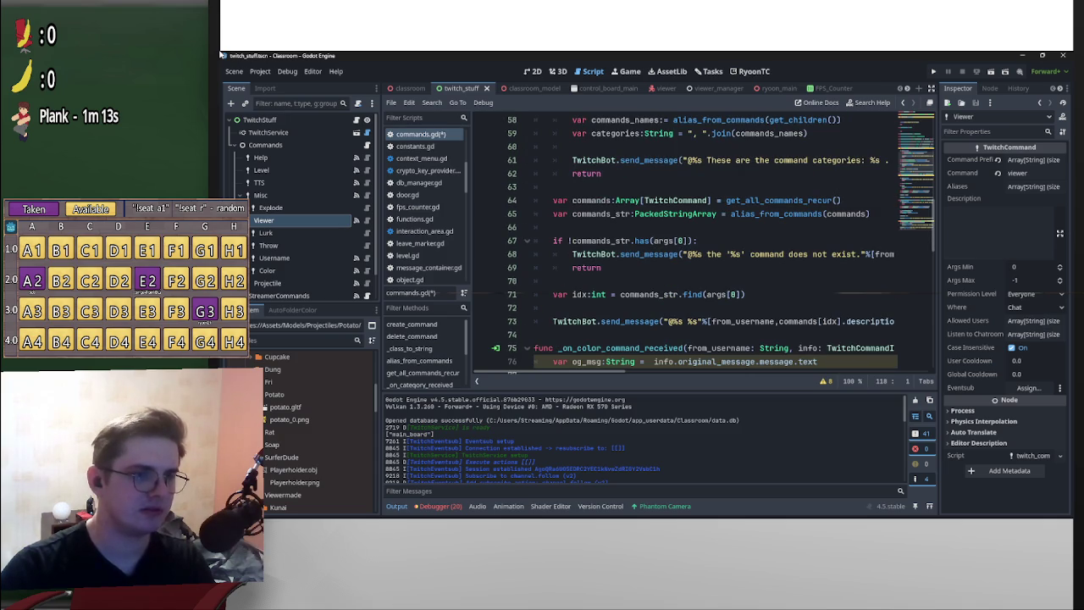
{"action": "scroll", "coordinate": [713, 245], "scroll_direction": "up", "scroll_amount": 2}
{"action": "left_click_drag", "start_coordinate": [687, 241], "coordinate": [897, 240]}
{"action": "key", "text": "shift+Down"}
{"action": "scroll", "coordinate": [713, 245], "scroll_direction": "down", "scroll_amount": 2}
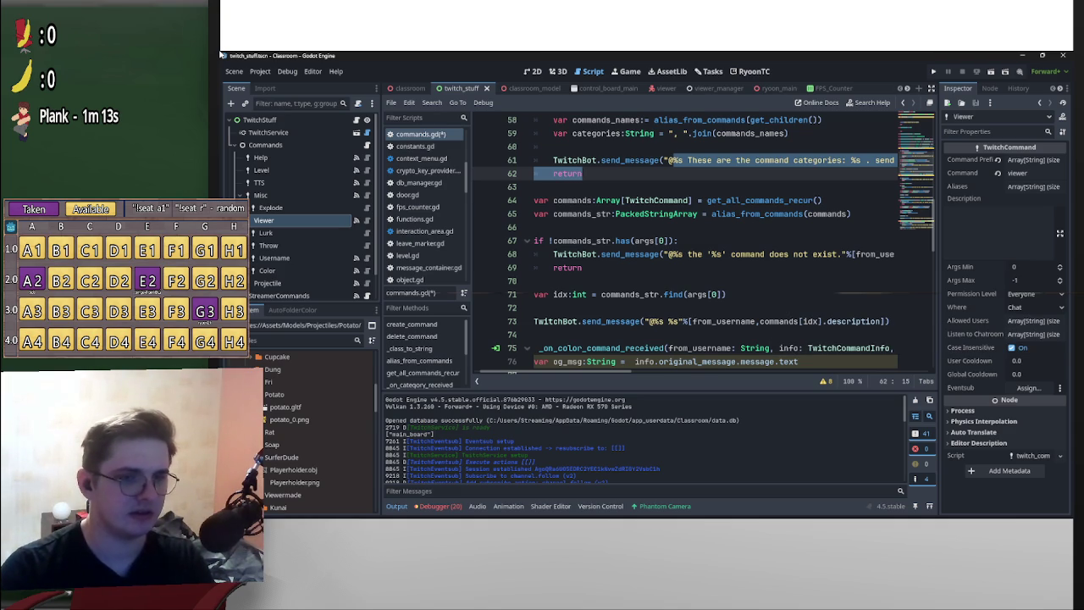
{"action": "left_click", "coordinate": [563, 322]}
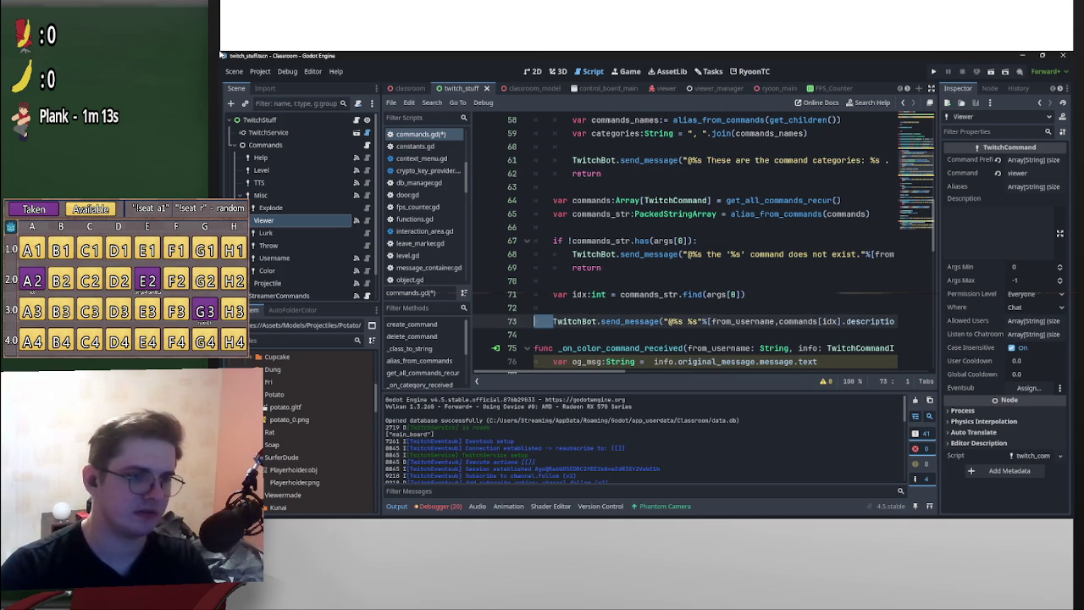
{"action": "key", "text": "shift+End"}
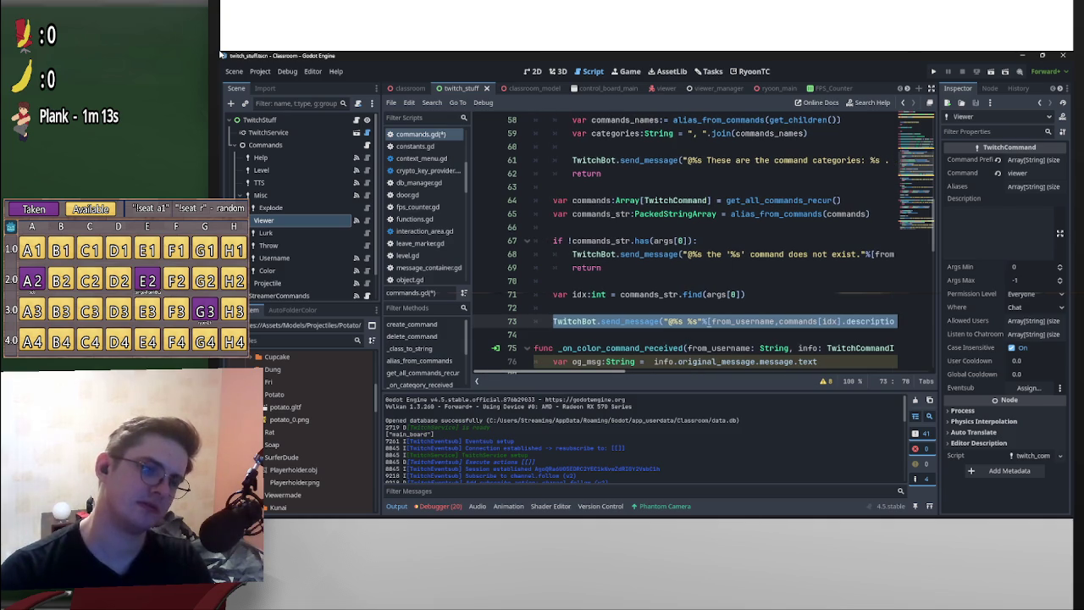
{"action": "key", "text": "shift+Left"}
{"action": "key", "text": "shift+Left"}
{"action": "key", "text": "shift+Left"}
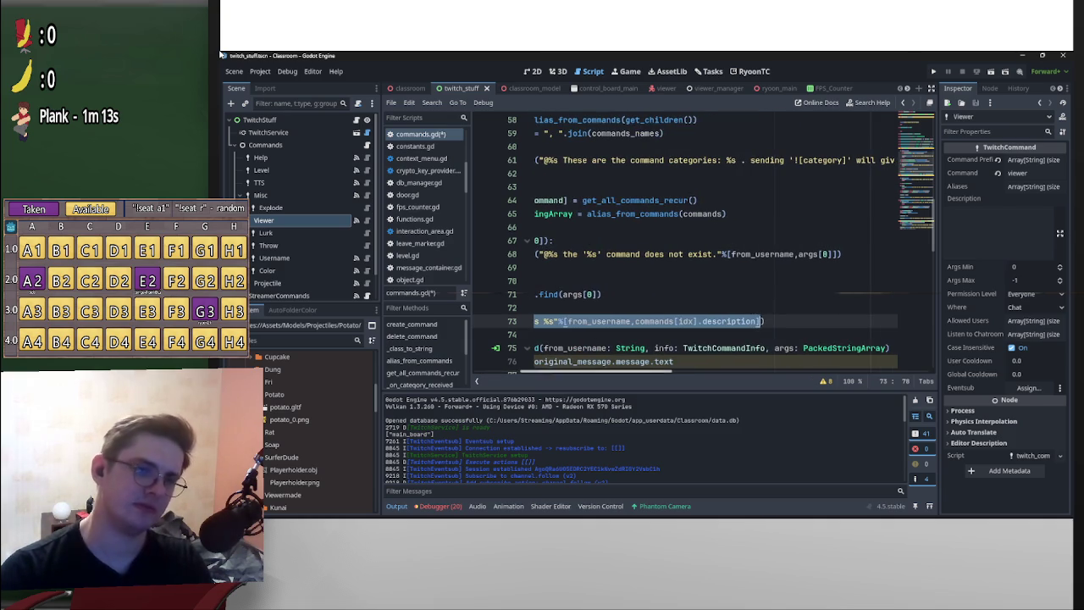
{"action": "key", "text": "shift+Left"}
{"action": "key", "text": "shift+Left"}
{"action": "key", "text": "shift+Left"}
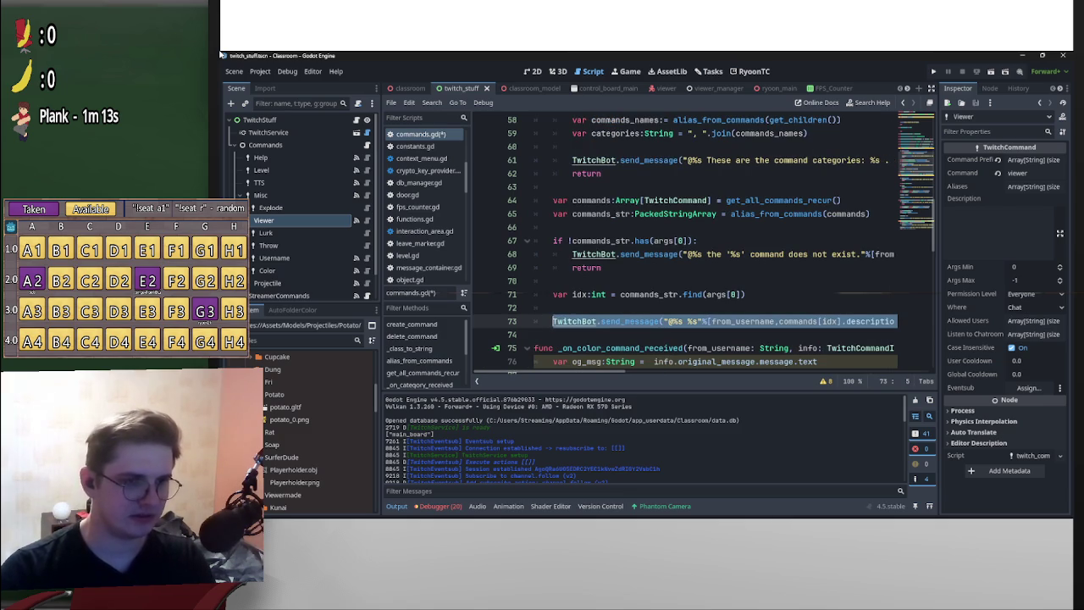
{"action": "scroll", "coordinate": [711, 246], "scroll_direction": "down", "scroll_amount": 4}
{"action": "scroll", "coordinate": [712, 246], "scroll_direction": "down", "scroll_amount": 5}
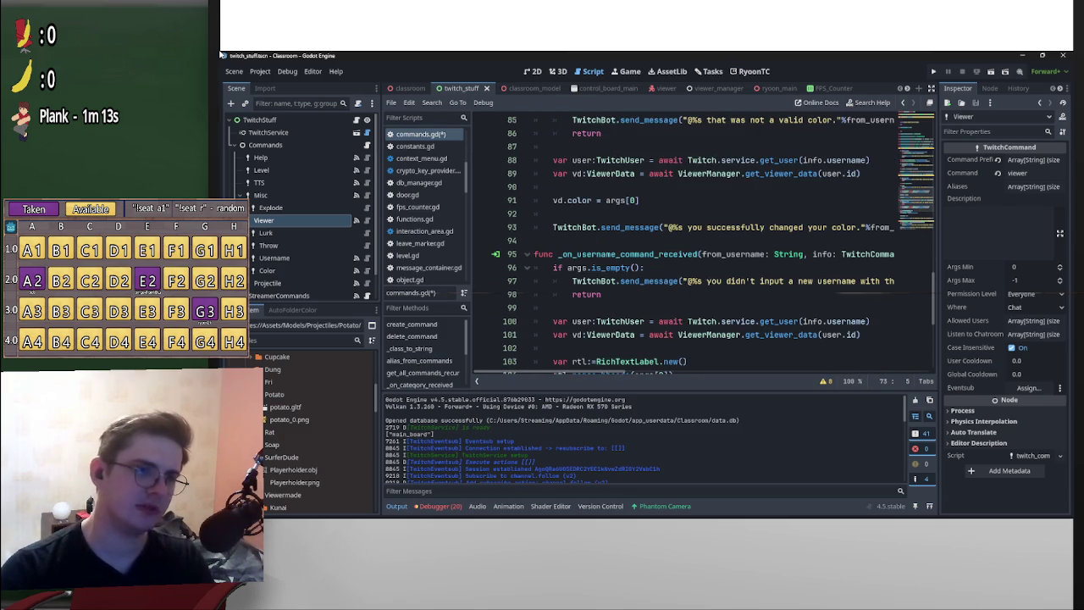
{"action": "scroll", "coordinate": [711, 246], "scroll_direction": "down", "scroll_amount": 5}
{"action": "left_click", "coordinate": [719, 268]}
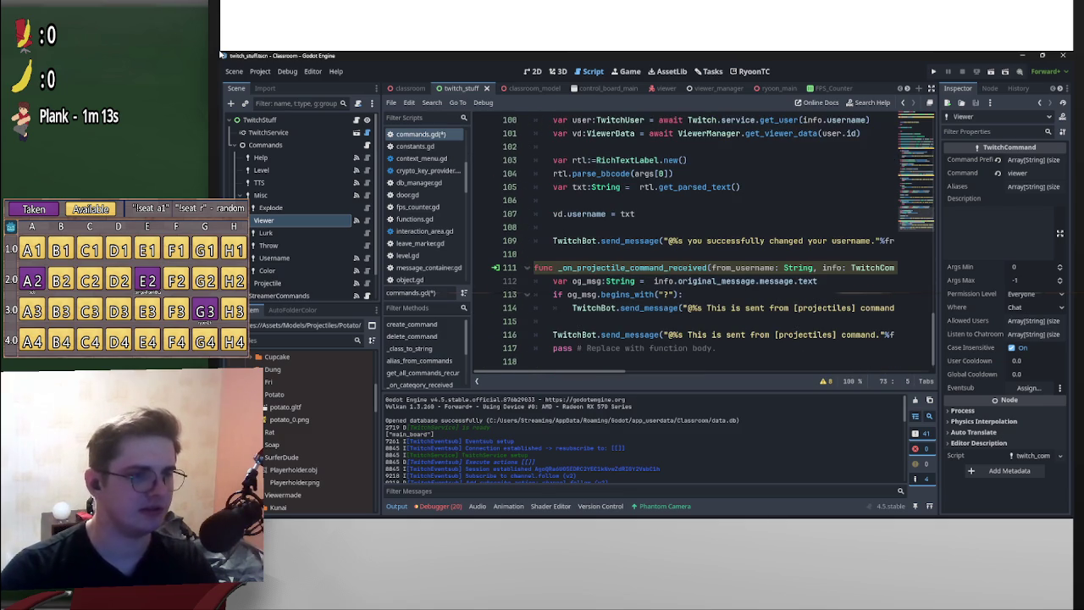
- Replace line 114's message with the copied commands[idx].description reply
{"action": "key", "text": "Down"}
{"action": "key", "text": "Down"}
{"action": "key", "text": "Down"}
{"action": "key", "text": "Home"}
{"action": "key", "text": "shift+End"}
{"action": "key", "text": "ctrl+v"}
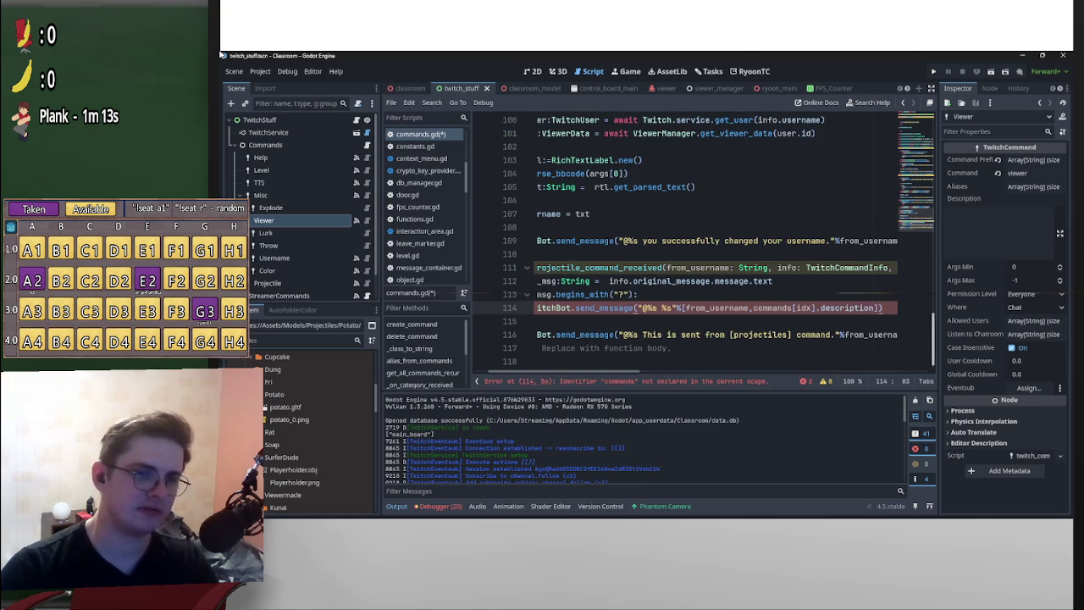
- Scroll through commands.gd to review the projectile handler's new reply
{"action": "scroll", "coordinate": [711, 246], "scroll_direction": "up", "scroll_amount": 20}
{"action": "scroll", "coordinate": [711, 246], "scroll_direction": "left", "scroll_amount": 3}
{"action": "scroll", "coordinate": [711, 246], "scroll_direction": "down", "scroll_amount": 20}
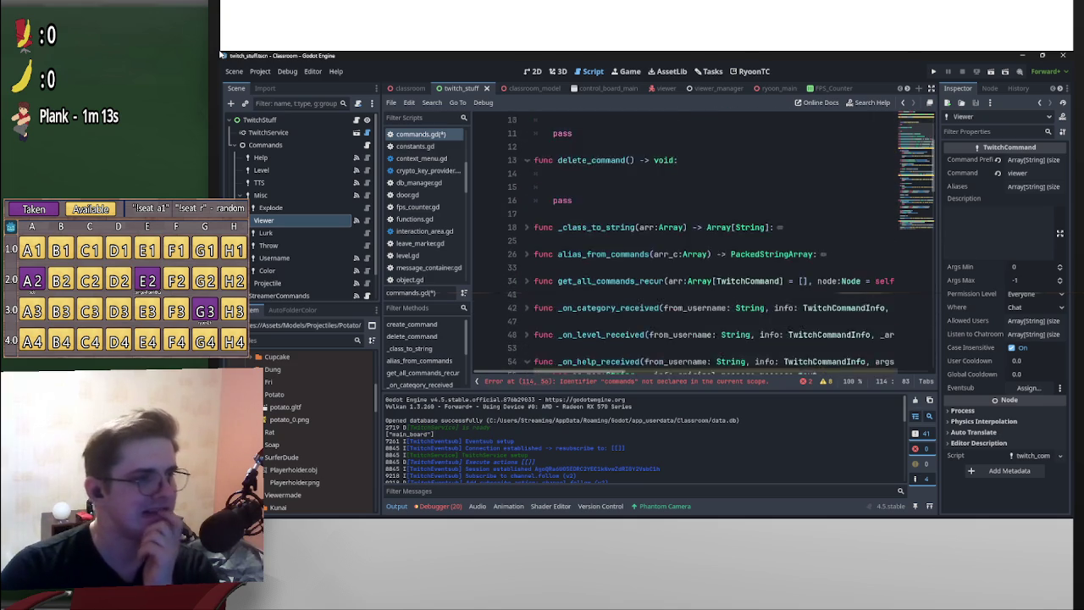
{"action": "scroll", "coordinate": [712, 246], "scroll_direction": "down", "scroll_amount": 6}
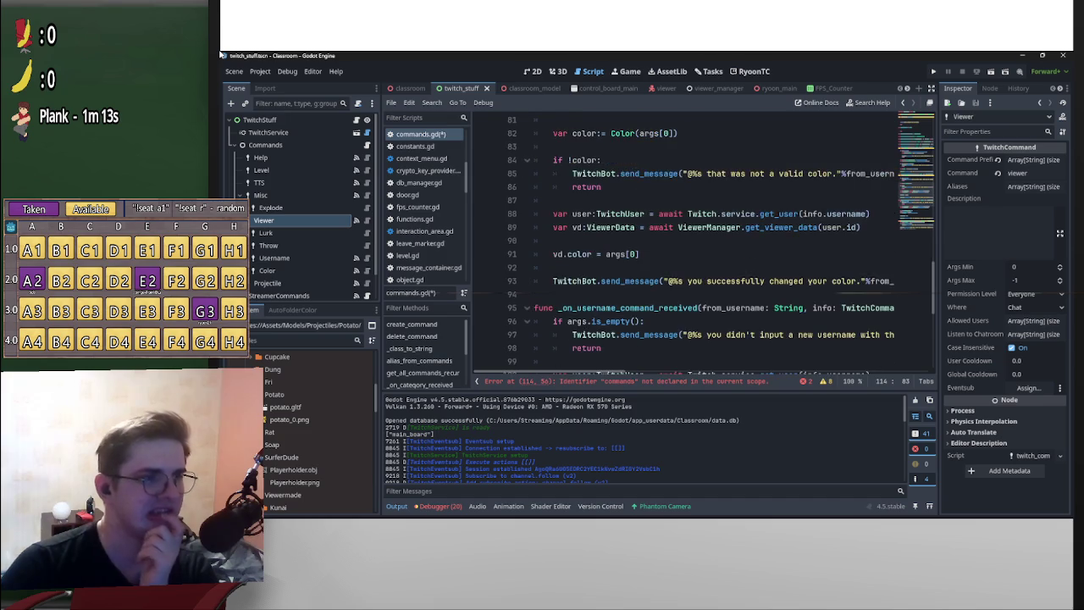
{"action": "scroll", "coordinate": [302, 206], "scroll_direction": "down", "scroll_amount": 1}
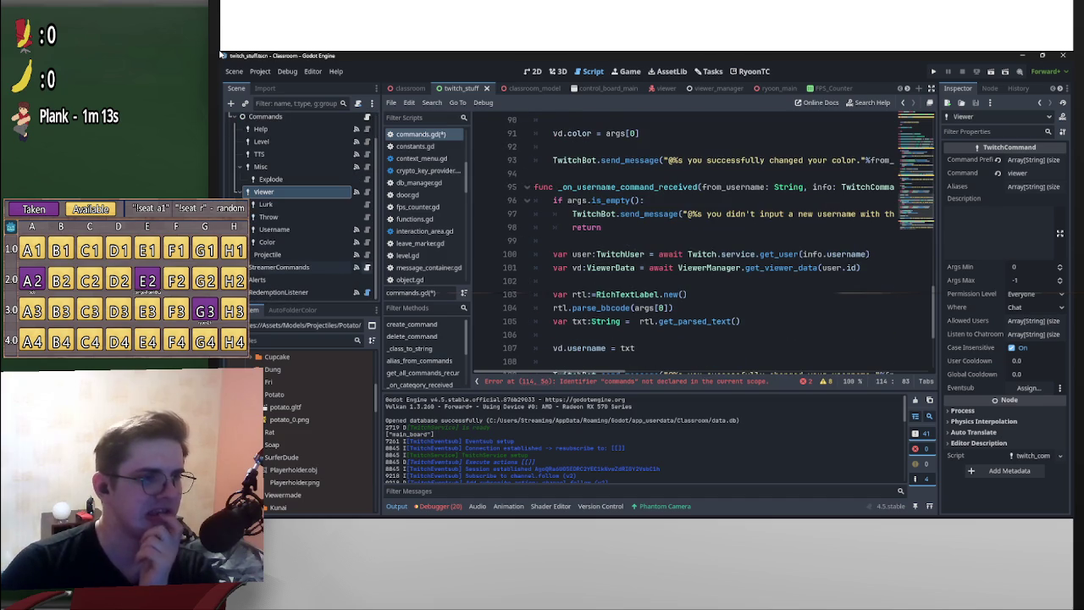
{"action": "scroll", "coordinate": [711, 246], "scroll_direction": "down", "scroll_amount": 4}
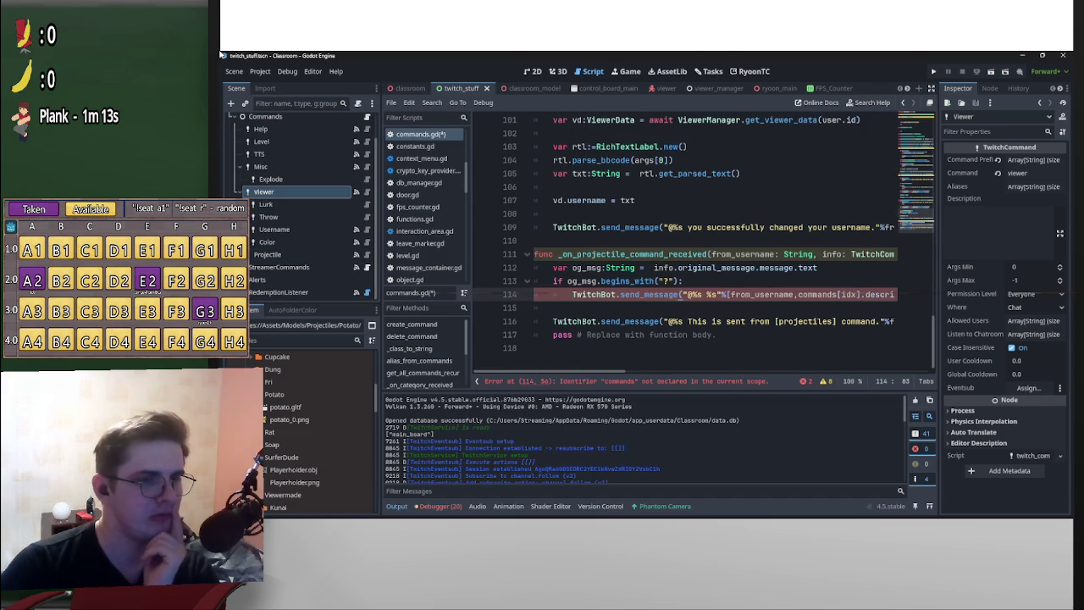
{"action": "scroll", "coordinate": [686, 237], "scroll_direction": "down", "scroll_amount": 1}
{"action": "scroll", "coordinate": [686, 238], "scroll_direction": "up", "scroll_amount": 1}
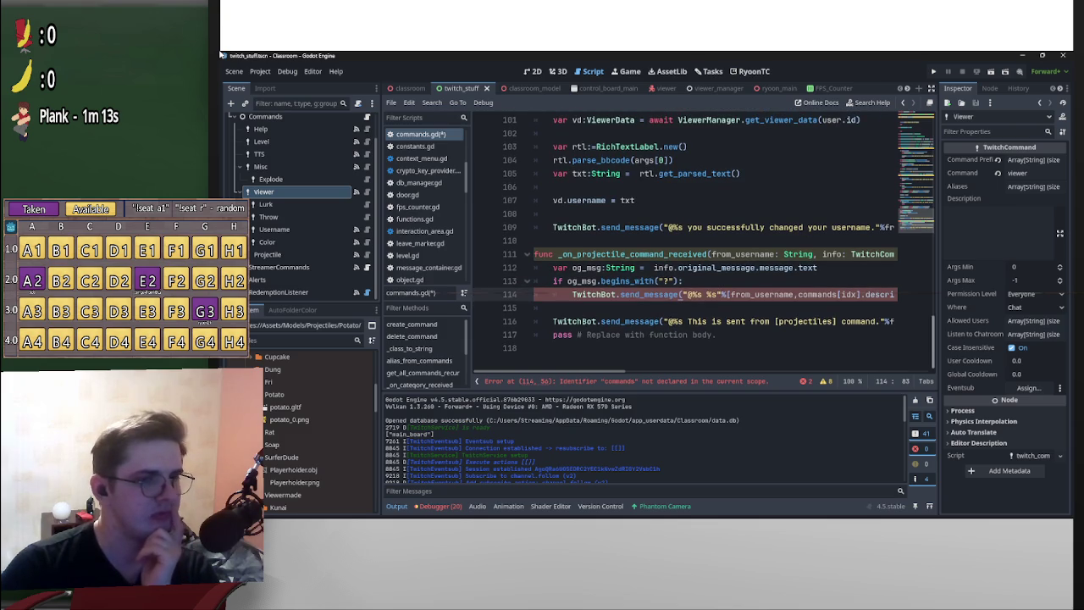
{"action": "scroll", "coordinate": [685, 245], "scroll_direction": "right", "scroll_amount": 3}
{"action": "scroll", "coordinate": [686, 245], "scroll_direction": "left", "scroll_amount": 3}
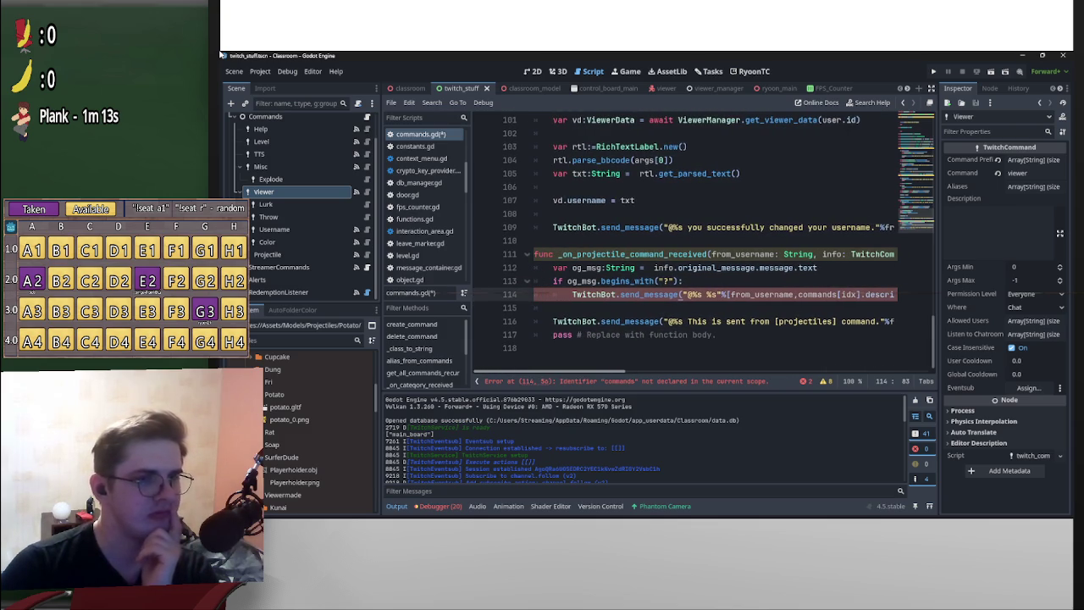
{"action": "scroll", "coordinate": [685, 245], "scroll_direction": "right", "scroll_amount": 3}
- Select commands[idx] to check its undeclared error, view the Signals list, then switch to twitch_command.gd
{"action": "left_click_drag", "start_coordinate": [768, 294], "coordinate": [706, 294]}
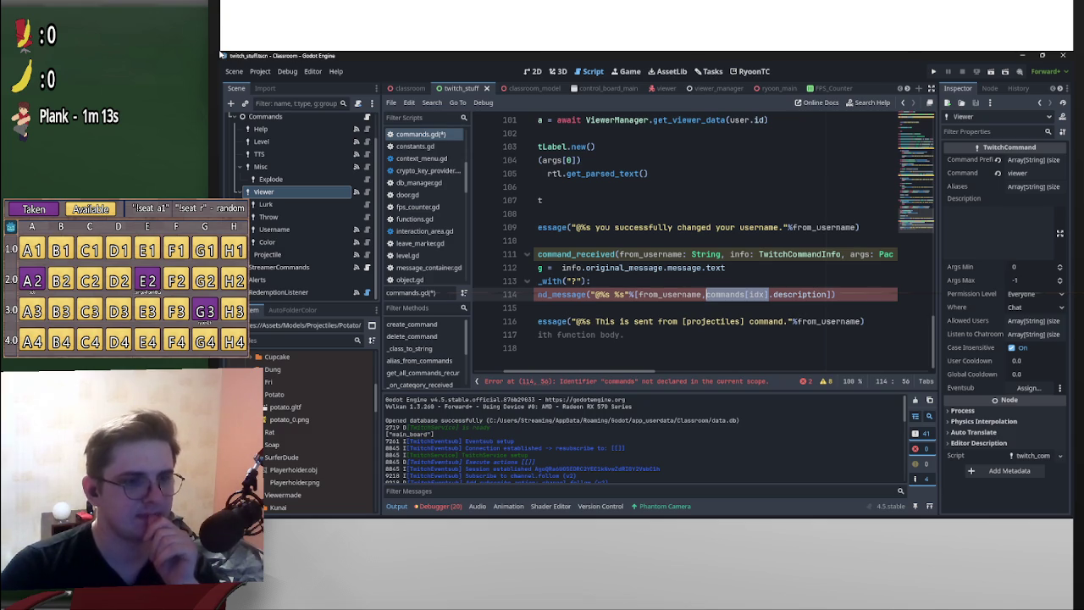
{"action": "scroll", "coordinate": [677, 254], "scroll_direction": "left", "scroll_amount": 3}
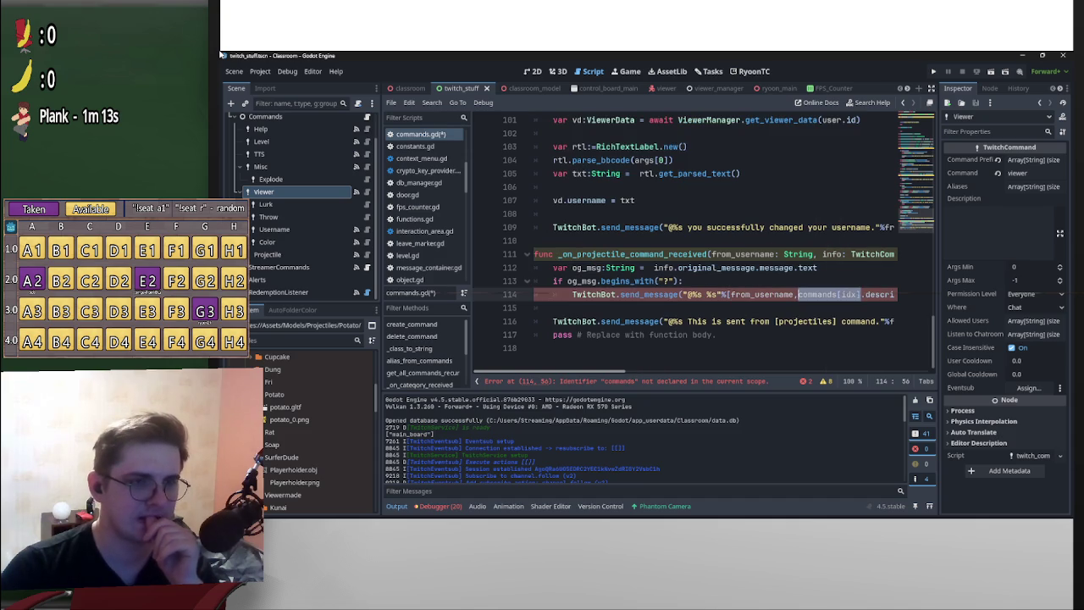
{"action": "scroll", "coordinate": [716, 229], "scroll_direction": "right", "scroll_amount": 2}
{"action": "scroll", "coordinate": [716, 228], "scroll_direction": "left", "scroll_amount": 2}
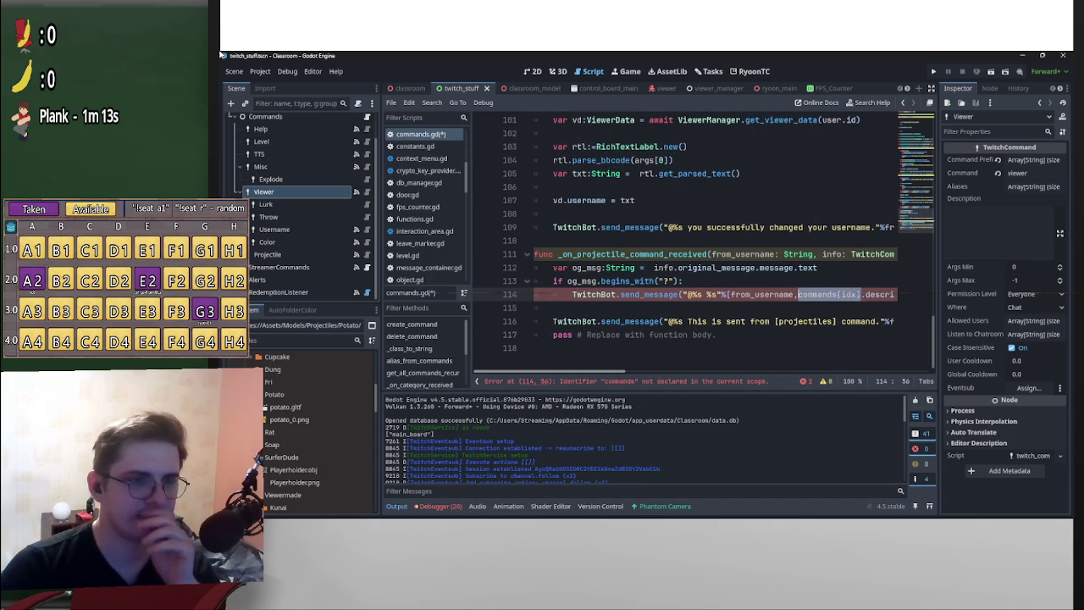
{"action": "scroll", "coordinate": [686, 245], "scroll_direction": "right", "scroll_amount": 5}
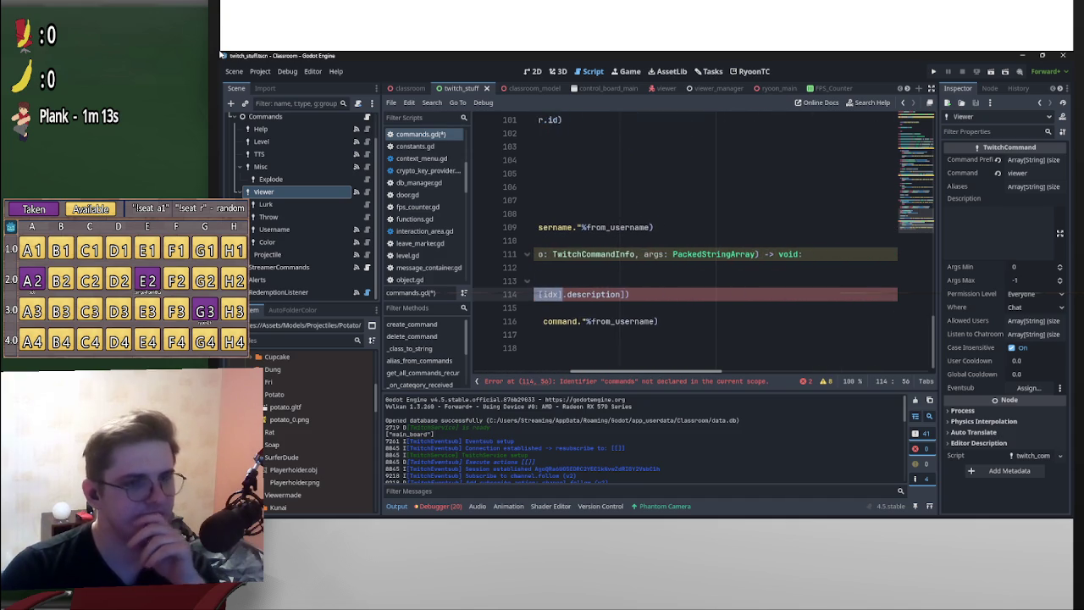
{"action": "scroll", "coordinate": [715, 237], "scroll_direction": "left", "scroll_amount": 5}
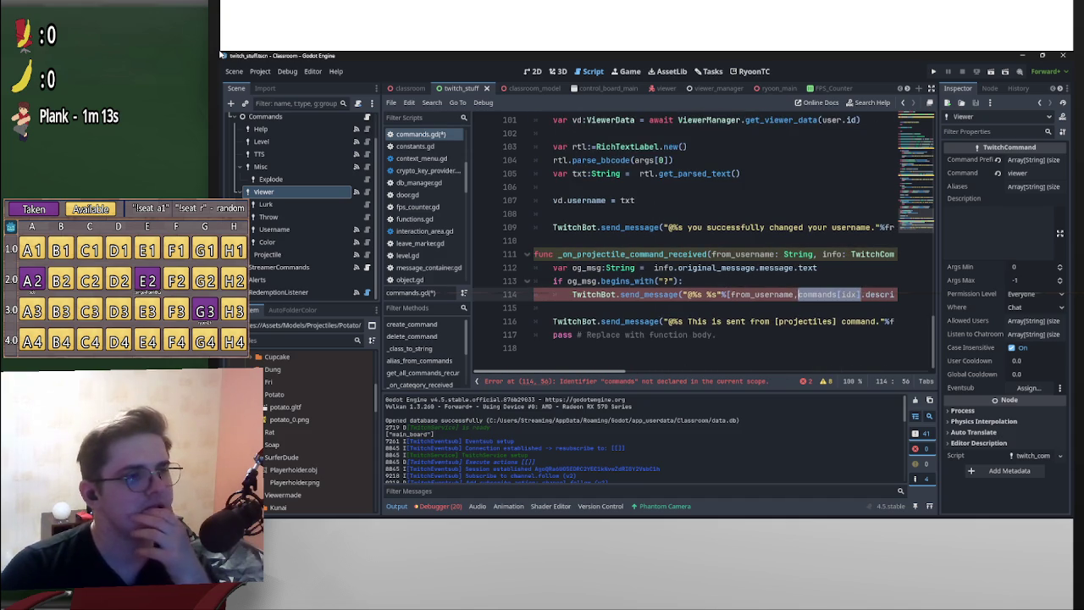
{"action": "scroll", "coordinate": [716, 237], "scroll_direction": "right", "scroll_amount": 5}
{"action": "scroll", "coordinate": [715, 237], "scroll_direction": "left", "scroll_amount": 4}
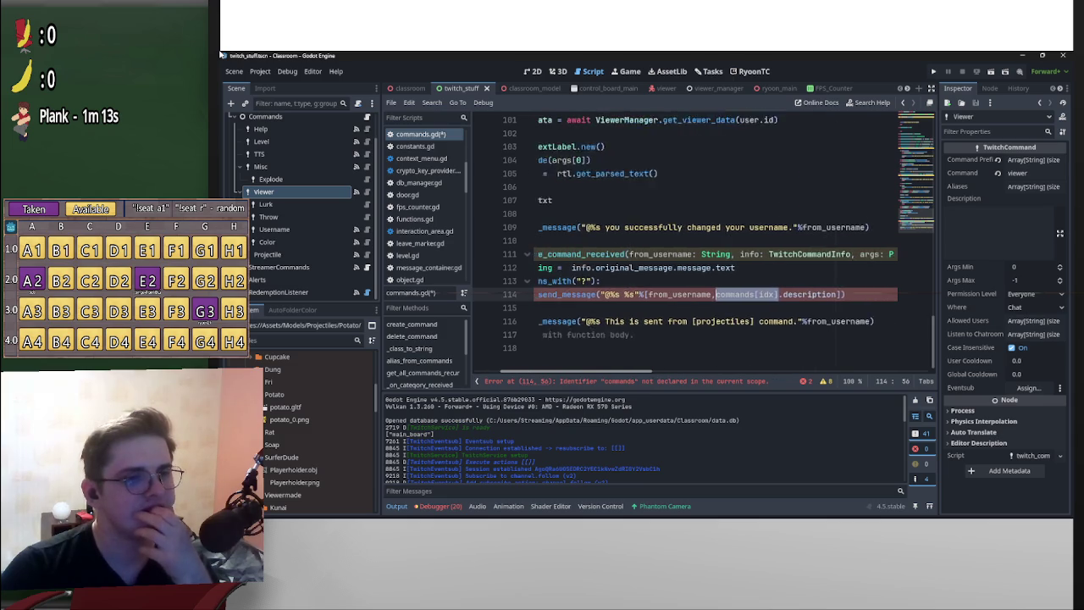
{"action": "scroll", "coordinate": [715, 228], "scroll_direction": "left", "scroll_amount": 1}
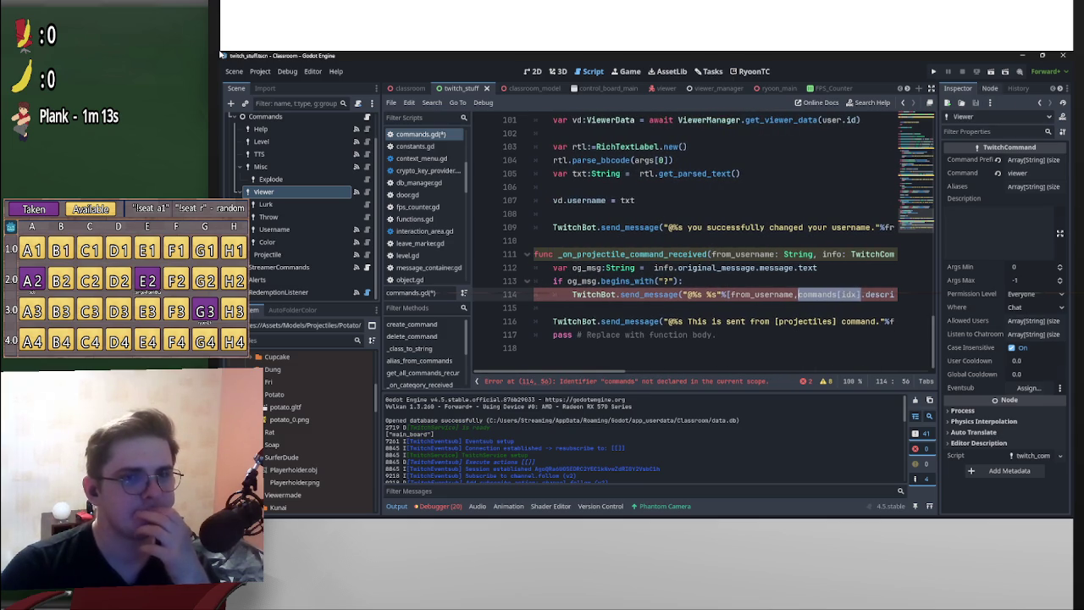
{"action": "left_click", "coordinate": [989, 88]}
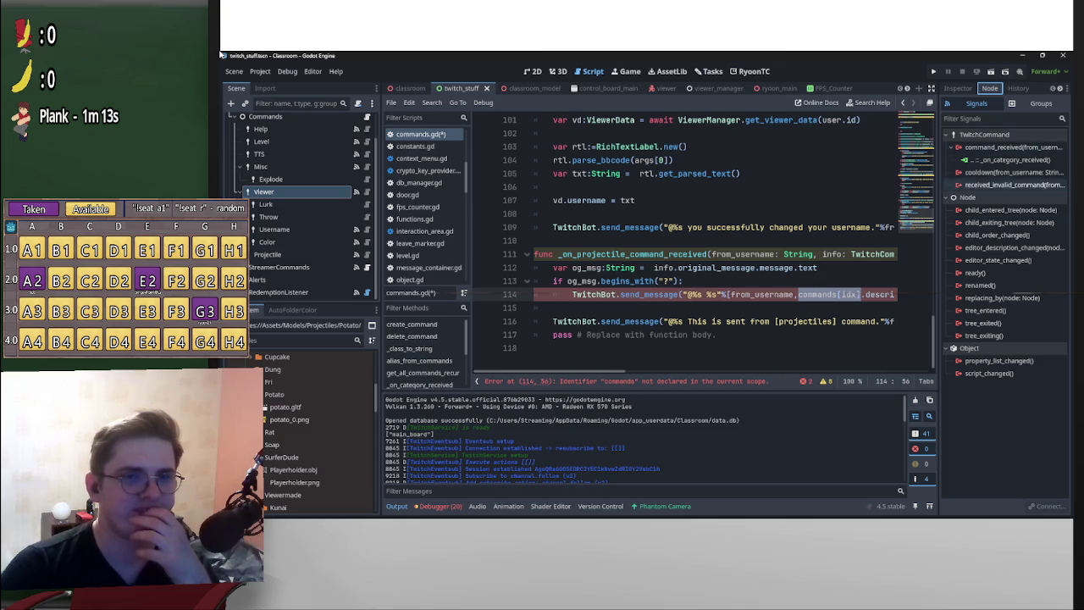
{"action": "key", "text": "alt+Left"}
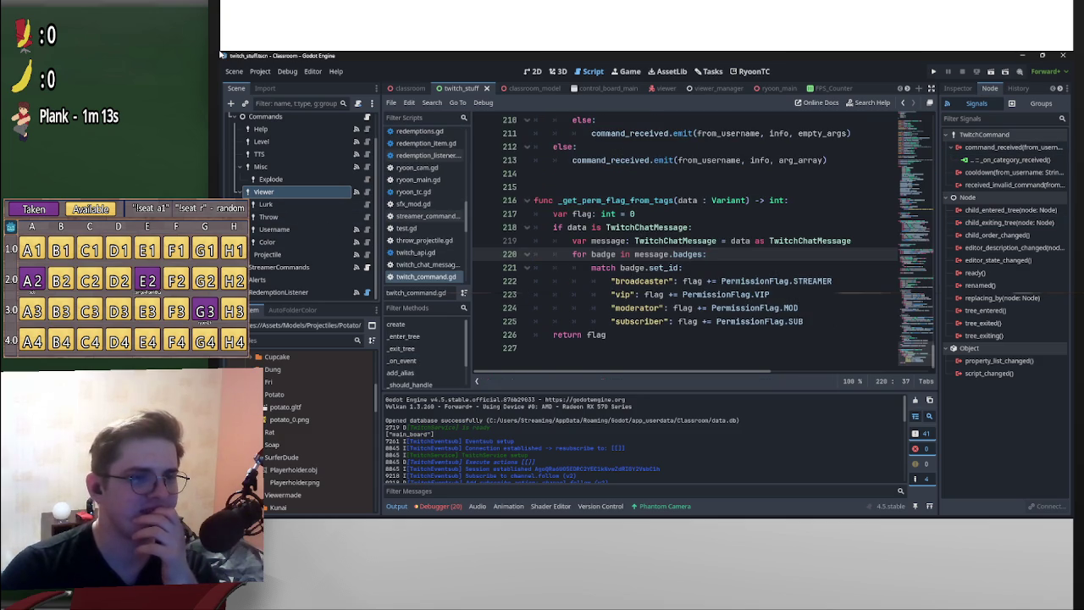
- Browse twitch_command.gd, then return to commands.gd line 114 with its undeclared 'commands' error
{"action": "scroll", "coordinate": [694, 245], "scroll_direction": "up", "scroll_amount": 3}
{"action": "scroll", "coordinate": [694, 246], "scroll_direction": "up", "scroll_amount": 20}
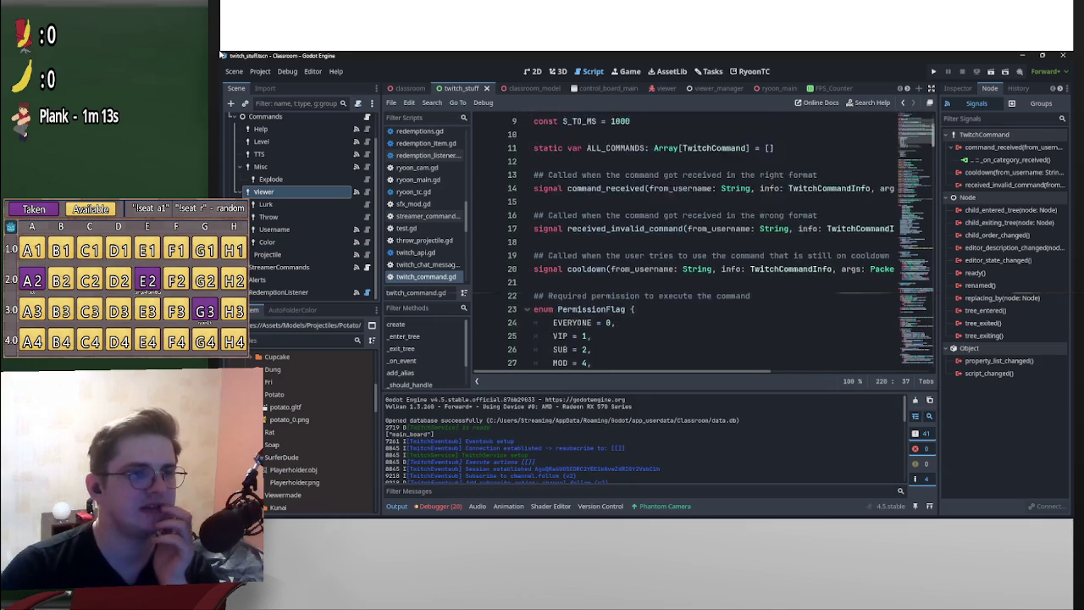
{"action": "scroll", "coordinate": [695, 246], "scroll_direction": "down", "scroll_amount": 3}
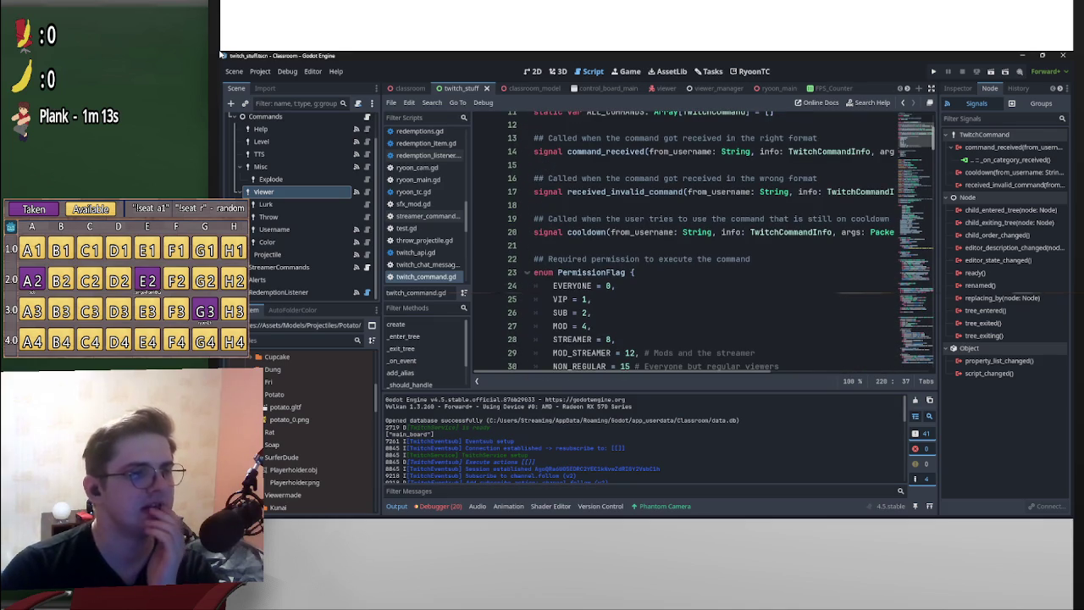
{"action": "scroll", "coordinate": [695, 246], "scroll_direction": "down", "scroll_amount": 8}
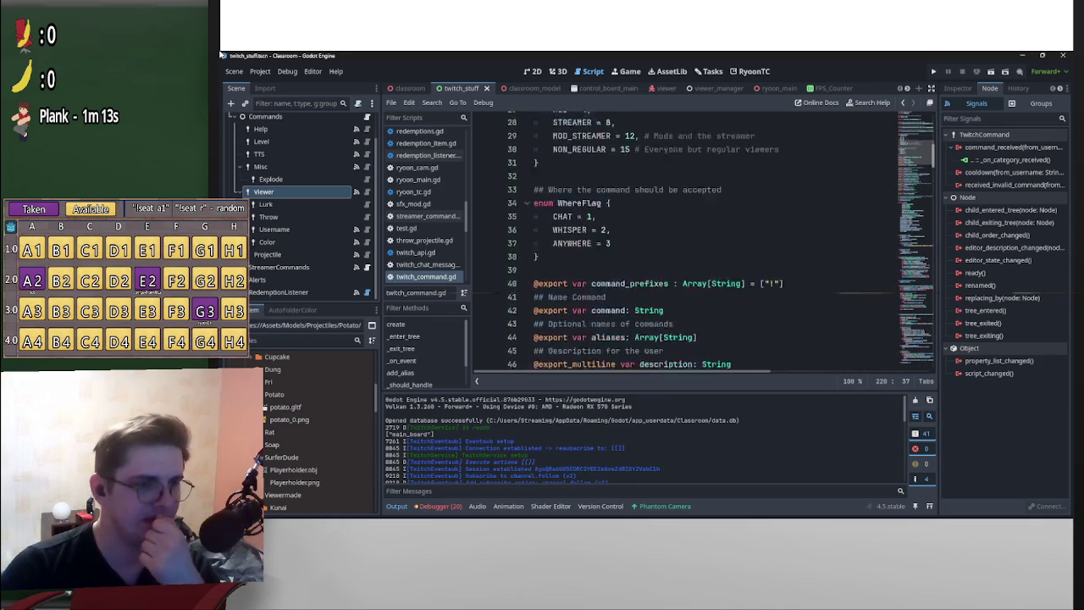
{"action": "scroll", "coordinate": [695, 246], "scroll_direction": "down", "scroll_amount": 9}
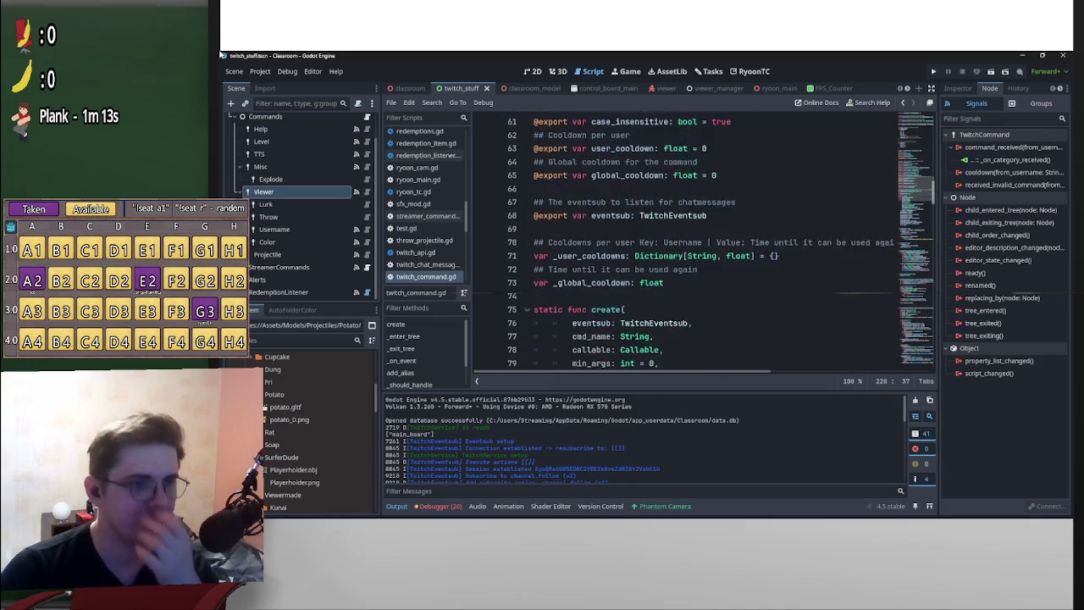
{"action": "scroll", "coordinate": [694, 246], "scroll_direction": "up", "scroll_amount": 4}
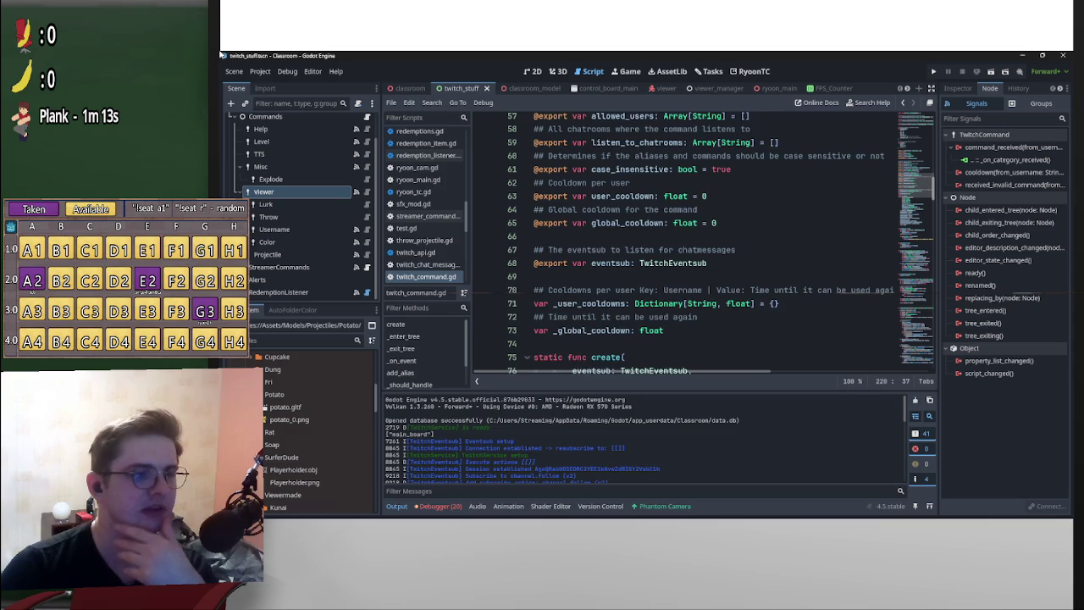
{"action": "scroll", "coordinate": [695, 246], "scroll_direction": "up", "scroll_amount": 1}
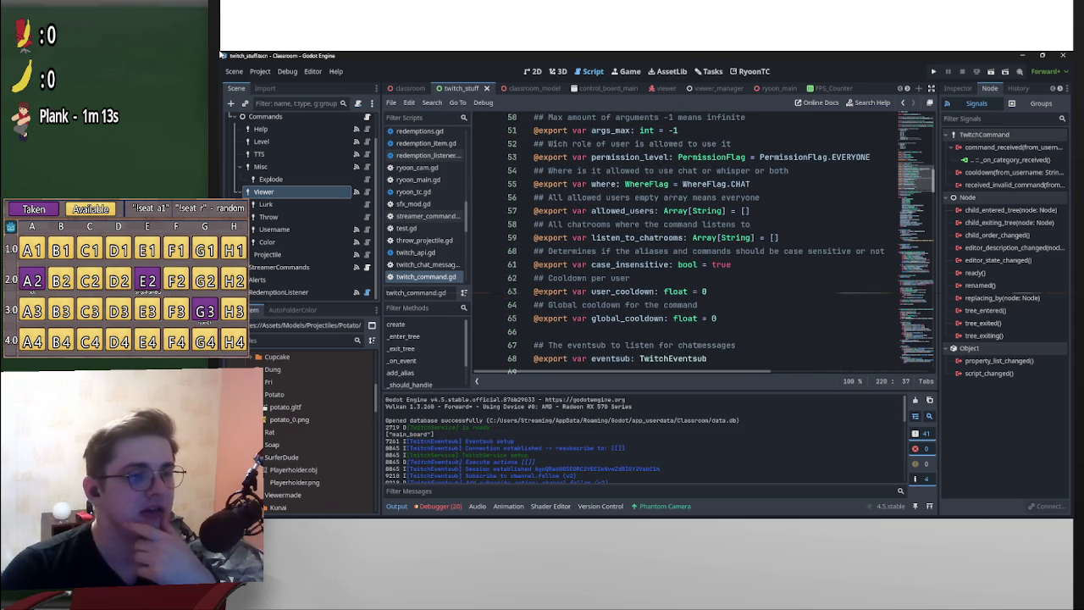
{"action": "scroll", "coordinate": [694, 246], "scroll_direction": "up", "scroll_amount": 16}
{"action": "scroll", "coordinate": [695, 246], "scroll_direction": "down", "scroll_amount": 1}
{"action": "scroll", "coordinate": [694, 246], "scroll_direction": "down", "scroll_amount": 20}
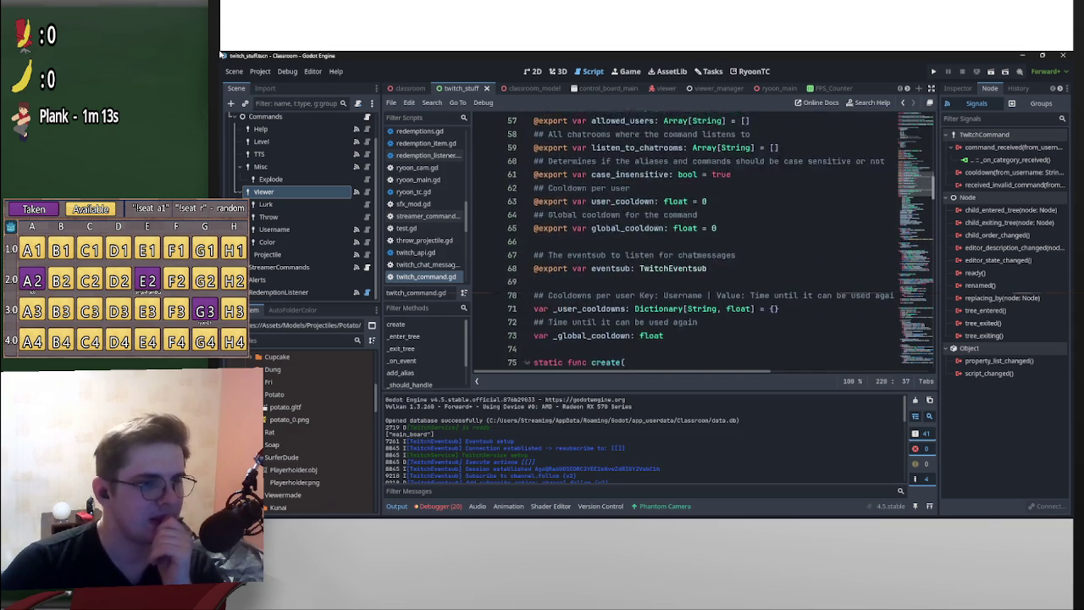
{"action": "scroll", "coordinate": [695, 246], "scroll_direction": "down", "scroll_amount": 12}
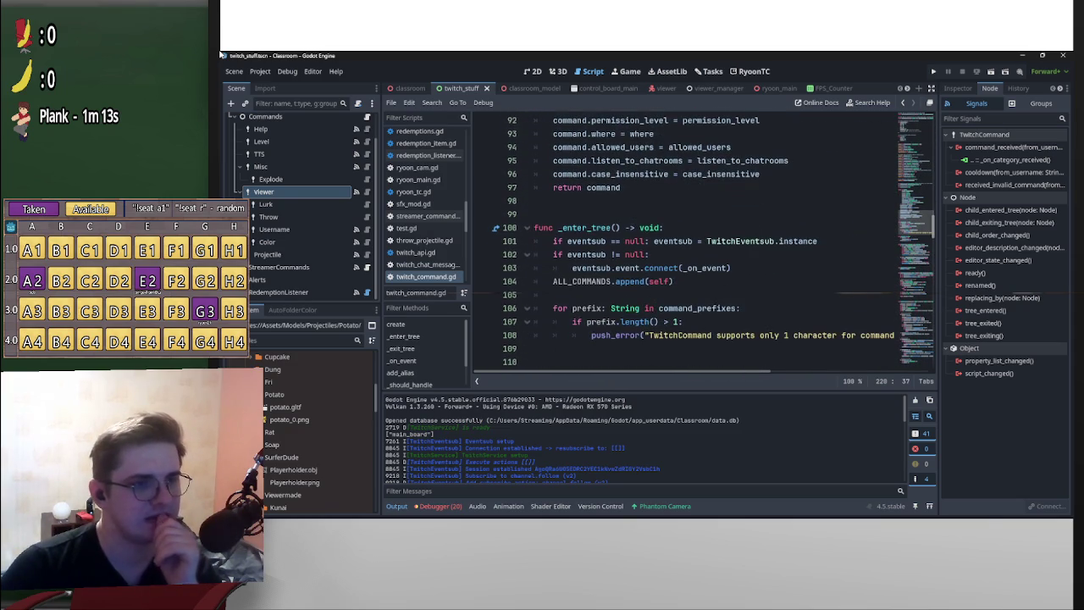
{"action": "scroll", "coordinate": [694, 246], "scroll_direction": "down", "scroll_amount": 6}
{"action": "scroll", "coordinate": [695, 245], "scroll_direction": "up", "scroll_amount": 20}
{"action": "scroll", "coordinate": [694, 246], "scroll_direction": "down", "scroll_amount": 2}
{"action": "scroll", "coordinate": [695, 246], "scroll_direction": "down", "scroll_amount": 10}
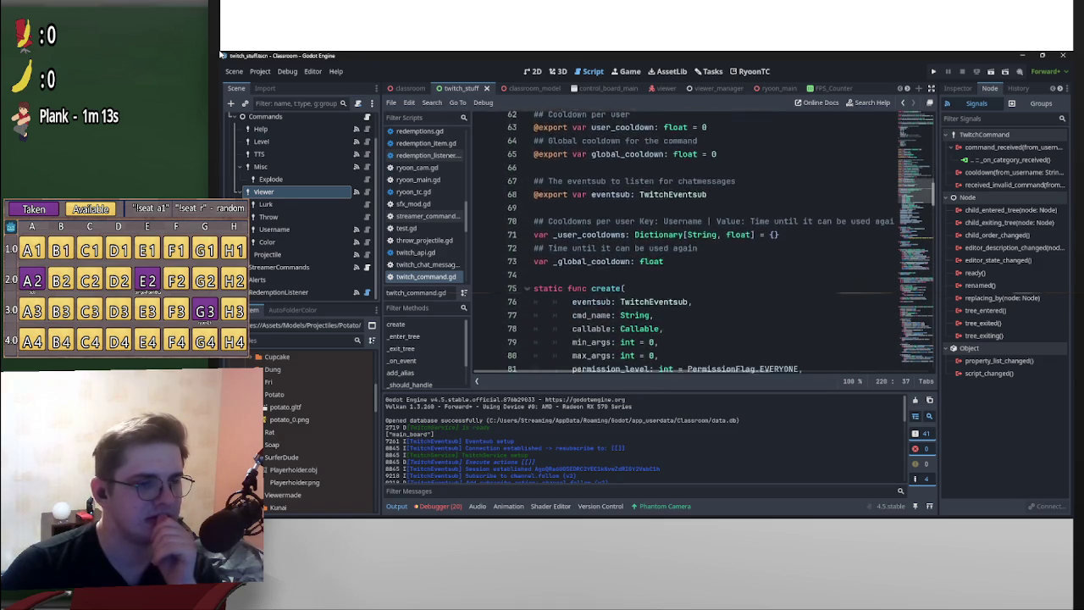
{"action": "scroll", "coordinate": [694, 246], "scroll_direction": "down", "scroll_amount": 2}
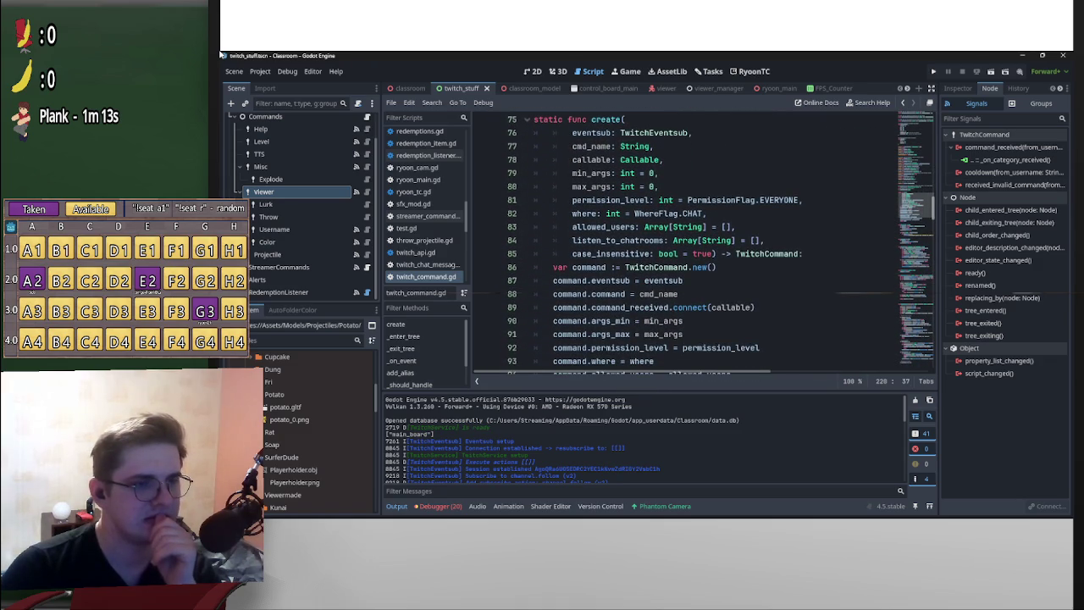
{"action": "key", "text": "End"}
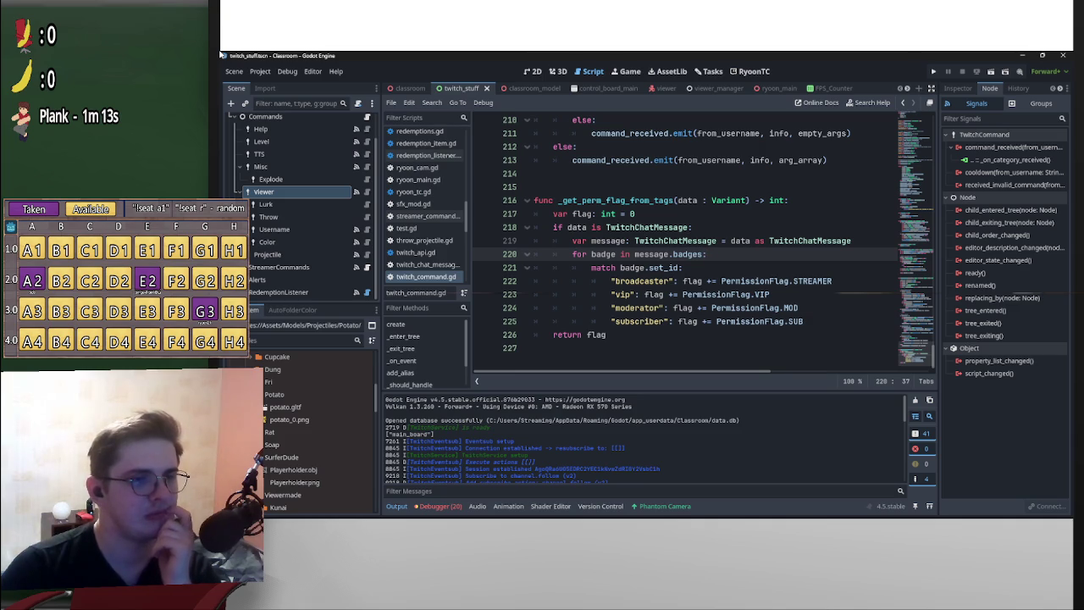
{"action": "key", "text": "alt+Left"}
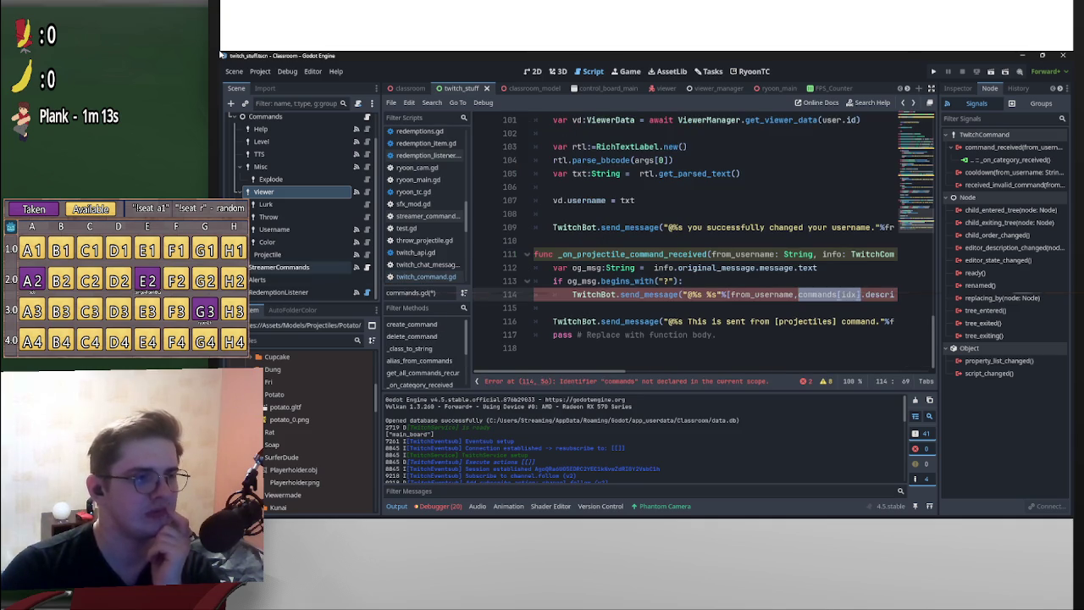
{"action": "left_click", "coordinate": [280, 254]}
{"action": "scroll", "coordinate": [280, 254], "scroll_direction": "up", "scroll_amount": 2}
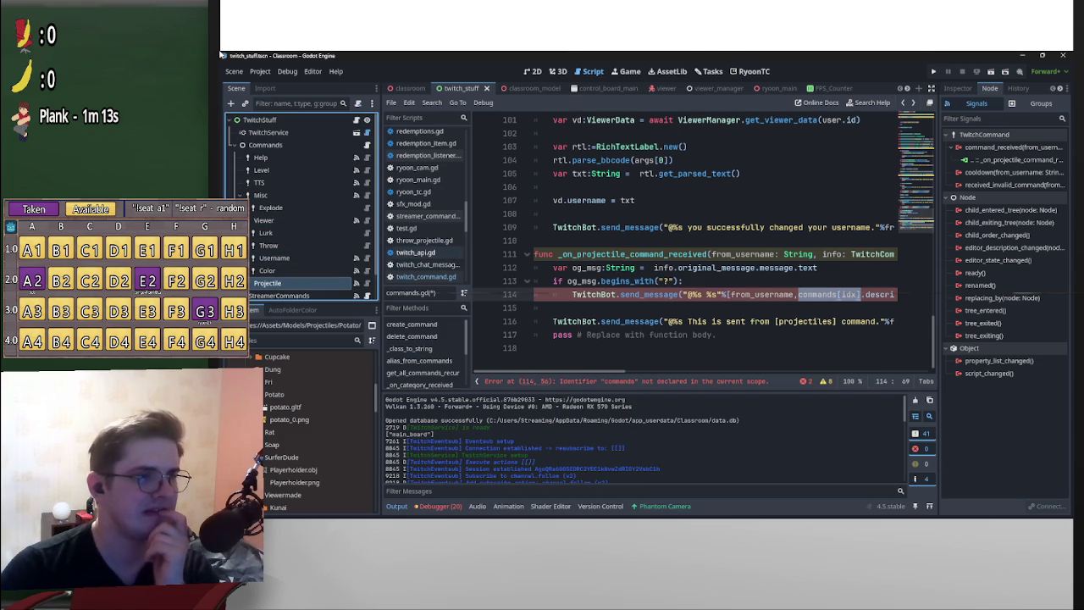
{"action": "scroll", "coordinate": [296, 245], "scroll_direction": "down", "scroll_amount": 2}
{"action": "scroll", "coordinate": [296, 246], "scroll_direction": "up", "scroll_amount": 2}
{"action": "scroll", "coordinate": [686, 245], "scroll_direction": "up", "scroll_amount": 15}
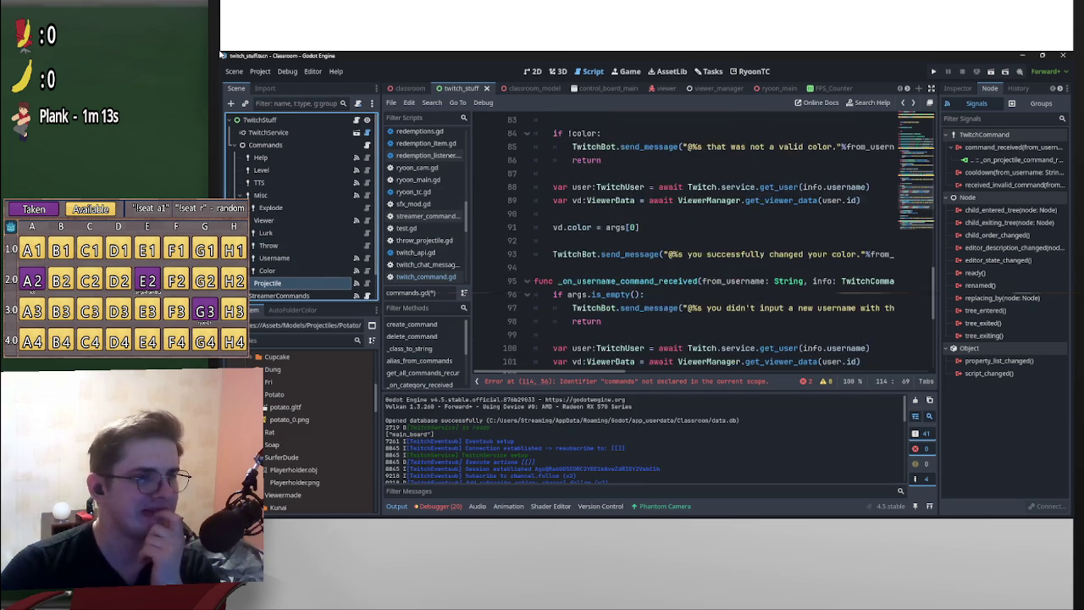
{"action": "scroll", "coordinate": [686, 246], "scroll_direction": "up", "scroll_amount": 6}
{"action": "scroll", "coordinate": [686, 245], "scroll_direction": "down", "scroll_amount": 16}
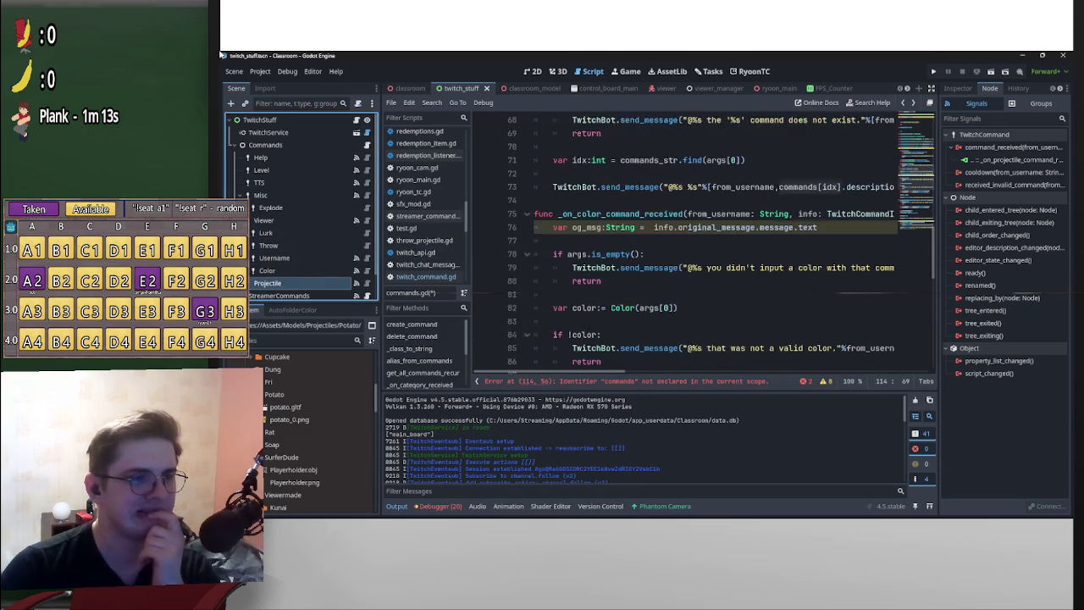
{"action": "scroll", "coordinate": [686, 246], "scroll_direction": "down", "scroll_amount": 6}
{"action": "scroll", "coordinate": [686, 246], "scroll_direction": "up", "scroll_amount": 13}
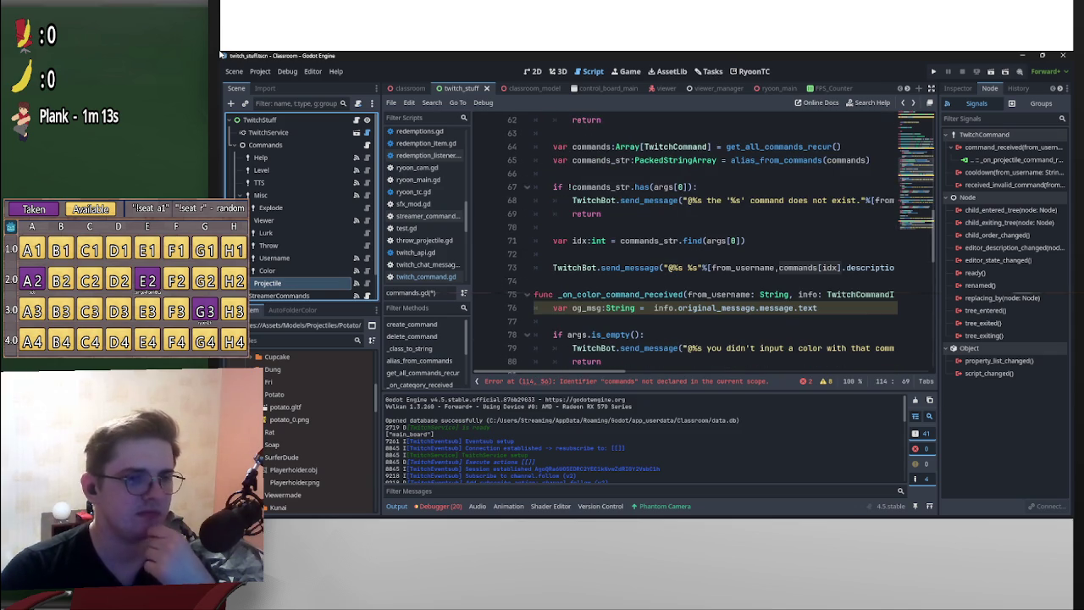
{"action": "scroll", "coordinate": [686, 245], "scroll_direction": "up", "scroll_amount": 1}
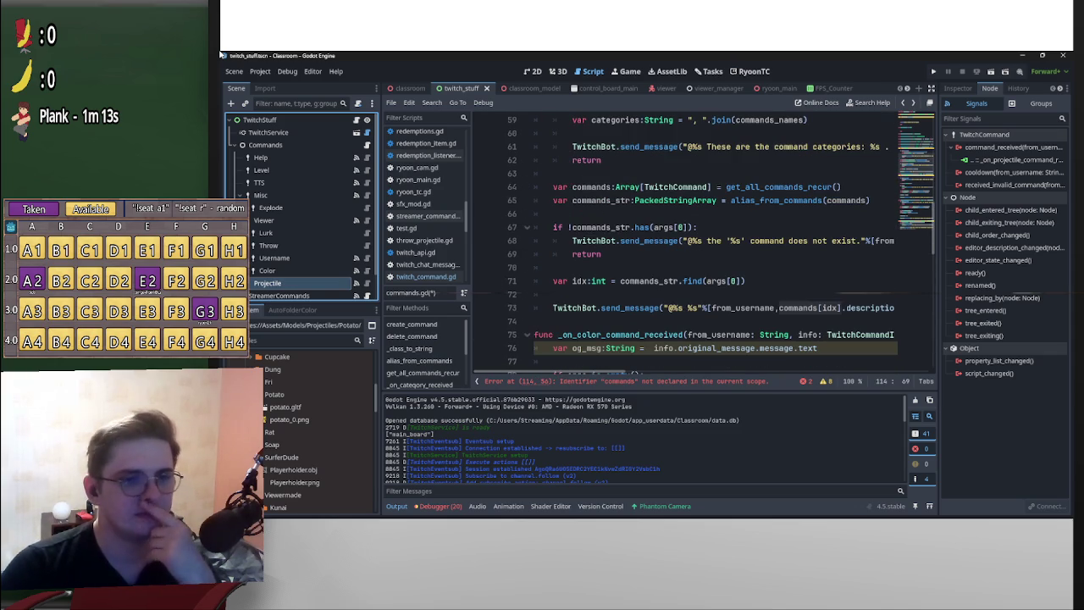
{"action": "scroll", "coordinate": [685, 245], "scroll_direction": "up", "scroll_amount": 1}
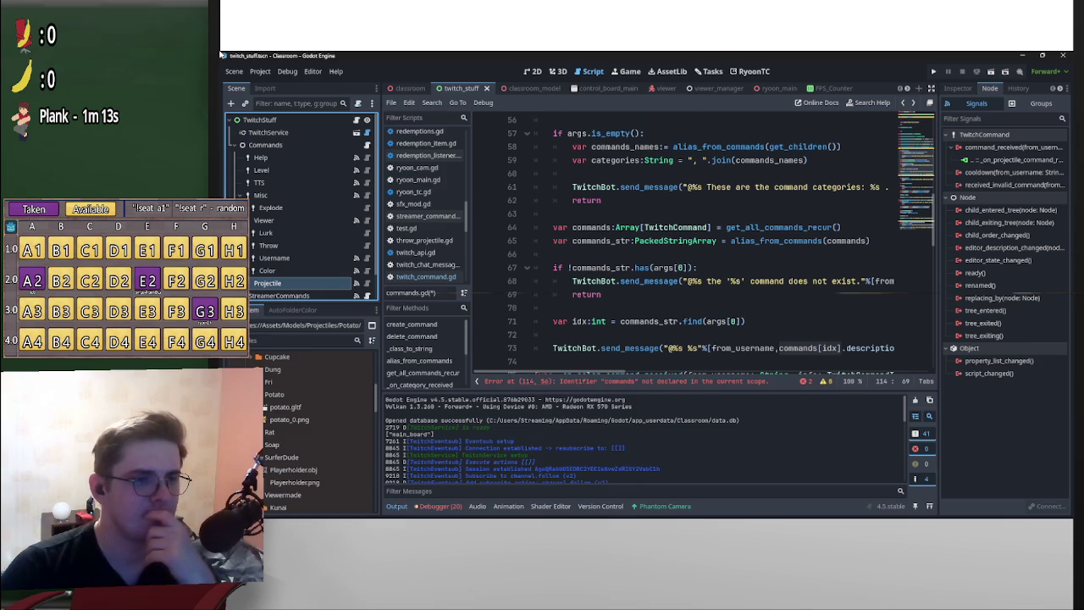
{"action": "left_click_drag", "start_coordinate": [706, 321], "coordinate": [742, 321]}
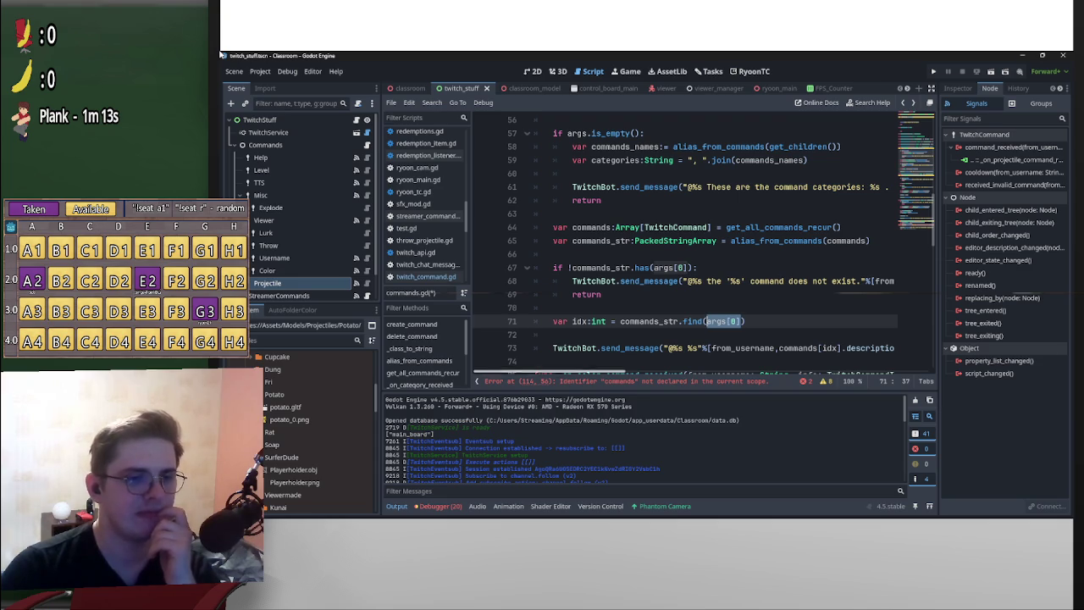
{"action": "scroll", "coordinate": [712, 245], "scroll_direction": "up", "scroll_amount": 2}
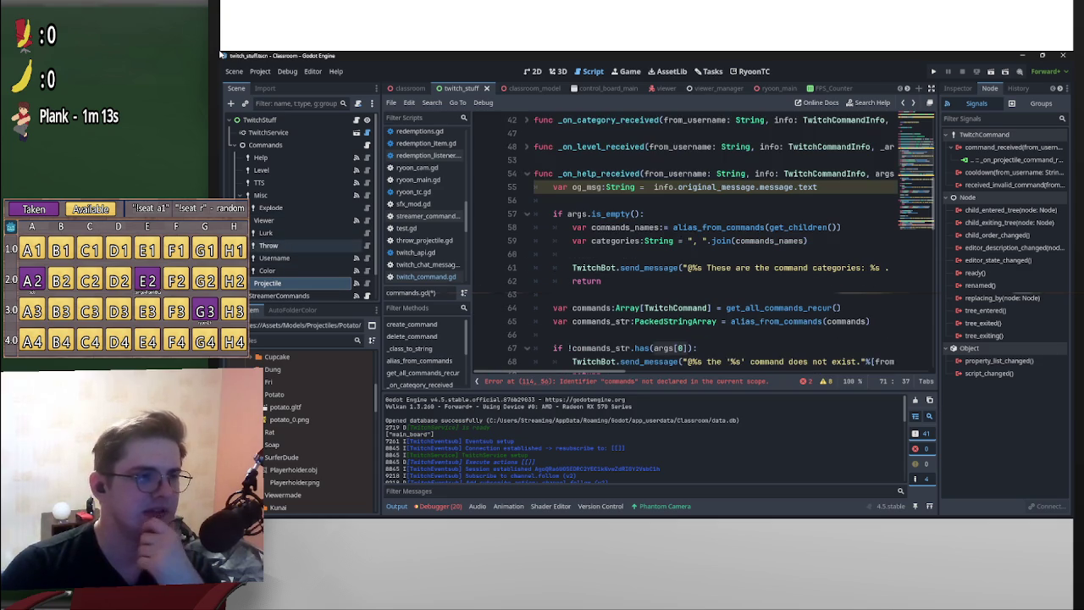
{"action": "scroll", "coordinate": [711, 245], "scroll_direction": "down", "scroll_amount": 10}
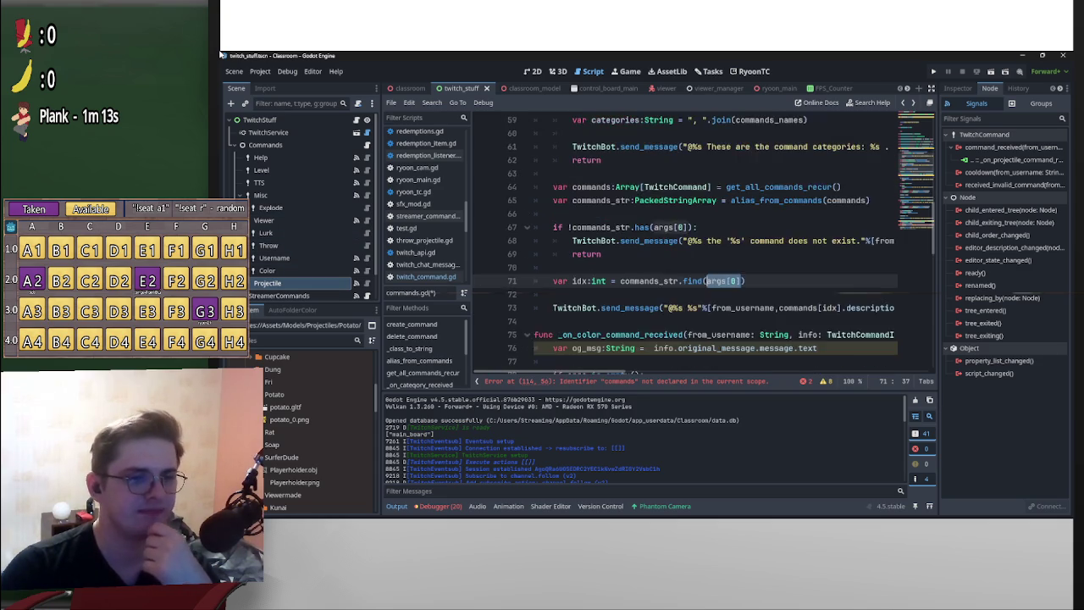
{"action": "scroll", "coordinate": [711, 246], "scroll_direction": "down", "scroll_amount": 3}
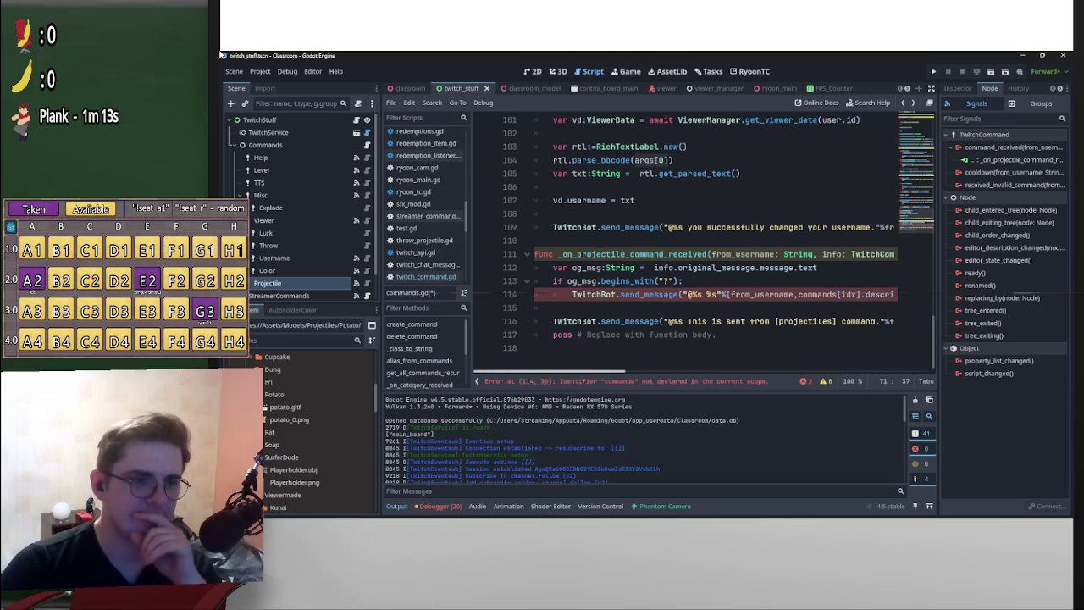
{"action": "scroll", "coordinate": [711, 245], "scroll_direction": "right", "scroll_amount": 5}
{"action": "scroll", "coordinate": [711, 246], "scroll_direction": "left", "scroll_amount": 3}
{"action": "scroll", "coordinate": [711, 246], "scroll_direction": "left", "scroll_amount": 3}
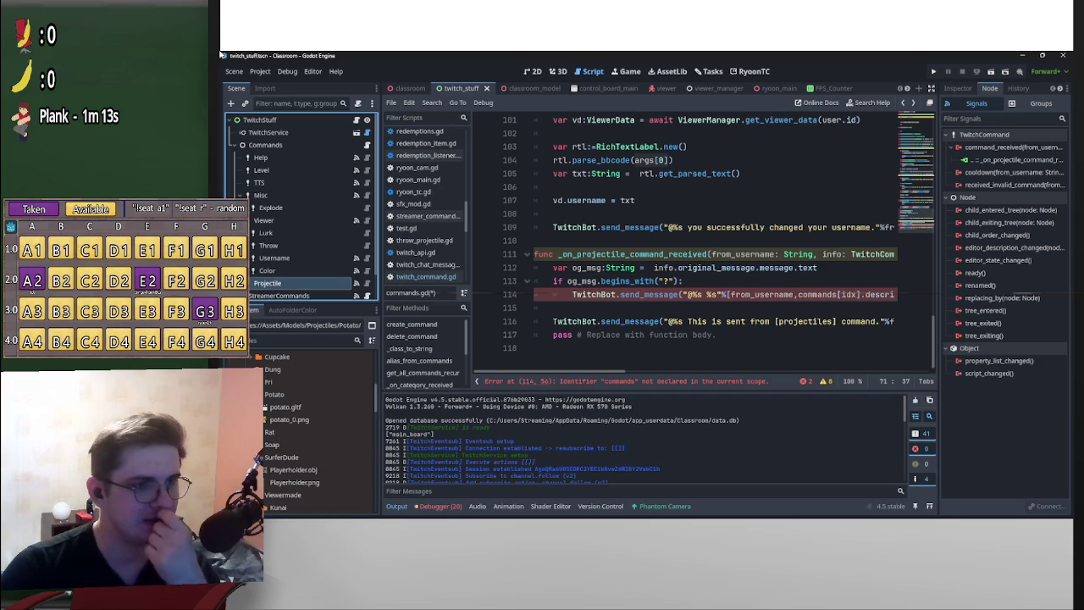
{"action": "scroll", "coordinate": [712, 246], "scroll_direction": "up", "scroll_amount": 3}
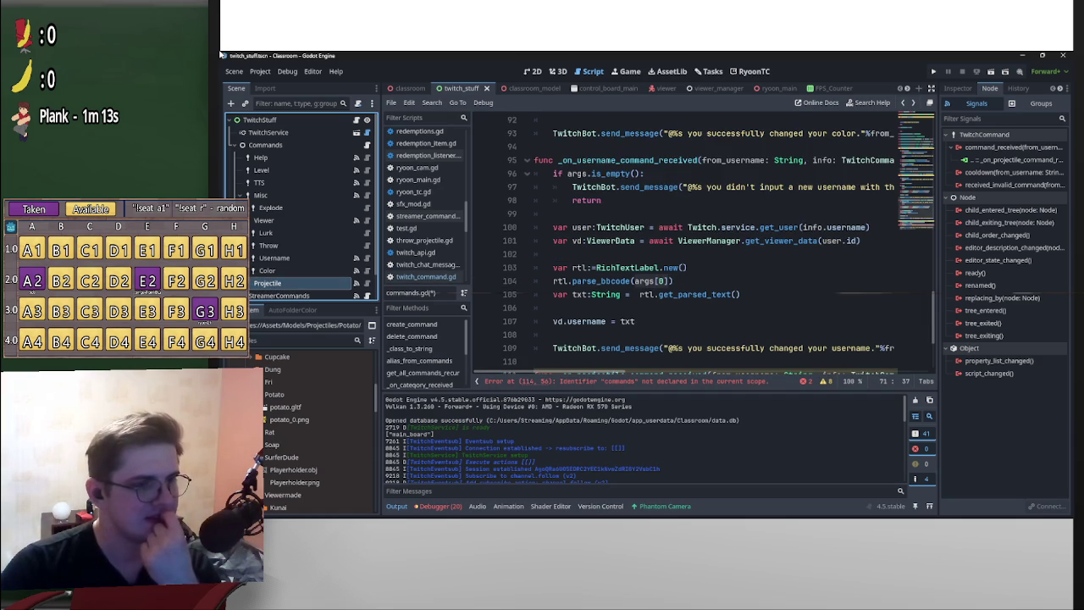
{"action": "scroll", "coordinate": [711, 245], "scroll_direction": "down", "scroll_amount": 3}
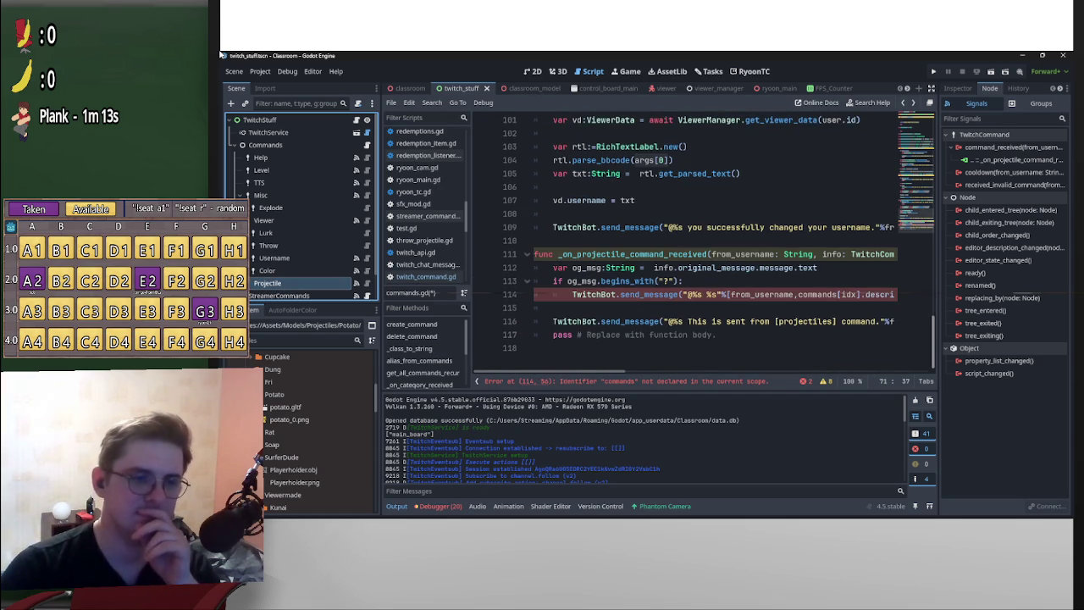
{"action": "scroll", "coordinate": [711, 246], "scroll_direction": "right", "scroll_amount": 4}
{"action": "scroll", "coordinate": [711, 246], "scroll_direction": "left", "scroll_amount": 4}
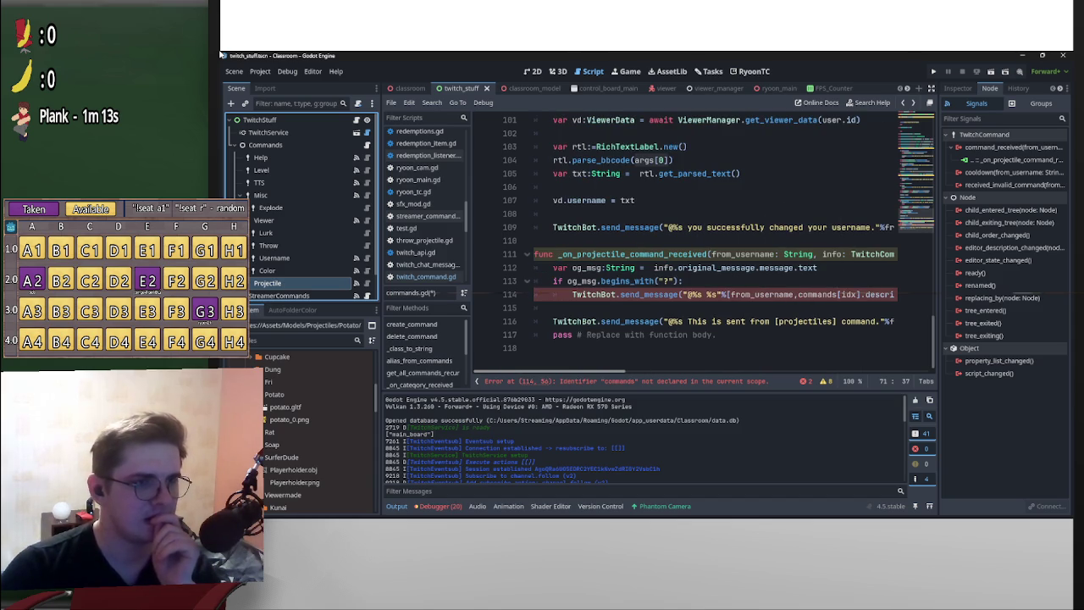
{"action": "scroll", "coordinate": [711, 245], "scroll_direction": "right", "scroll_amount": 4}
{"action": "scroll", "coordinate": [711, 245], "scroll_direction": "left", "scroll_amount": 4}
{"action": "scroll", "coordinate": [711, 246], "scroll_direction": "right", "scroll_amount": 4}
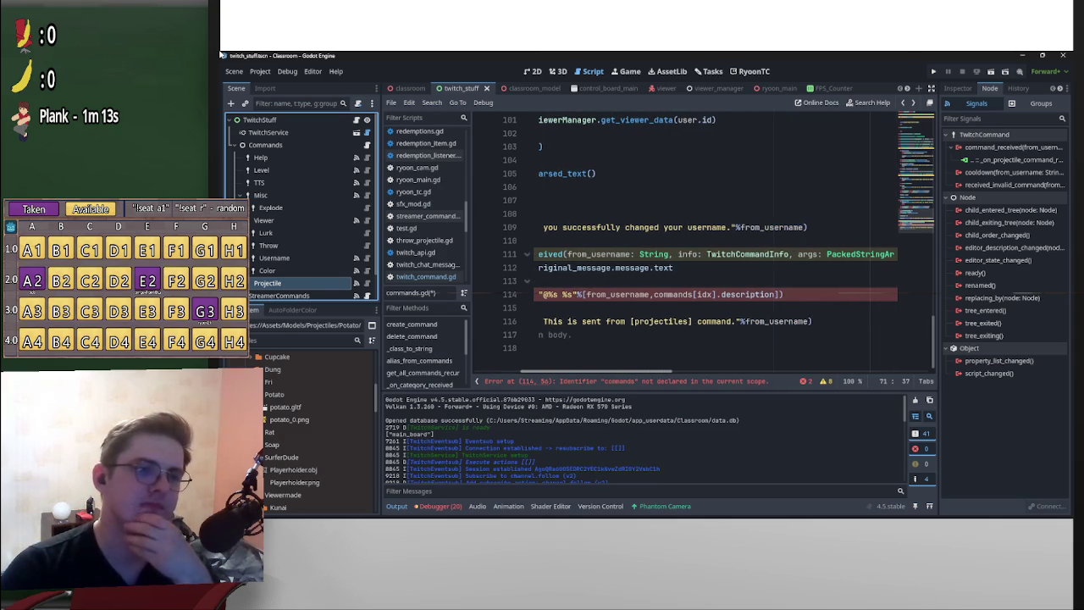
{"action": "scroll", "coordinate": [711, 246], "scroll_direction": "left", "scroll_amount": 4}
{"action": "scroll", "coordinate": [711, 245], "scroll_direction": "right", "scroll_amount": 3}
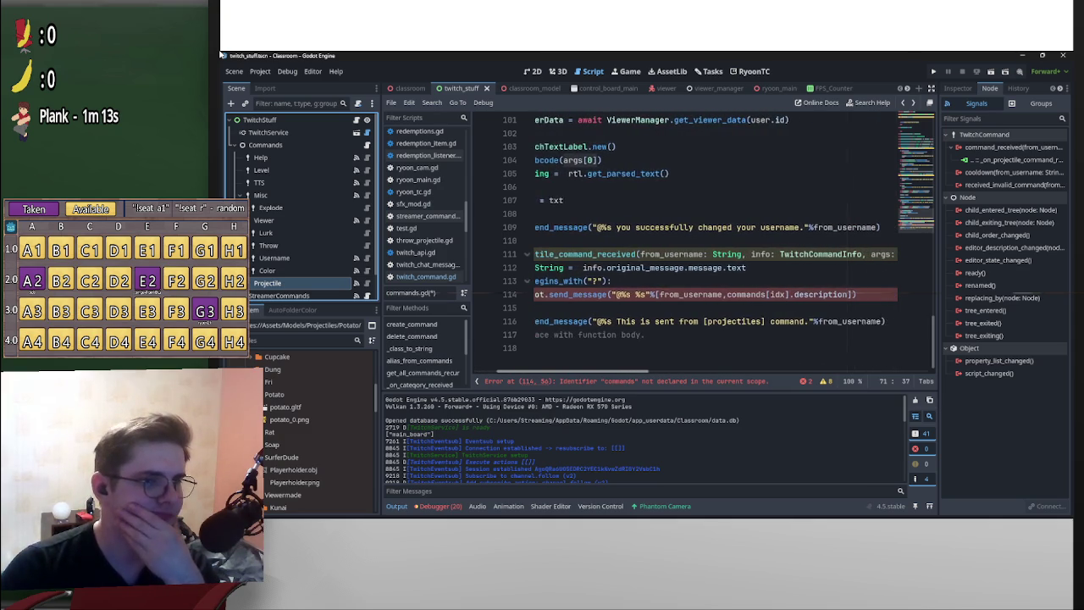
{"action": "scroll", "coordinate": [711, 246], "scroll_direction": "left", "scroll_amount": 4}
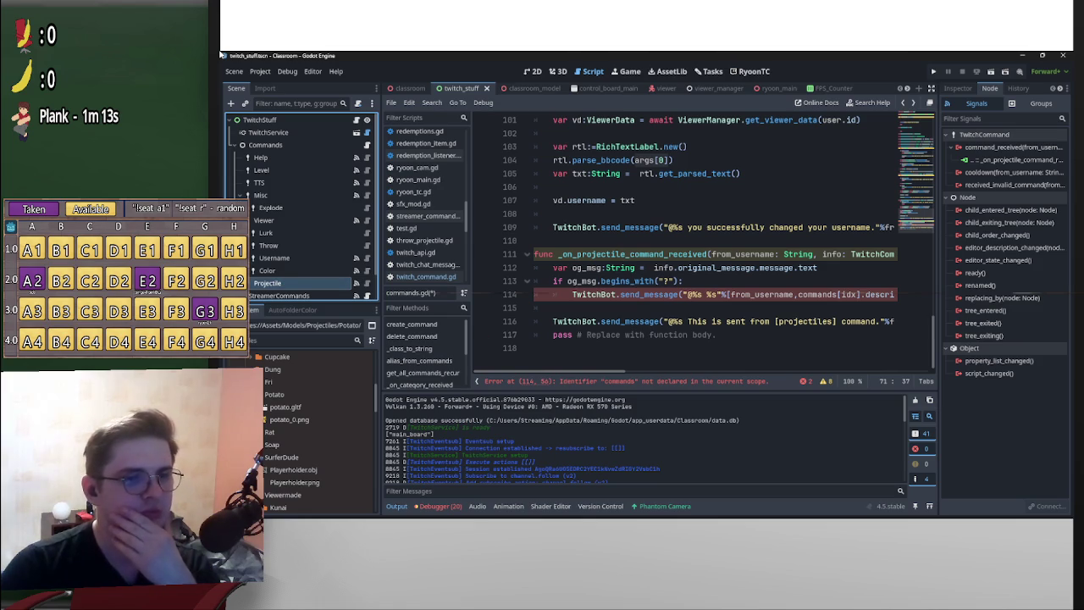
{"action": "left_click_drag", "start_coordinate": [798, 294], "coordinate": [861, 294]}
- Make the command nodes from Help to Projectile accessible by unique name
{"action": "left_click_drag", "start_coordinate": [267, 283], "coordinate": [800, 294]}
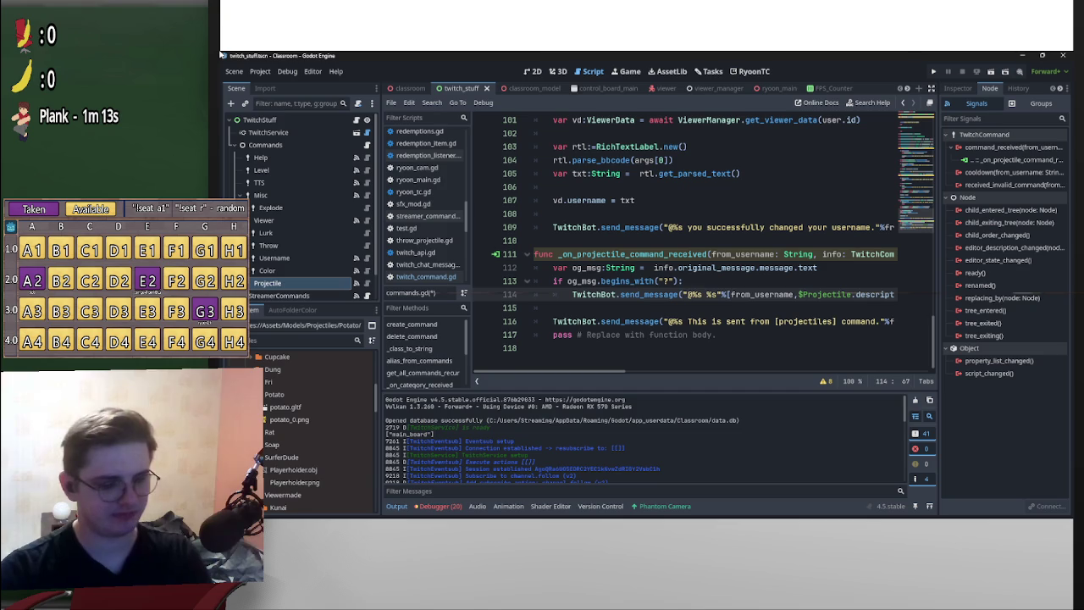
{"action": "left_click", "coordinate": [262, 157], "text": "shift"}
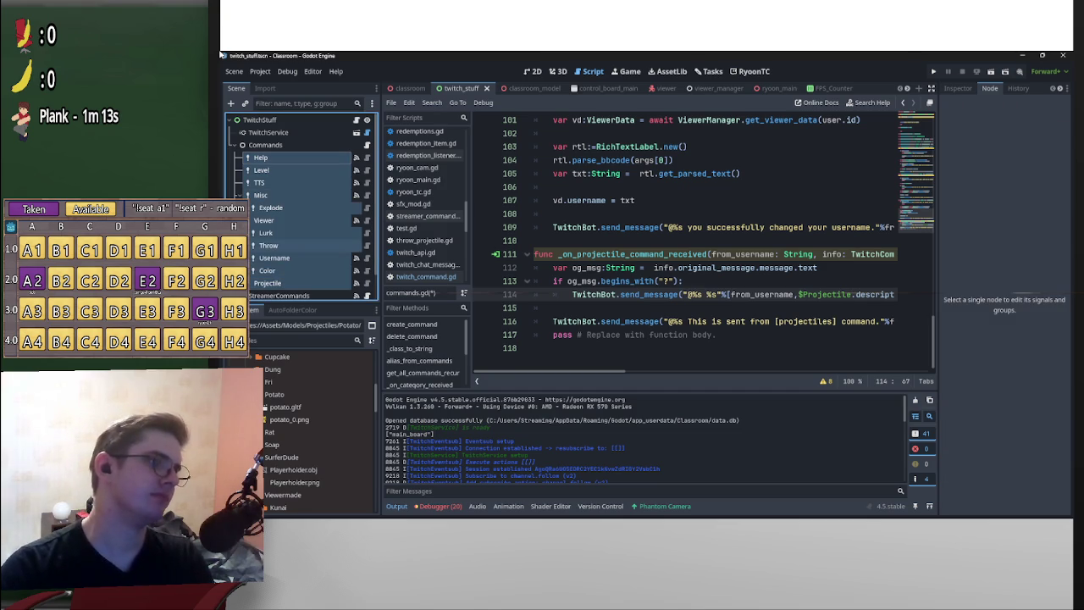
{"action": "right_click", "coordinate": [326, 245]}
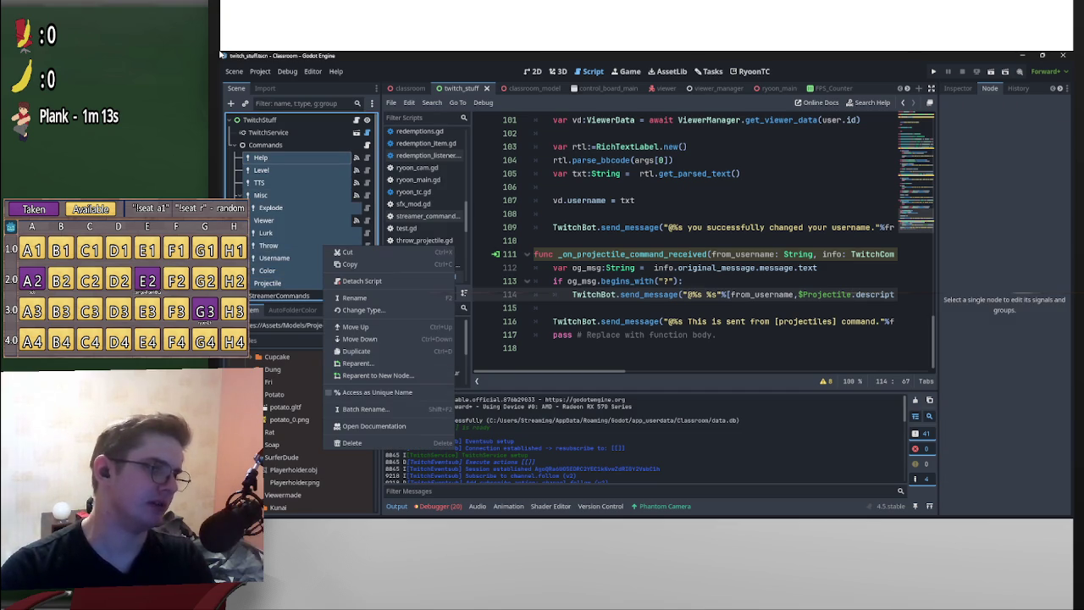
{"action": "scroll", "coordinate": [303, 206], "scroll_direction": "down", "scroll_amount": 3}
{"action": "scroll", "coordinate": [302, 211], "scroll_direction": "up", "scroll_amount": 1}
{"action": "left_click", "coordinate": [275, 257]}
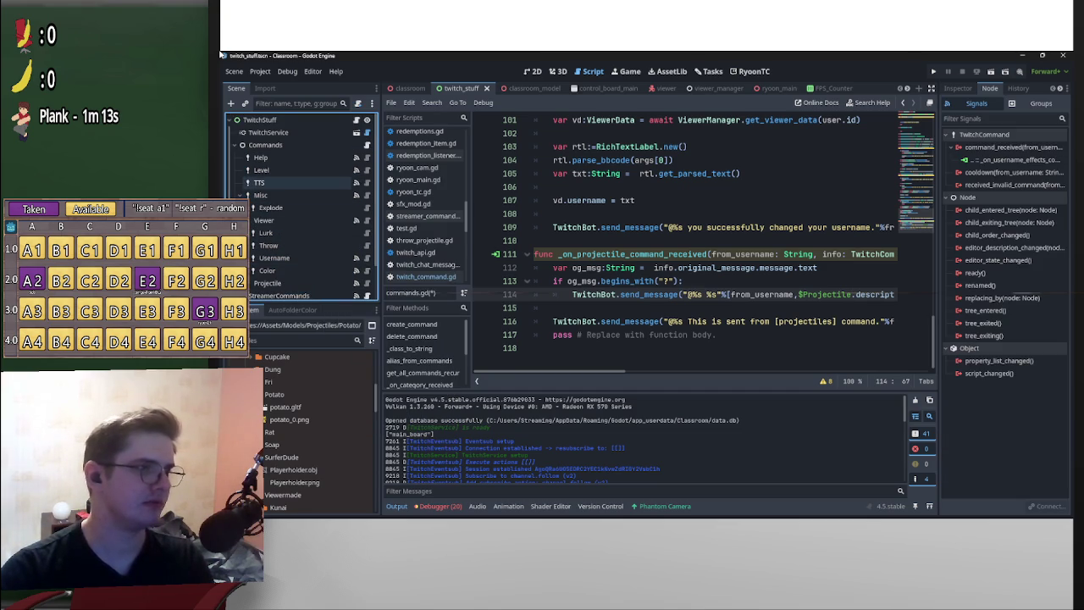
{"action": "left_click", "coordinate": [263, 157], "text": "shift"}
{"action": "right_click", "coordinate": [281, 159]}
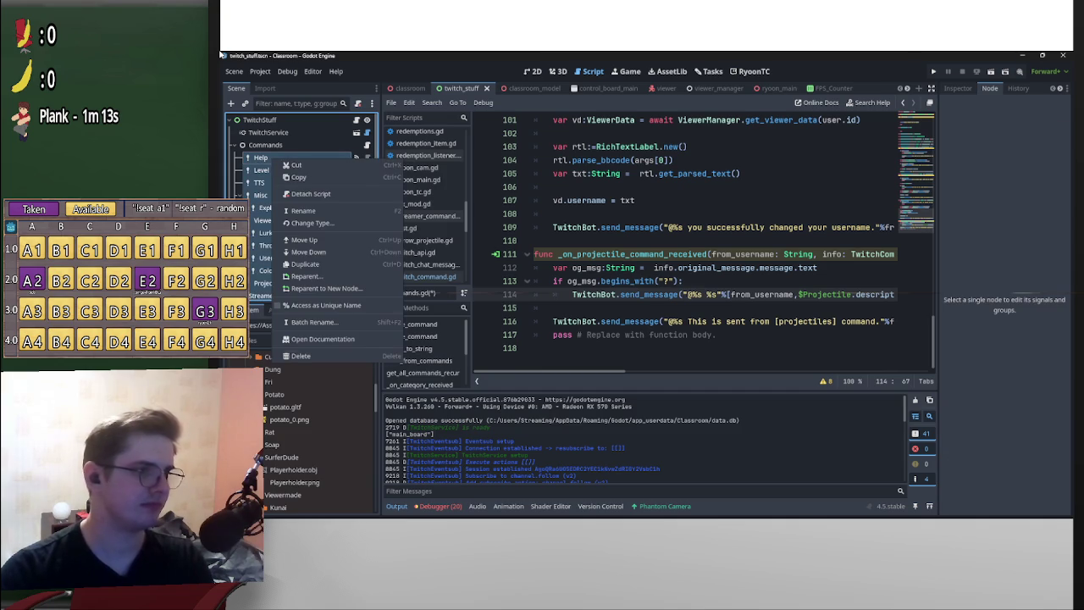
{"action": "left_click", "coordinate": [326, 305]}
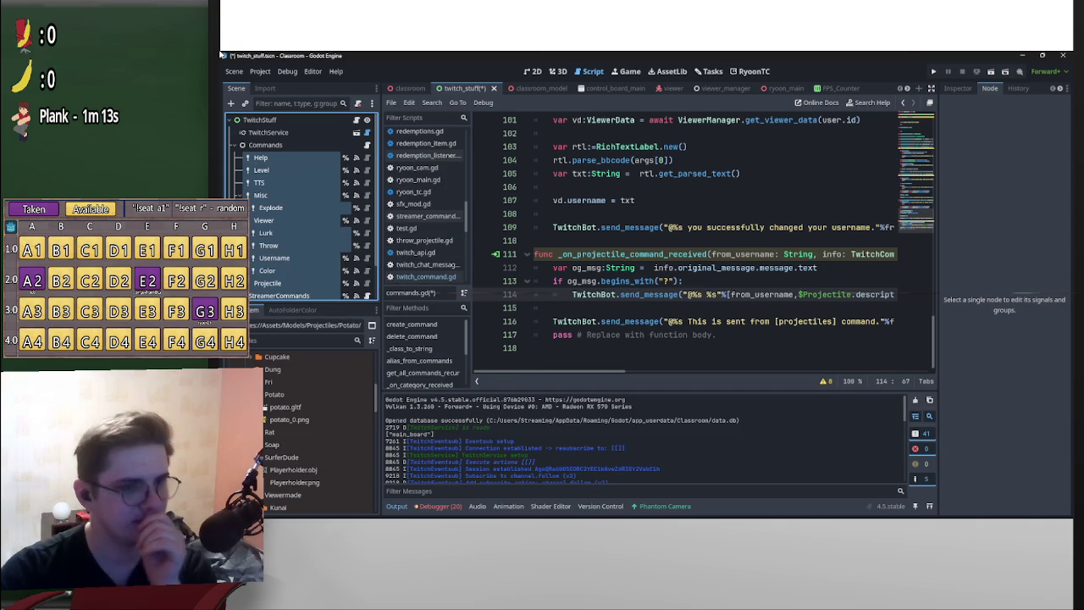
- Change $Projectile to %Projectile on line 114 and save the script
{"action": "left_click", "coordinate": [803, 293]}
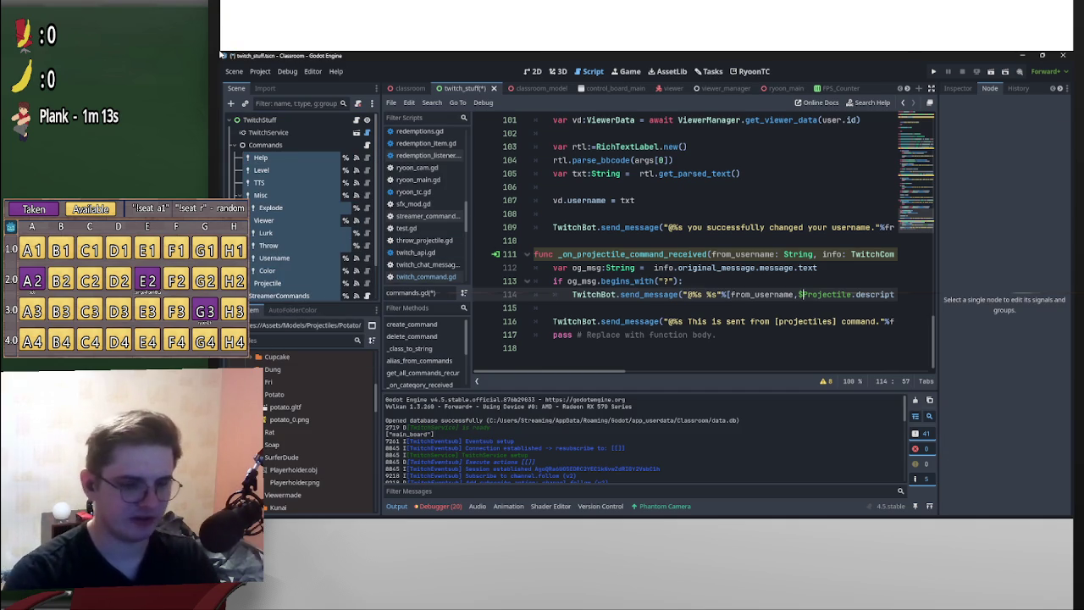
{"action": "key", "text": "BackSpace"}
{"action": "type", "text": "%"}
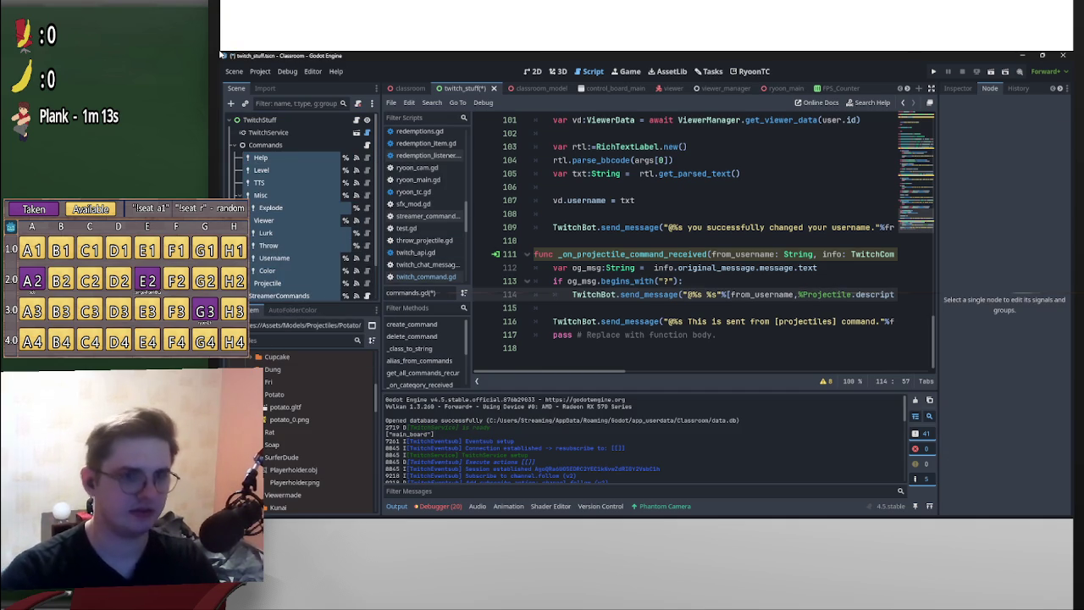
{"action": "key", "text": "Up"}
{"action": "key", "text": "Up"}
{"action": "key", "text": "ctrl+s"}
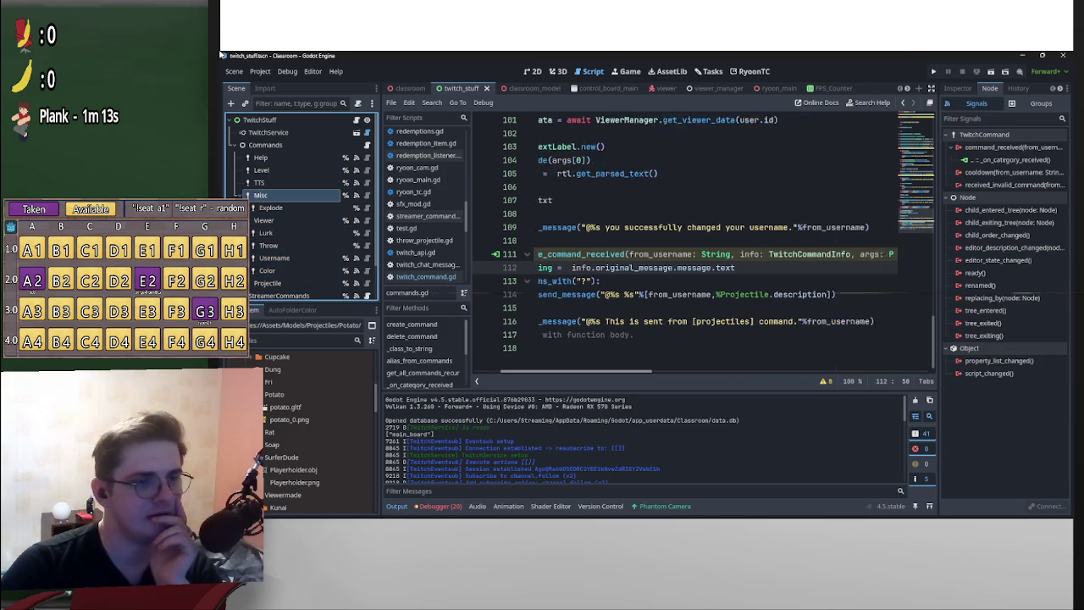
- Delete the placeholder test send_message on line 116
{"action": "scroll", "coordinate": [648, 283], "scroll_direction": "up", "scroll_amount": 2}
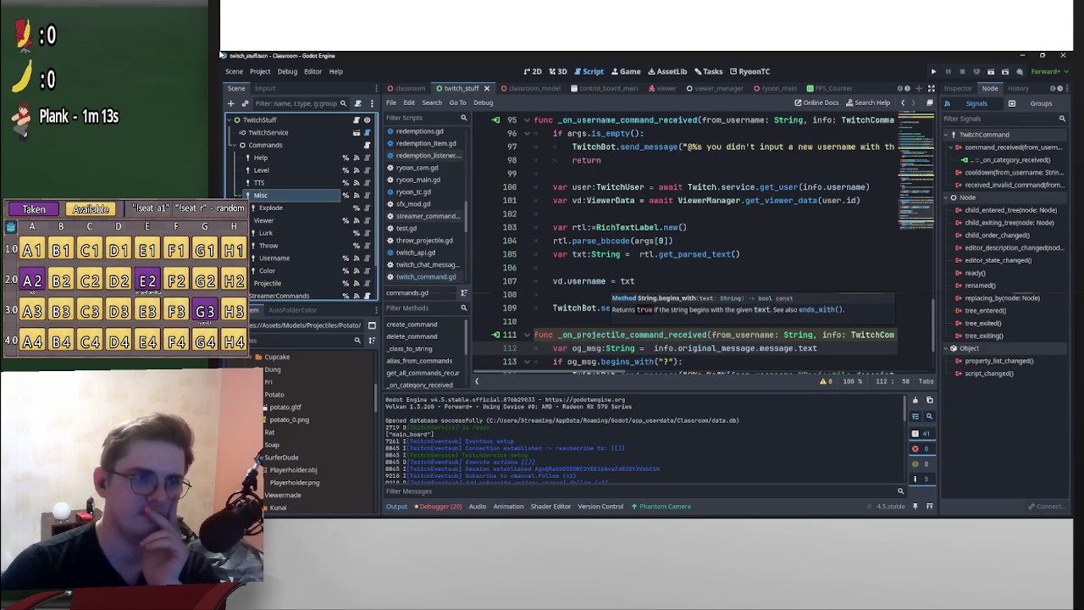
{"action": "scroll", "coordinate": [647, 283], "scroll_direction": "up", "scroll_amount": 10}
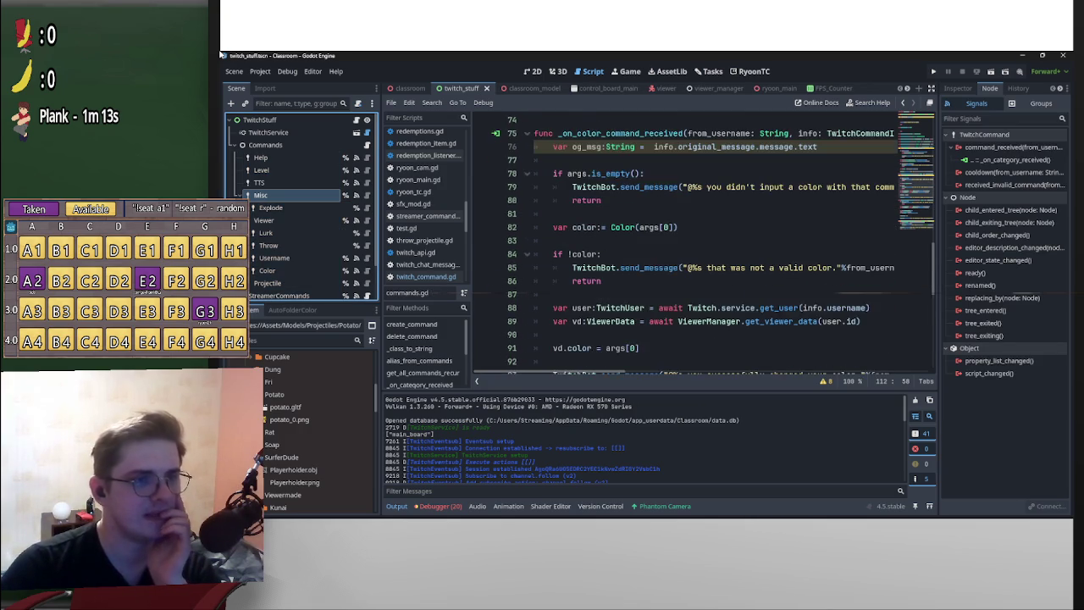
{"action": "scroll", "coordinate": [648, 284], "scroll_direction": "down", "scroll_amount": 4}
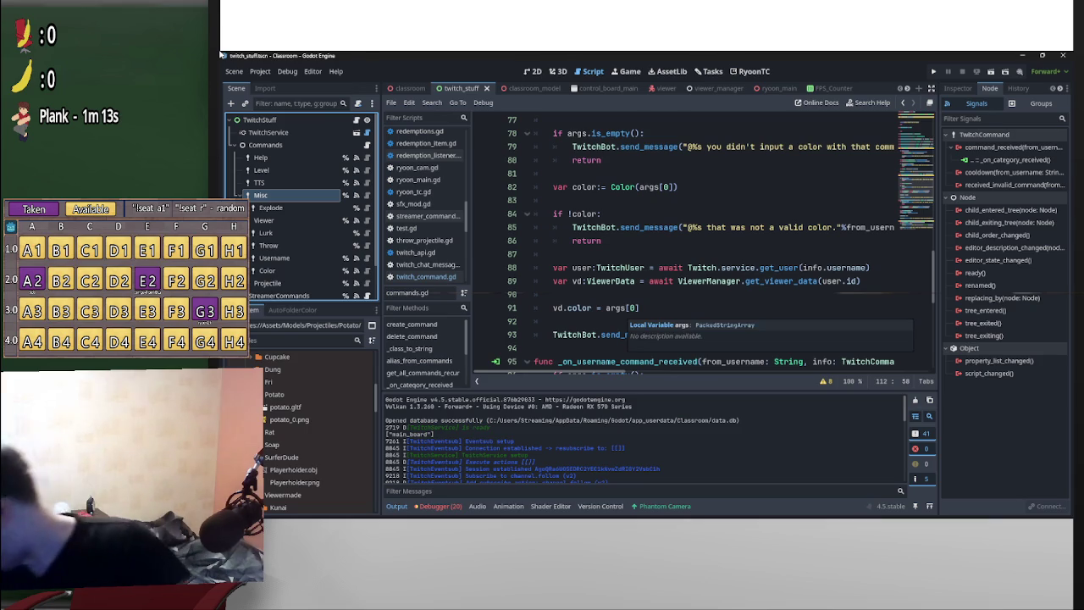
{"action": "scroll", "coordinate": [647, 284], "scroll_direction": "down", "scroll_amount": 5}
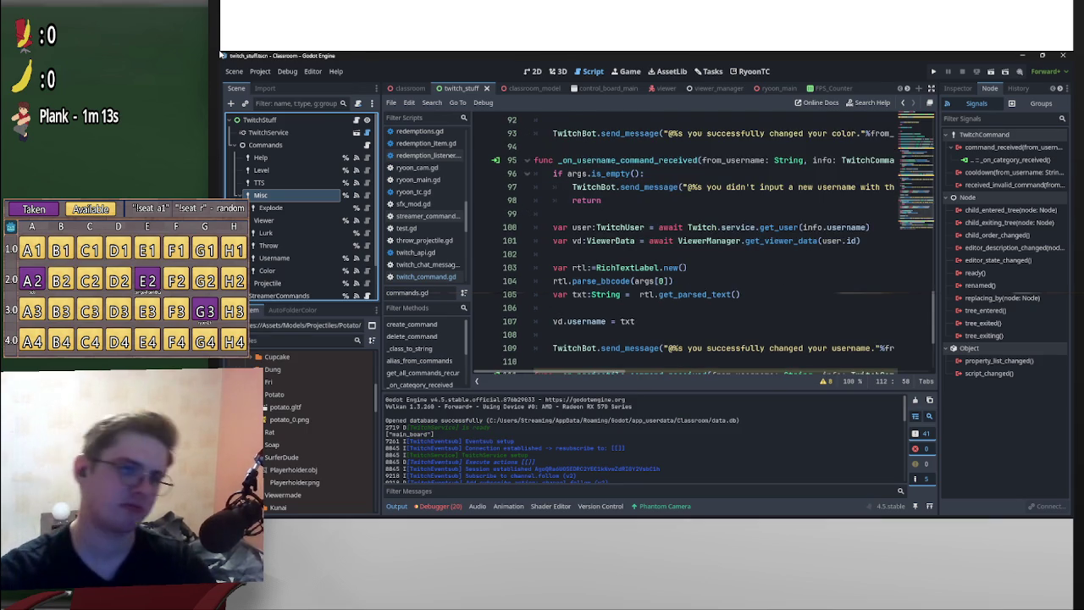
{"action": "scroll", "coordinate": [648, 284], "scroll_direction": "down", "scroll_amount": 3}
{"action": "key", "text": "Down"}
{"action": "key", "text": "Down"}
{"action": "key", "text": "End"}
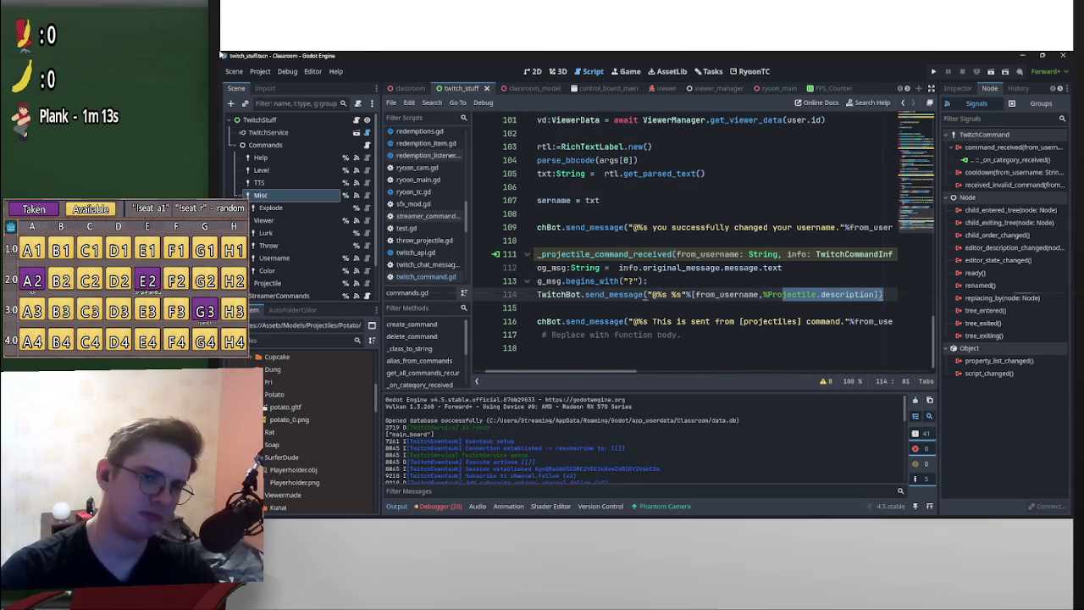
{"action": "key", "text": "shift+Up"}
{"action": "key", "text": "shift+Up"}
{"action": "key", "text": "shift+Home"}
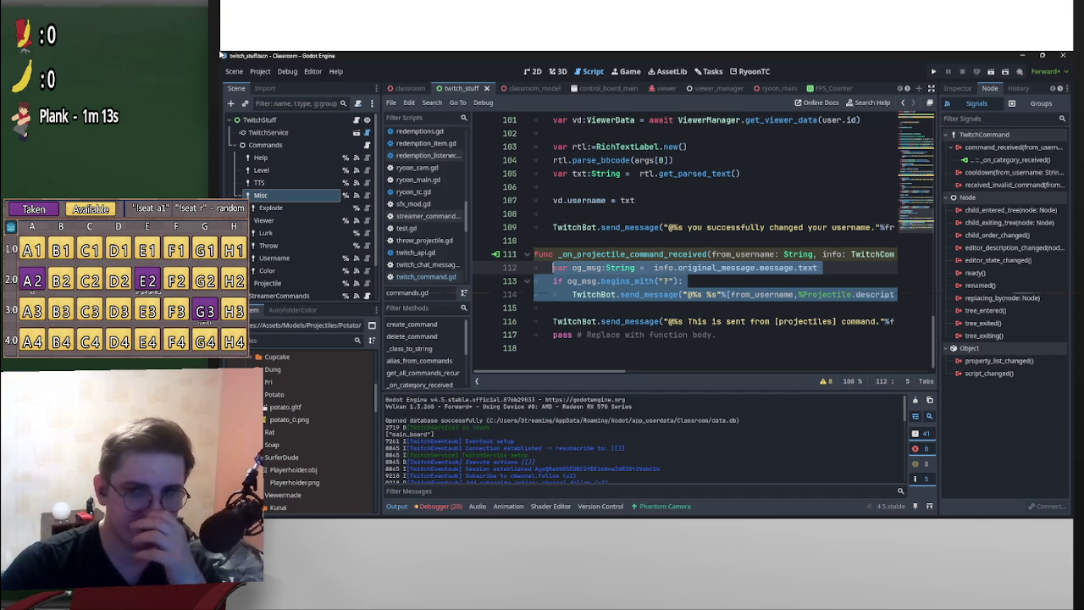
{"action": "key", "text": "Down"}
{"action": "key", "text": "Down"}
{"action": "key", "text": "Down"}
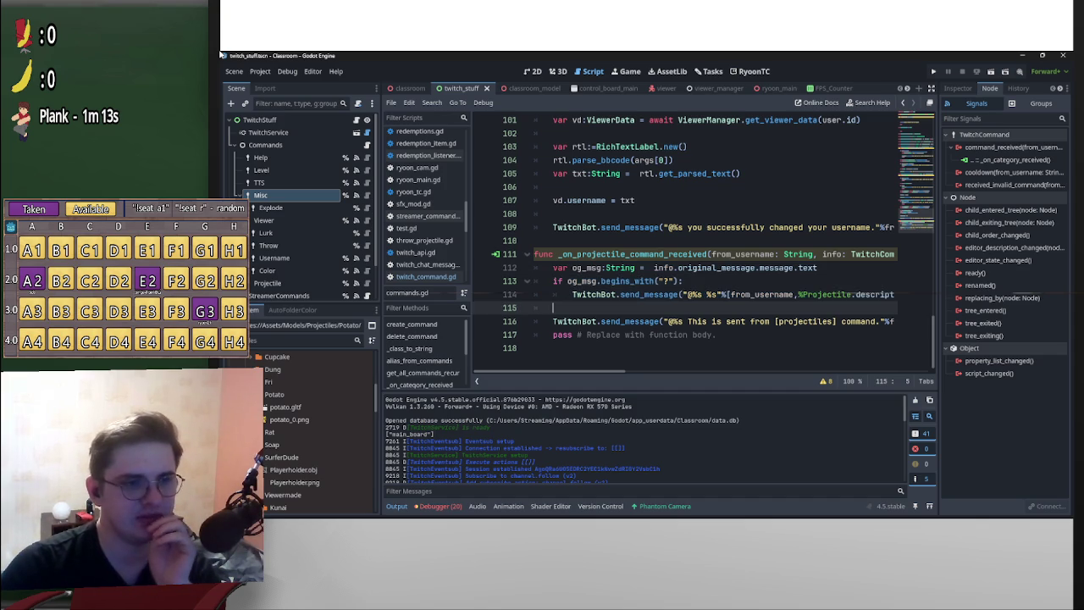
{"action": "key", "text": "Down"}
{"action": "key", "text": "shift+End"}
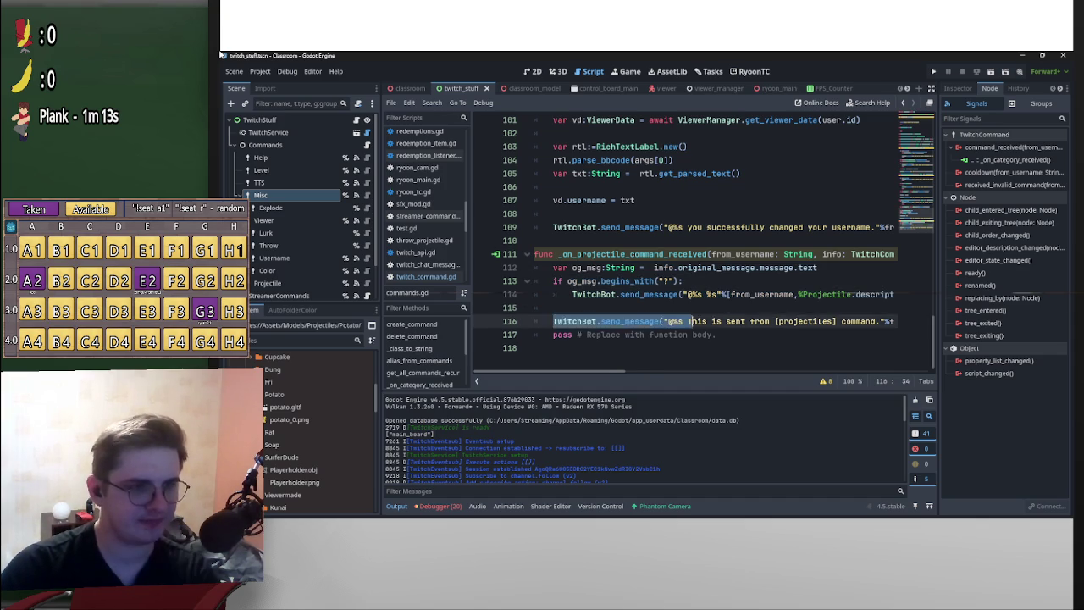
{"action": "key", "text": "BackSpace"}
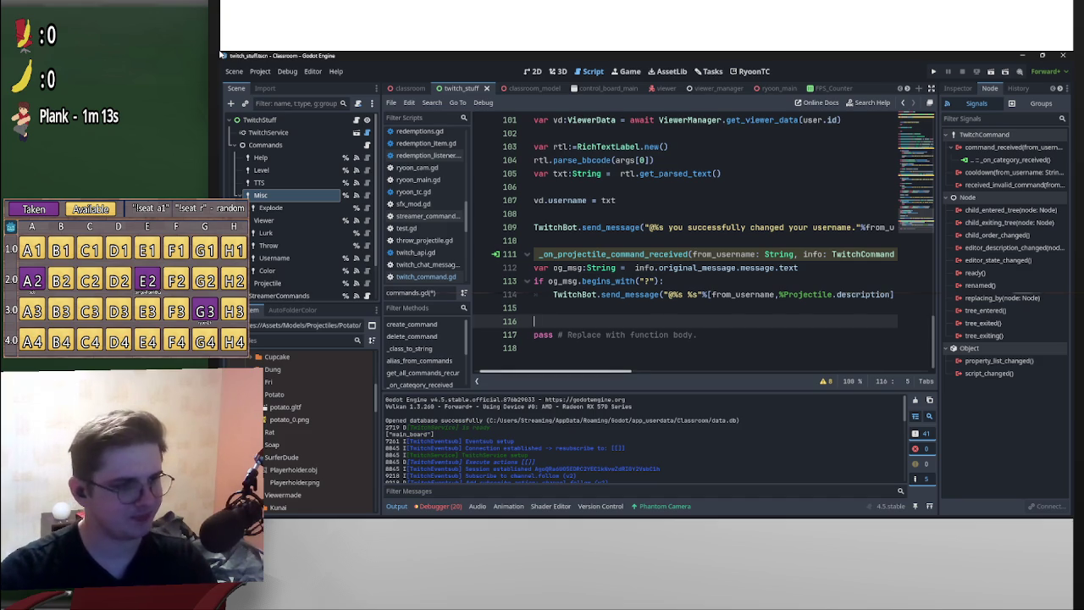
- Add 'return' under the '?' description reply, followed by blank lines
{"action": "key", "text": "Up"}
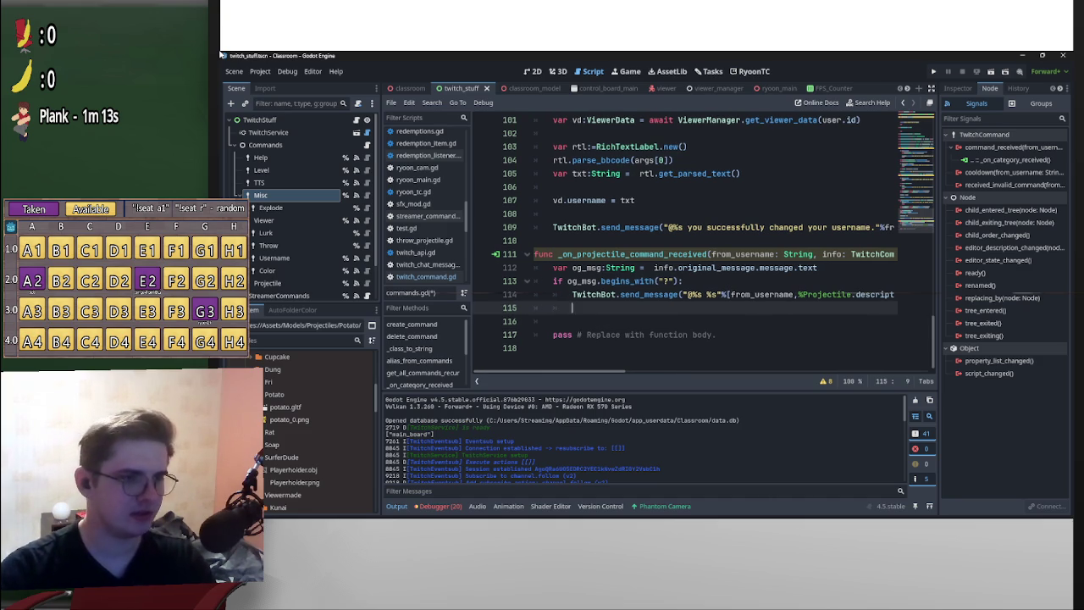
{"action": "type", "text": "return"}
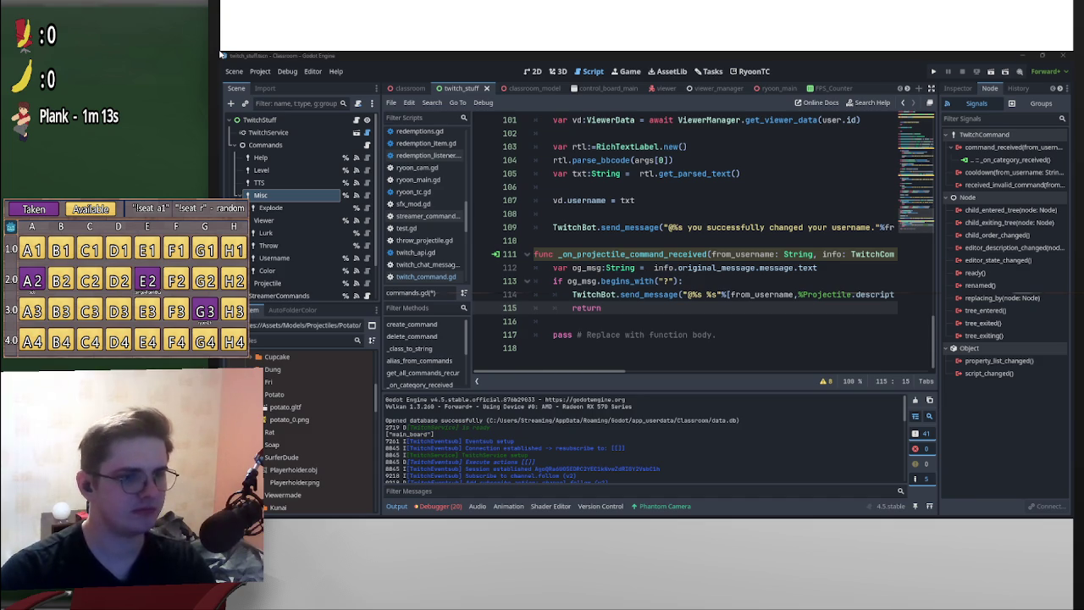
{"action": "key", "text": "shift+Up"}
{"action": "key", "text": "shift+Home"}
{"action": "key", "text": "Escape"}
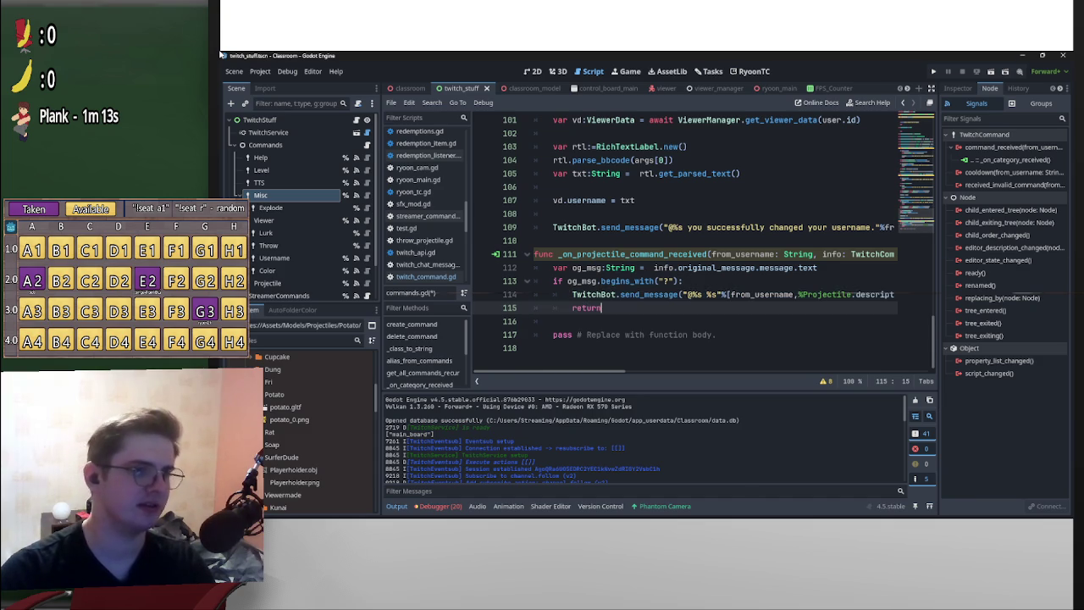
{"action": "key", "text": "Down"}
{"action": "key", "text": "Return"}
{"action": "key", "text": "Return"}
{"action": "key", "text": "Return"}
{"action": "key", "text": "Up"}
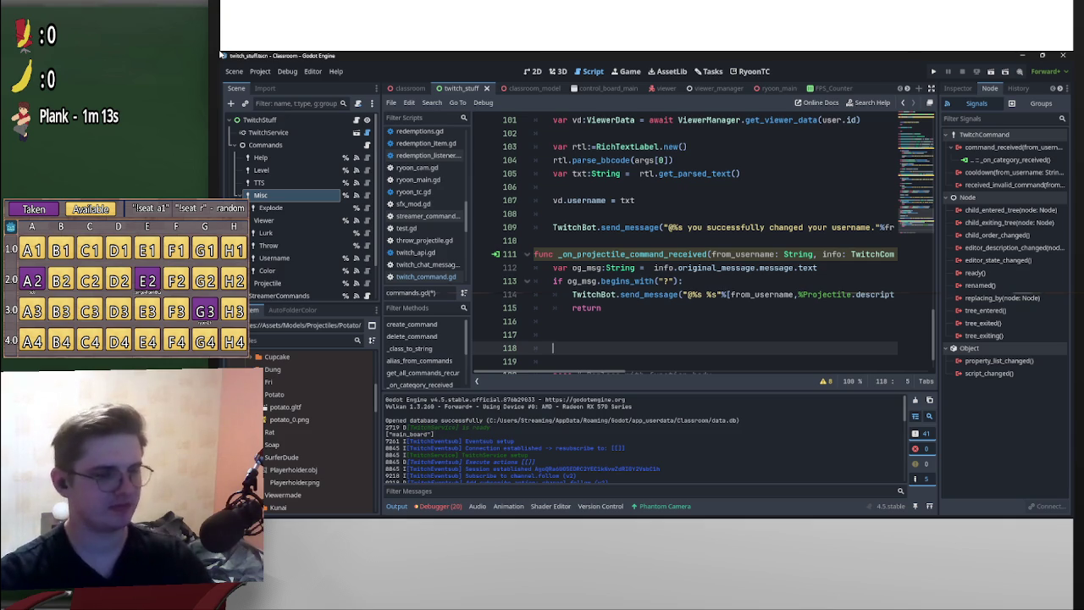
{"action": "scroll", "coordinate": [703, 242], "scroll_direction": "down", "scroll_amount": 1}
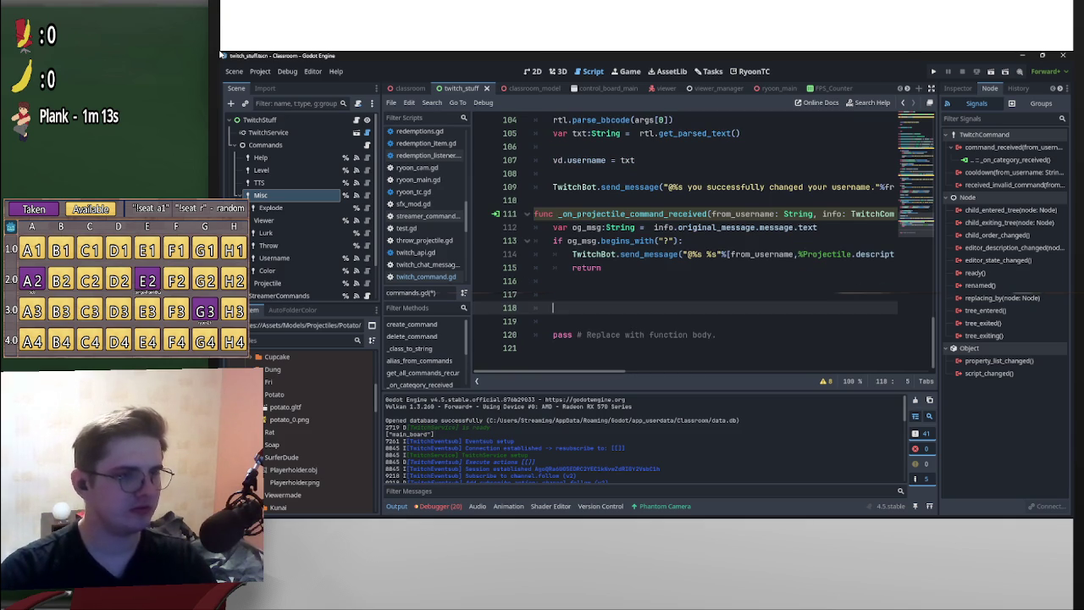
- Start a new 'if args' line and check the Projectile node's properties
{"action": "key", "text": "Down"}
{"action": "key", "text": "Up"}
{"action": "key", "text": "Return"}
{"action": "key", "text": "Up"}
{"action": "key", "text": "Up"}
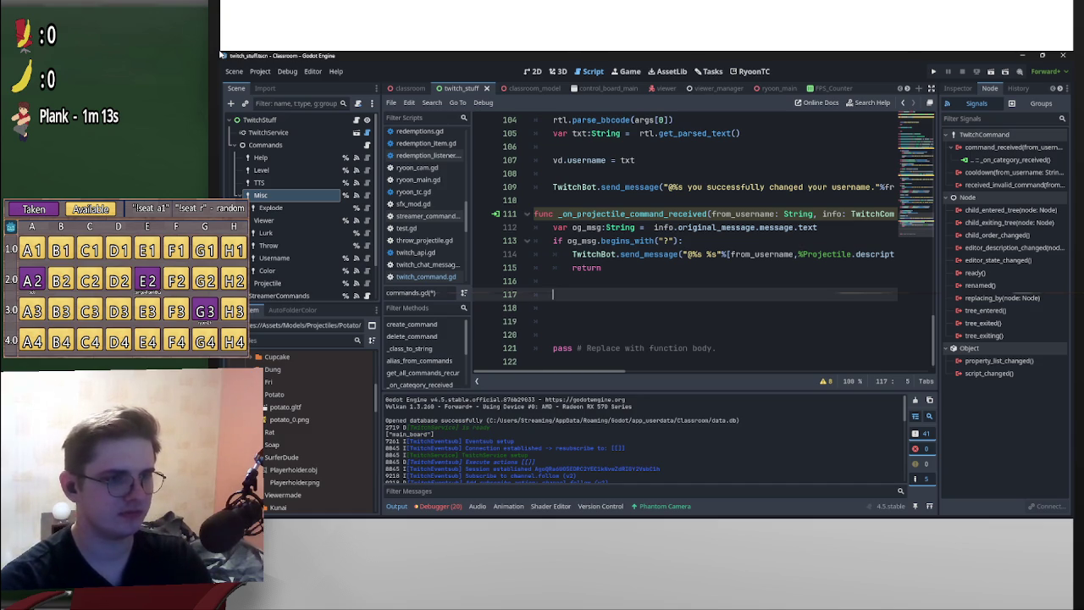
{"action": "type", "text": "if ar"}
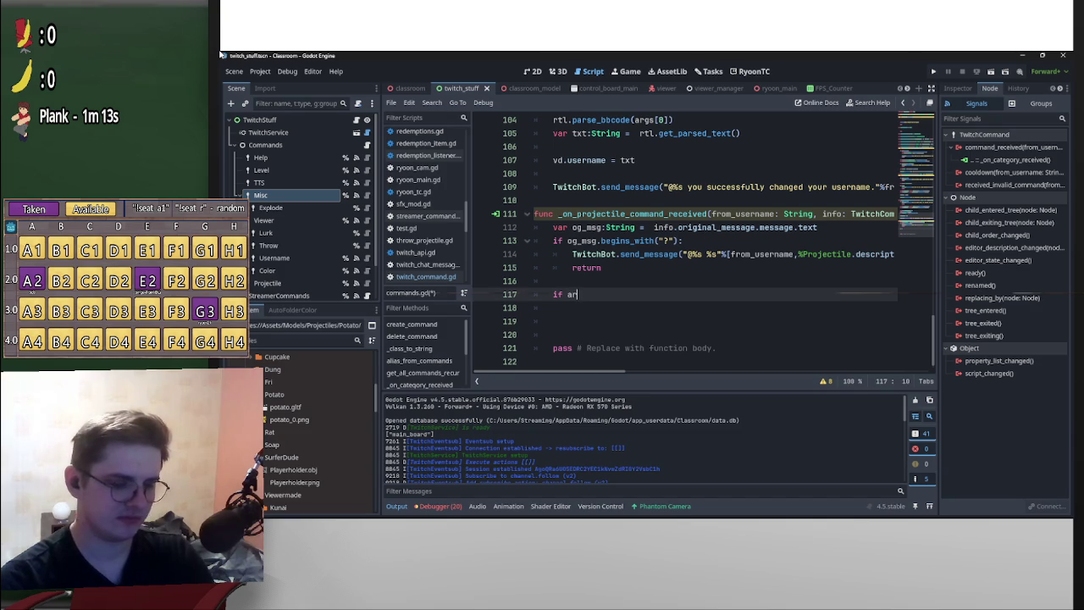
{"action": "type", "text": "g"}
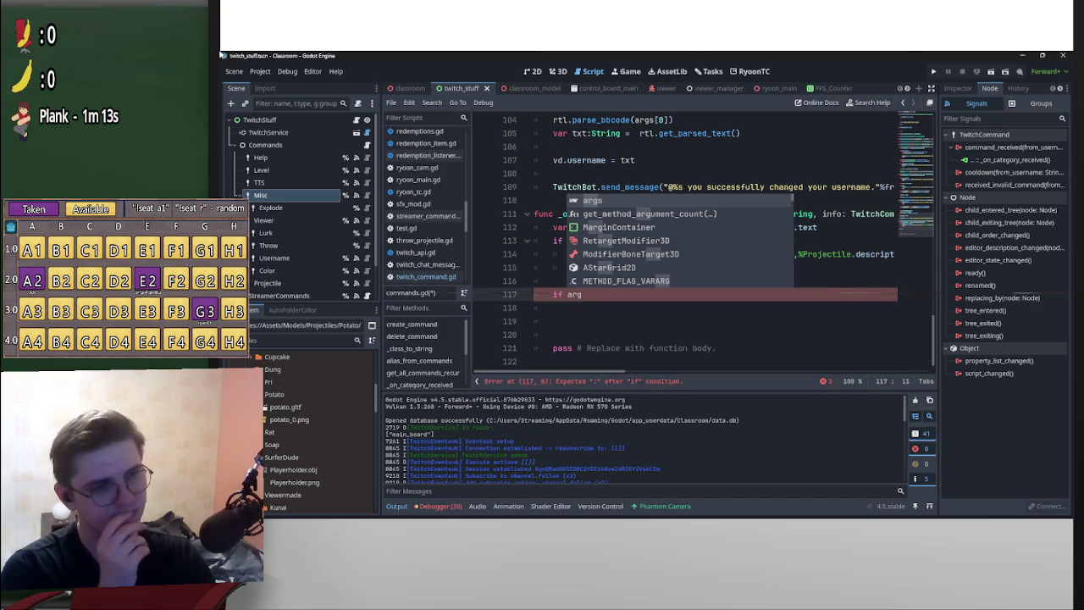
{"action": "type", "text": "s"}
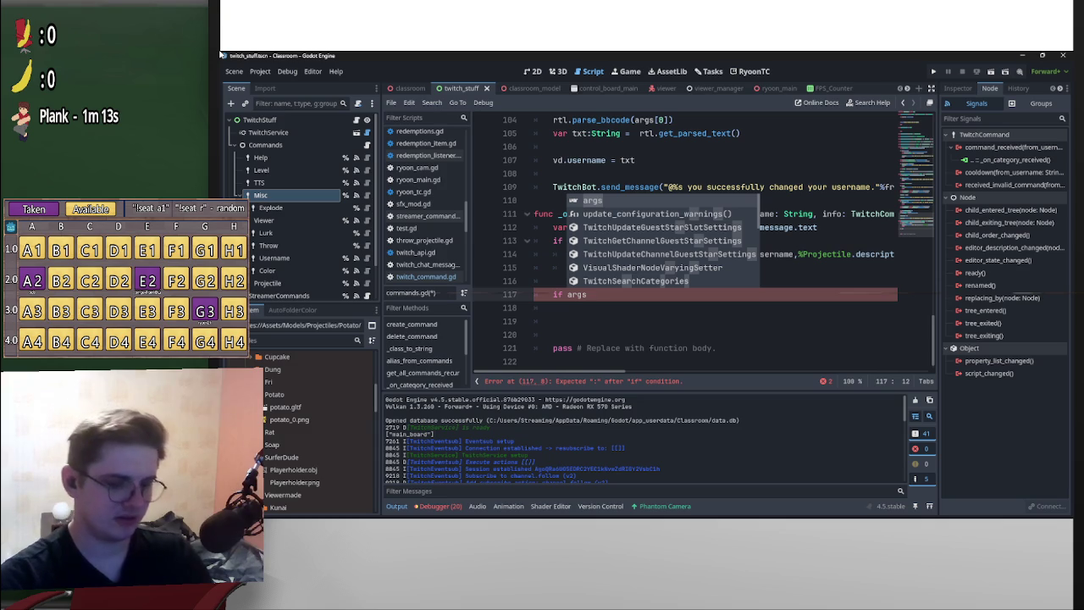
{"action": "left_click", "coordinate": [267, 283]}
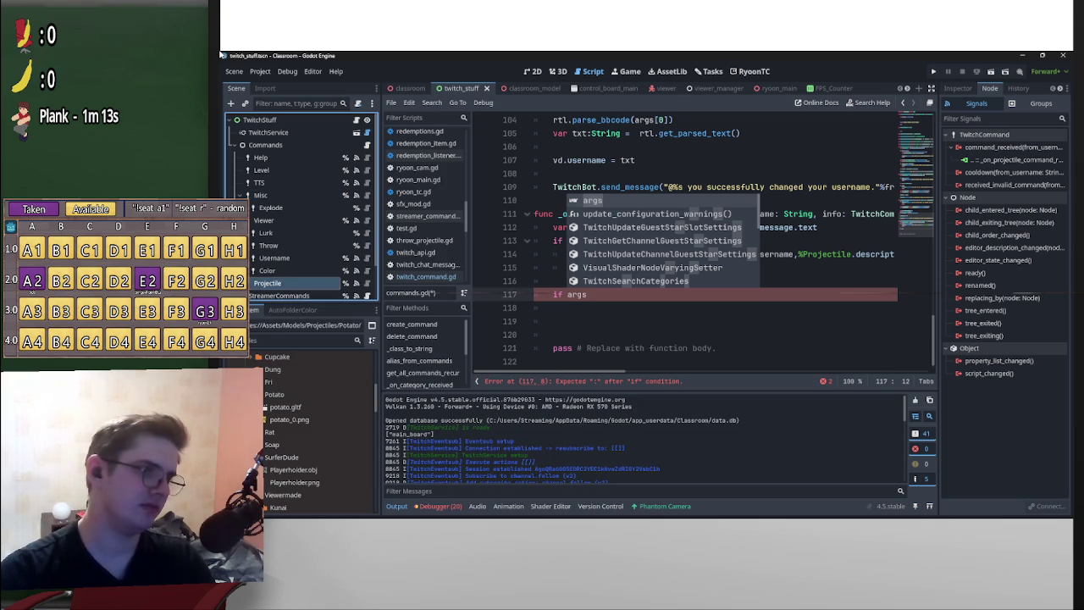
{"action": "left_click", "coordinate": [958, 88]}
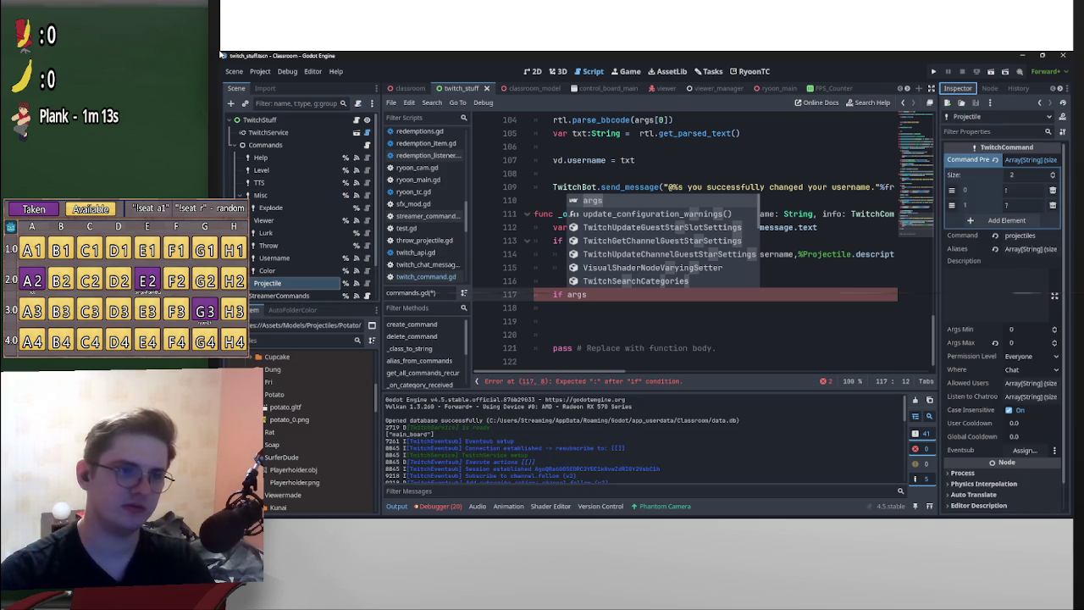
{"action": "key", "text": "Escape"}
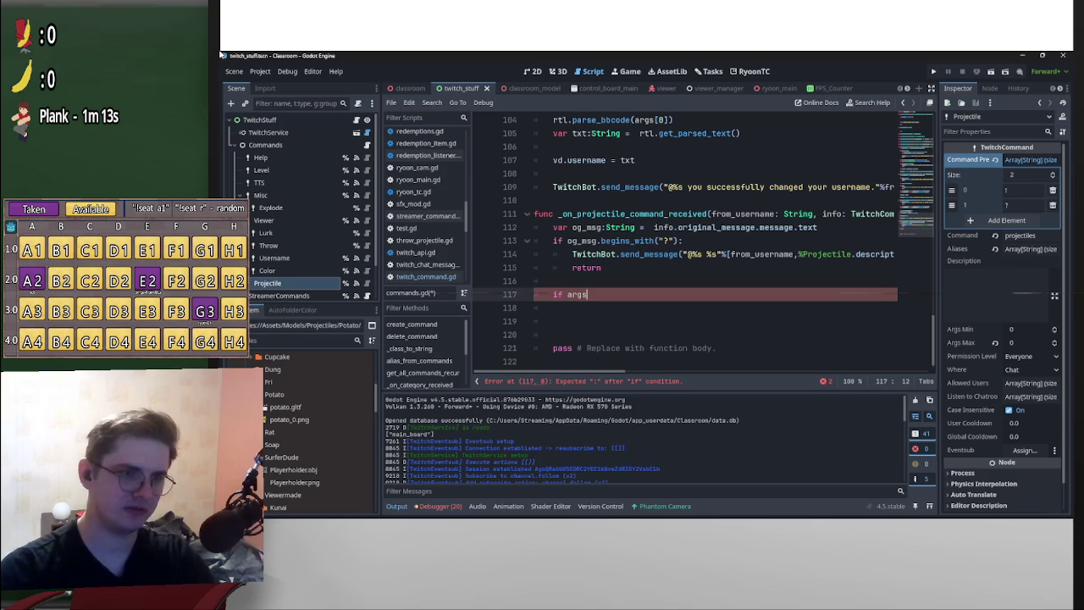
{"action": "type", "text": ".is"}
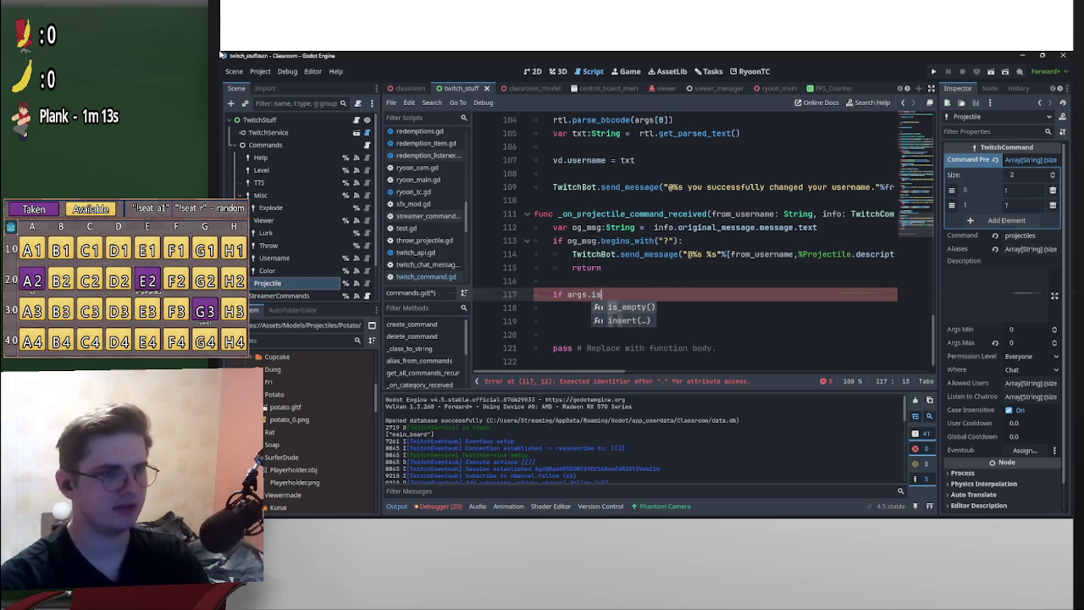
{"action": "key", "text": "BackSpace"}
{"action": "key", "text": "BackSpace"}
{"action": "key", "text": "BackSpace"}
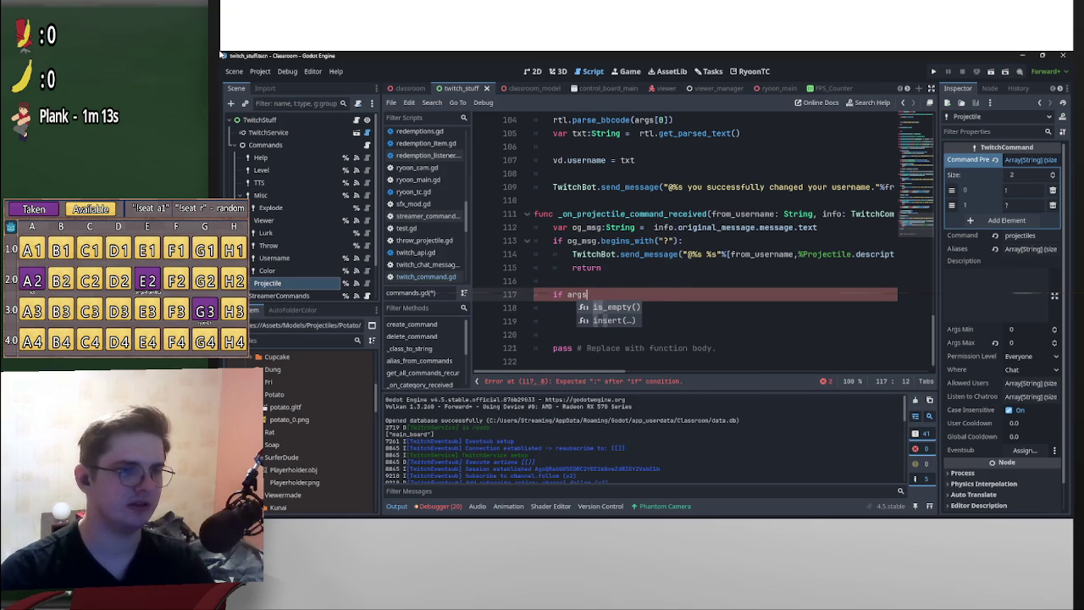
- Extend the '?' condition with 'or args.is_empty():' and delete the unfinished 'if args' line
{"action": "left_click", "coordinate": [682, 241]}
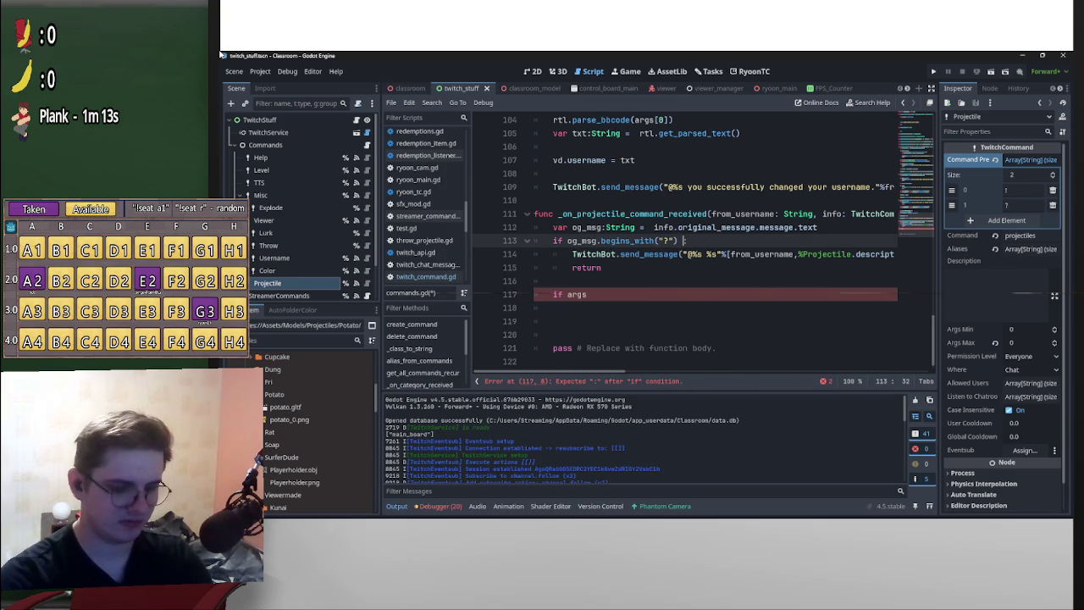
{"action": "type", "text": "or arg"}
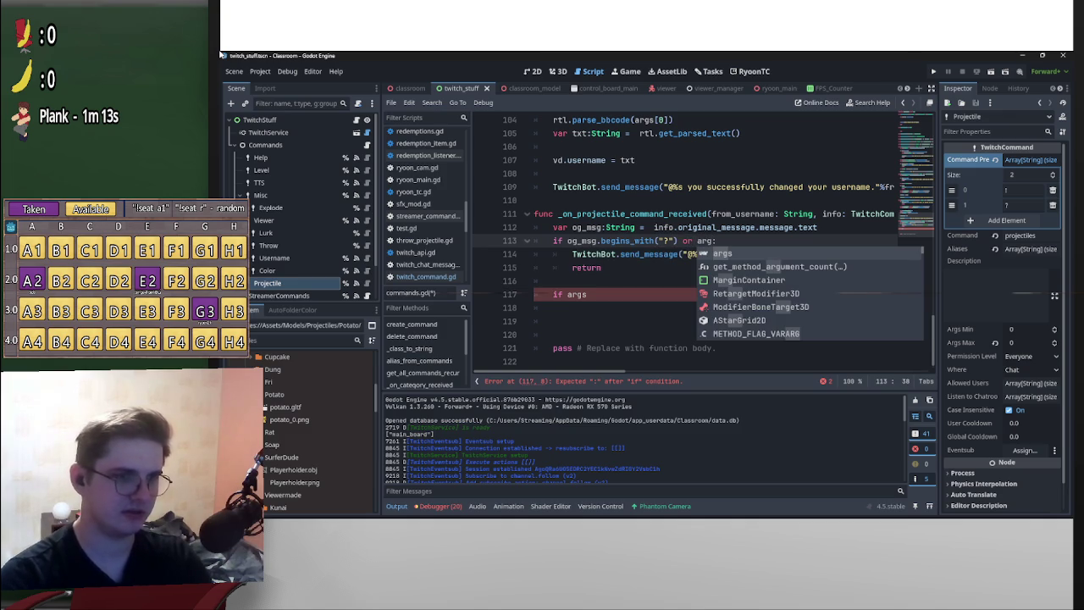
{"action": "type", "text": "s.is"}
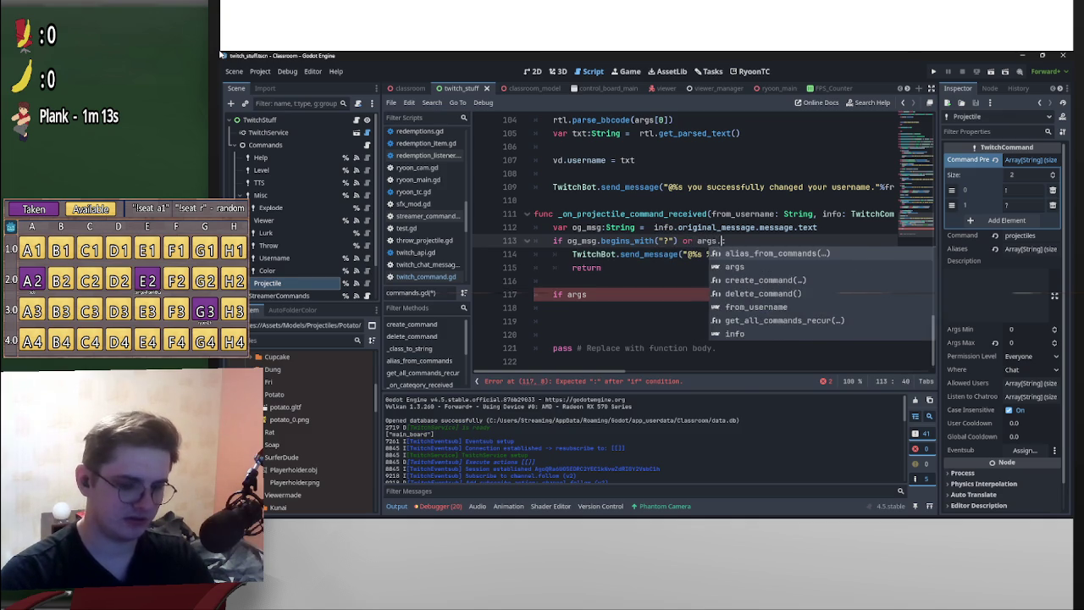
{"action": "key", "text": "Return"}
{"action": "type", "text": ":"}
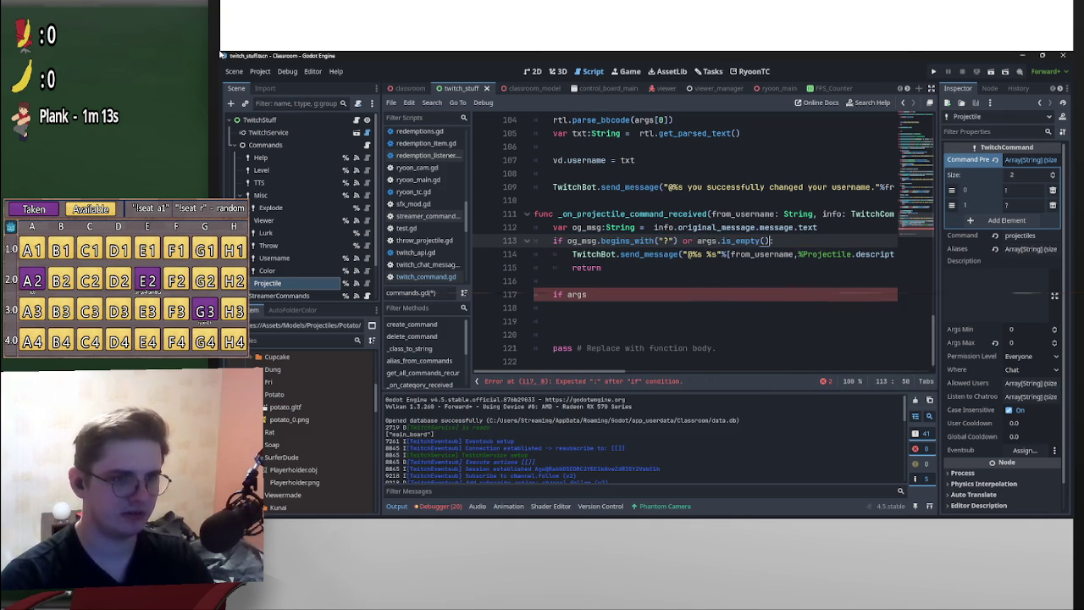
{"action": "key", "text": "Down"}
{"action": "key", "text": "Down"}
{"action": "key", "text": "Down"}
{"action": "key", "text": "shift+Home"}
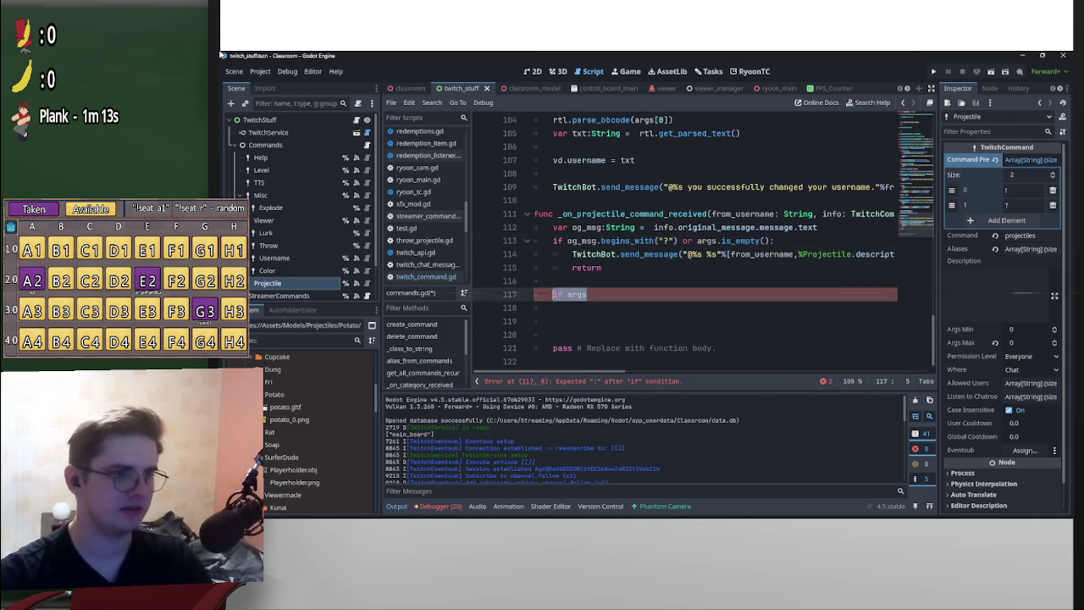
{"action": "key", "text": "shift+Home"}
{"action": "key", "text": "BackSpace"}
{"action": "key", "text": "BackSpace"}
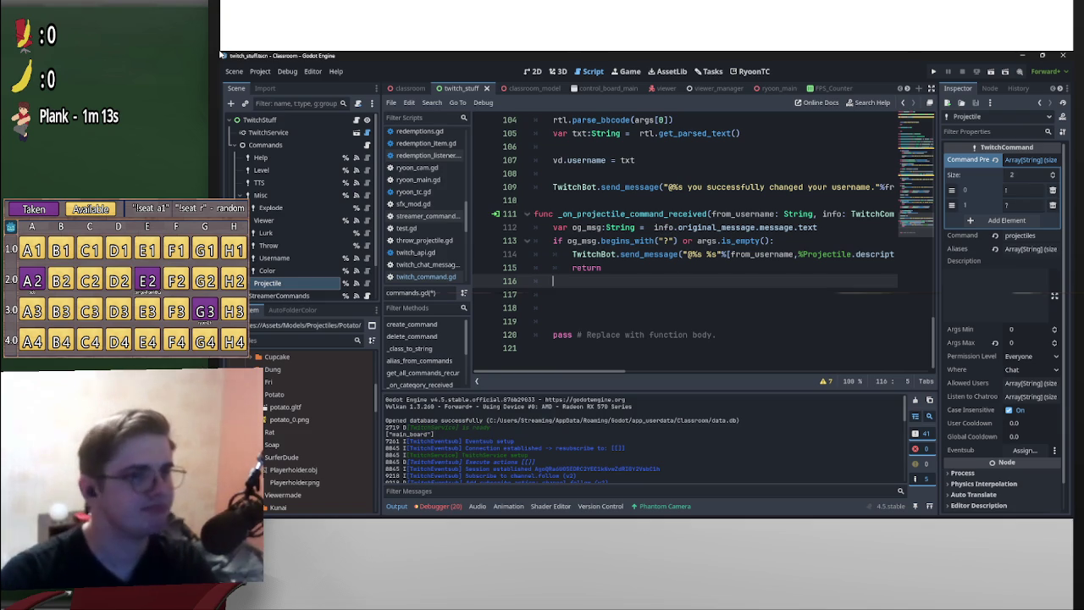
- Select the early-return if block and move below it
{"action": "key", "text": "Up"}
{"action": "key", "text": "Up"}
{"action": "key", "text": "Up"}
{"action": "key", "text": "Down"}
{"action": "key", "text": "Down"}
{"action": "key", "text": "End"}
{"action": "key", "text": "shift+Up"}
{"action": "key", "text": "shift+Up"}
{"action": "key", "text": "shift+Home"}
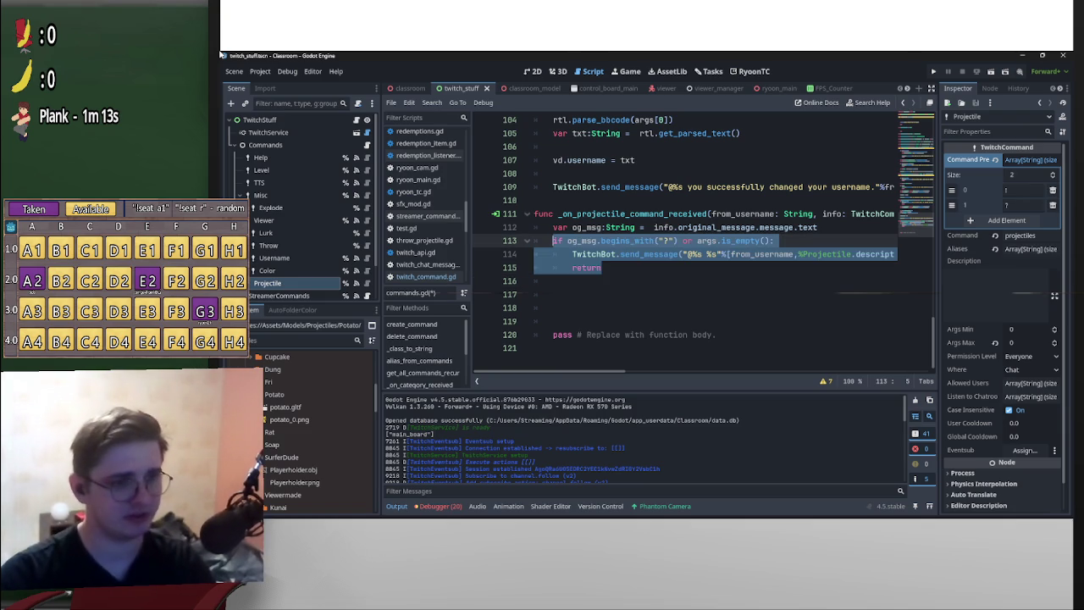
{"action": "key", "text": "Down"}
{"action": "key", "text": "Down"}
{"action": "key", "text": "Down"}
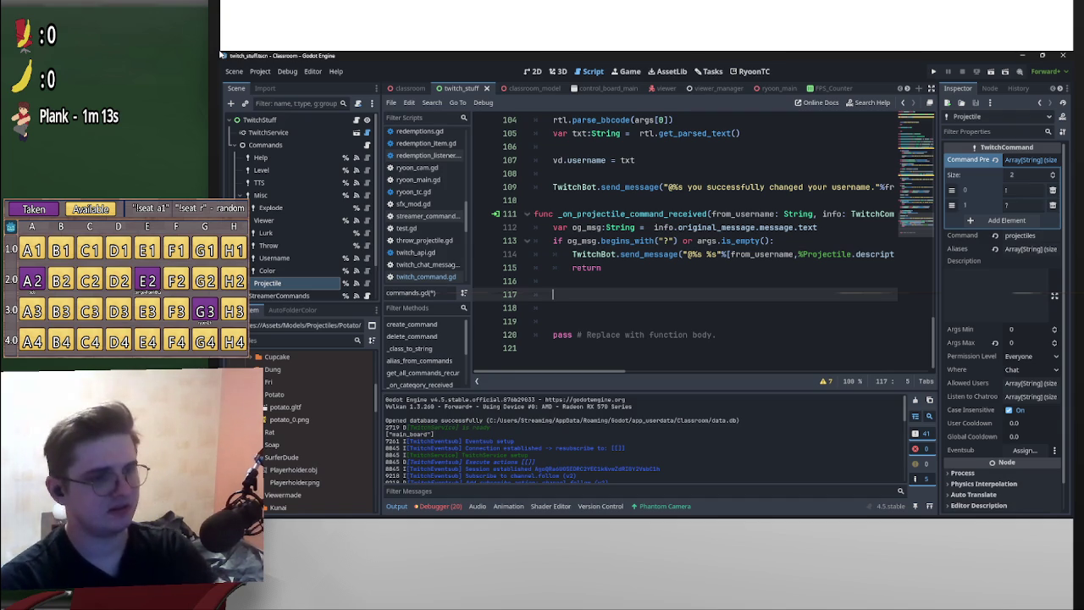
- Write 'match args[0]:' with a placeholder pass and blank lines beneath
{"action": "type", "text": "match"}
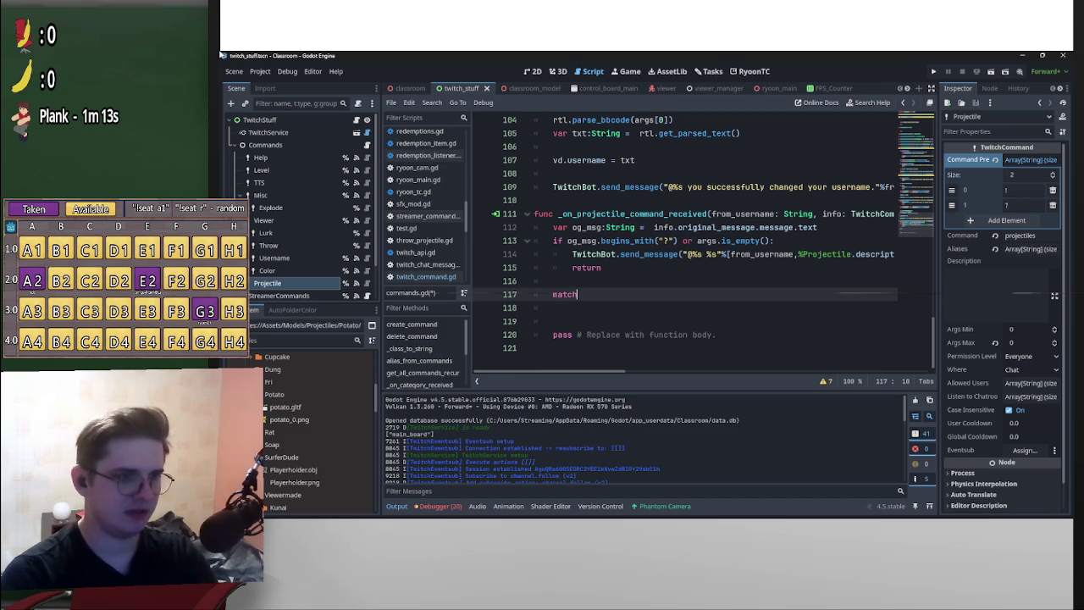
{"action": "type", "text": " args"}
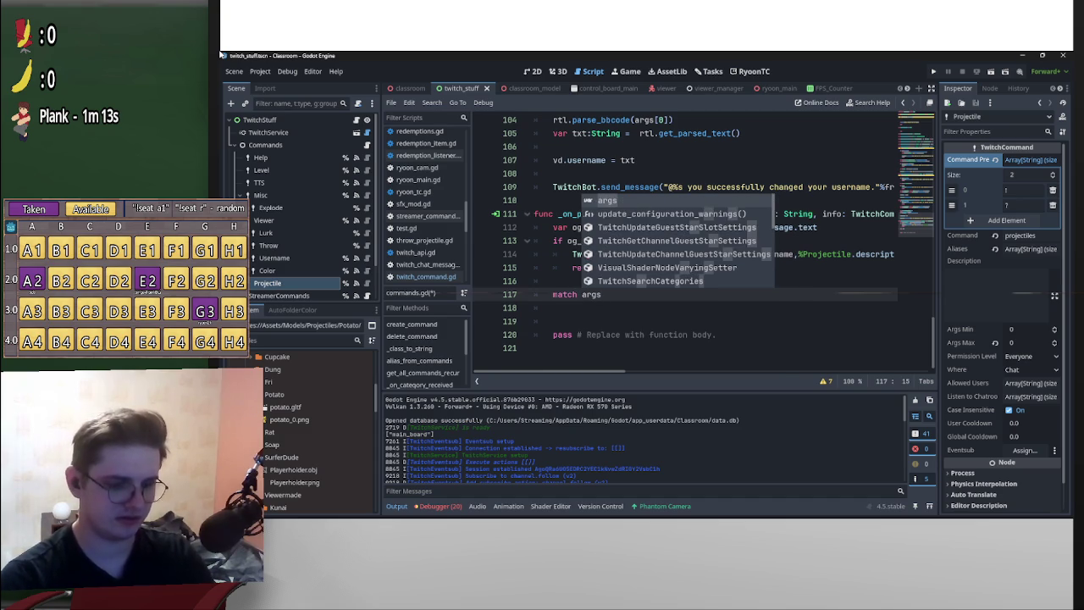
{"action": "type", "text": "[0"}
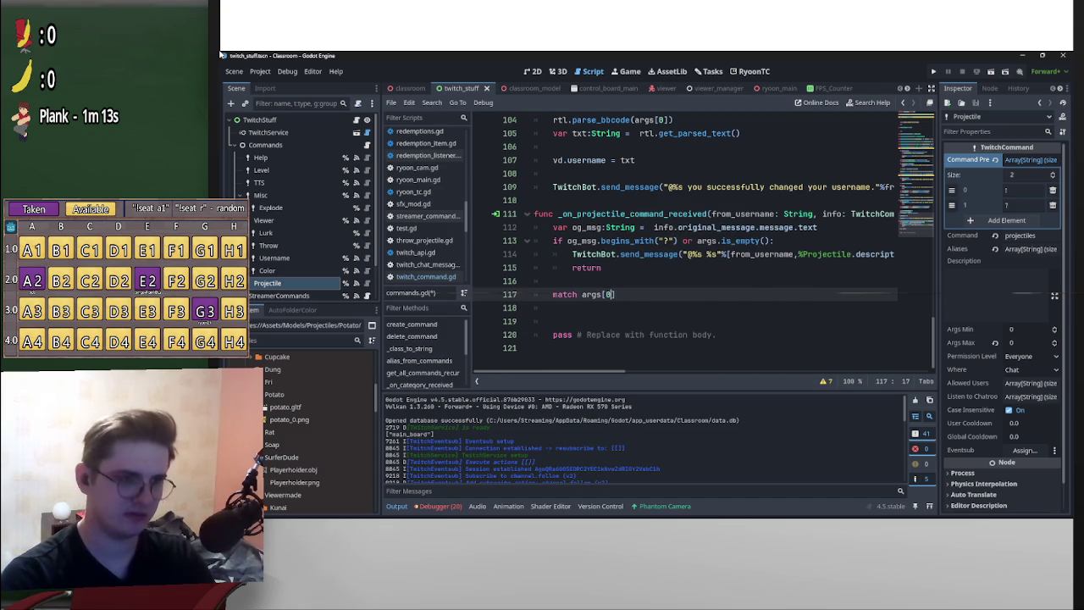
{"action": "key", "text": "Right"}
{"action": "type", "text": ":"}
{"action": "key", "text": "Return"}
{"action": "type", "text": "pass"}
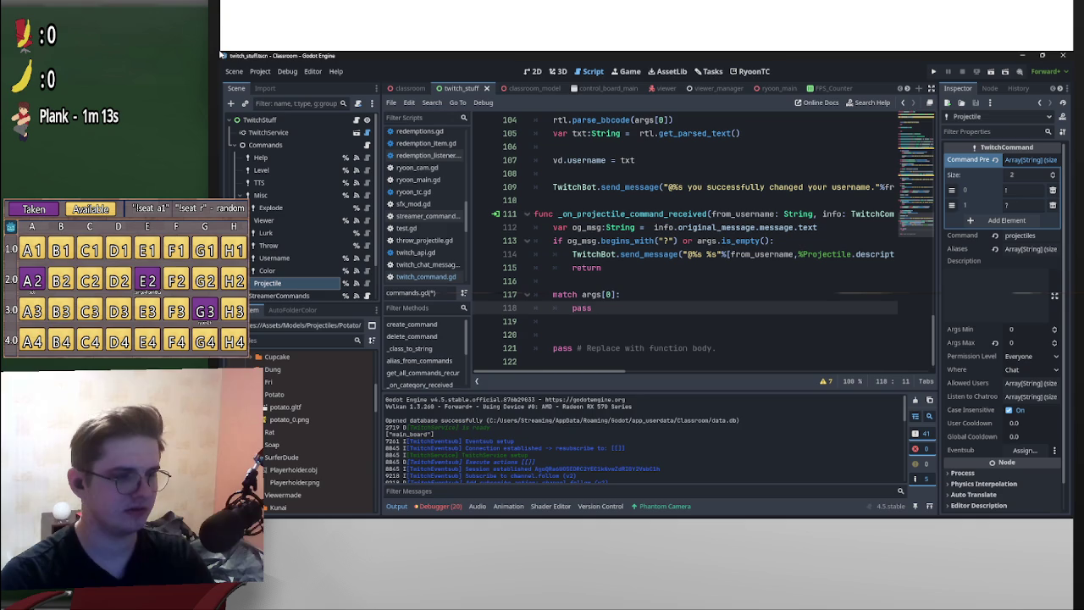
{"action": "key", "text": "Left"}
{"action": "key", "text": "Left"}
{"action": "key", "text": "Left"}
{"action": "key", "text": "Return"}
{"action": "key", "text": "Return"}
{"action": "key", "text": "Return"}
{"action": "key", "text": "Return"}
{"action": "key", "text": "Up"}
{"action": "key", "text": "Up"}
{"action": "key", "text": "Up"}
{"action": "key", "text": "Down"}
{"action": "key", "text": "Down"}
{"action": "key", "text": "Down"}
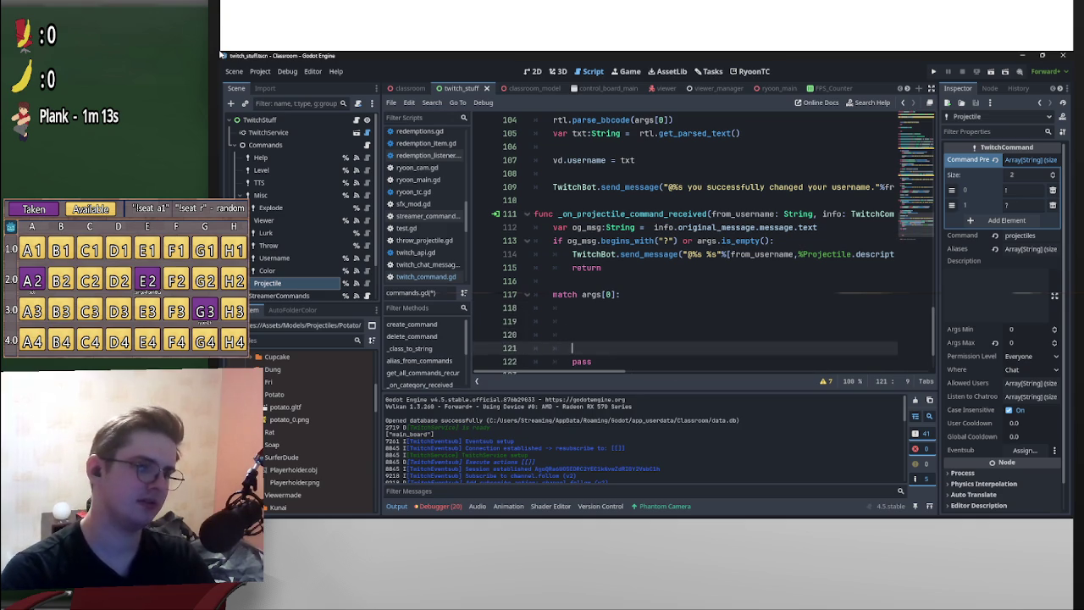
{"action": "key", "text": "Up"}
{"action": "key", "text": "Up"}
{"action": "key", "text": "Up"}
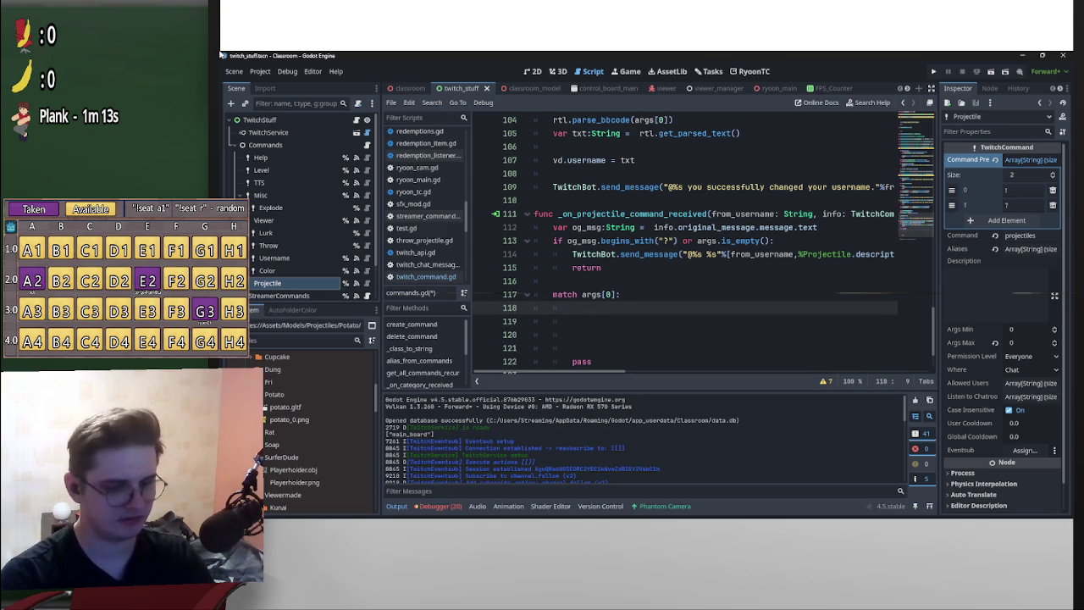
{"action": "key", "text": "Down"}
{"action": "key", "text": "Down"}
{"action": "key", "text": "Down"}
{"action": "key", "text": "BackSpace"}
{"action": "type", "text": "pass"}
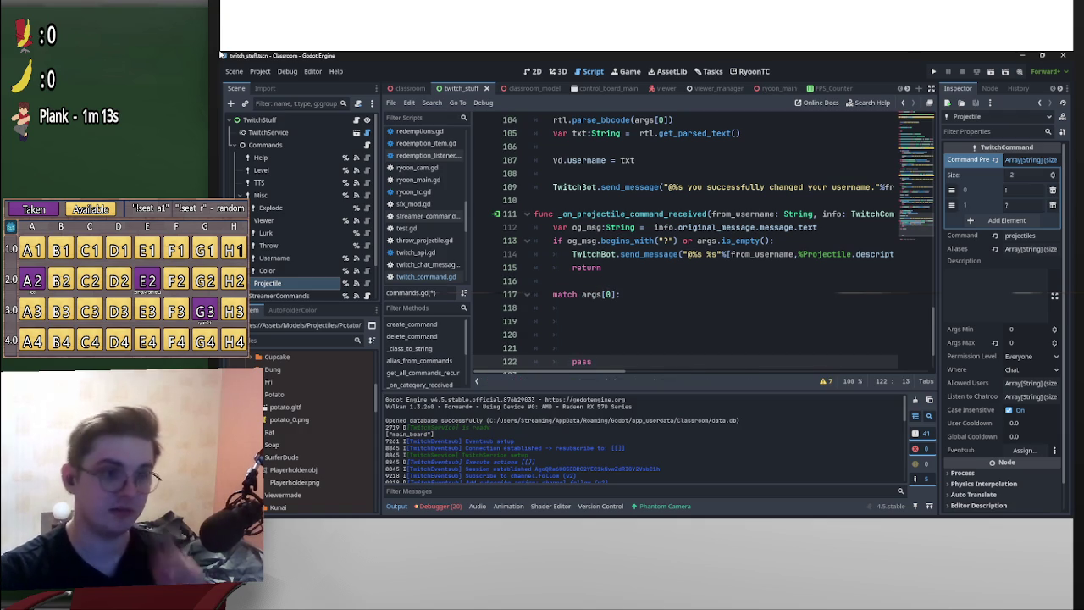
{"action": "key", "text": "Up"}
{"action": "key", "text": "Up"}
{"action": "key", "text": "Up"}
{"action": "scroll", "coordinate": [686, 246], "scroll_direction": "down", "scroll_amount": 2}
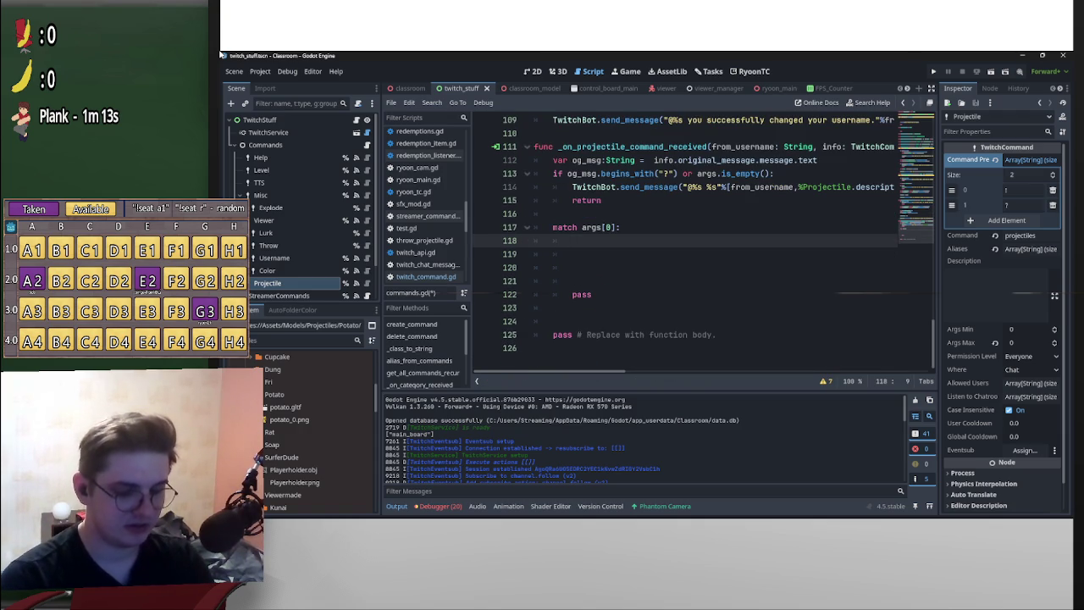
- Add "change": and "list": match branches, each with pass
{"action": "type", "text": "\"change\""}
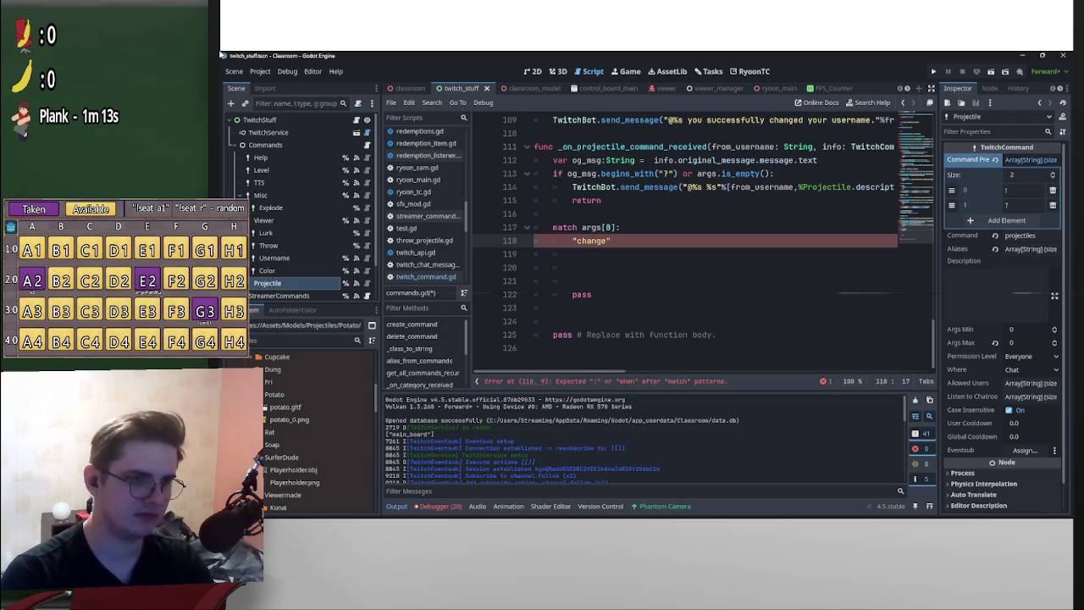
{"action": "type", "text": ":"}
{"action": "key", "text": "Return"}
{"action": "type", "text": "pass"}
{"action": "key", "text": "Return"}
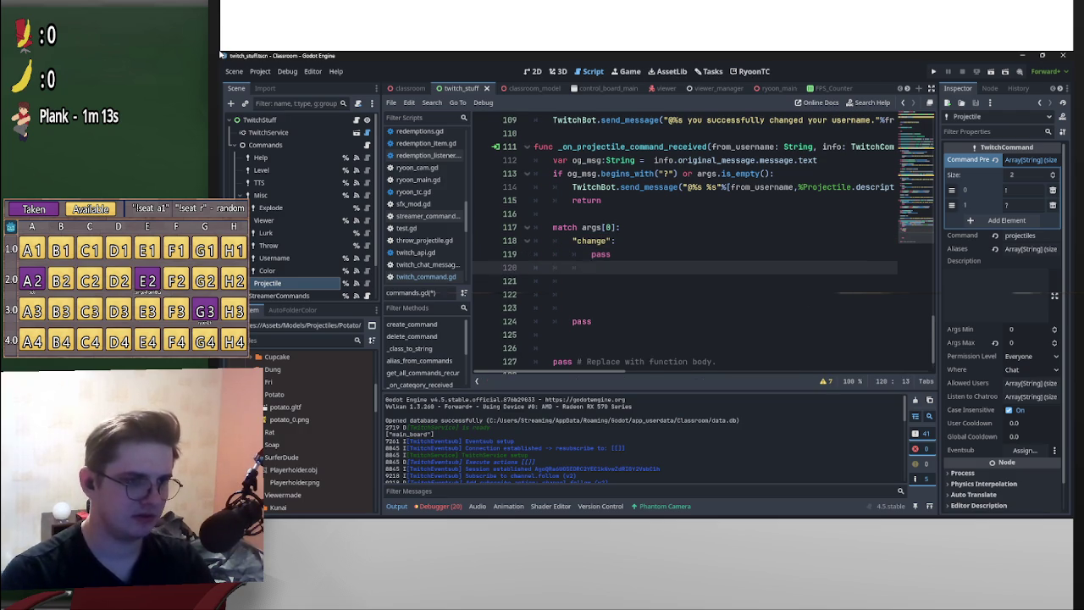
{"action": "type", "text": "\"lind"}
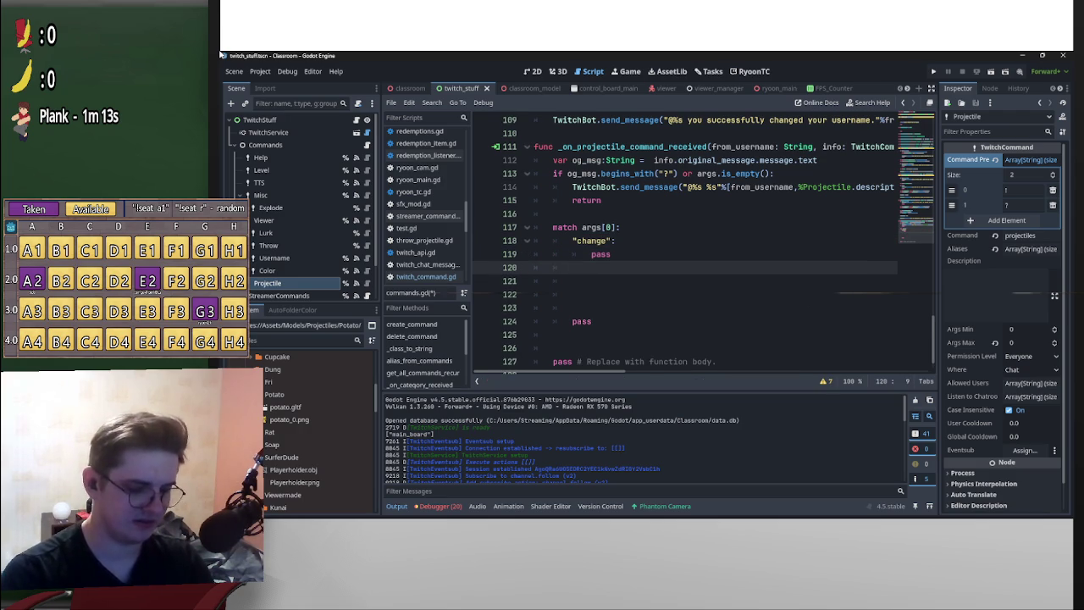
{"action": "key", "text": "BackSpace"}
{"action": "key", "text": "BackSpace"}
{"action": "type", "text": "st\":"}
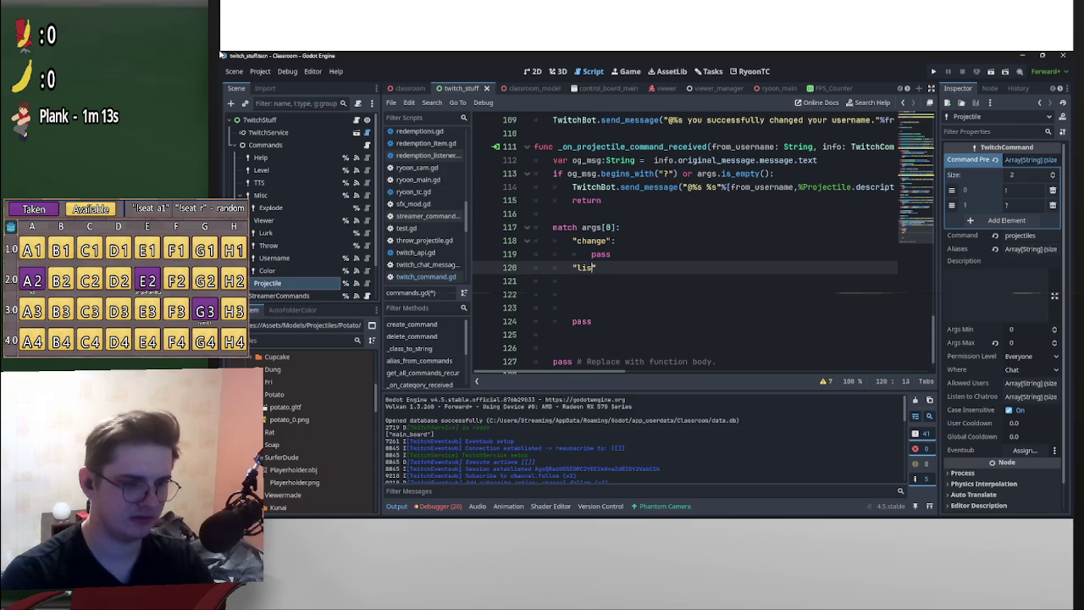
{"action": "key", "text": "BackSpace"}
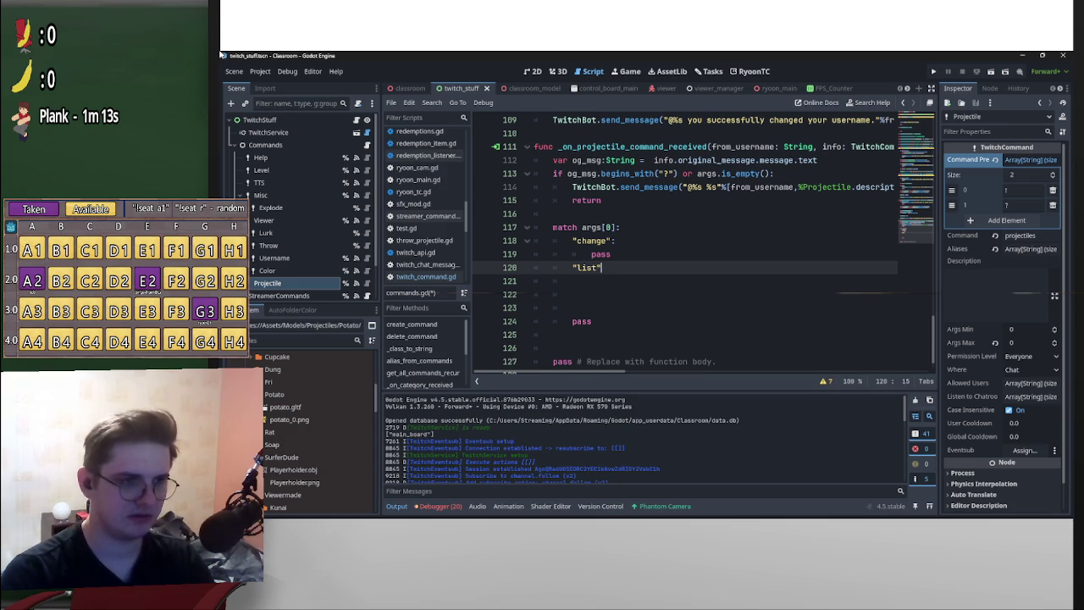
{"action": "type", "text": "\""}
{"action": "key", "text": "BackSpace"}
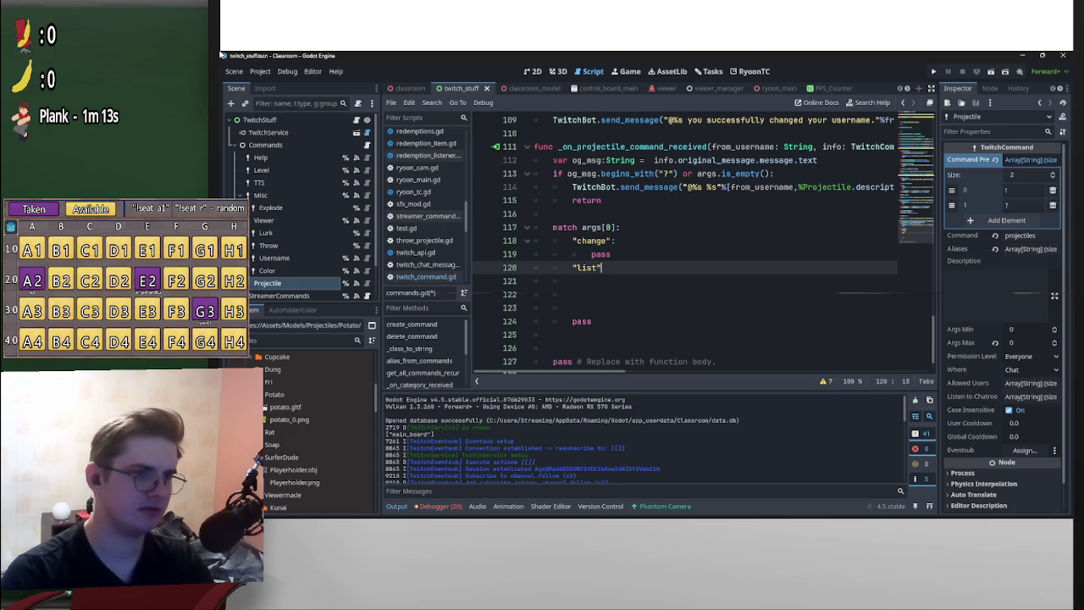
{"action": "type", "text": ":"}
{"action": "key", "text": "Return"}
{"action": "type", "text": "pass"}
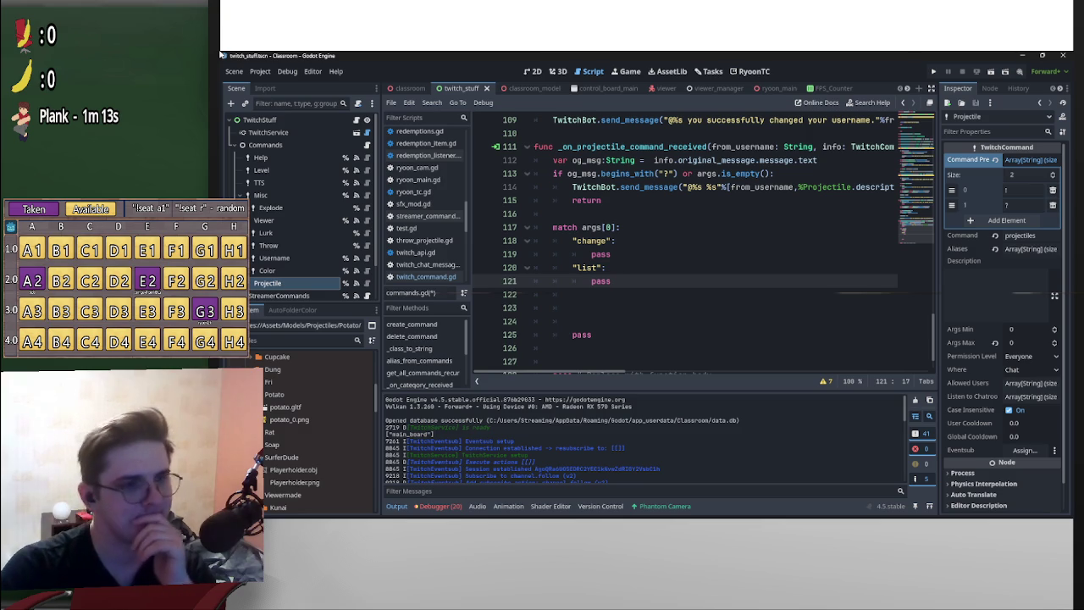
- Clean up the leftover empty lines below the match branches
{"action": "key", "text": "ctrl+z"}
{"action": "key", "text": "ctrl+z"}
{"action": "key", "text": "ctrl+z"}
{"action": "key", "text": "ctrl+z"}
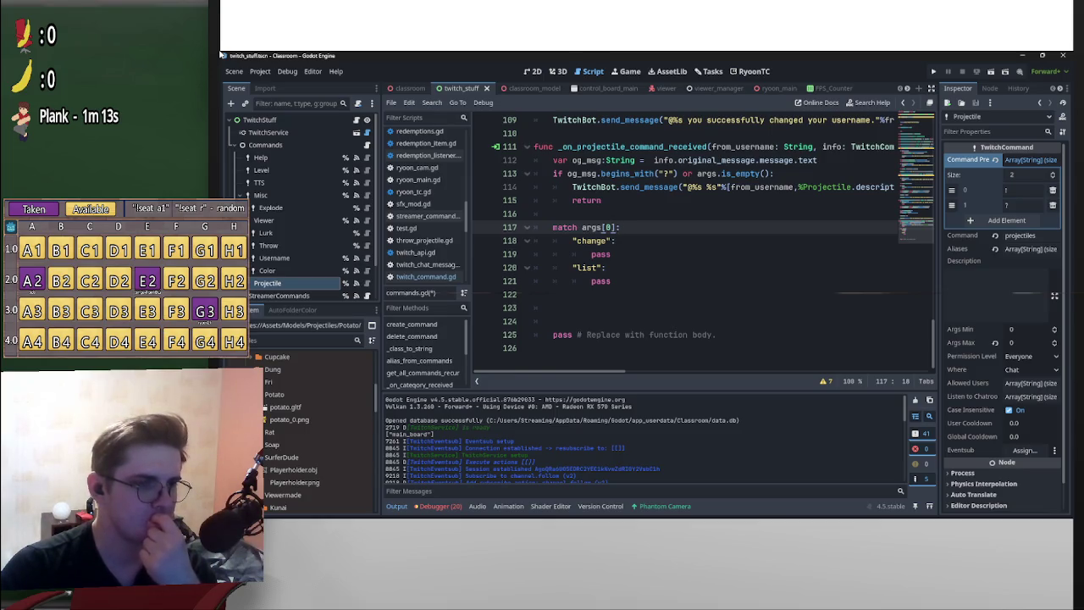
{"action": "key", "text": "Down"}
{"action": "key", "text": "Down"}
{"action": "key", "text": "Down"}
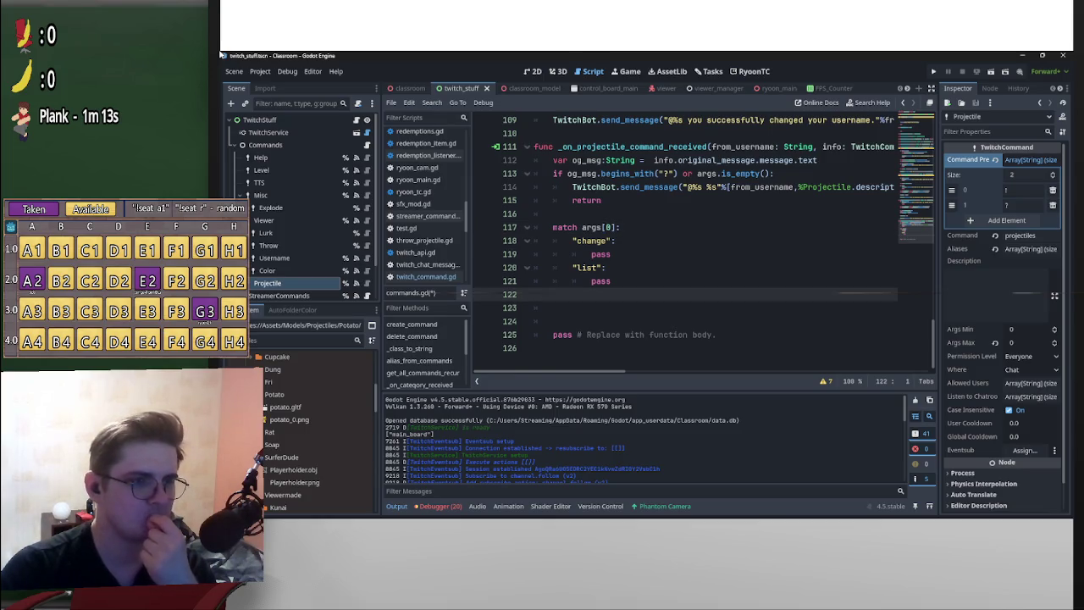
{"action": "key", "text": "Tab"}
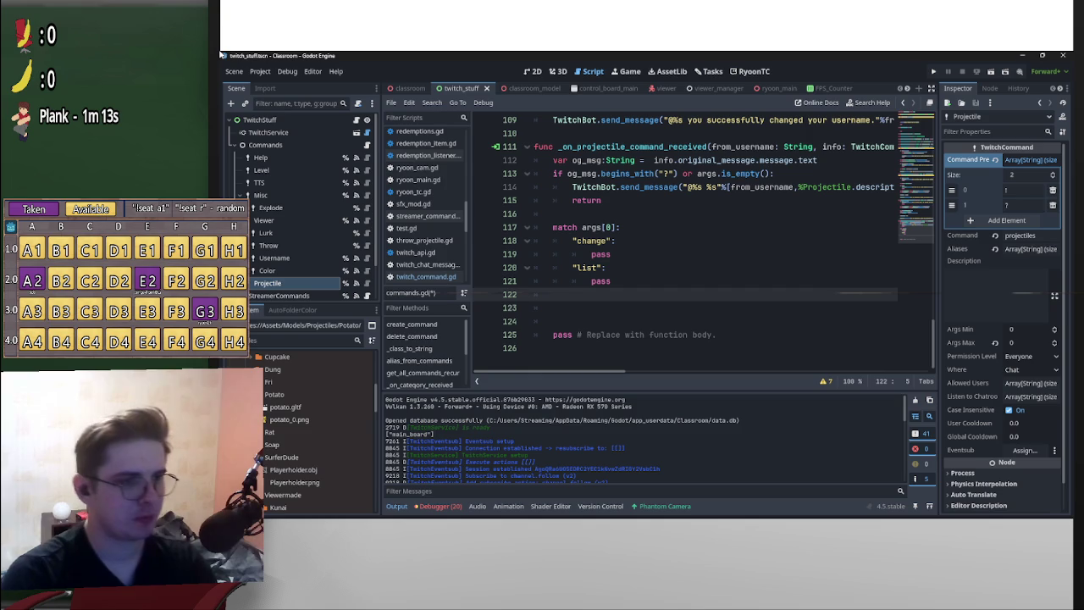
{"action": "key", "text": "Return"}
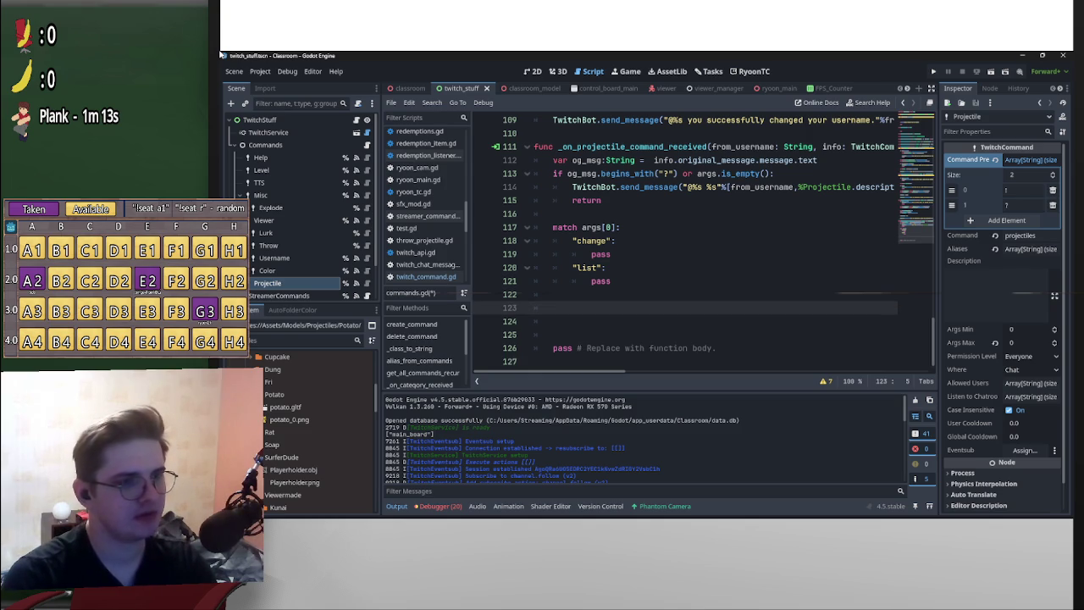
{"action": "key", "text": "BackSpace"}
{"action": "key", "text": "BackSpace"}
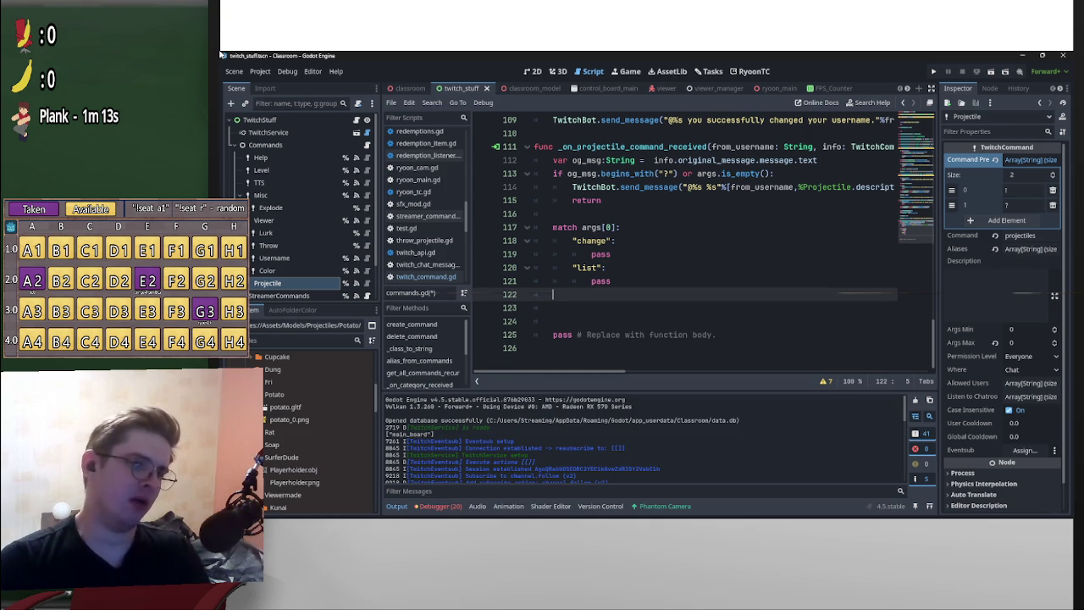
- Replace both branches' pass statements with return using multi-caret editing
{"action": "key", "text": "Up"}
{"action": "key", "text": "End"}
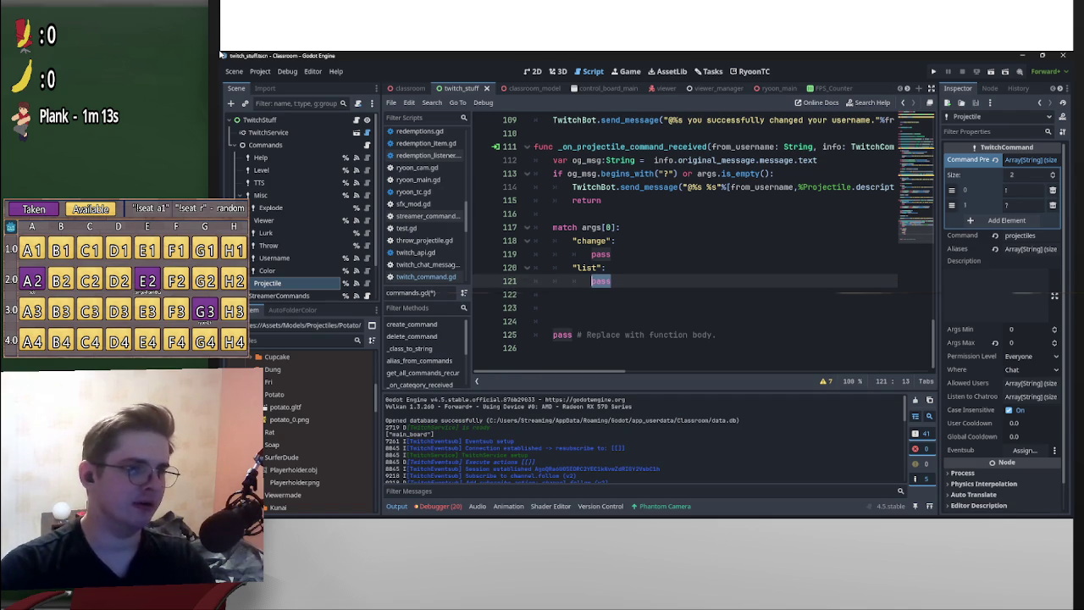
{"action": "key", "text": "ctrl+d"}
{"action": "key", "text": "End"}
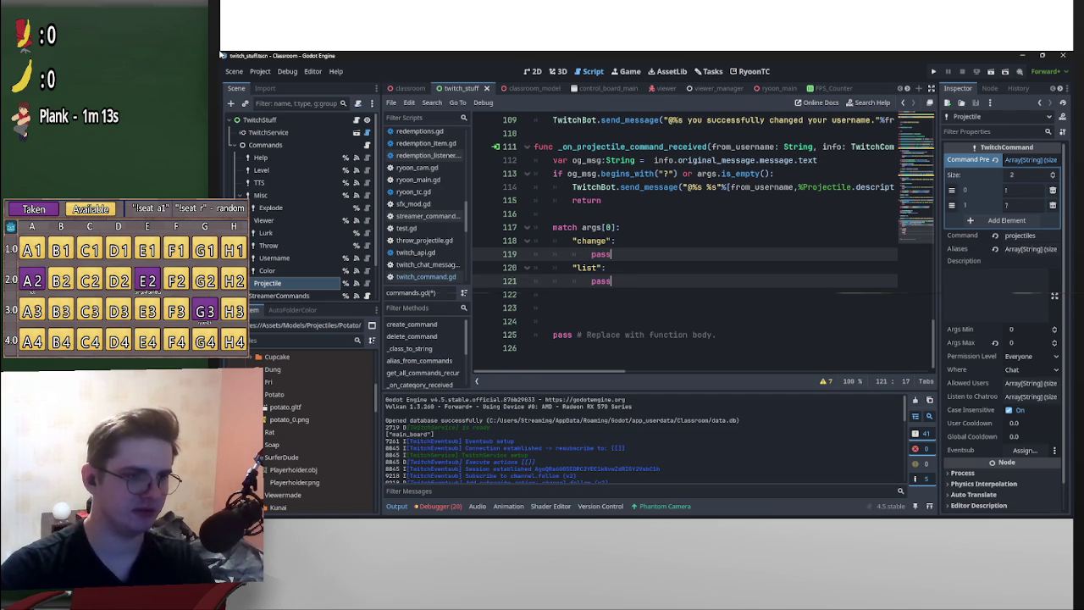
{"action": "key", "text": "BackSpace"}
{"action": "key", "text": "BackSpace"}
{"action": "key", "text": "BackSpace"}
{"action": "type", "text": "return"}
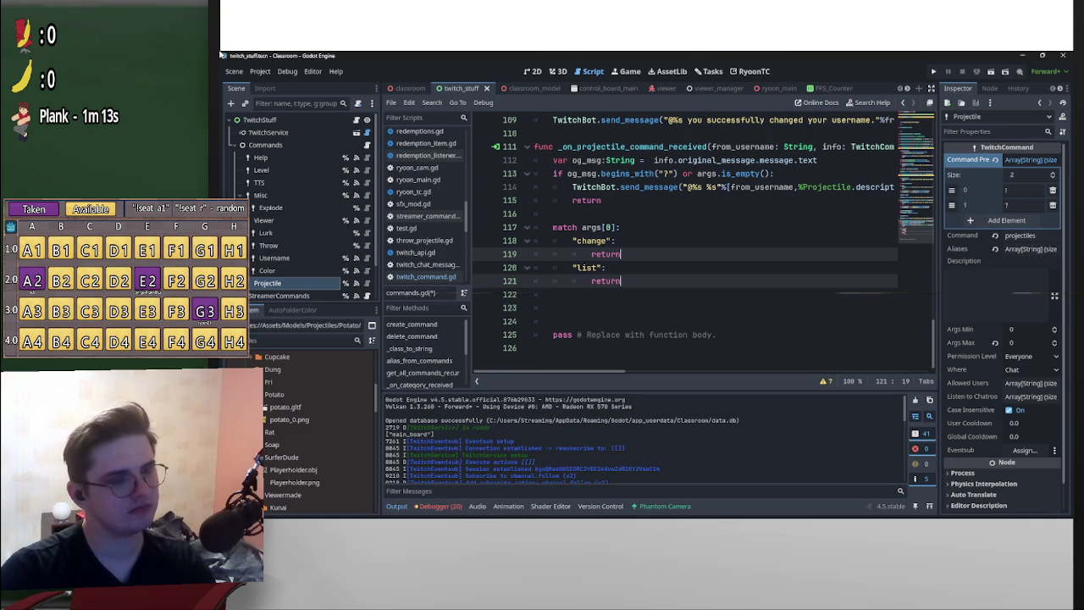
- Delete the leftover placeholder pass line and add blank lines below the match block
{"action": "left_click_drag", "start_coordinate": [717, 335], "coordinate": [534, 321]}
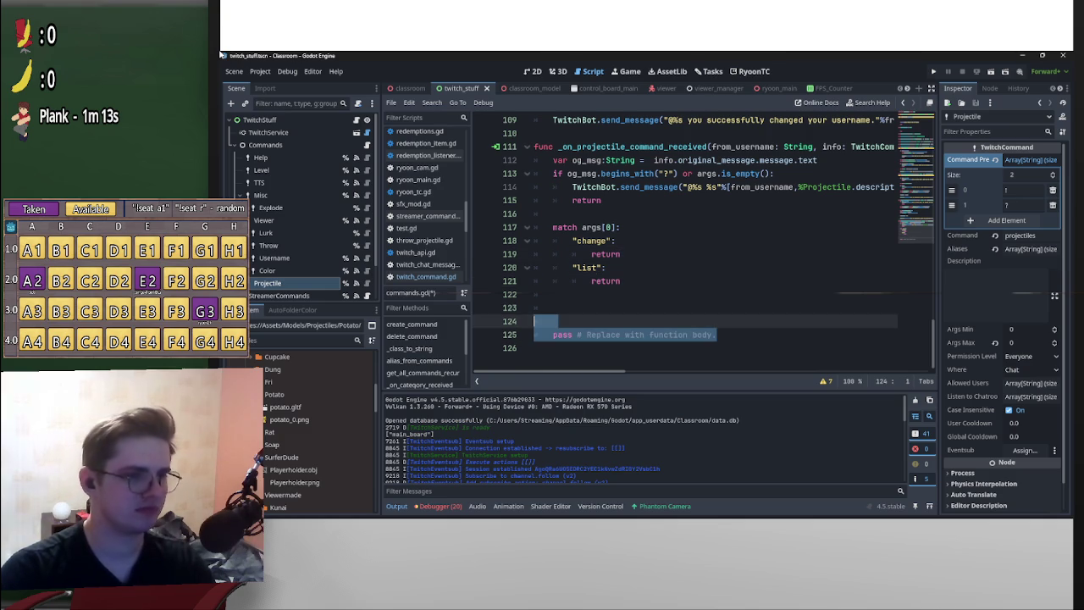
{"action": "key", "text": "BackSpace"}
{"action": "key", "text": "BackSpace"}
{"action": "key", "text": "BackSpace"}
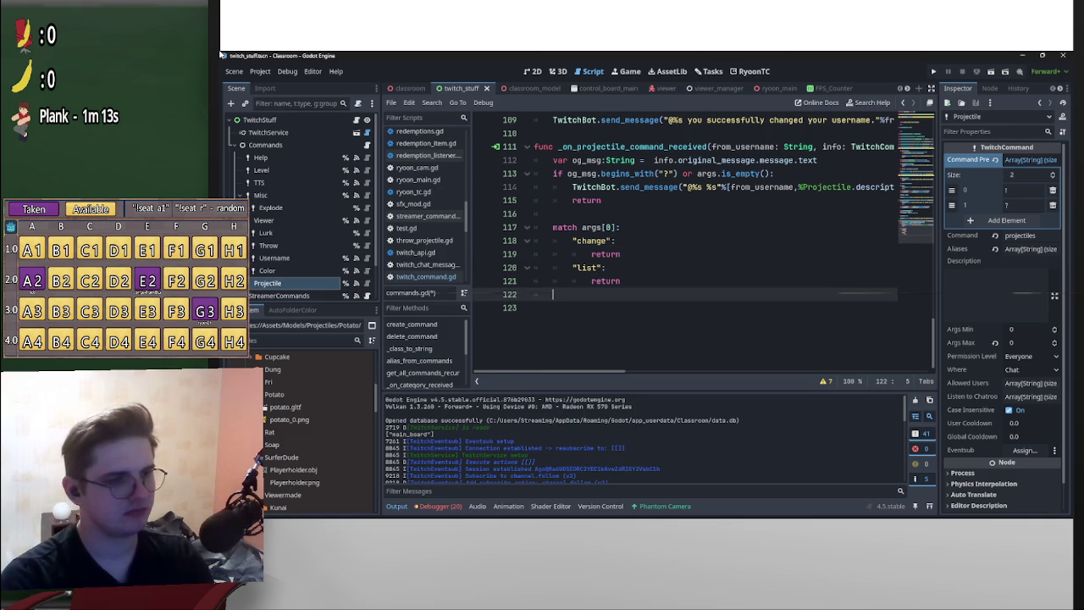
{"action": "scroll", "coordinate": [686, 245], "scroll_direction": "up", "scroll_amount": 2}
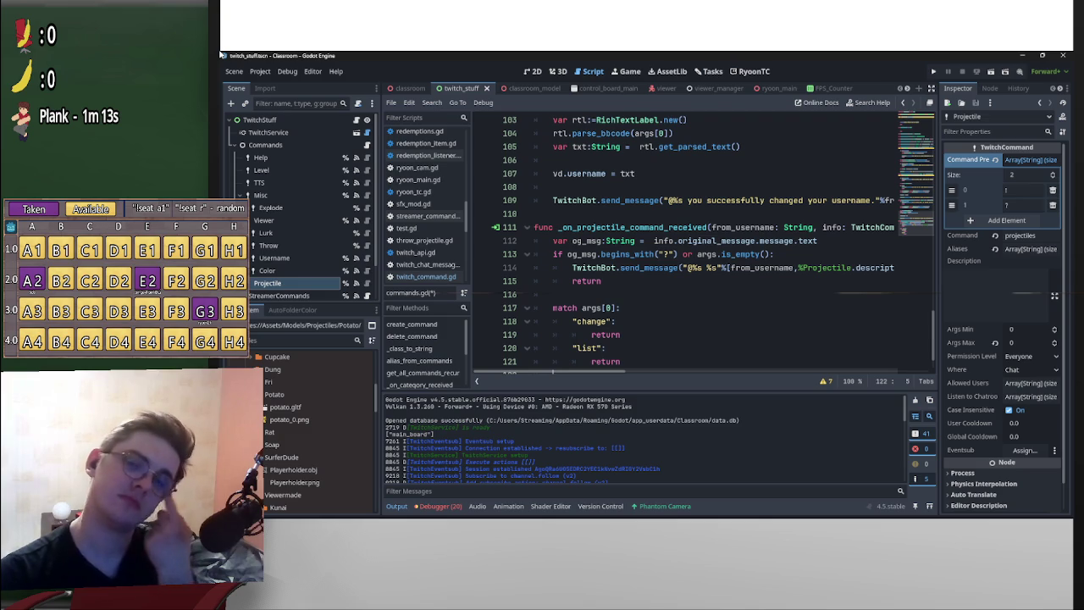
{"action": "scroll", "coordinate": [686, 246], "scroll_direction": "down", "scroll_amount": 1}
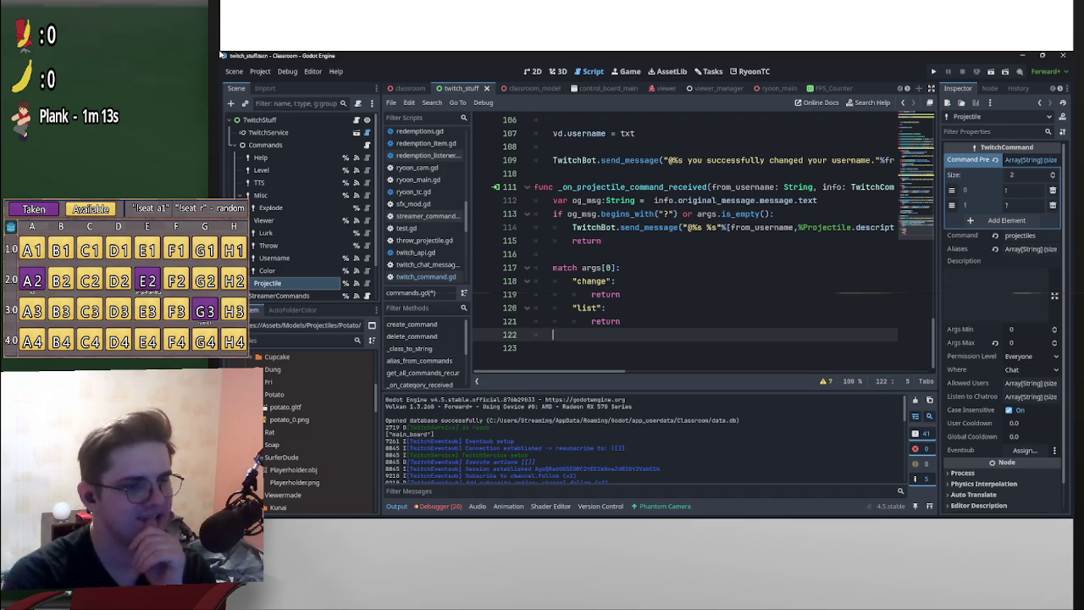
{"action": "key", "text": "Return"}
{"action": "key", "text": "Return"}
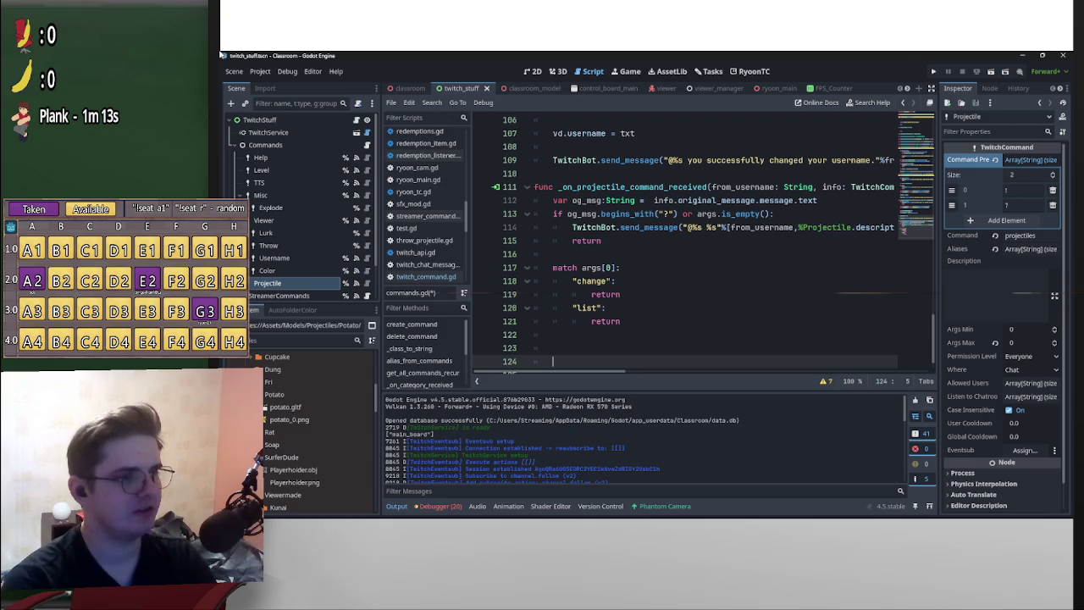
{"action": "key", "text": "Up"}
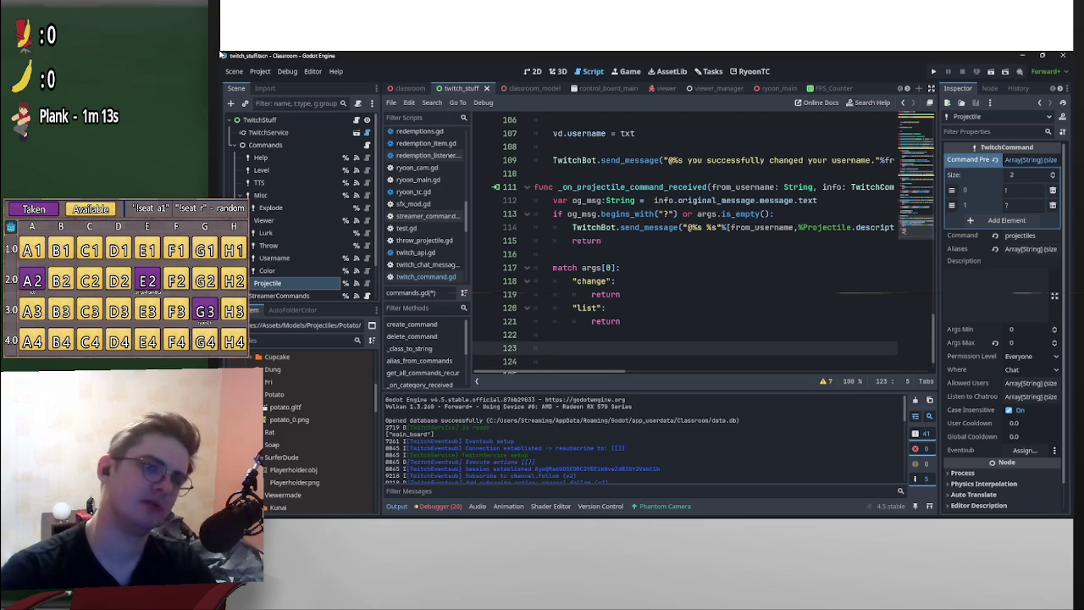
{"action": "scroll", "coordinate": [711, 254], "scroll_direction": "right", "scroll_amount": 5}
{"action": "scroll", "coordinate": [711, 195], "scroll_direction": "left", "scroll_amount": 5}
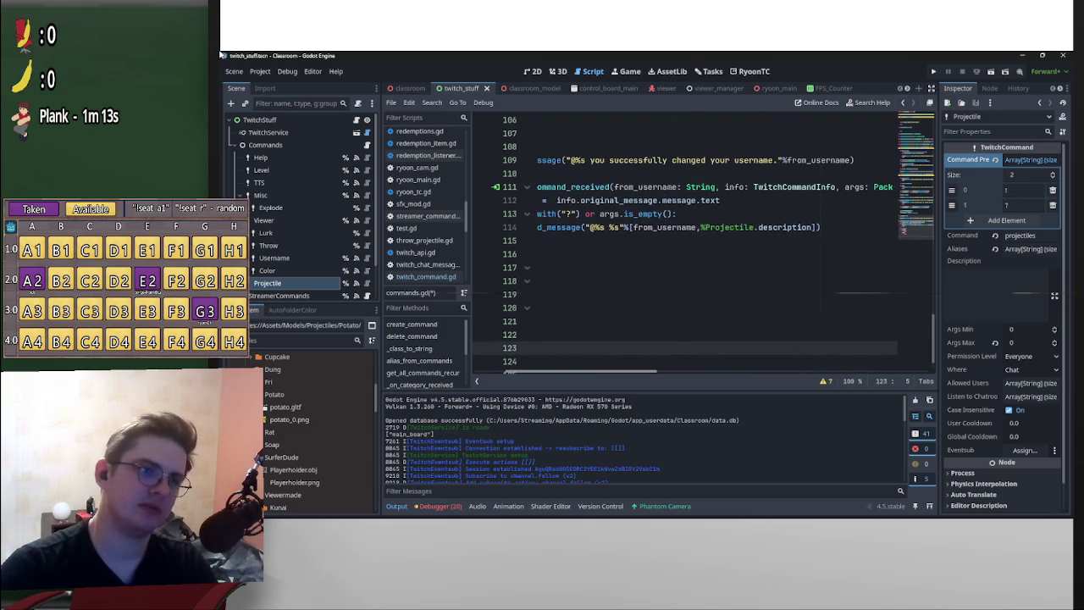
- Inspect the TwitchCommandInfo class definition, then return to commands.gd
{"action": "left_click", "coordinate": [772, 186]}
{"action": "left_click", "coordinate": [772, 186], "text": "ctrl"}
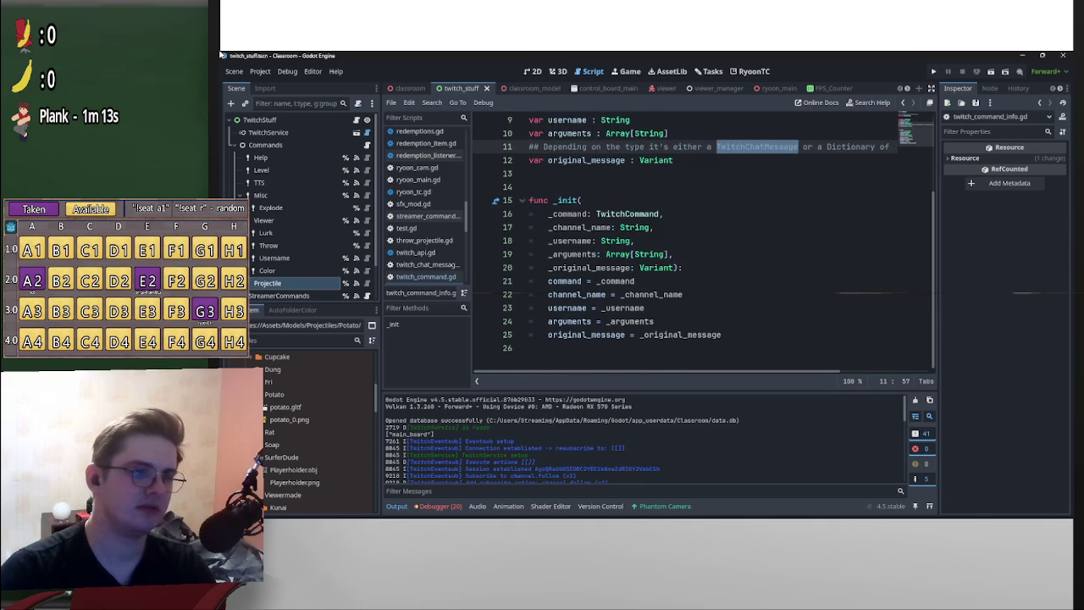
{"action": "key", "text": "alt+Left"}
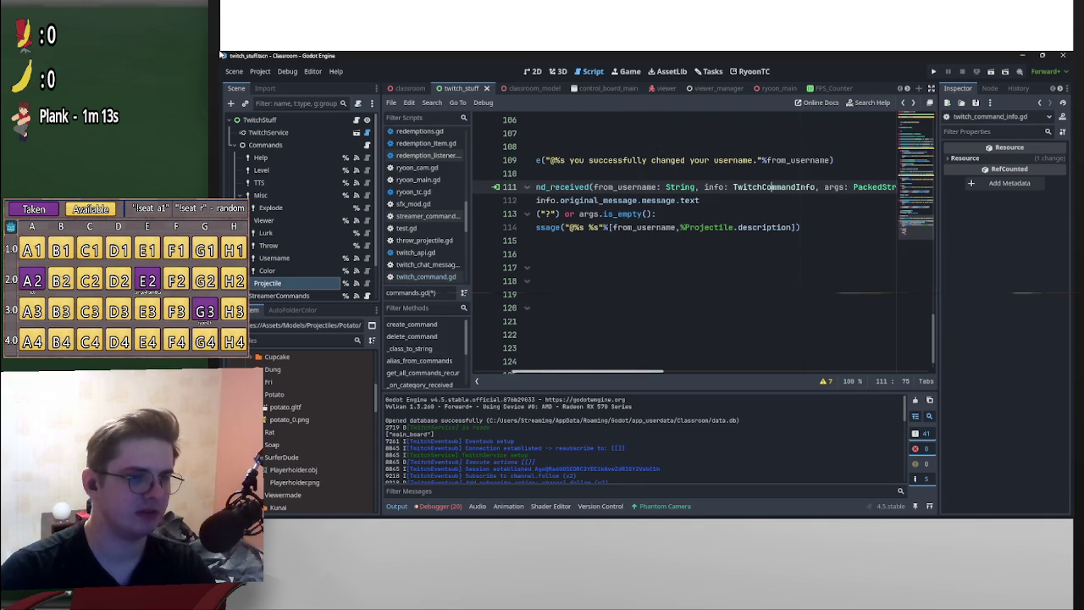
- Paste TwitchChatMessage from clipboard history onto line 116 and open its class definition
{"action": "key", "text": "Home"}
{"action": "key", "text": "Down"}
{"action": "key", "text": "Down"}
{"action": "key", "text": "Down"}
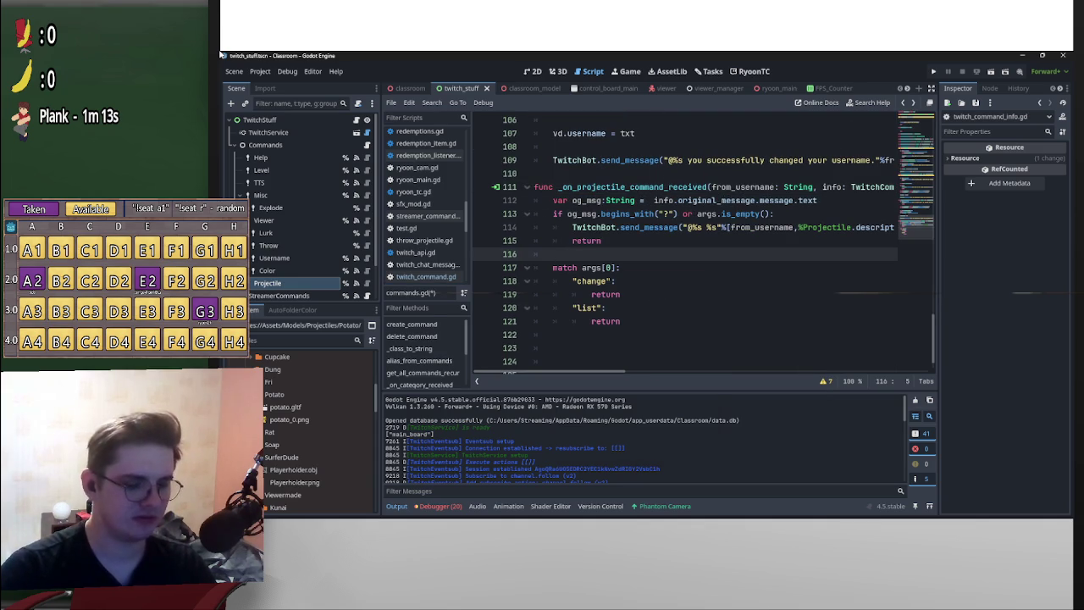
{"action": "key", "text": "super+v"}
{"action": "key", "text": "Down"}
{"action": "key", "text": "Down"}
{"action": "key", "text": "Down"}
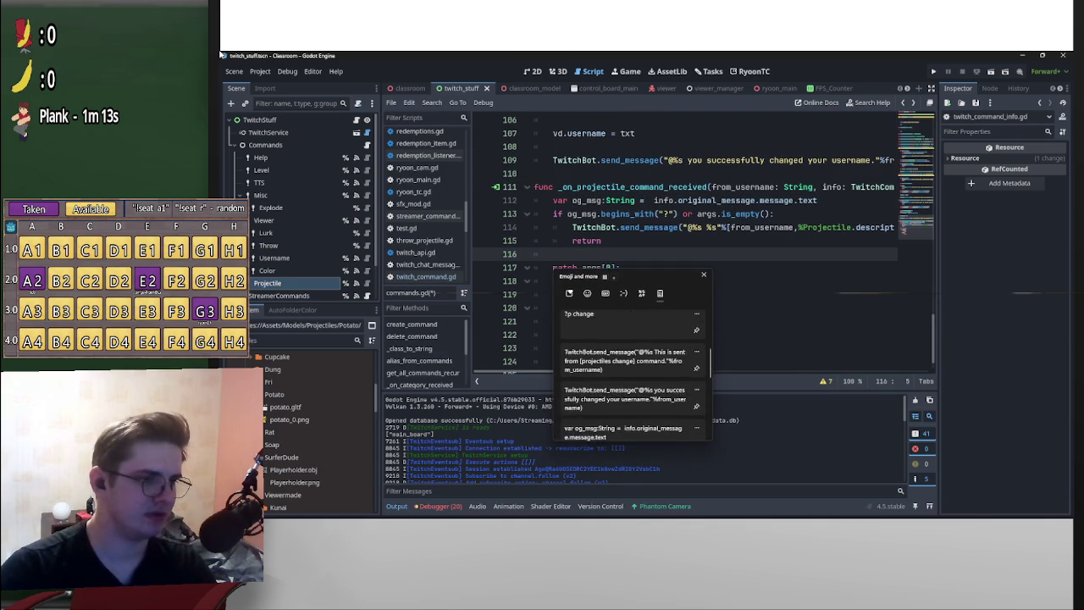
{"action": "key", "text": "Down"}
{"action": "key", "text": "Return"}
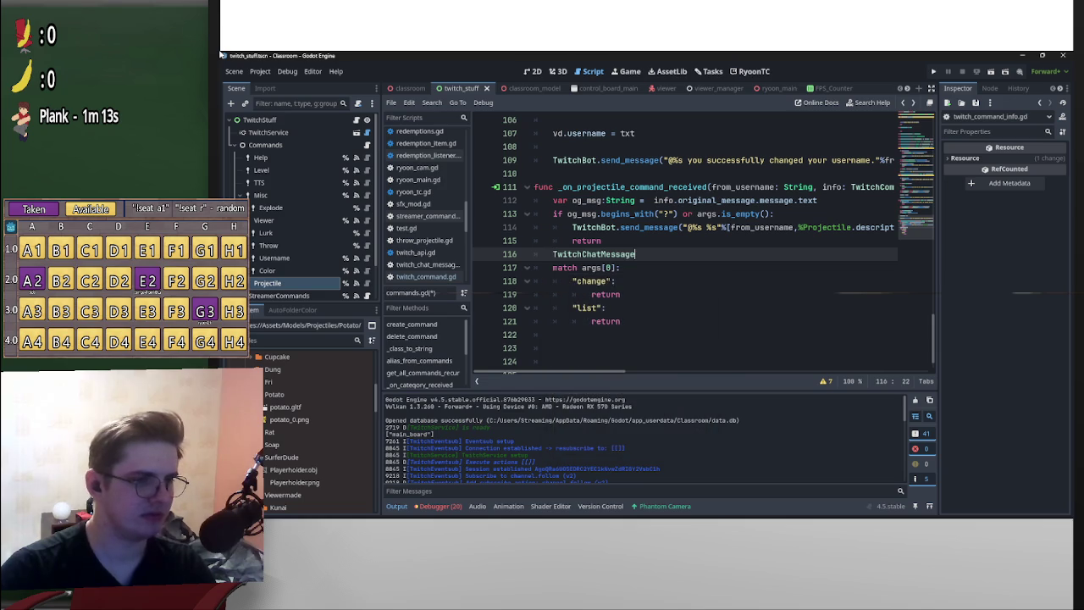
{"action": "left_click", "coordinate": [593, 254], "text": "ctrl"}
- Scroll through the TwitchChatMessage script to review its message field variables
{"action": "scroll", "coordinate": [678, 288], "scroll_direction": "down", "scroll_amount": 10}
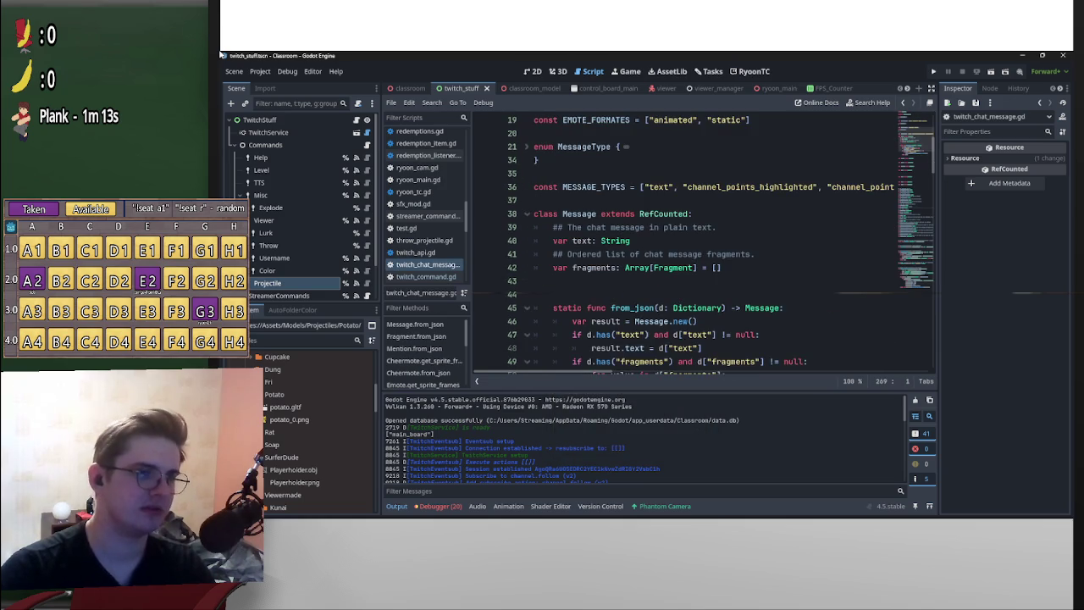
{"action": "scroll", "coordinate": [703, 245], "scroll_direction": "down", "scroll_amount": 15}
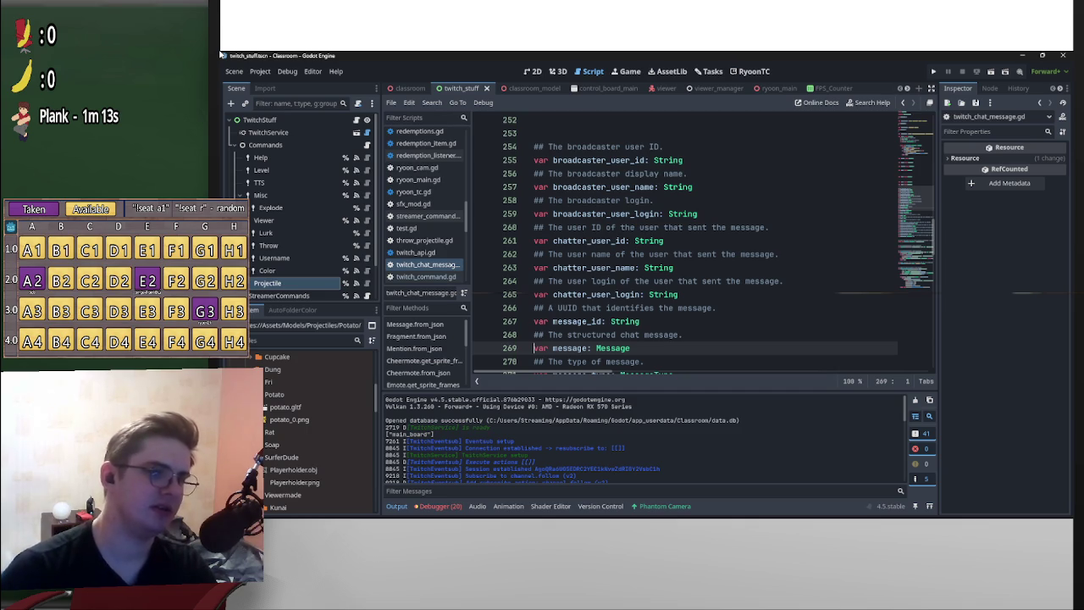
{"action": "scroll", "coordinate": [703, 245], "scroll_direction": "down", "scroll_amount": 1}
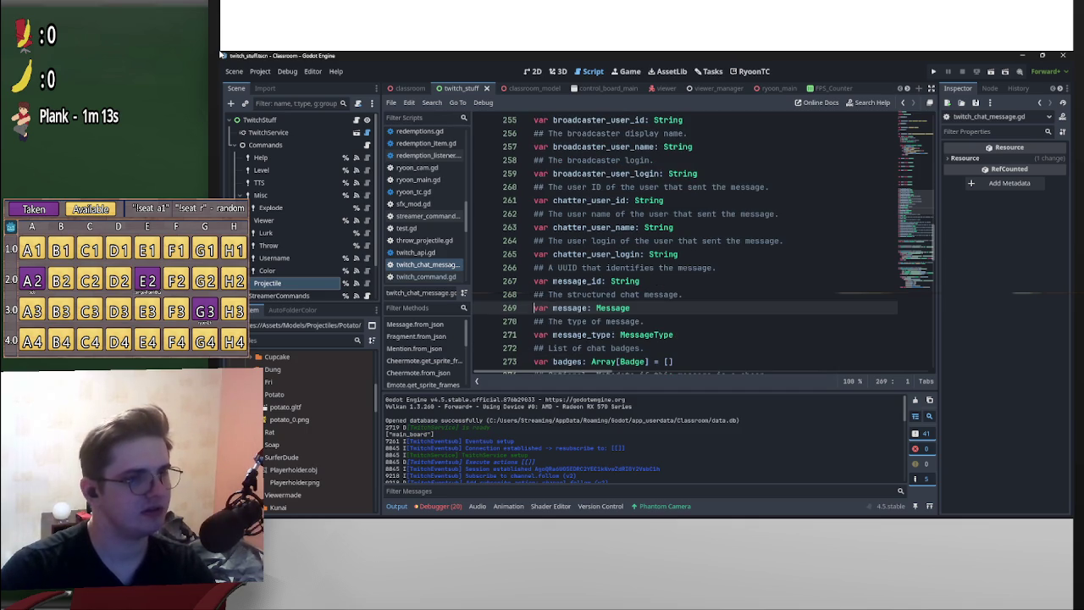
{"action": "scroll", "coordinate": [703, 246], "scroll_direction": "down", "scroll_amount": 4}
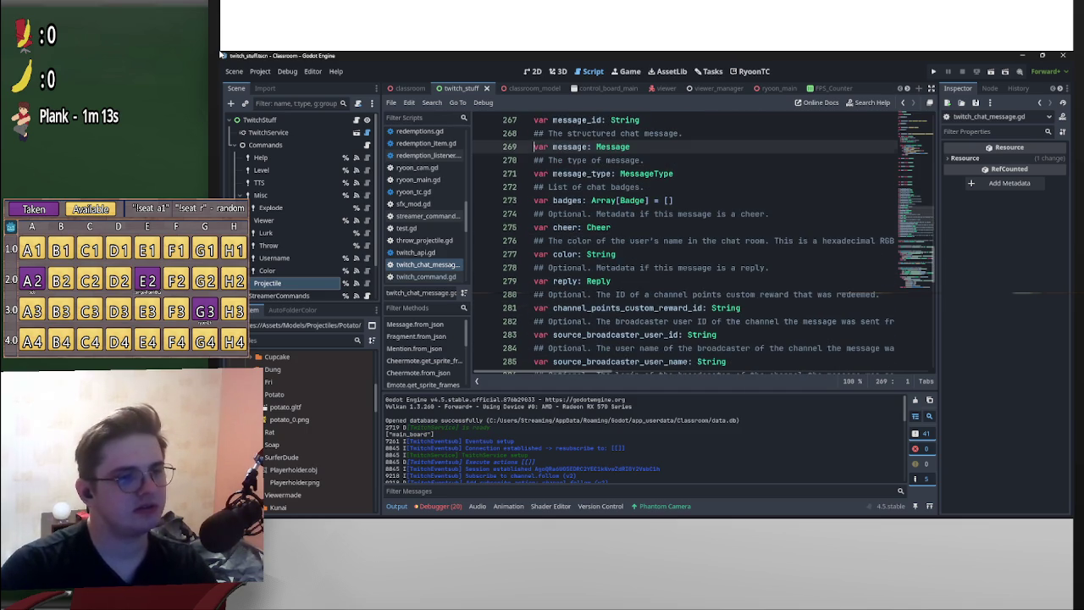
{"action": "scroll", "coordinate": [702, 245], "scroll_direction": "down", "scroll_amount": 3}
{"action": "scroll", "coordinate": [703, 245], "scroll_direction": "down", "scroll_amount": 10}
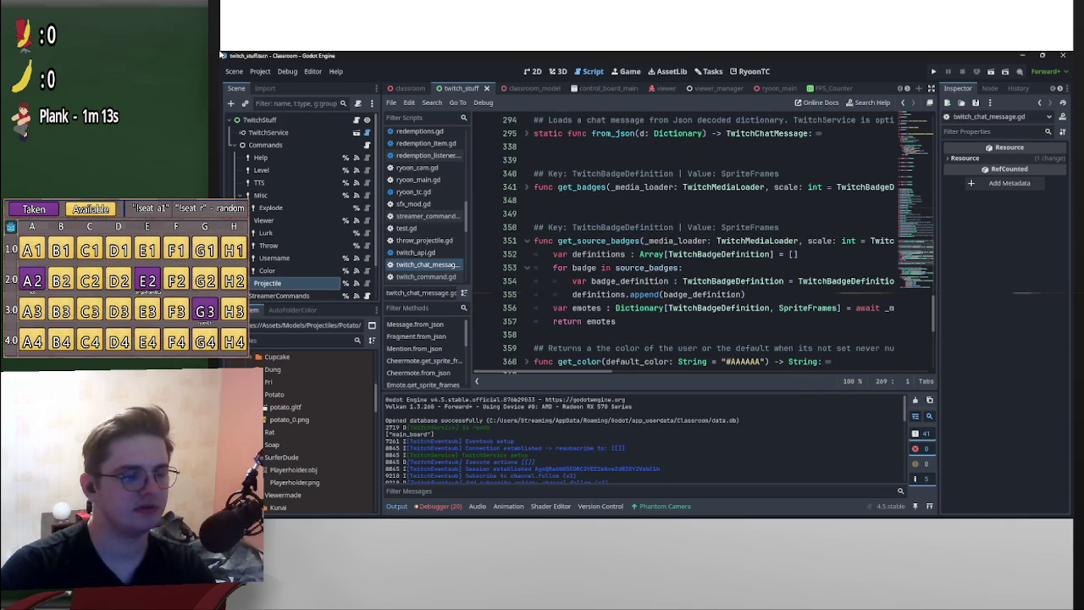
{"action": "scroll", "coordinate": [703, 245], "scroll_direction": "up", "scroll_amount": 4}
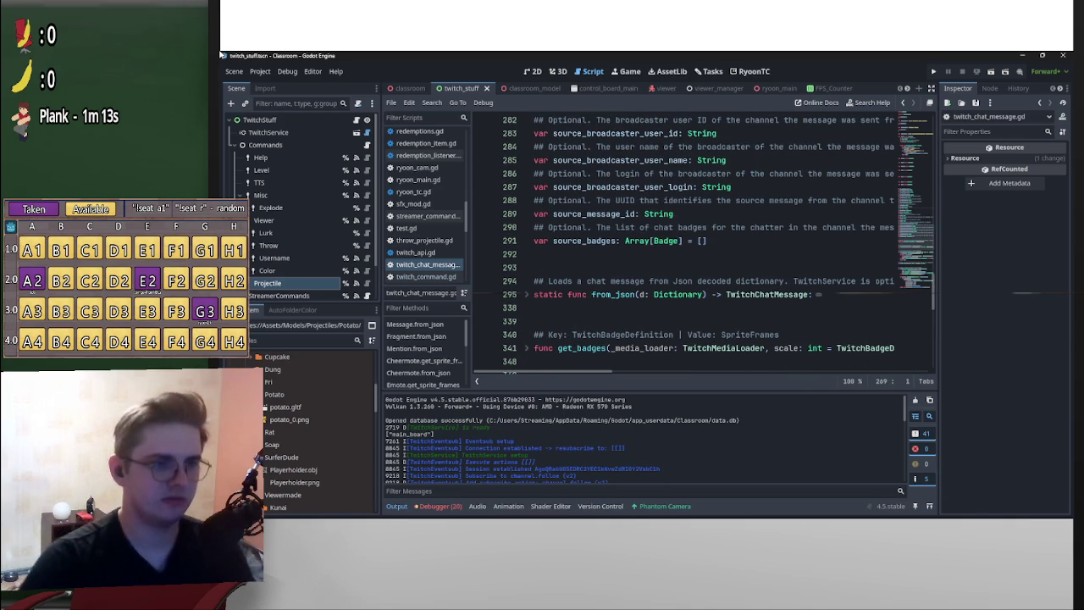
{"action": "scroll", "coordinate": [703, 246], "scroll_direction": "up", "scroll_amount": 3}
{"action": "scroll", "coordinate": [703, 245], "scroll_direction": "up", "scroll_amount": 1}
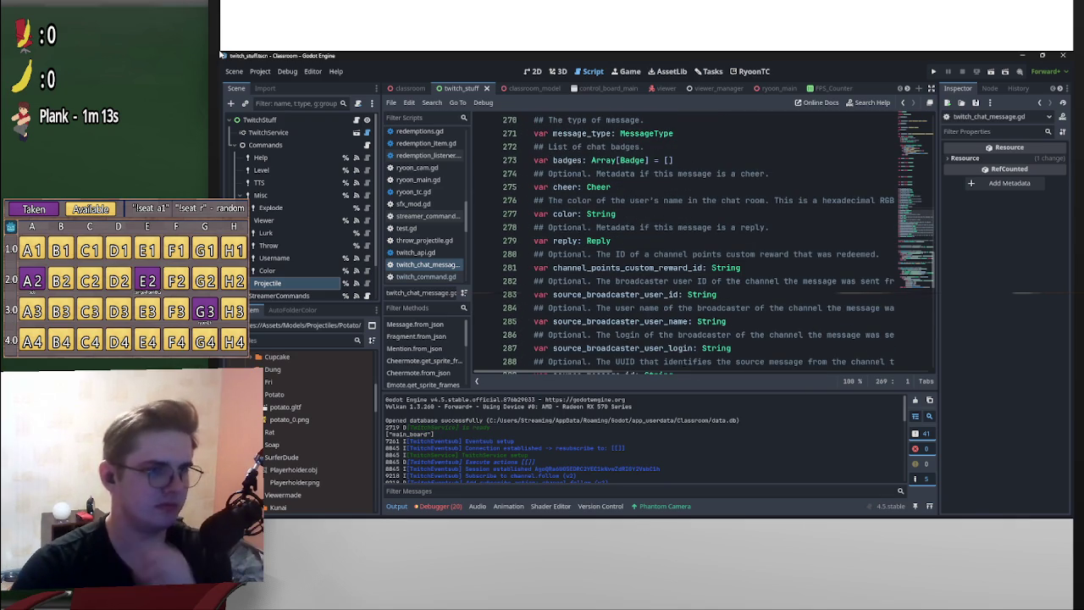
{"action": "scroll", "coordinate": [703, 246], "scroll_direction": "up", "scroll_amount": 4}
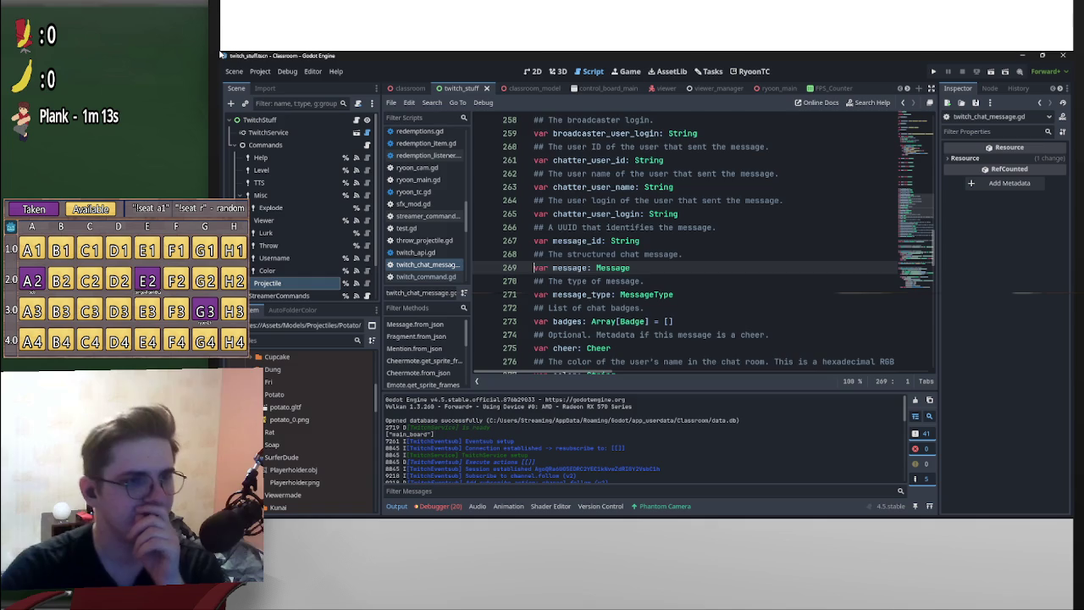
{"action": "scroll", "coordinate": [703, 246], "scroll_direction": "down", "scroll_amount": 3}
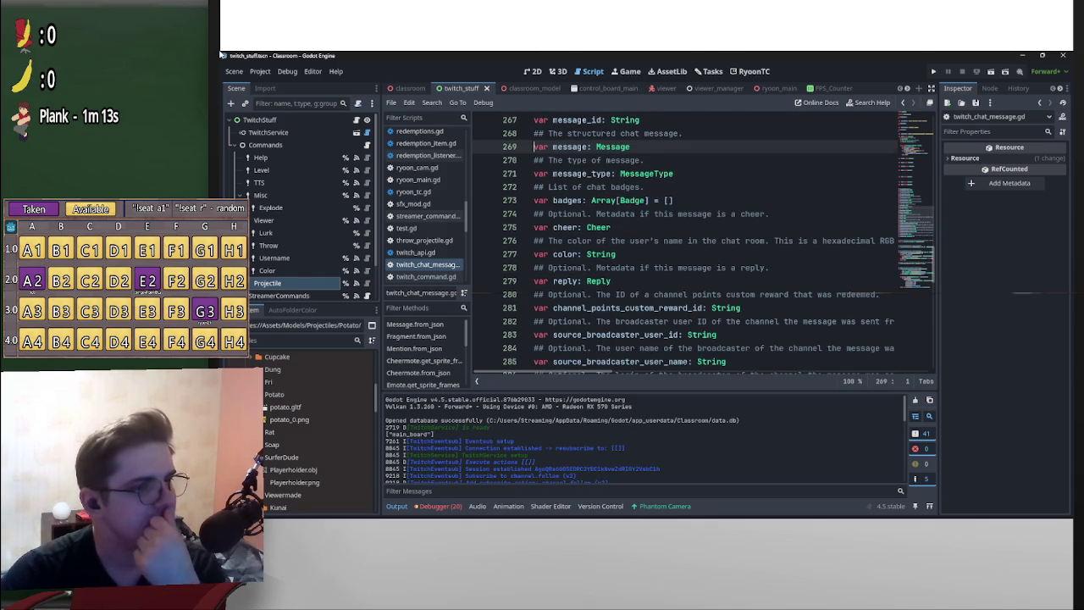
{"action": "scroll", "coordinate": [703, 245], "scroll_direction": "down", "scroll_amount": 1}
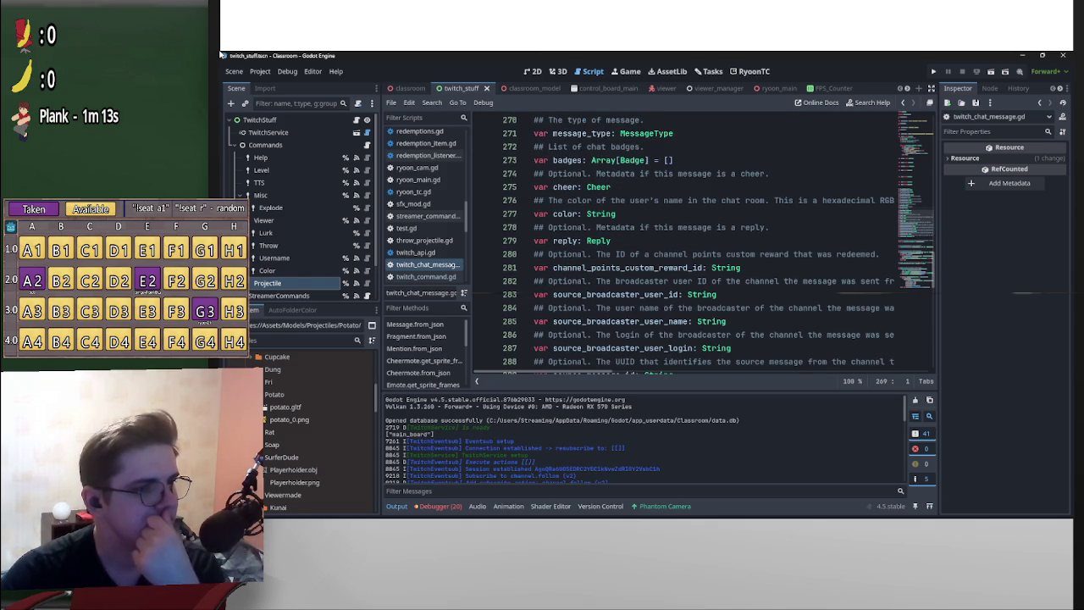
{"action": "scroll", "coordinate": [720, 246], "scroll_direction": "down", "scroll_amount": 1}
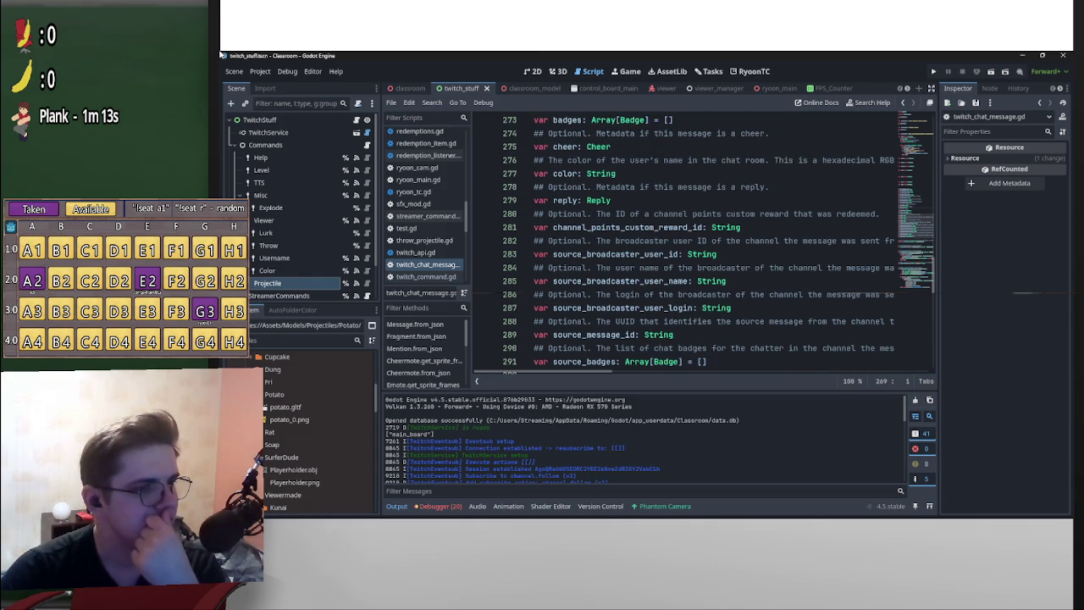
{"action": "scroll", "coordinate": [703, 246], "scroll_direction": "down", "scroll_amount": 2}
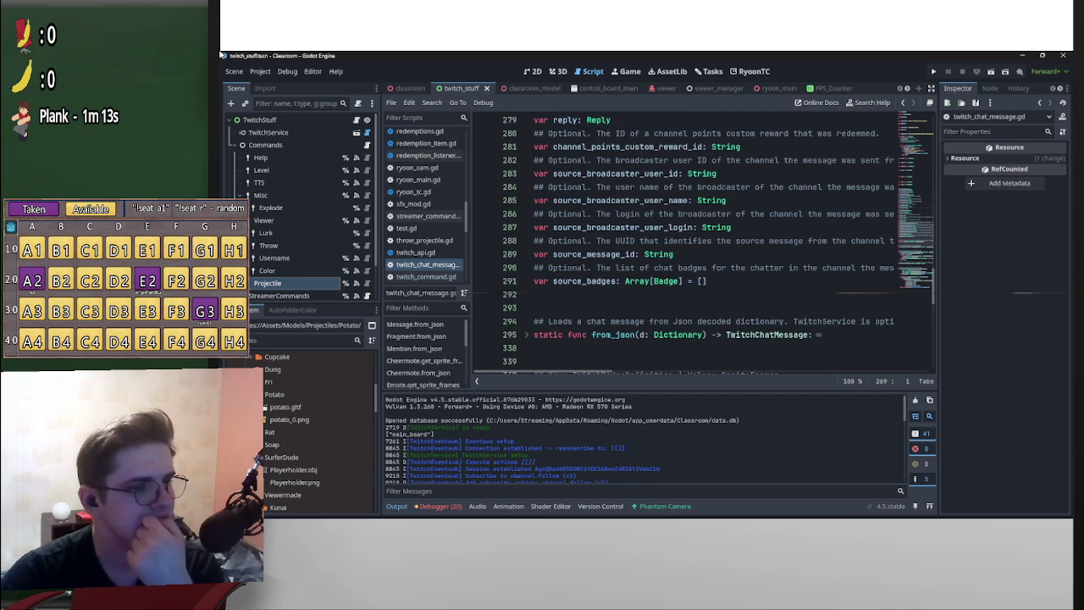
{"action": "scroll", "coordinate": [703, 245], "scroll_direction": "up", "scroll_amount": 8}
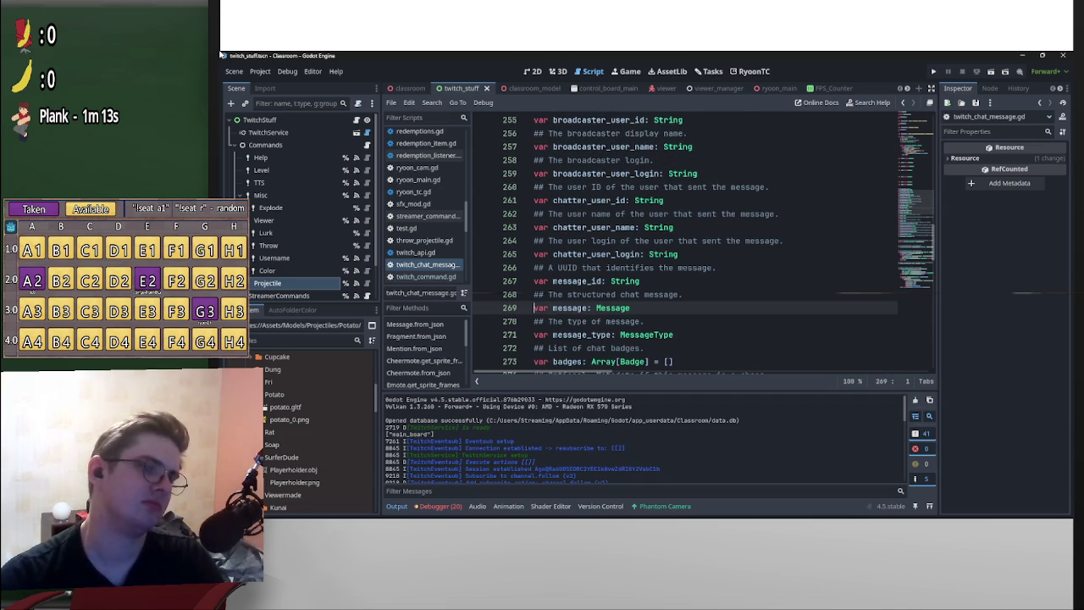
- Inspect the MessageType enum definition, then navigate back to twitch_command_info.gd
{"action": "left_click", "coordinate": [646, 335], "text": "ctrl"}
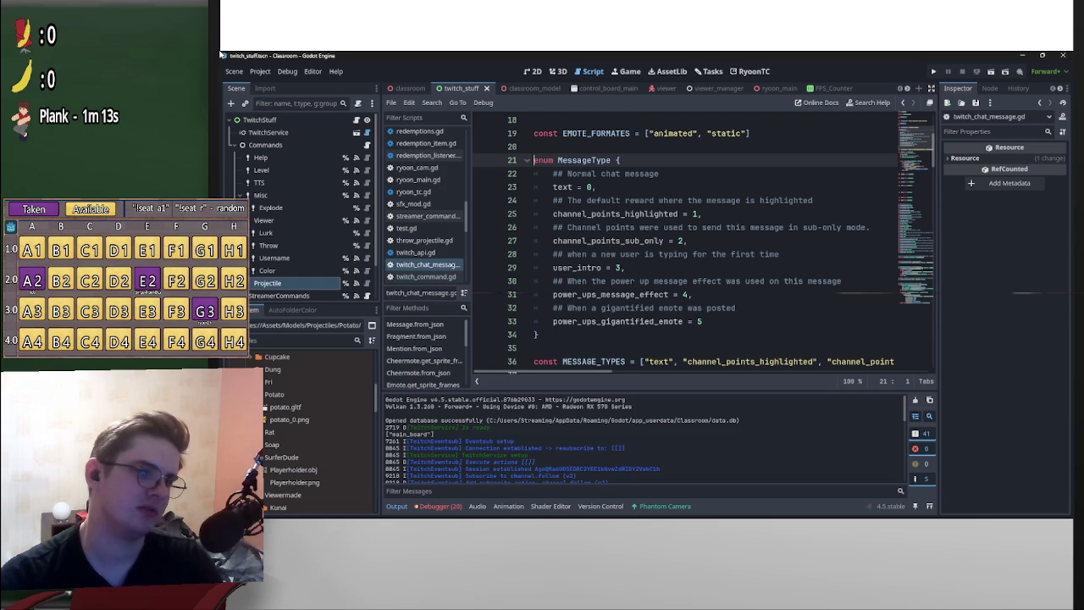
{"action": "key", "text": "alt+Left"}
{"action": "key", "text": "alt+Right"}
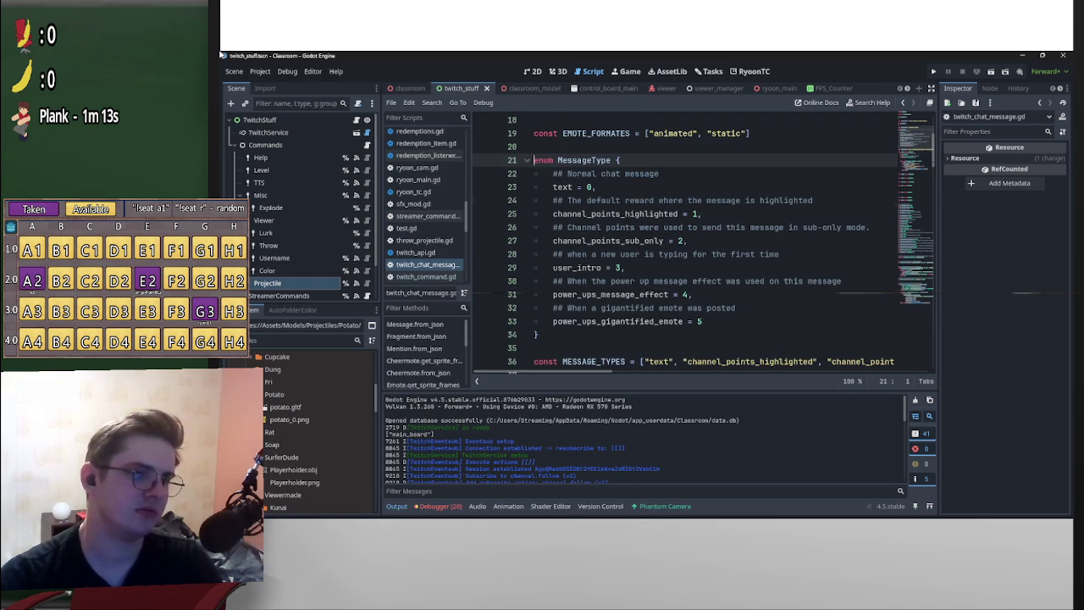
{"action": "scroll", "coordinate": [702, 245], "scroll_direction": "down", "scroll_amount": 7}
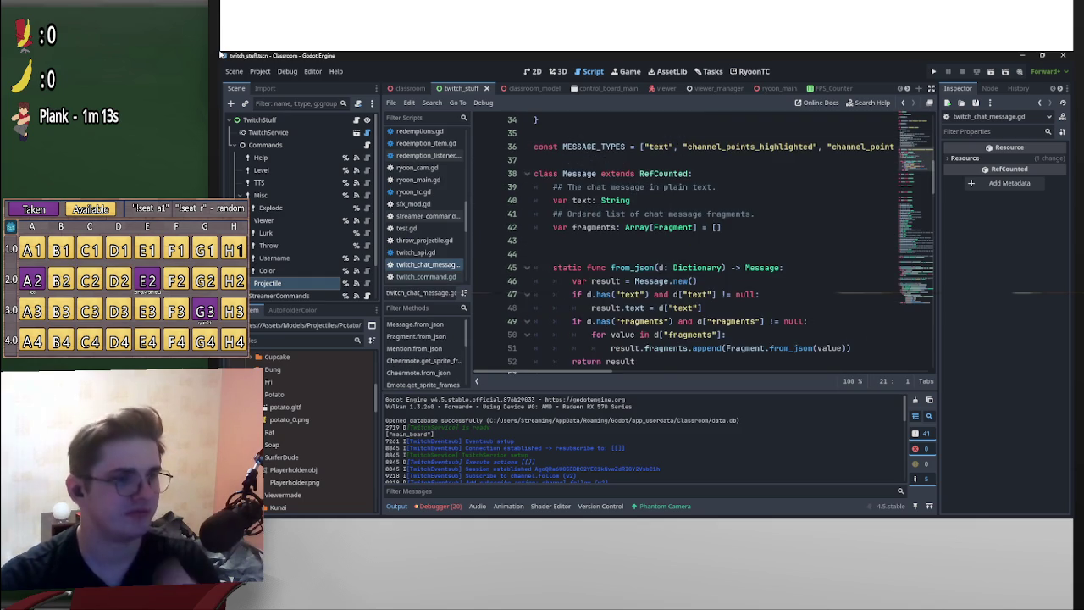
{"action": "scroll", "coordinate": [703, 245], "scroll_direction": "down", "scroll_amount": 15}
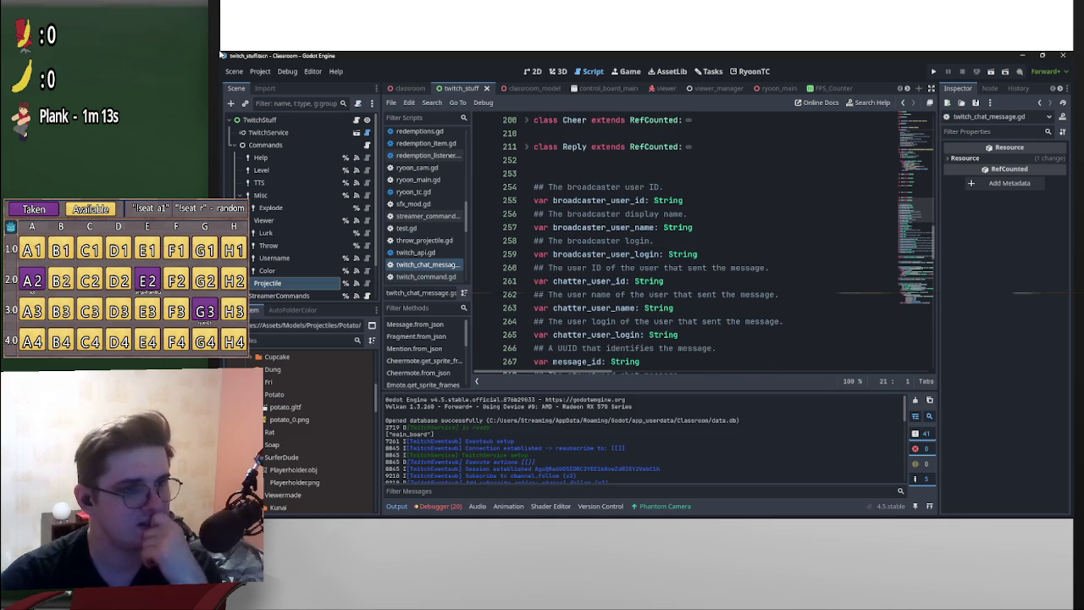
{"action": "scroll", "coordinate": [702, 245], "scroll_direction": "down", "scroll_amount": 3}
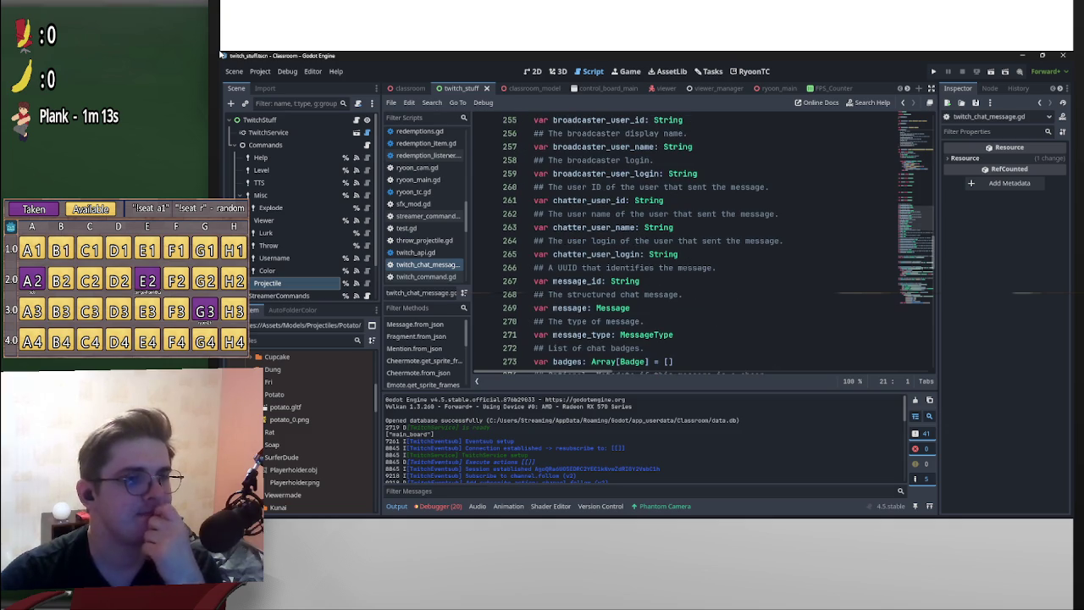
{"action": "scroll", "coordinate": [703, 246], "scroll_direction": "down", "scroll_amount": 2}
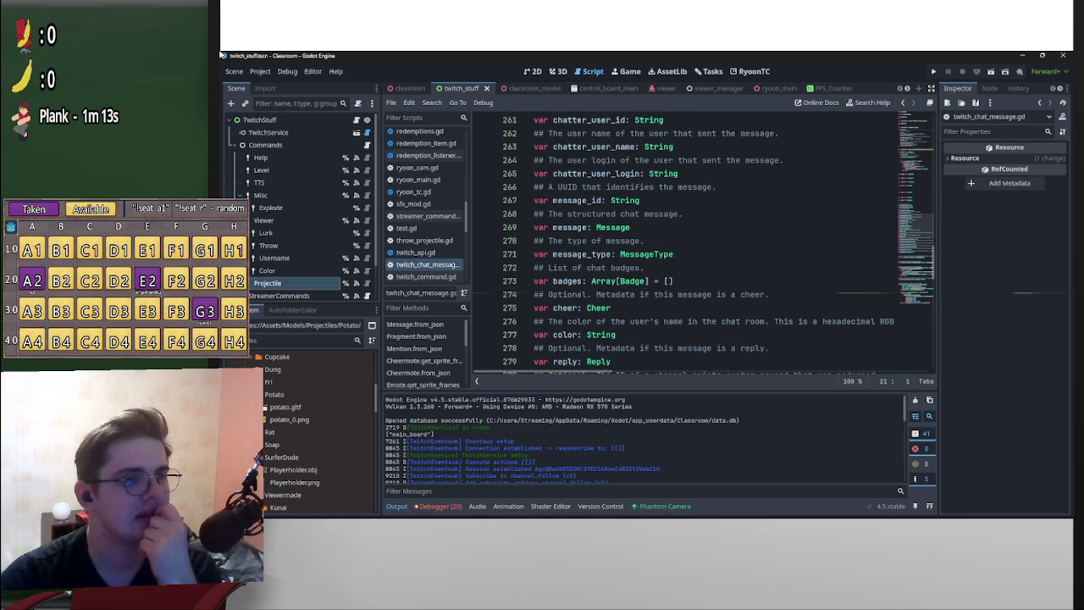
{"action": "mouse_move", "coordinate": [623, 226]}
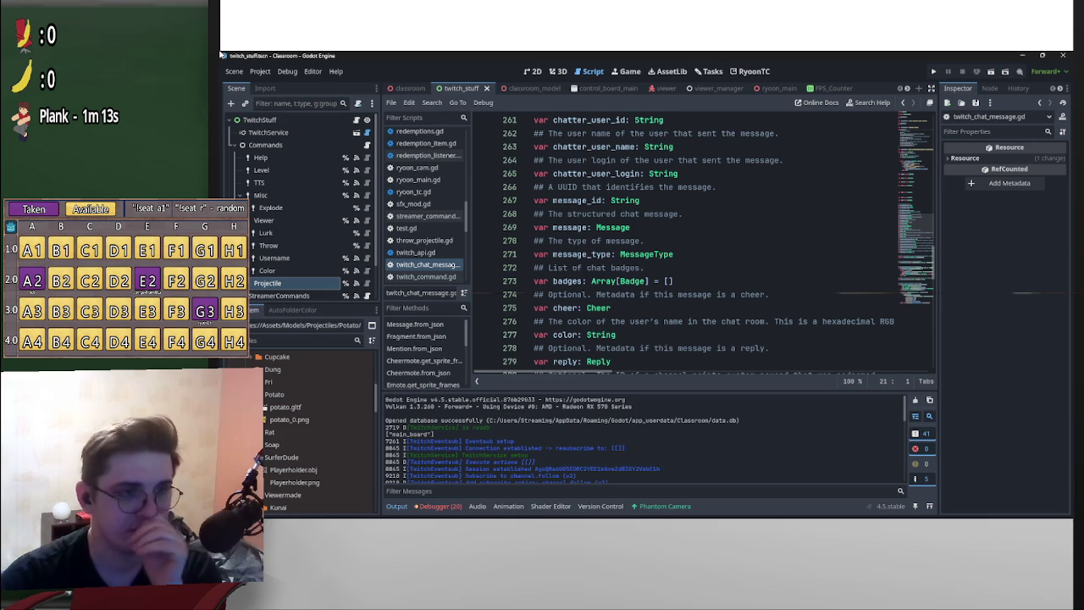
{"action": "key", "text": "alt+Left"}
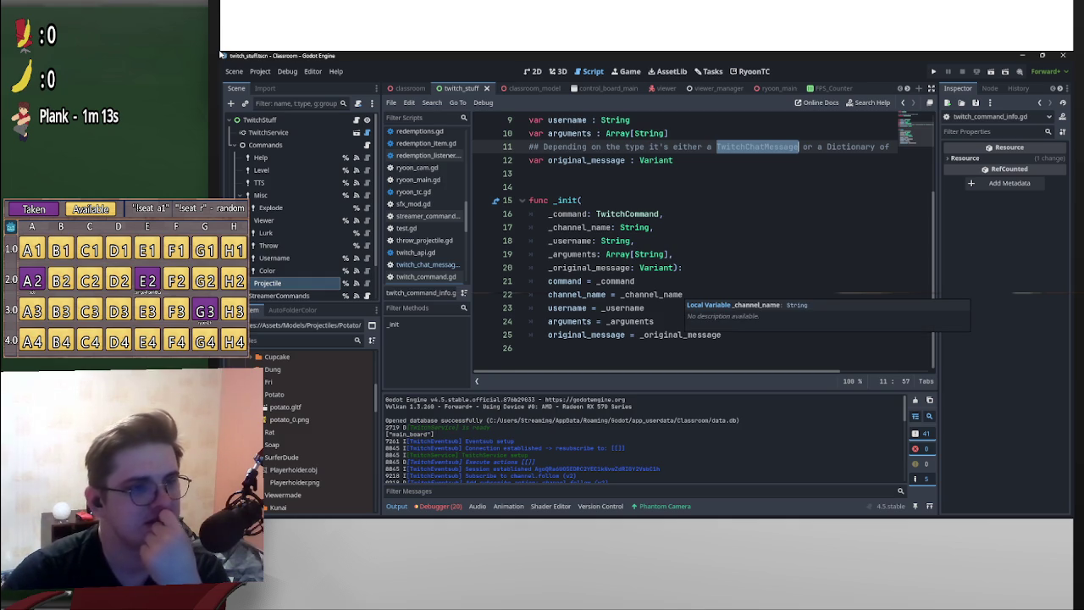
- Scroll twitch_command_info.gd to the top and go back to commands.gd
{"action": "scroll", "coordinate": [686, 292], "scroll_direction": "up", "scroll_amount": 3}
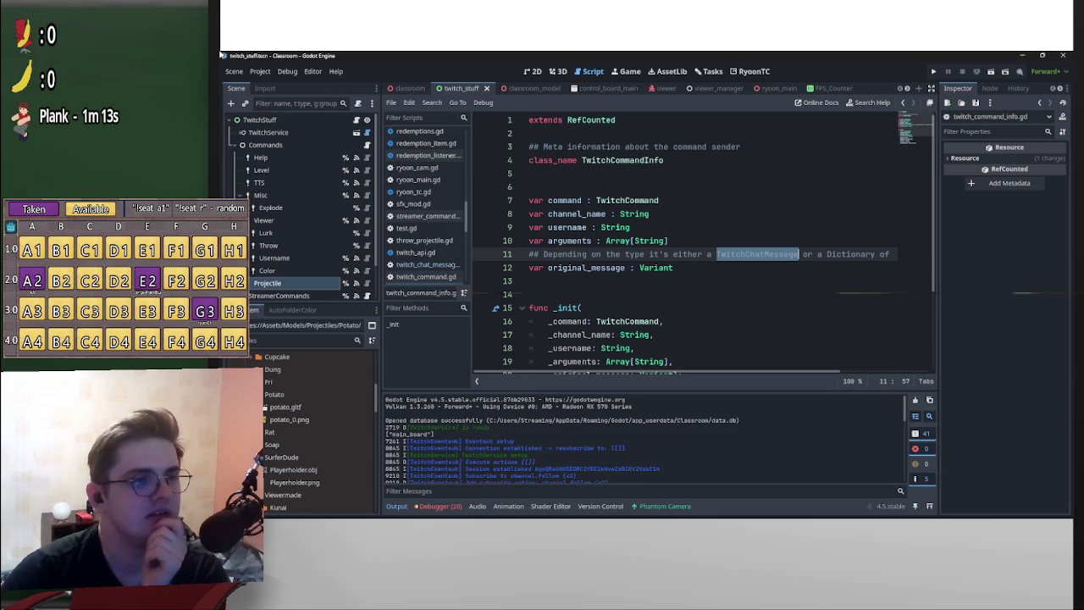
{"action": "key", "text": "alt+Left"}
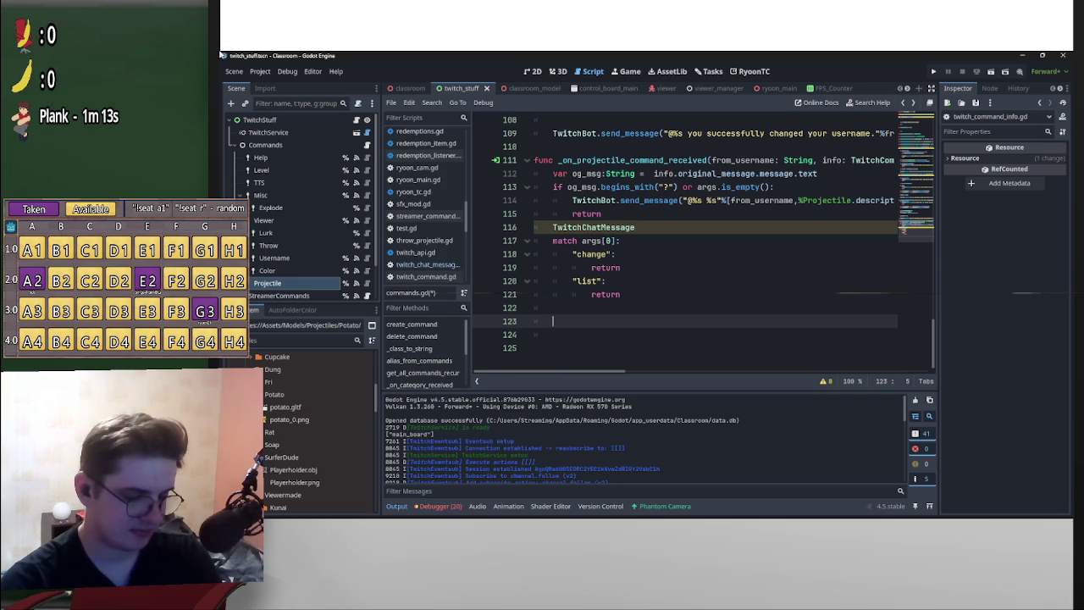
- Delete the placeholder TwitchChatMessage text on line 116 in the projectile handler
{"action": "key", "text": "Up"}
{"action": "key", "text": "Up"}
{"action": "key", "text": "Up"}
{"action": "key", "text": "End"}
{"action": "key", "text": "shift+Home"}
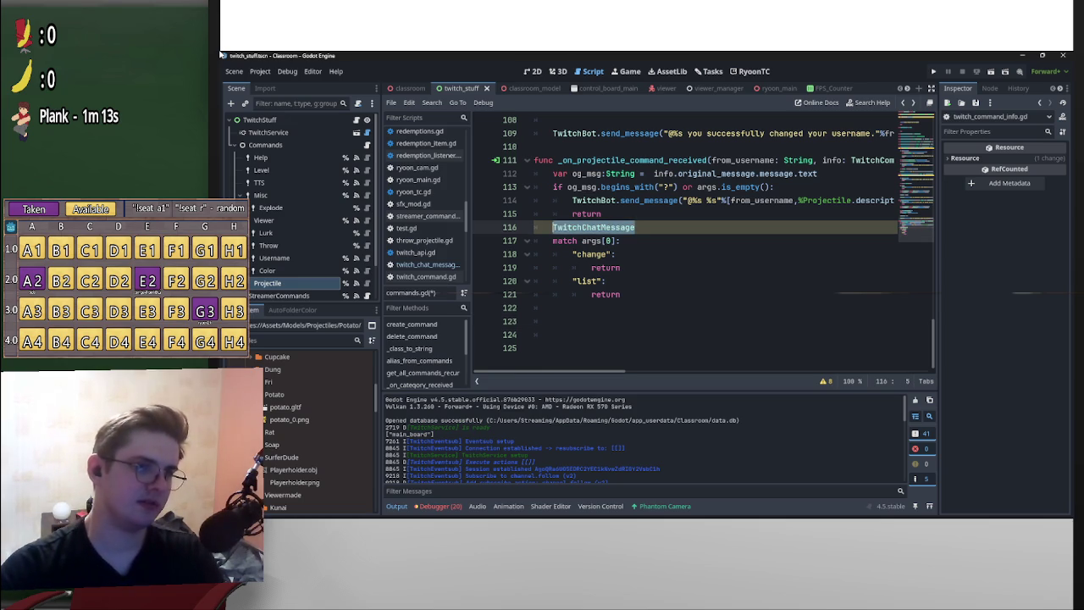
{"action": "key", "text": "BackSpace"}
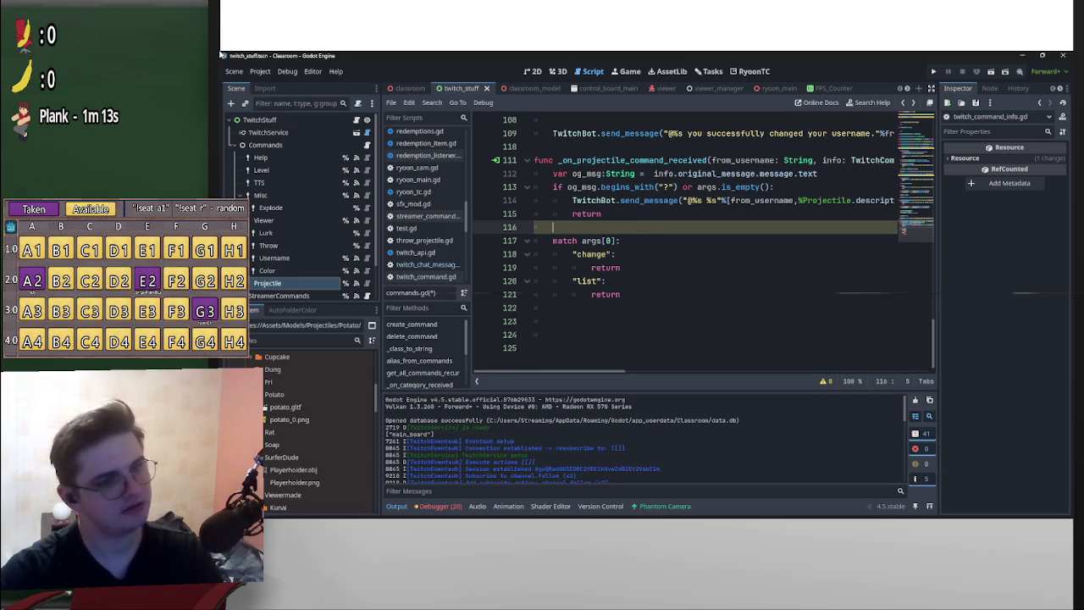
{"action": "key", "text": "Down"}
{"action": "key", "text": "Down"}
{"action": "key", "text": "Down"}
- After the match, write var user:TwitchUser = Twitch.service.get_user(from_username)
{"action": "type", "text": "var user"}
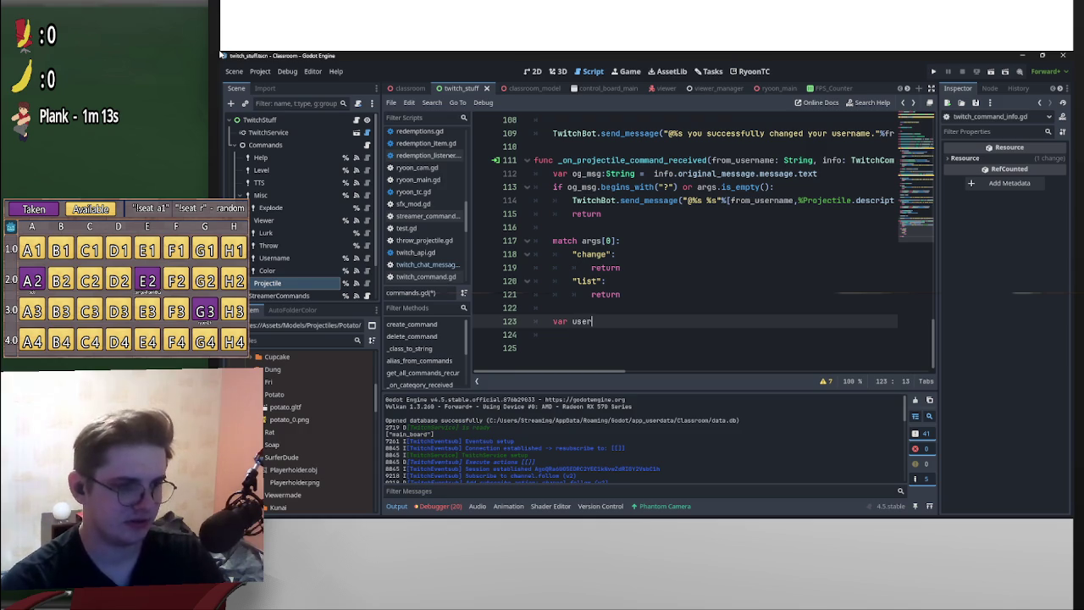
{"action": "type", "text": ":Twitc"}
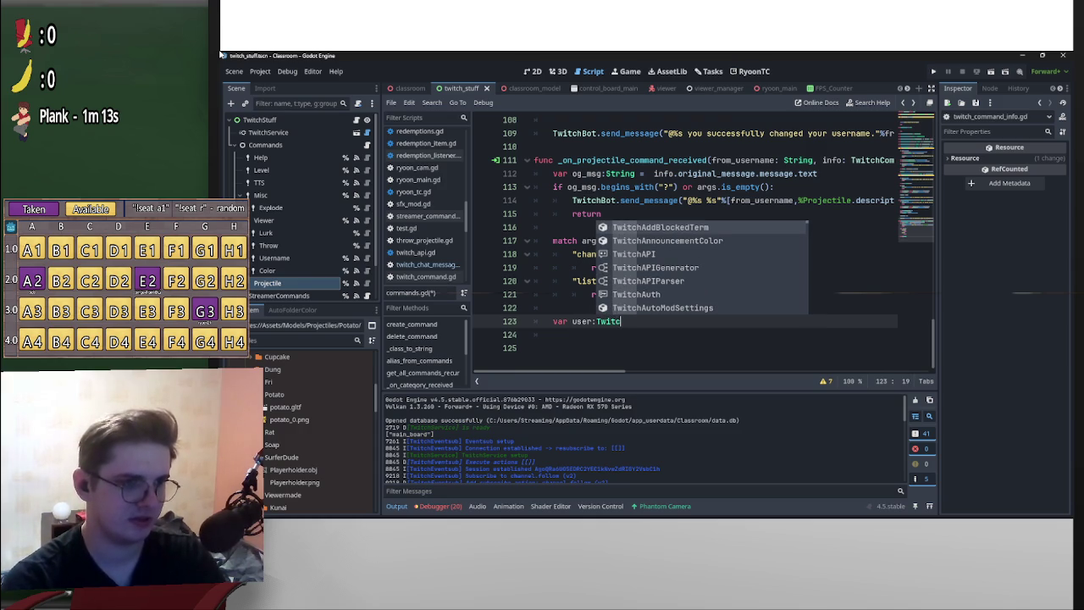
{"action": "type", "text": "hUs"}
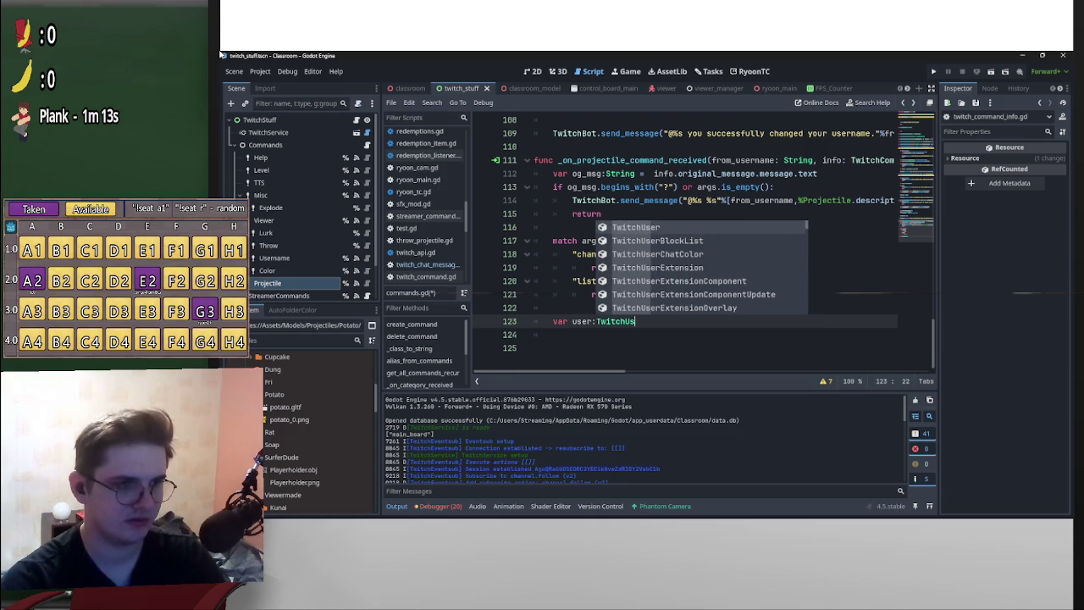
{"action": "type", "text": "er ="}
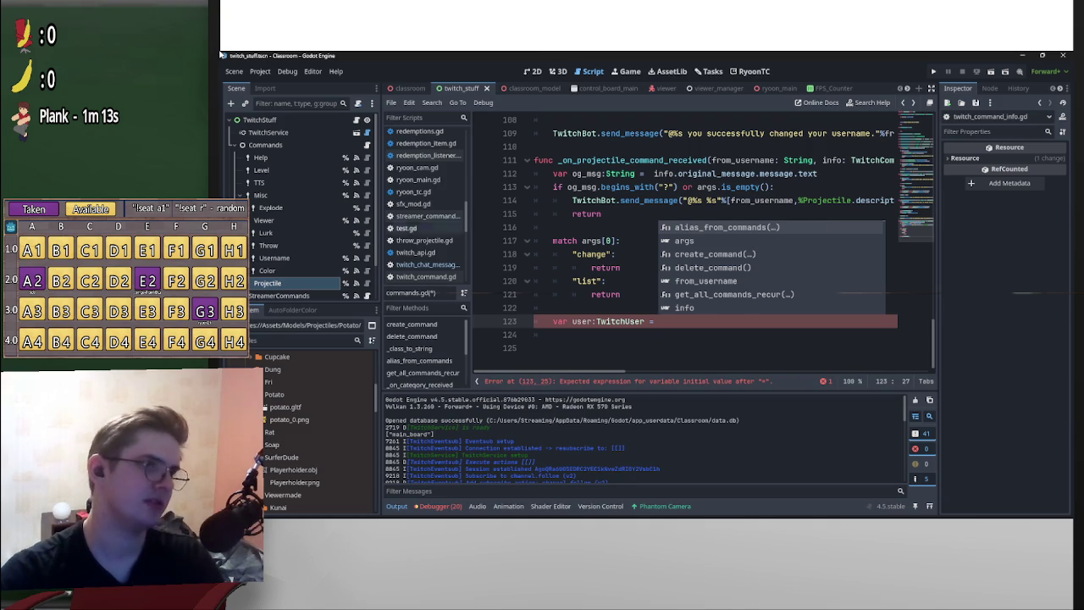
{"action": "scroll", "coordinate": [711, 245], "scroll_direction": "up", "scroll_amount": 15}
{"action": "scroll", "coordinate": [711, 245], "scroll_direction": "down", "scroll_amount": 15}
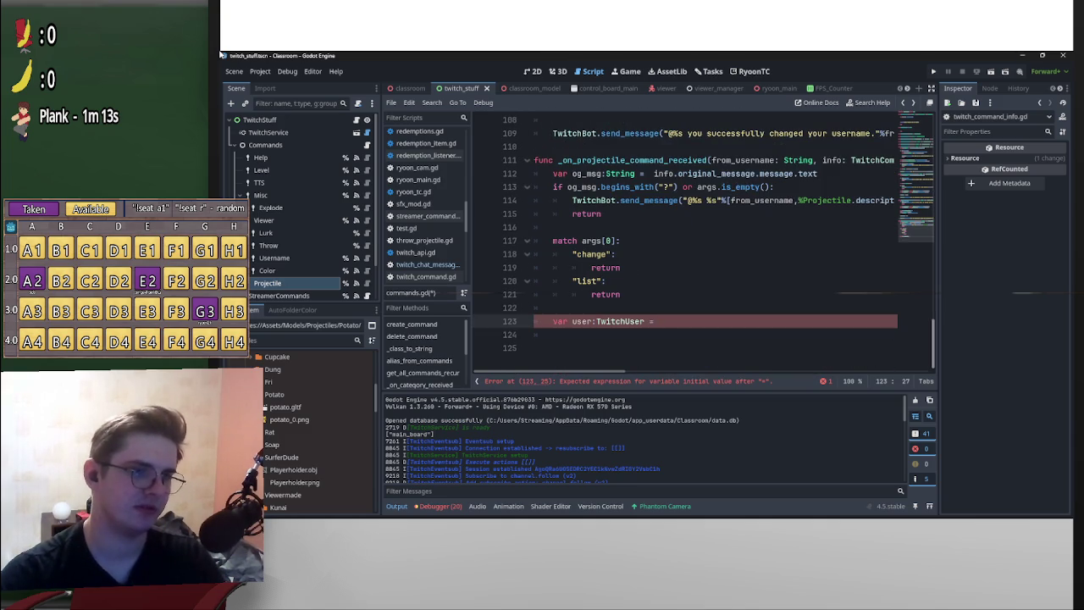
{"action": "type", "text": "Twitch."}
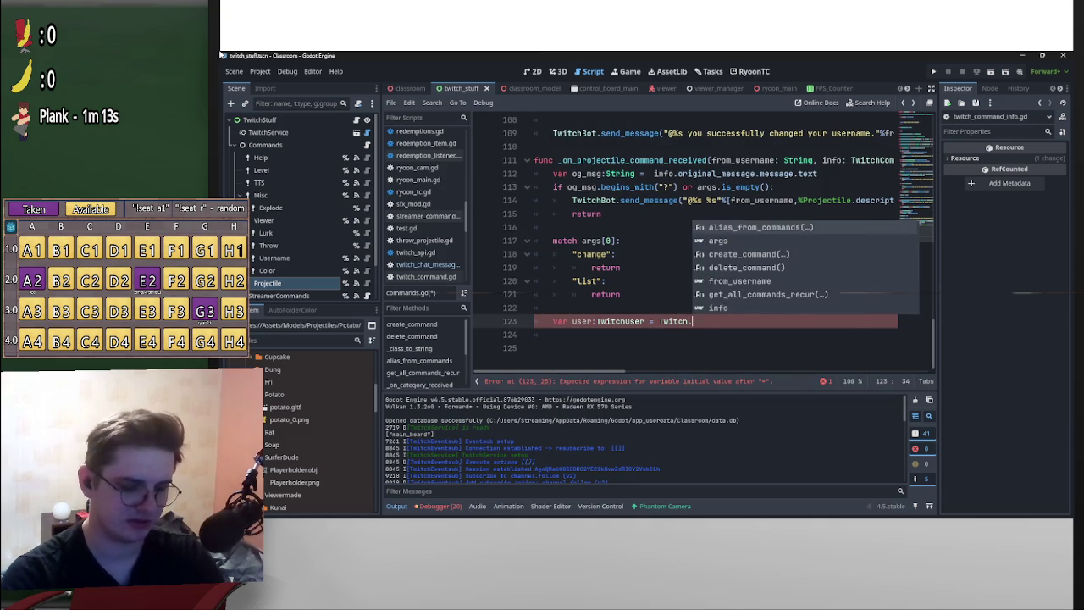
{"action": "type", "text": "service"}
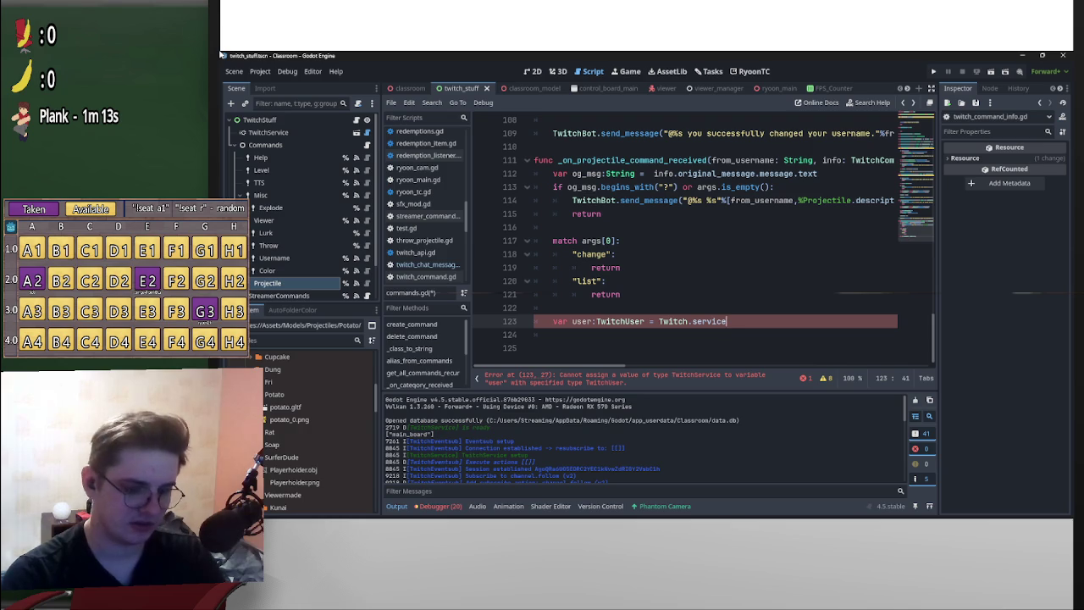
{"action": "type", "text": ".get_use"}
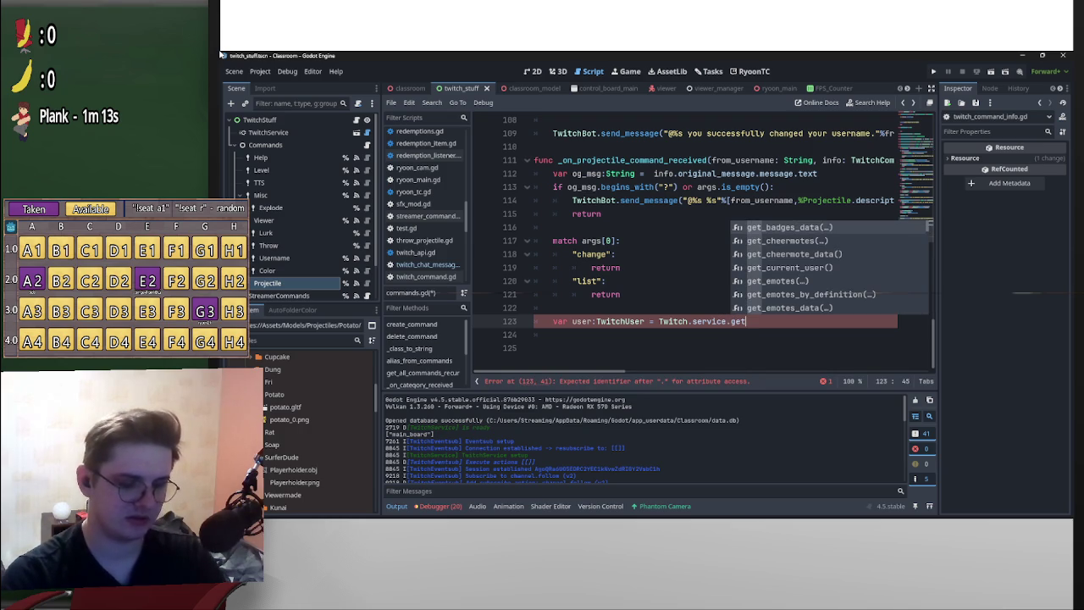
{"action": "key", "text": "Return"}
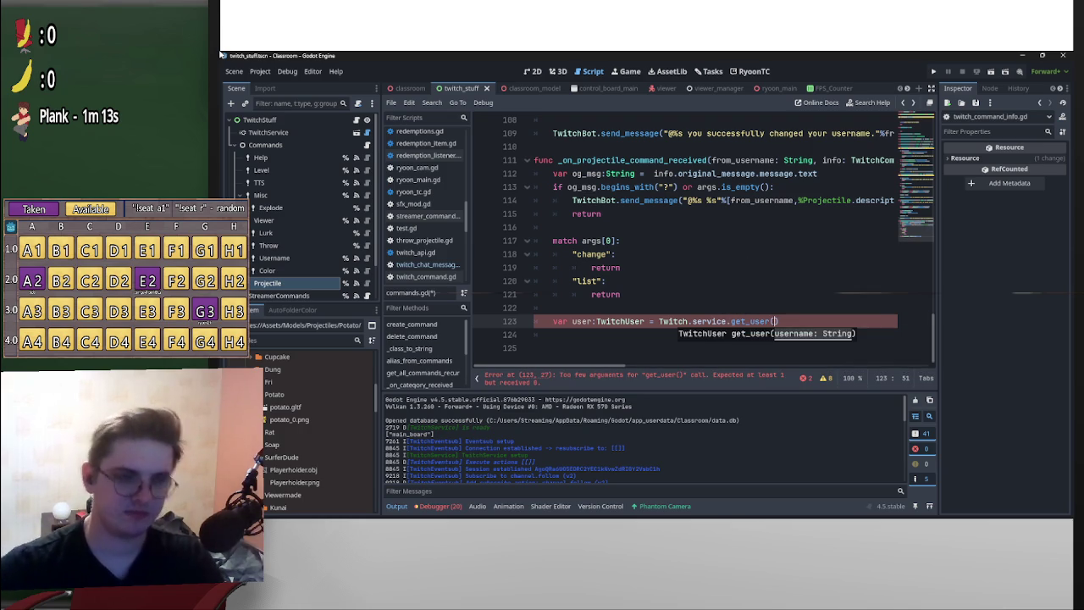
{"action": "scroll", "coordinate": [720, 237], "scroll_direction": "up", "scroll_amount": 5}
{"action": "scroll", "coordinate": [720, 237], "scroll_direction": "down", "scroll_amount": 2}
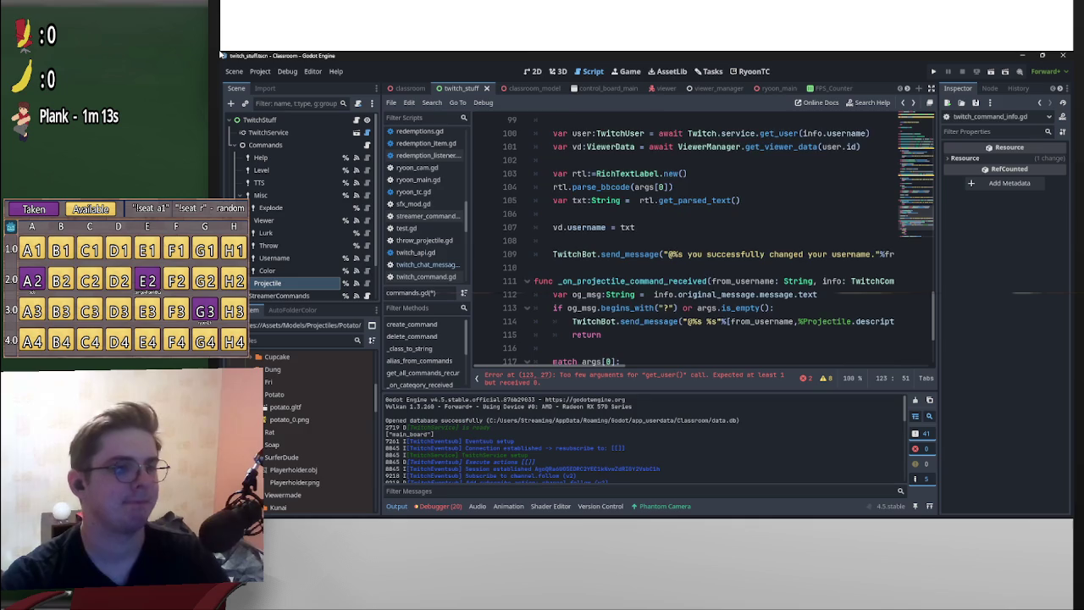
{"action": "scroll", "coordinate": [719, 238], "scroll_direction": "down", "scroll_amount": 1}
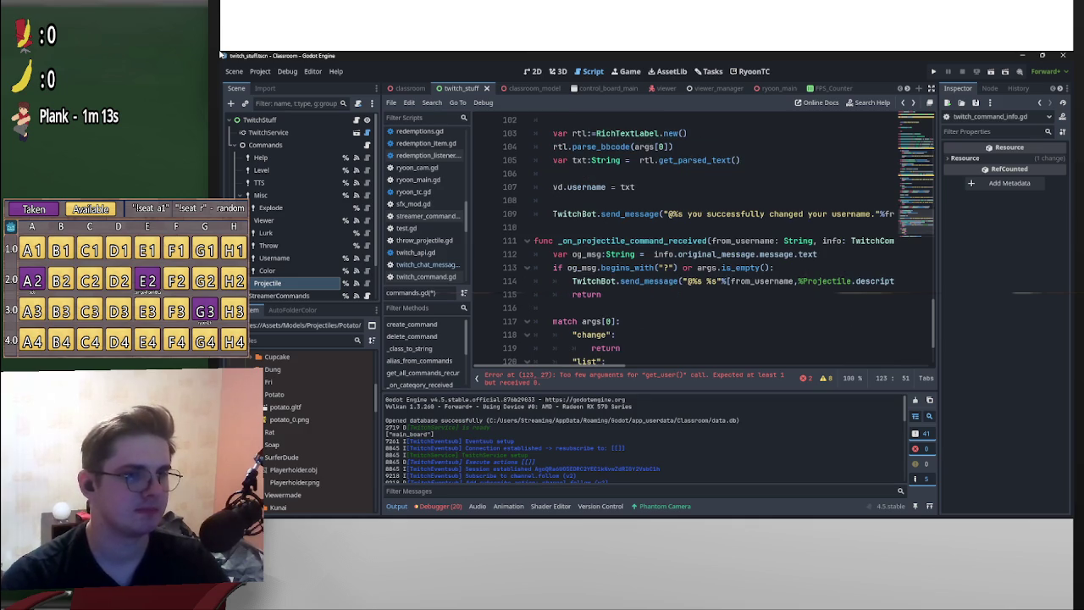
{"action": "double_click", "coordinate": [742, 240]}
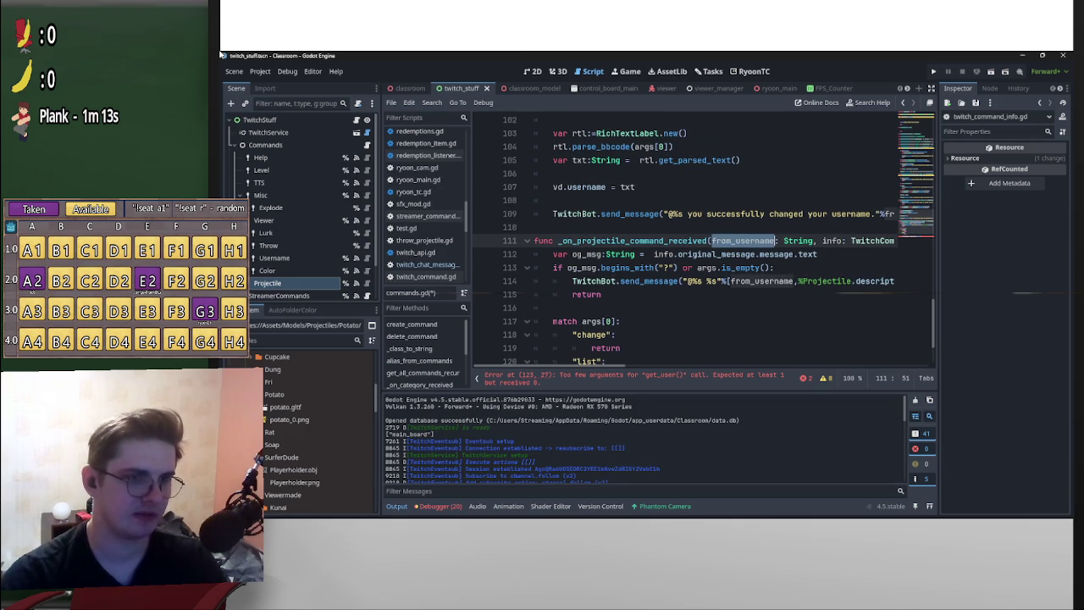
{"action": "scroll", "coordinate": [720, 240], "scroll_direction": "down", "scroll_amount": 2}
{"action": "key", "text": "ctrl+c"}
{"action": "left_click", "coordinate": [773, 321]}
{"action": "key", "text": "ctrl+v"}
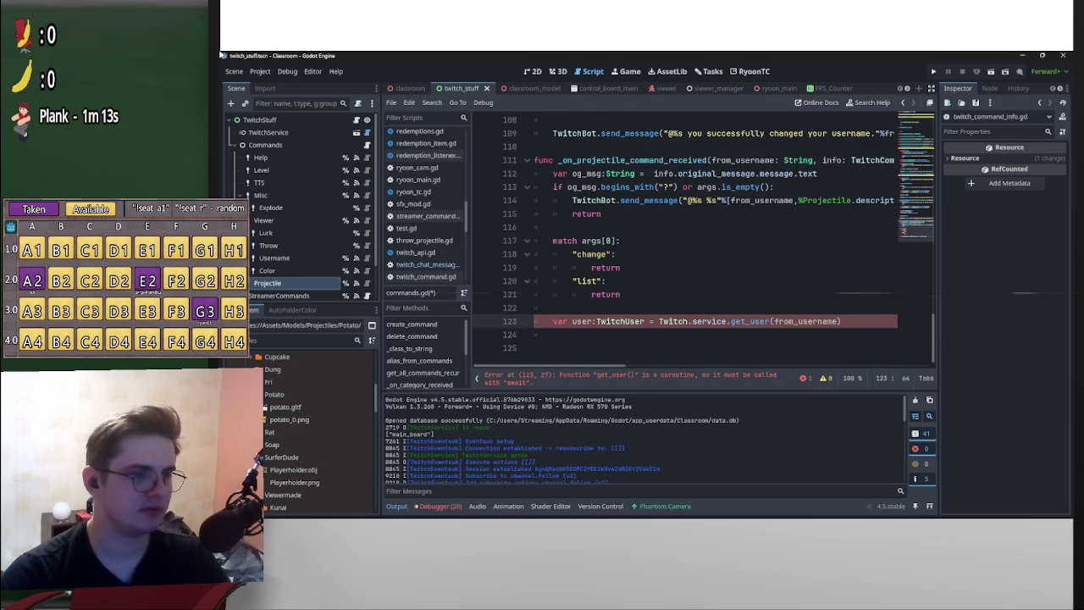
- Prefix the get_user call with await, add blank lines below, and switch to twitch_command.gd
{"action": "left_click", "coordinate": [658, 321]}
{"action": "type", "text": "await"}
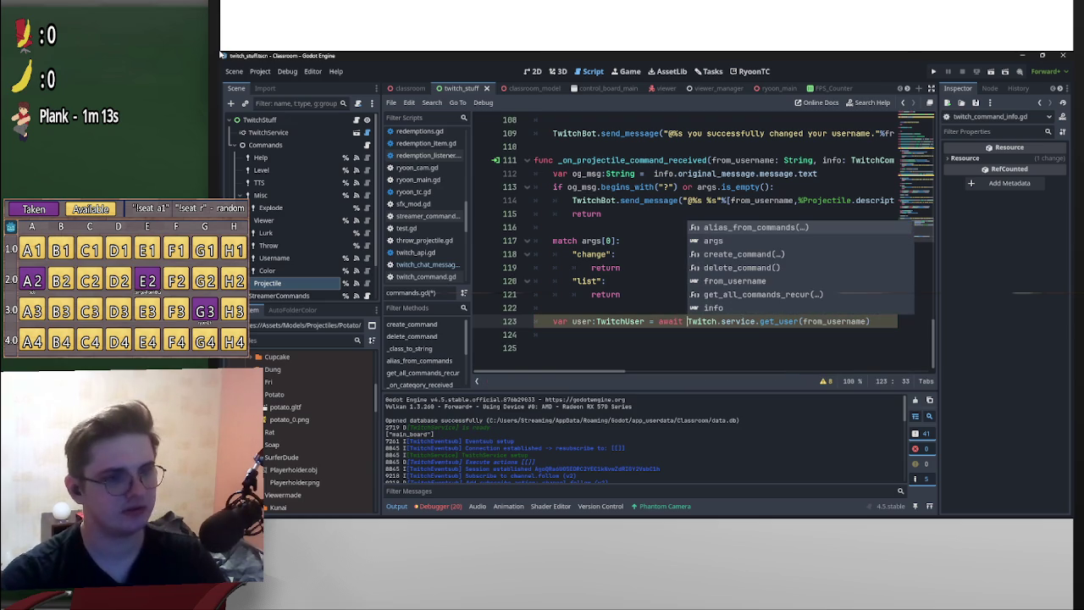
{"action": "key", "text": "Escape"}
{"action": "key", "text": "Down"}
{"action": "key", "text": "Down"}
{"action": "key", "text": "Return"}
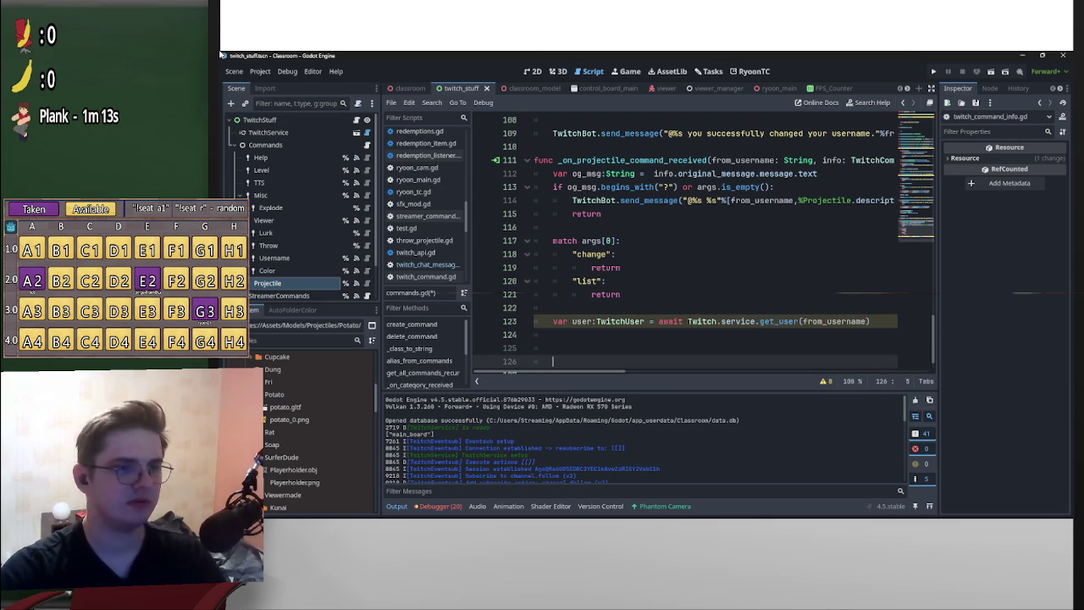
{"action": "key", "text": "Up"}
{"action": "key", "text": "Up"}
{"action": "key", "text": "ctrl+Down"}
{"action": "key", "text": "ctrl+Down"}
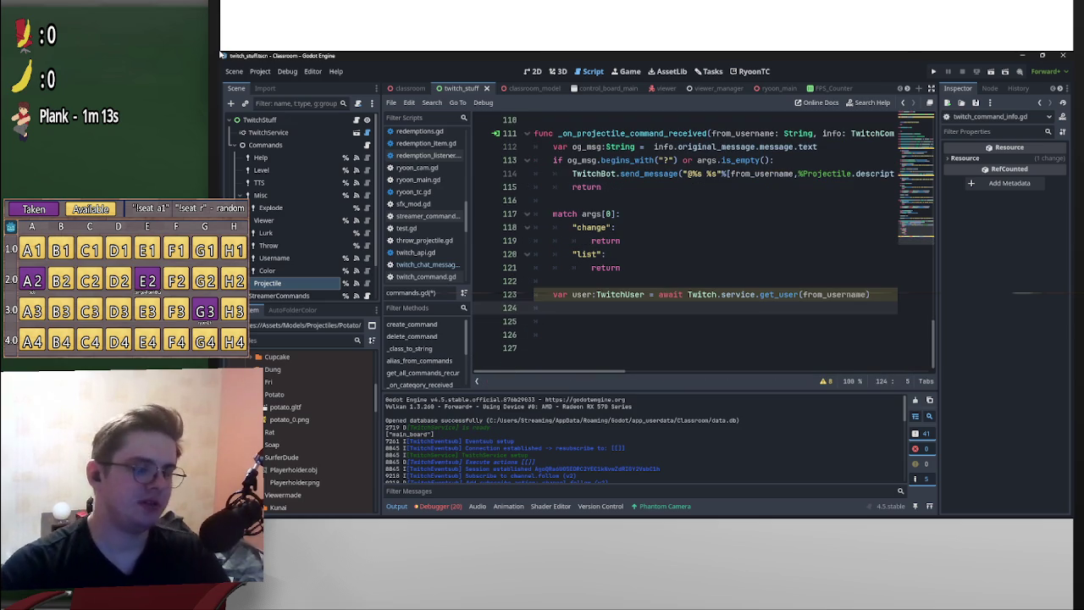
{"action": "key", "text": "alt+Left"}
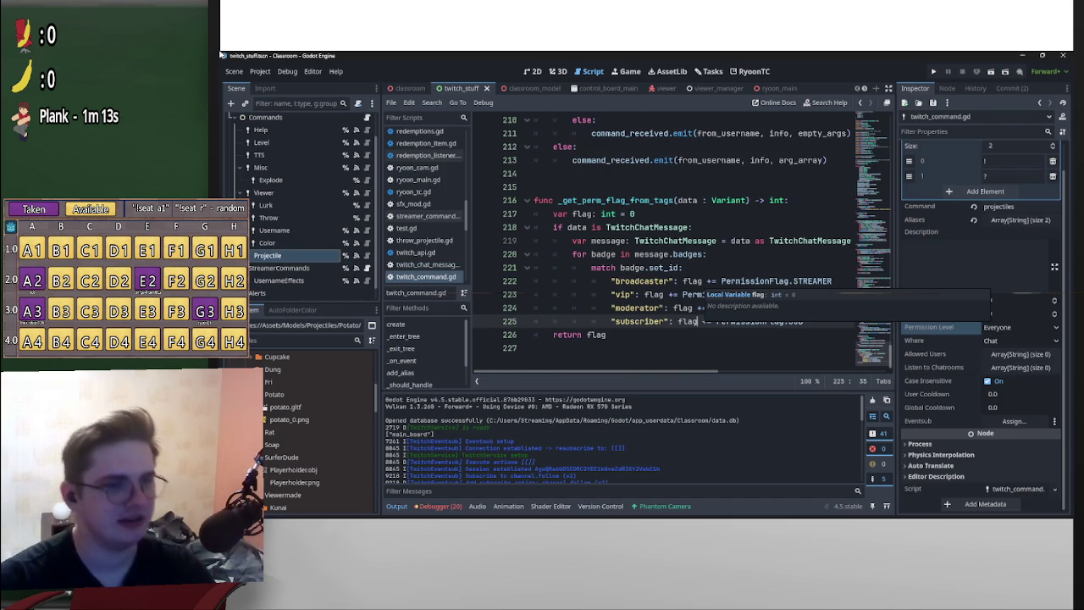
{"action": "key", "text": "End"}
{"action": "key", "text": "shift+Up"}
{"action": "key", "text": "shift+Up"}
{"action": "key", "text": "shift+Up"}
{"action": "key", "text": "shift+Home"}
{"action": "key", "text": "shift+Home"}
{"action": "key", "text": "shift+Home"}
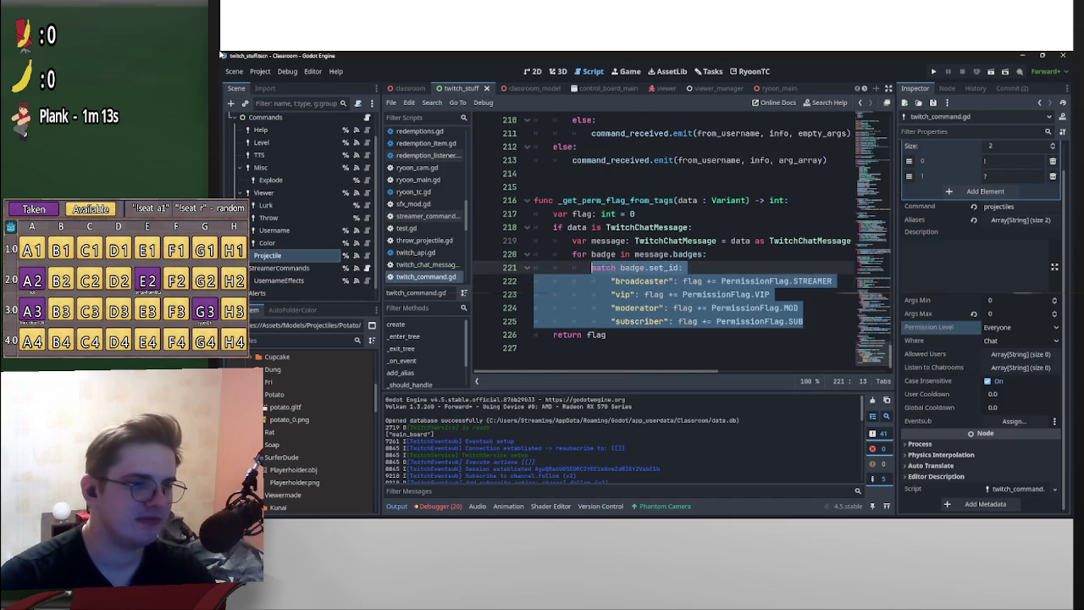
{"action": "key", "text": "shift+Up"}
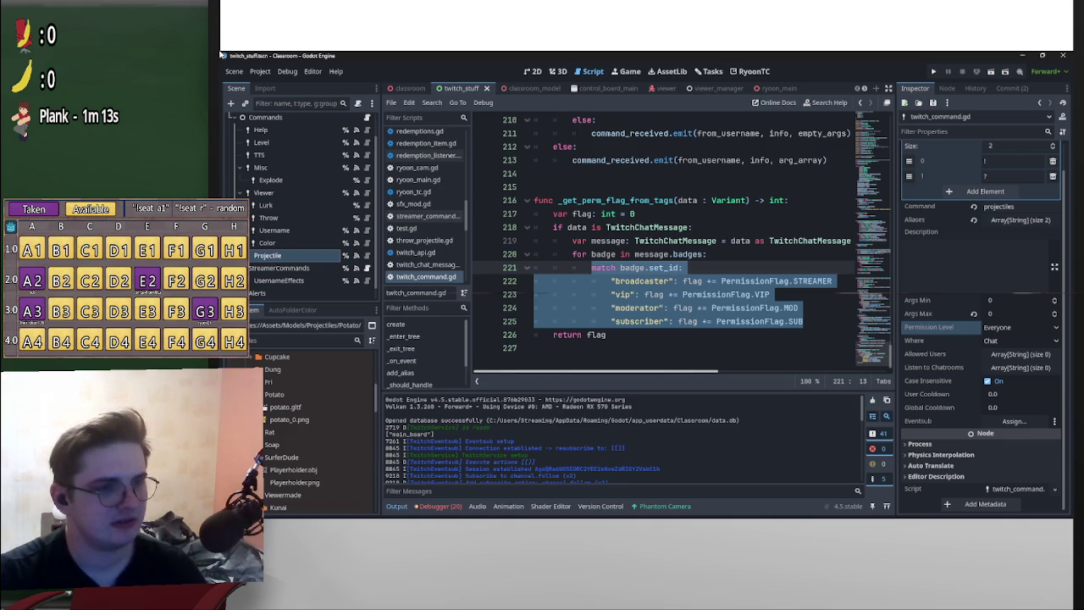
{"action": "scroll", "coordinate": [678, 254], "scroll_direction": "right", "scroll_amount": 2}
{"action": "scroll", "coordinate": [678, 229], "scroll_direction": "left", "scroll_amount": 2}
{"action": "scroll", "coordinate": [677, 246], "scroll_direction": "left", "scroll_amount": 2}
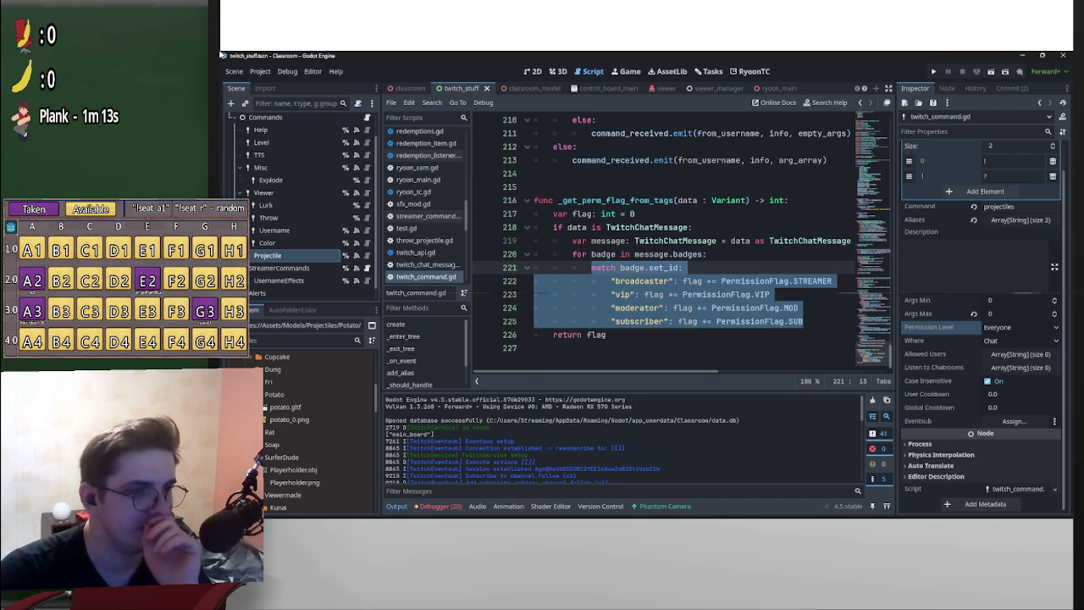
{"action": "left_click", "coordinate": [606, 334]}
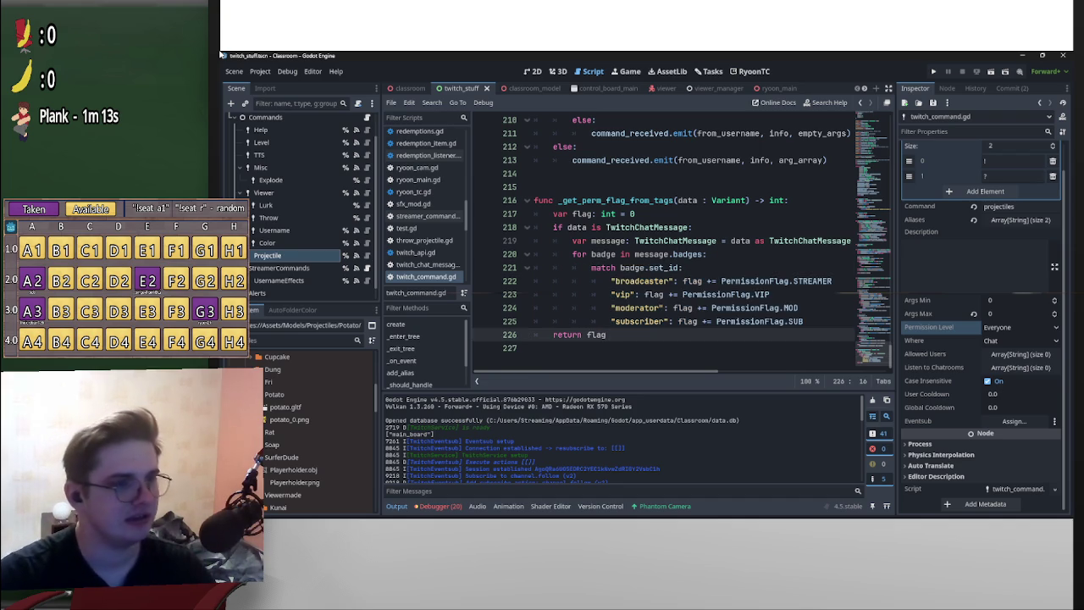
{"action": "double_click", "coordinate": [616, 200]}
{"action": "key", "text": "ctrl+f"}
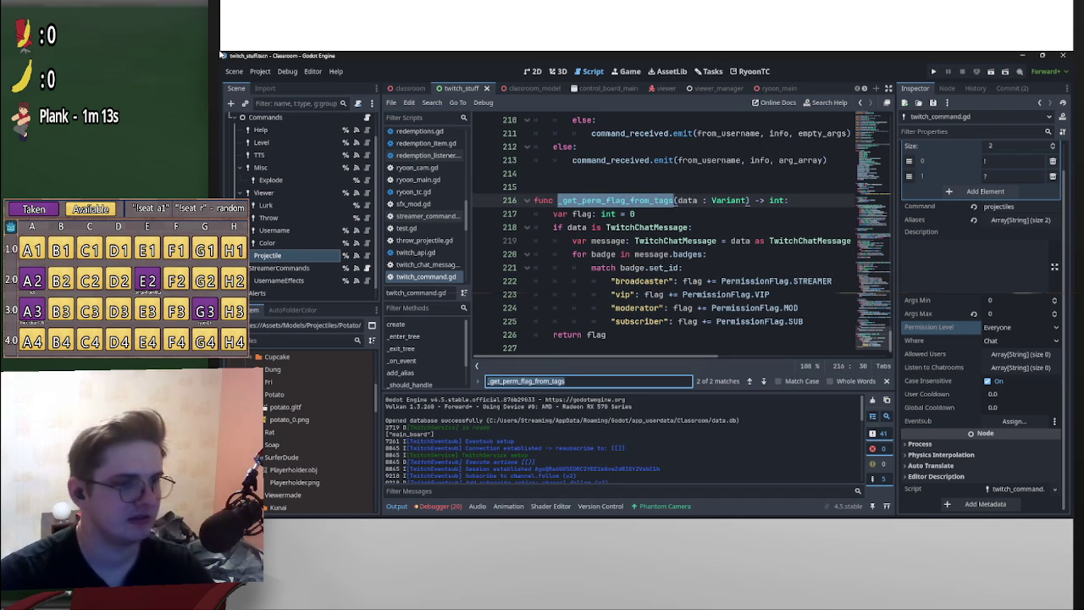
{"action": "left_click", "coordinate": [763, 381]}
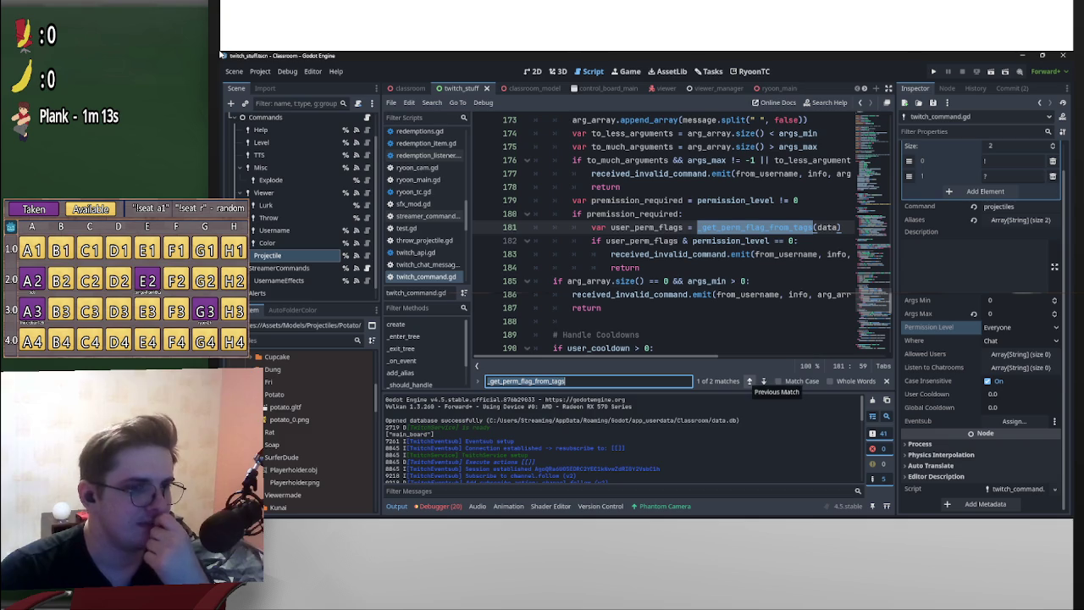
{"action": "scroll", "coordinate": [694, 238], "scroll_direction": "right", "scroll_amount": 1}
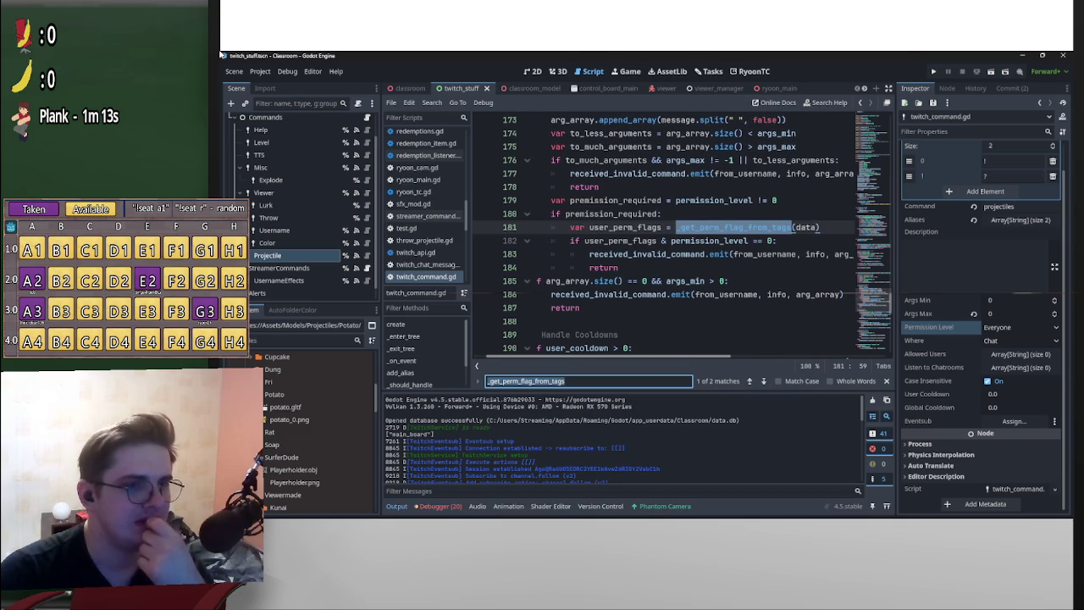
{"action": "scroll", "coordinate": [694, 234], "scroll_direction": "left", "scroll_amount": 1}
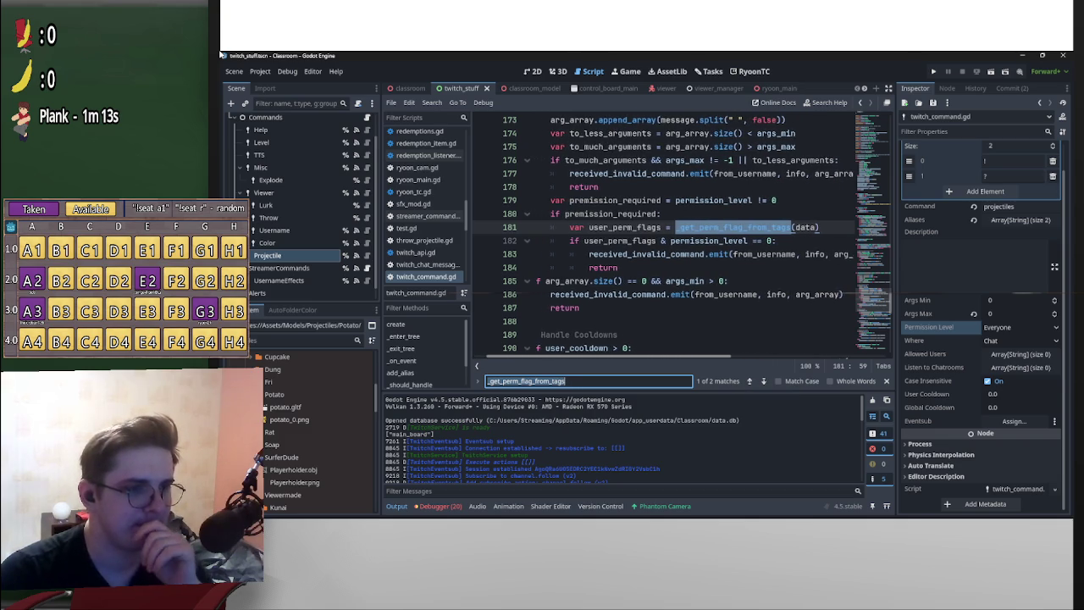
{"action": "scroll", "coordinate": [695, 233], "scroll_direction": "left", "scroll_amount": 1}
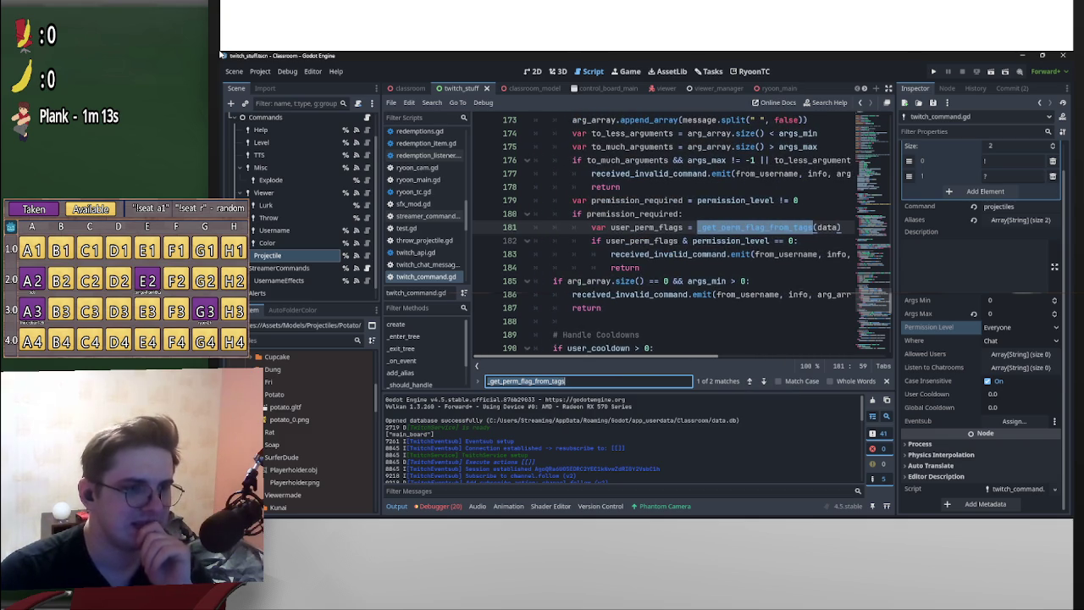
{"action": "scroll", "coordinate": [694, 233], "scroll_direction": "down", "scroll_amount": 2}
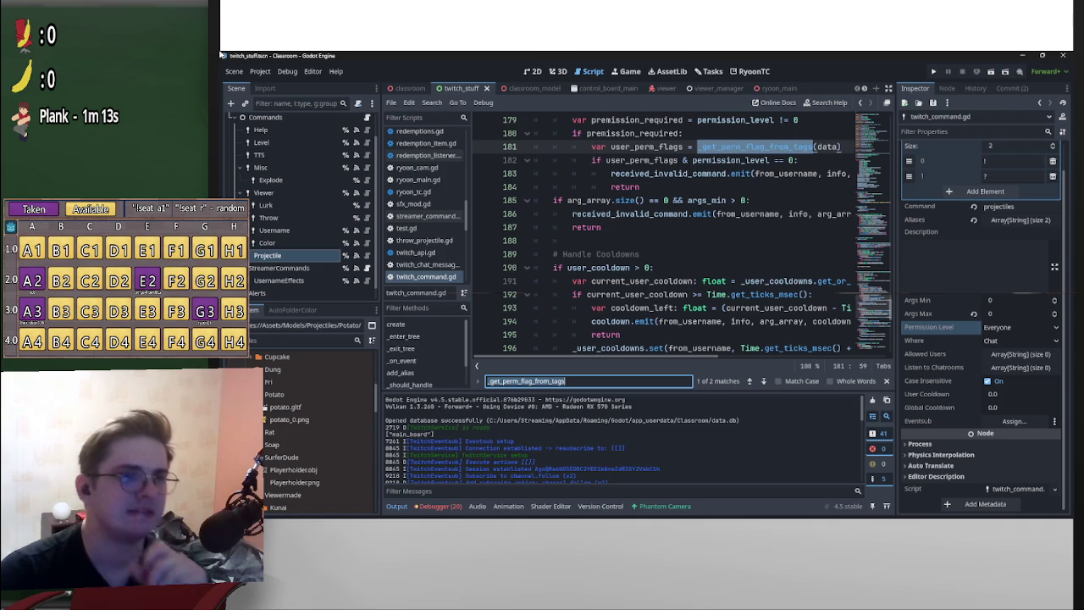
{"action": "scroll", "coordinate": [678, 234], "scroll_direction": "down", "scroll_amount": 10}
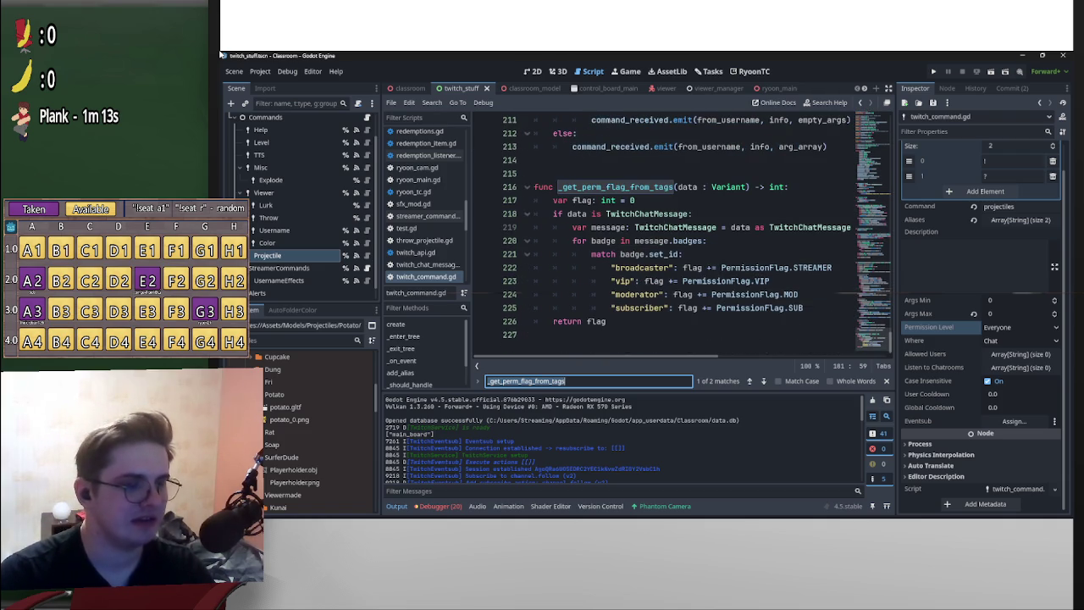
{"action": "left_click", "coordinate": [626, 321]}
{"action": "key", "text": "shift+Up"}
{"action": "key", "text": "shift+Up"}
{"action": "key", "text": "shift+Up"}
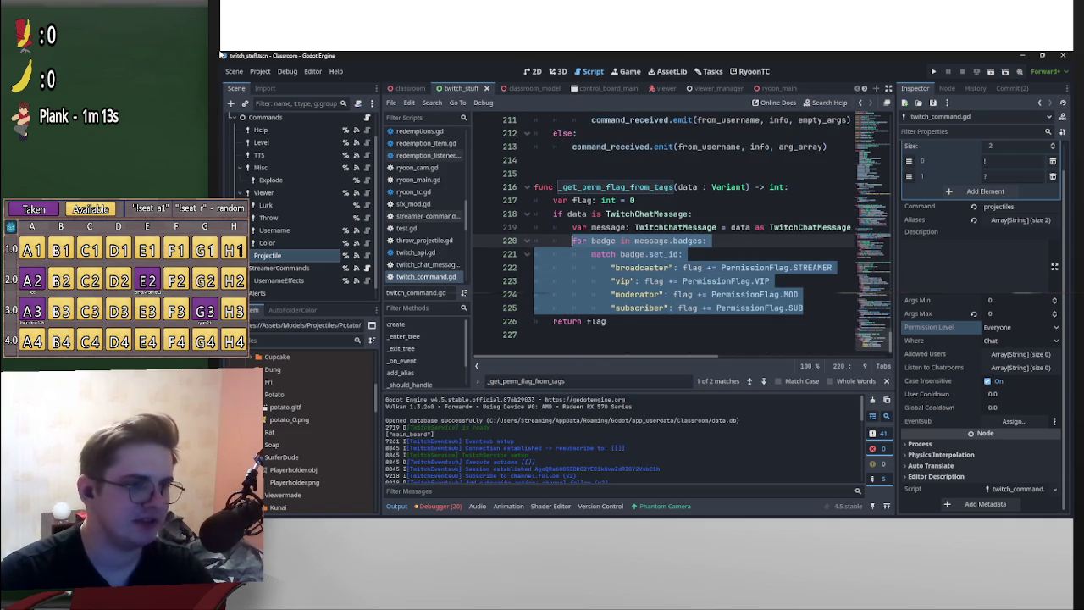
{"action": "key", "text": "shift+Up"}
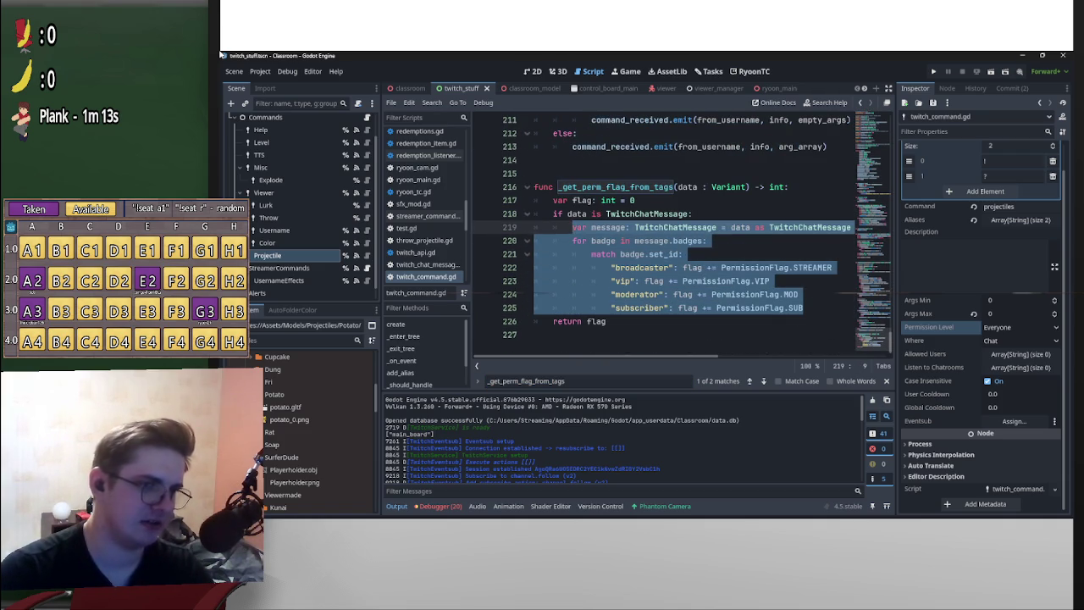
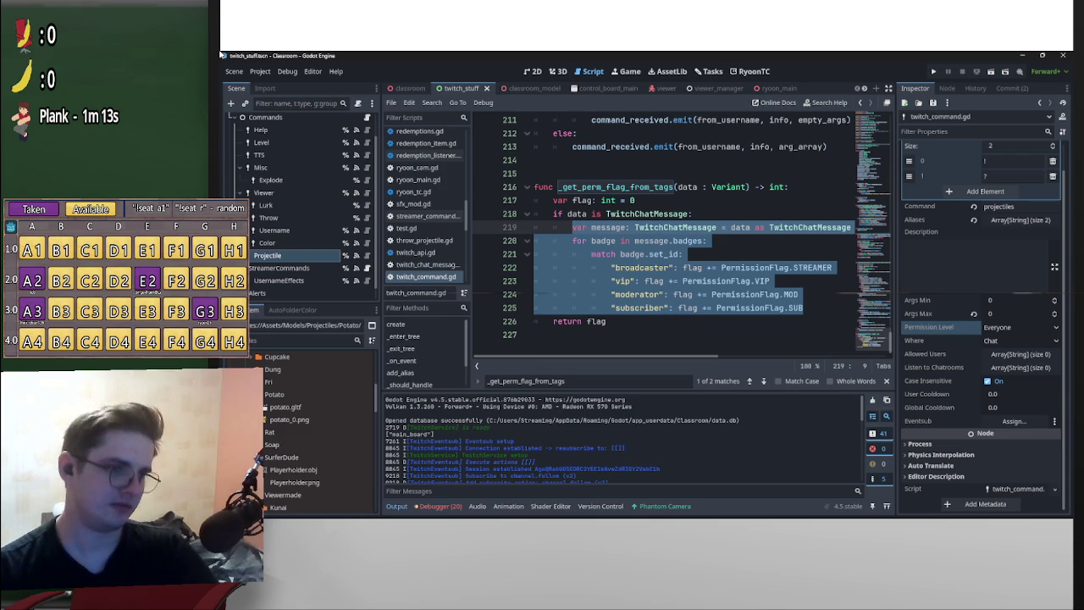
- From the get_user line in commands.gd, jump to the TwitchUser class definition in twitch_user.gd
{"action": "key", "text": "alt+Left"}
{"action": "key", "text": "alt+Left"}
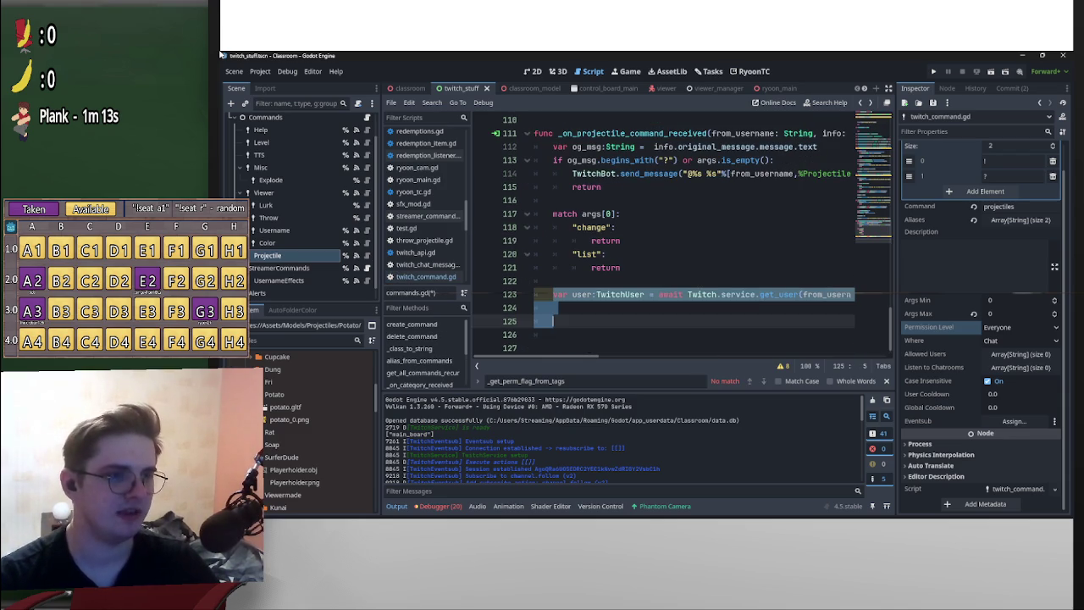
{"action": "key", "text": "Up"}
{"action": "key", "text": "Up"}
{"action": "key", "text": "ctrl+shift+Right"}
{"action": "key", "text": "ctrl+shift+Right"}
{"action": "key", "text": "ctrl+shift+Right"}
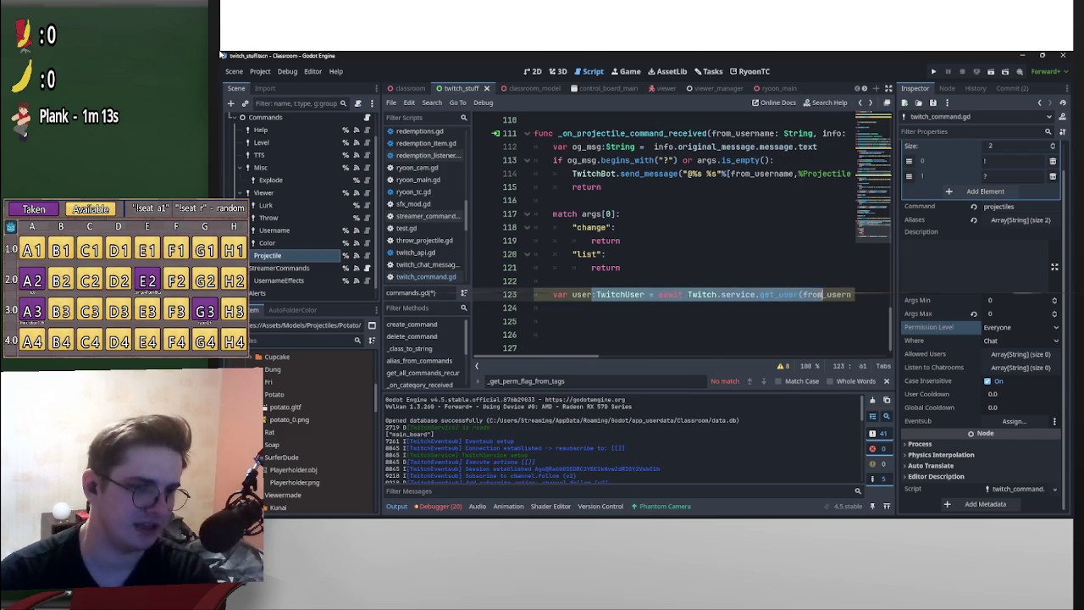
{"action": "key", "text": "End"}
{"action": "key", "text": "shift+Home"}
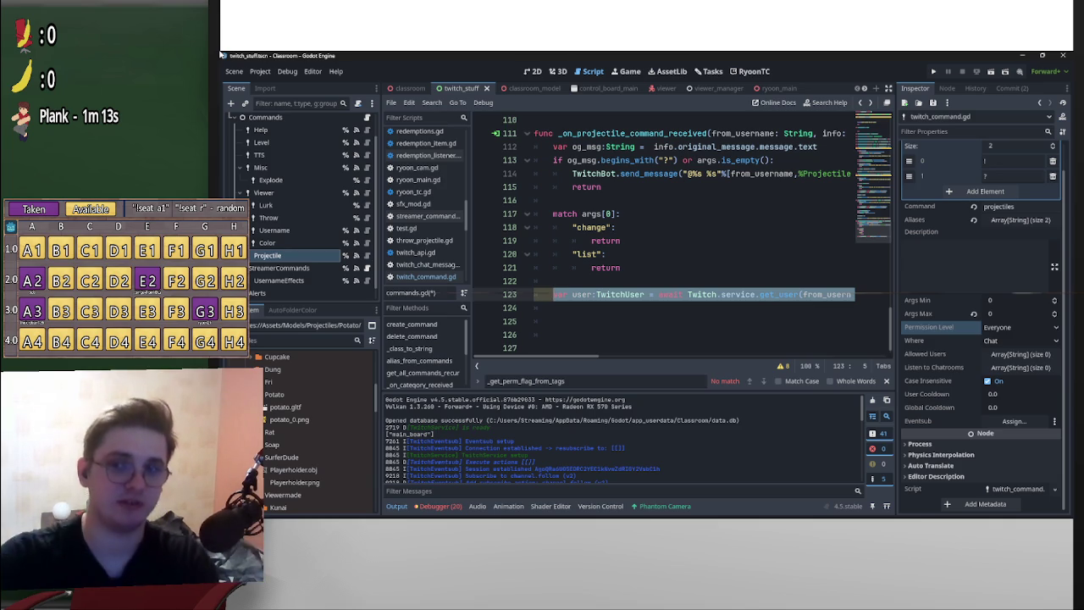
{"action": "scroll", "coordinate": [664, 234], "scroll_direction": "down", "scroll_amount": 1}
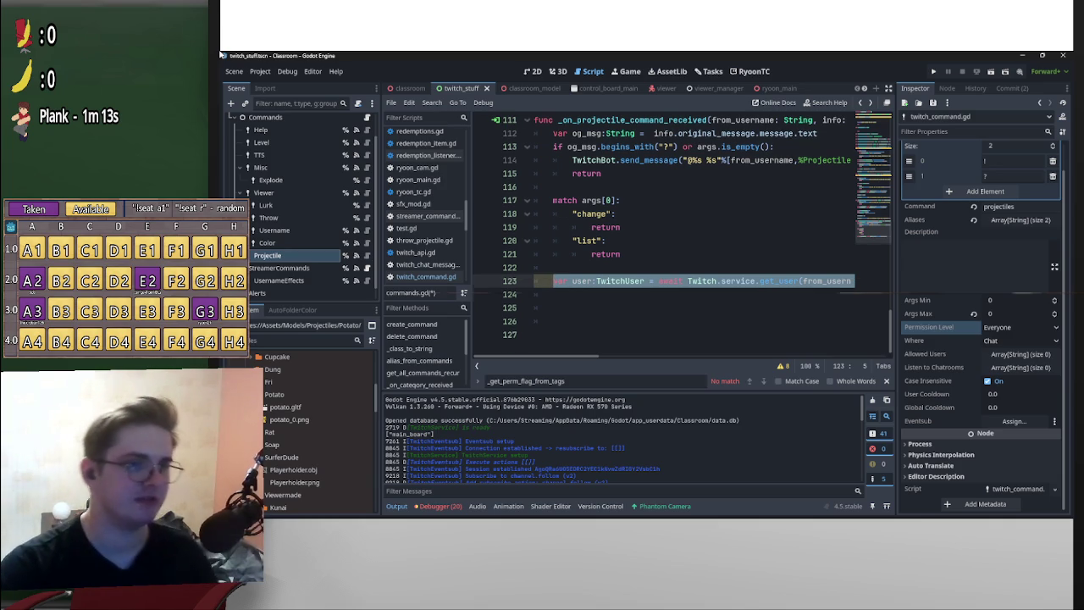
{"action": "key", "text": "Left"}
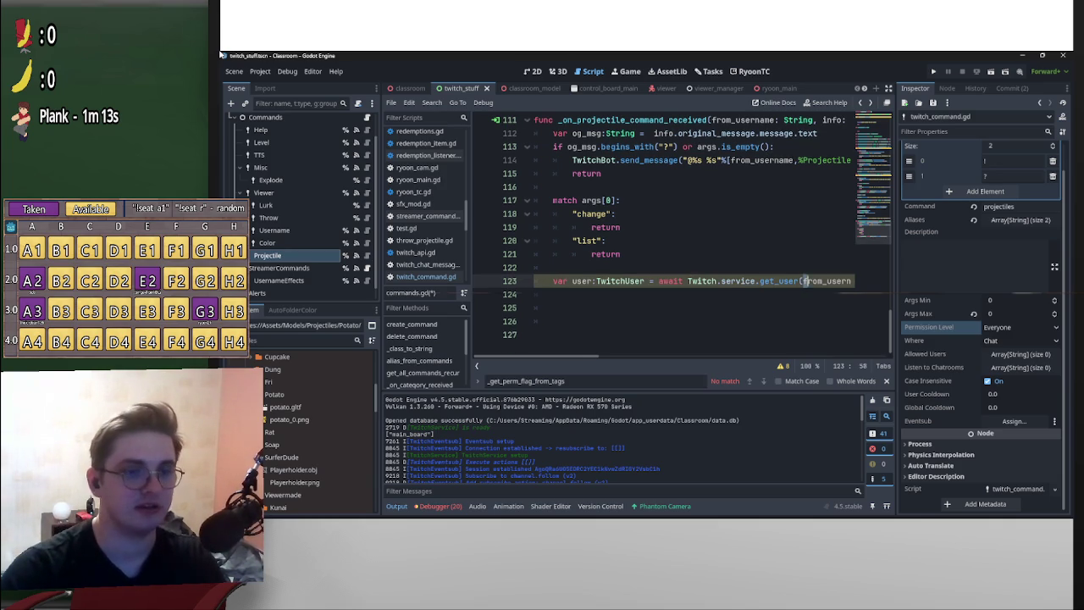
{"action": "key", "text": "End"}
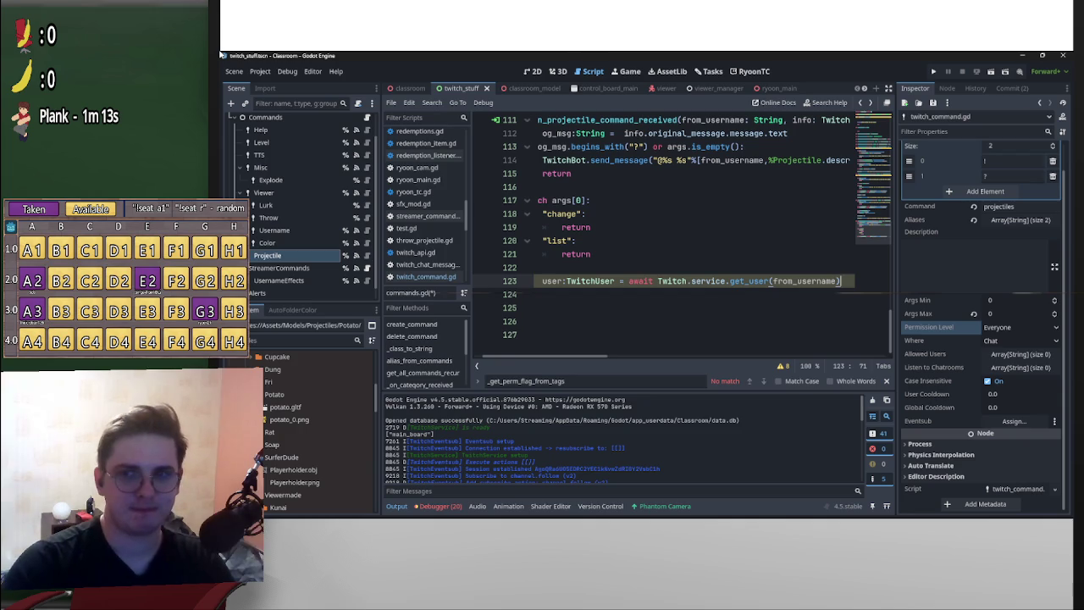
{"action": "key", "text": "Left"}
{"action": "key", "text": "Left"}
{"action": "key", "text": "Left"}
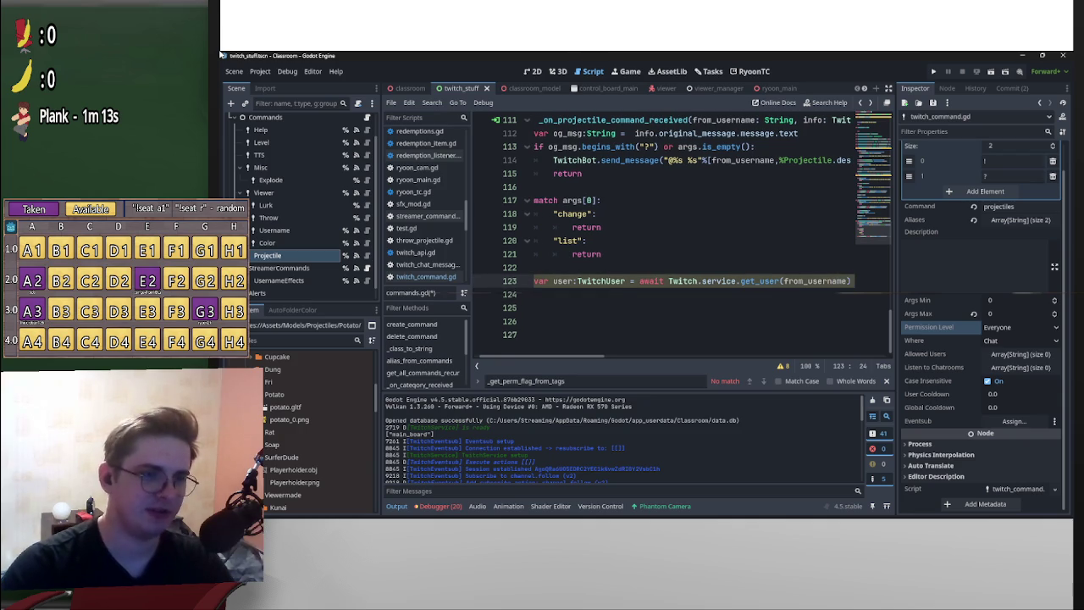
{"action": "key", "text": "ctrl+Return"}
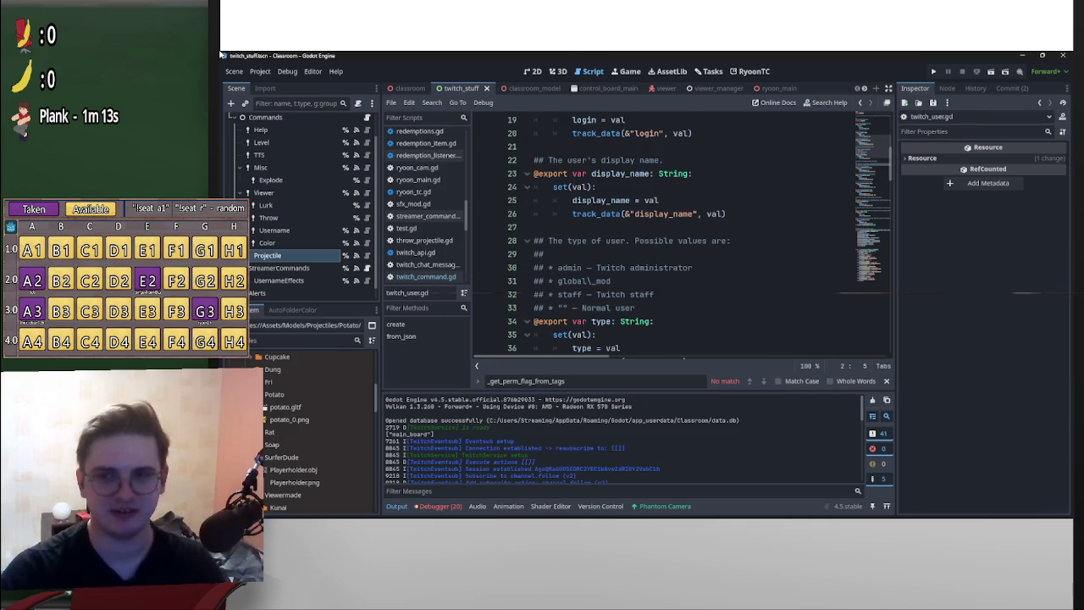
- Read through the TwitchUser properties in twitch_user.gd, then go back to commands.gd line 123
{"action": "key", "text": "Down"}
{"action": "key", "text": "Down"}
{"action": "key", "text": "Down"}
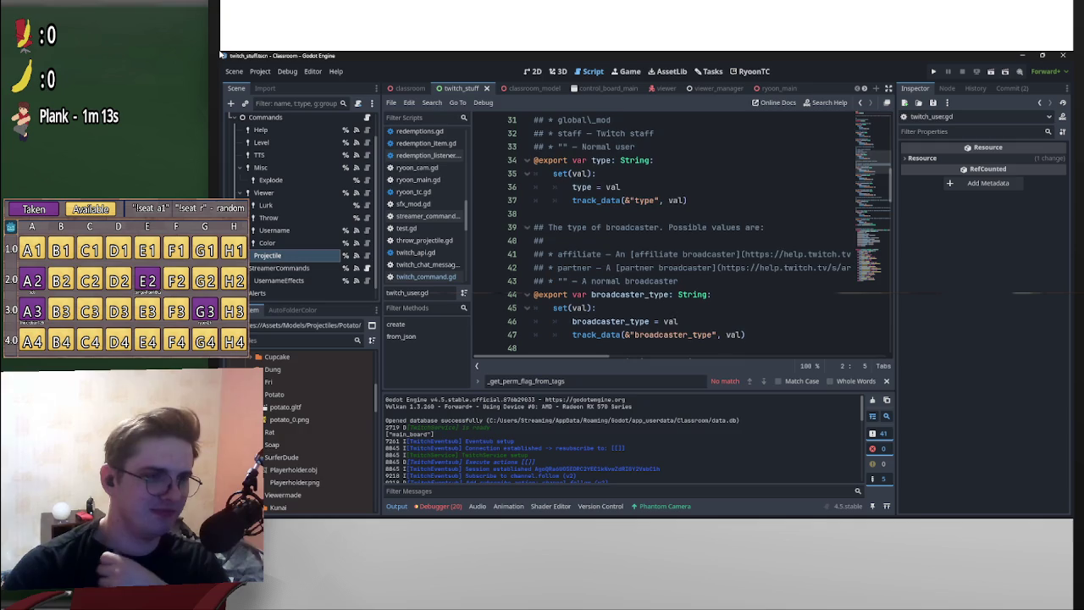
{"action": "key", "text": "Up"}
{"action": "key", "text": "Up"}
{"action": "key", "text": "Up"}
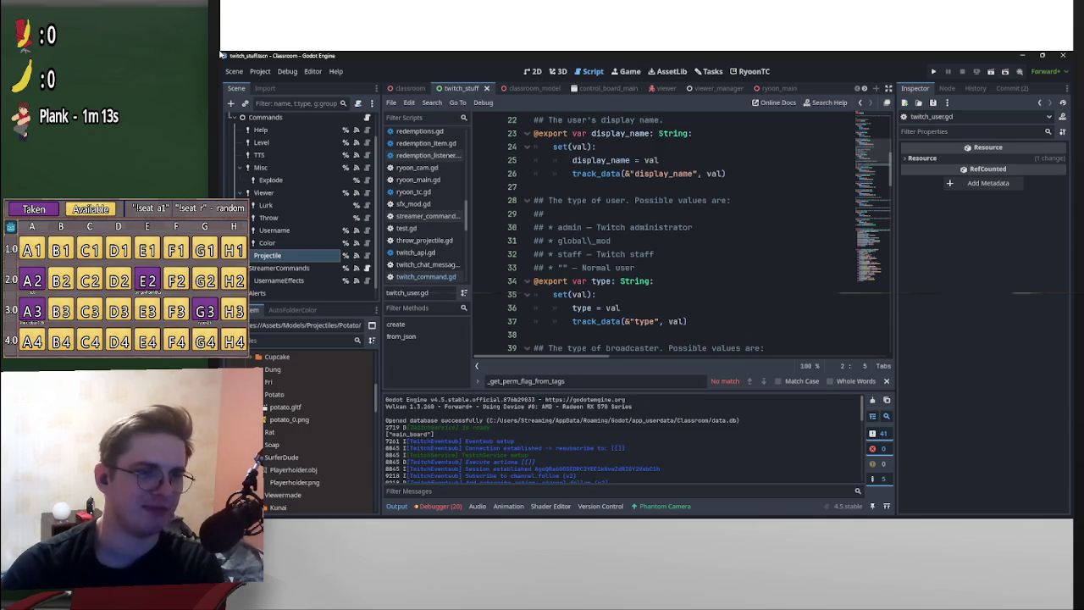
{"action": "scroll", "coordinate": [678, 237], "scroll_direction": "down", "scroll_amount": 4}
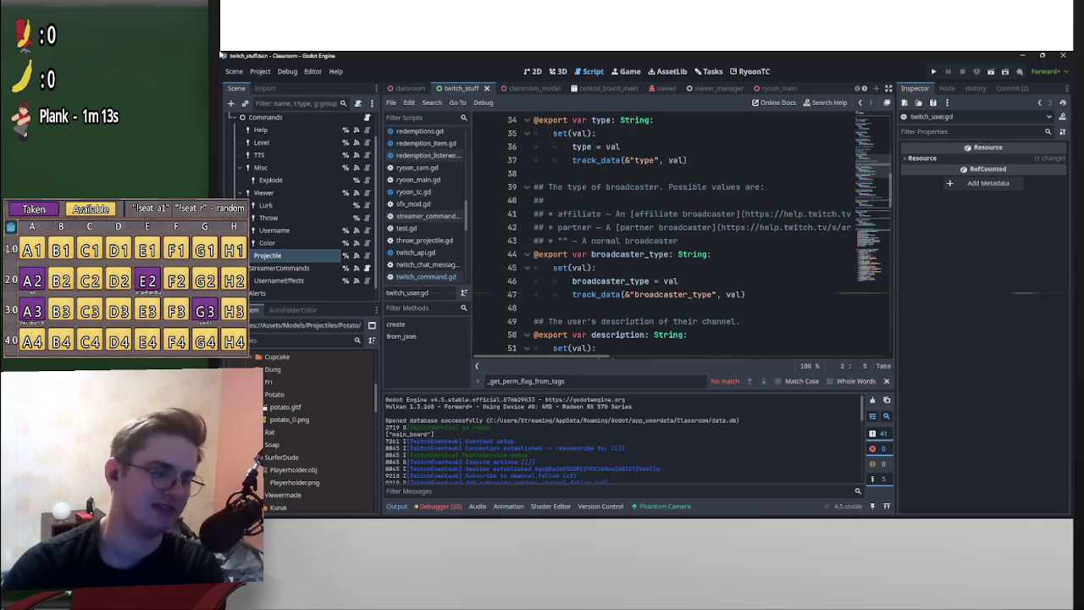
{"action": "scroll", "coordinate": [678, 237], "scroll_direction": "down", "scroll_amount": 2}
{"action": "scroll", "coordinate": [677, 237], "scroll_direction": "down", "scroll_amount": 4}
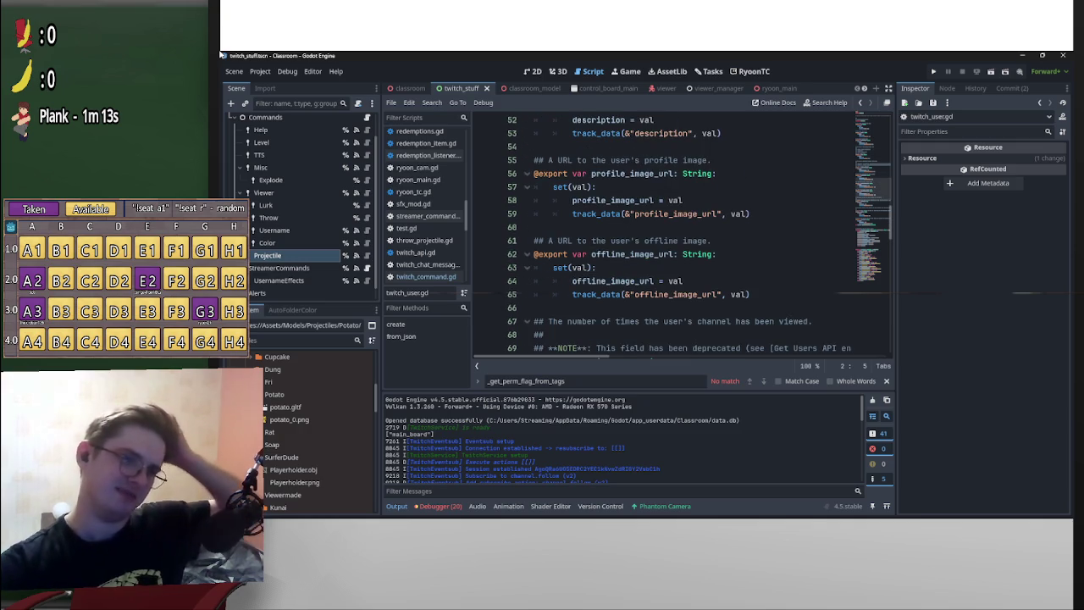
{"action": "scroll", "coordinate": [677, 237], "scroll_direction": "down", "scroll_amount": 7}
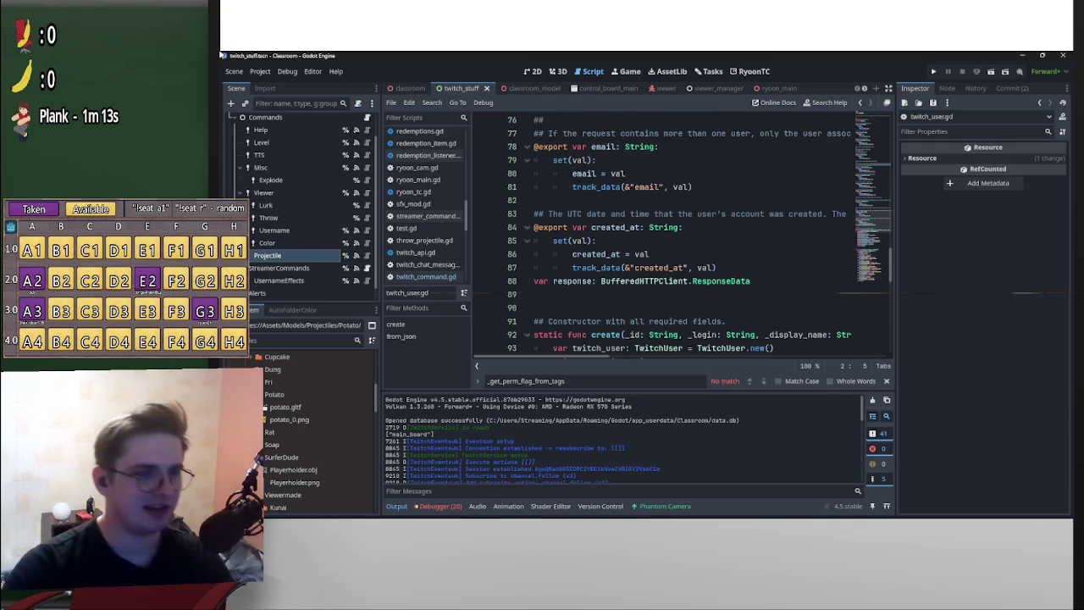
{"action": "scroll", "coordinate": [699, 234], "scroll_direction": "up", "scroll_amount": 1}
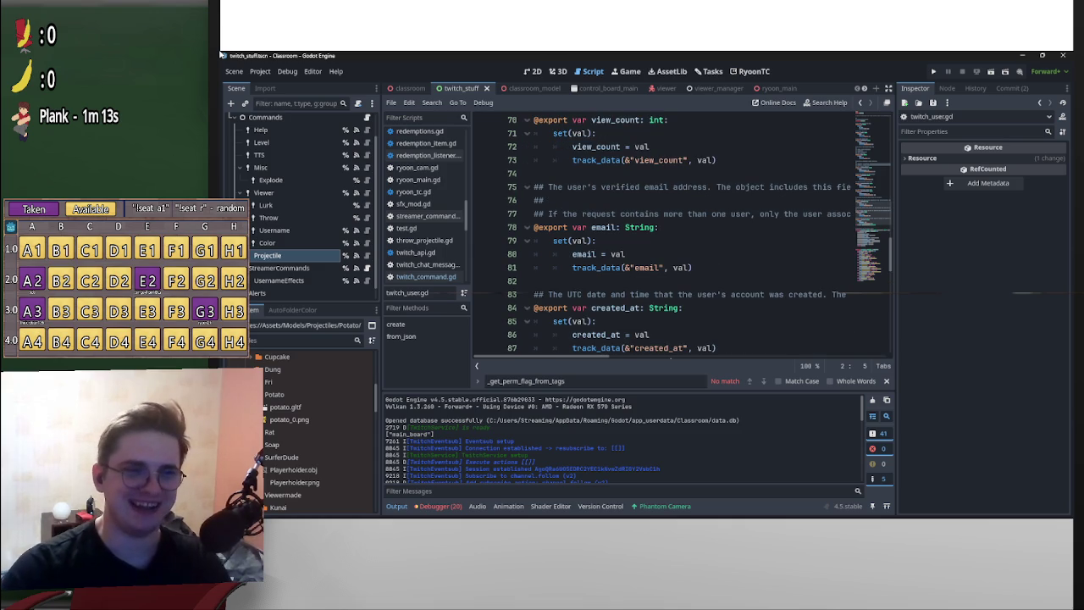
{"action": "key", "text": "alt+Left"}
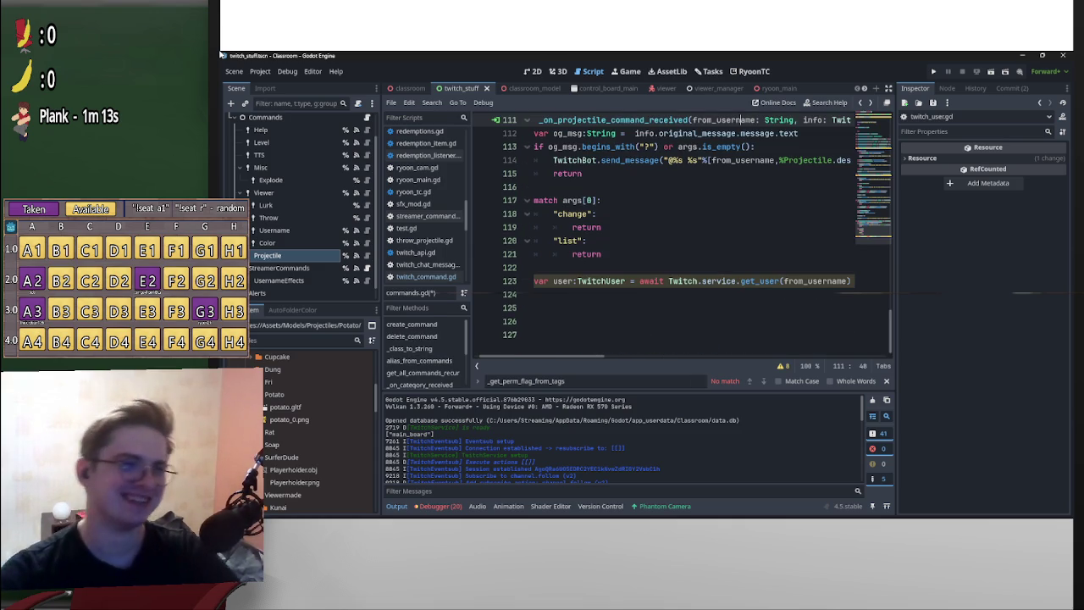
- Replace the get_user statement with the pasted badge-checking loop, removing its message declaration line
{"action": "key", "text": "Home"}
{"action": "key", "text": "shift+End"}
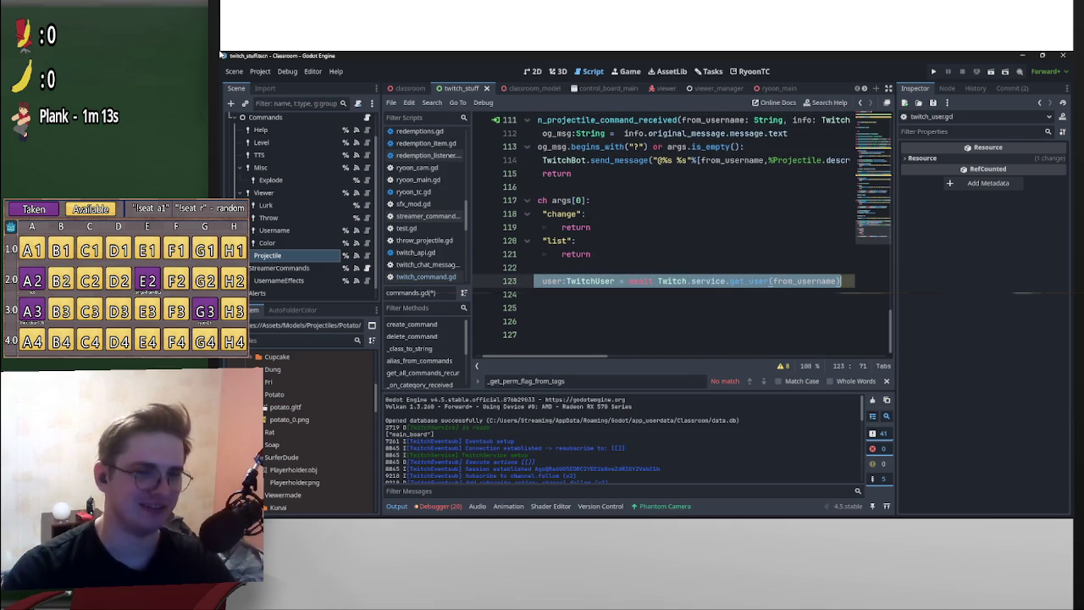
{"action": "key", "text": "BackSpace"}
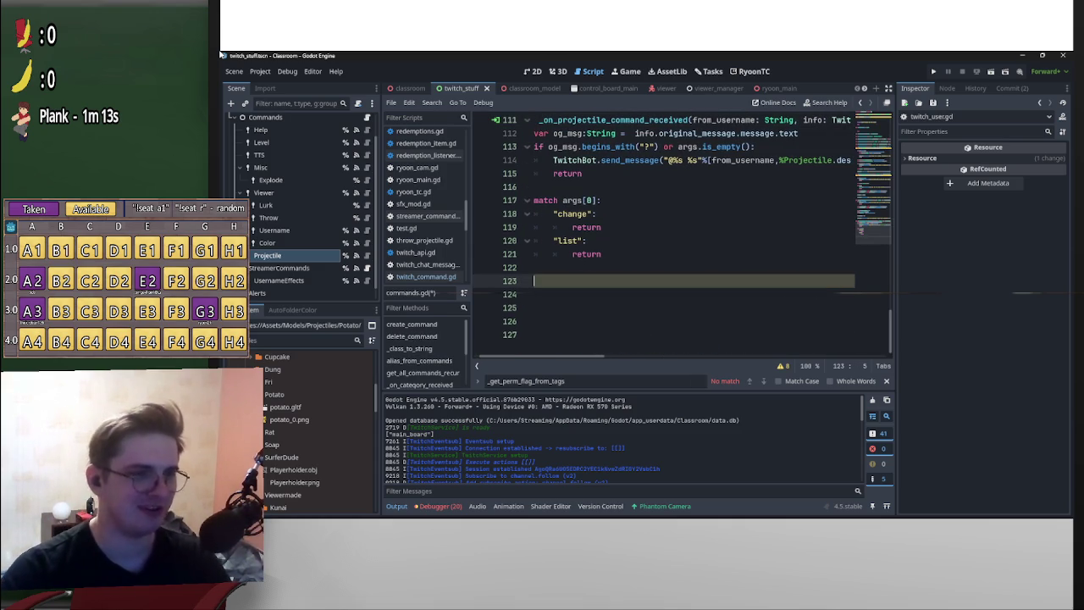
{"action": "key", "text": "ctrl+Up"}
{"action": "key", "text": "ctrl+Up"}
{"action": "key", "text": "ctrl+Up"}
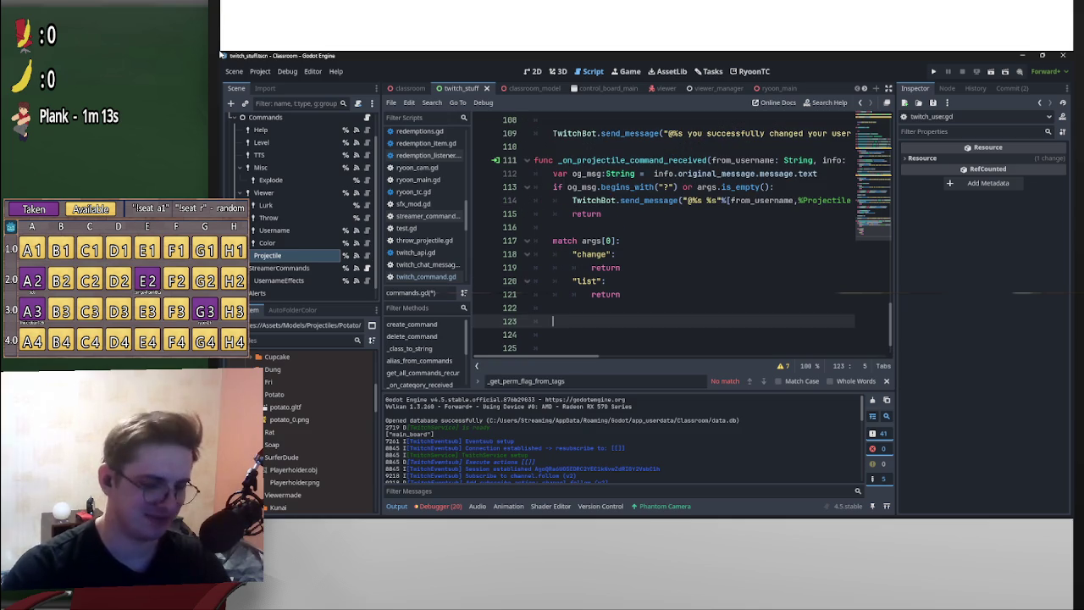
{"action": "type", "text": "var message: TwitchChatMessage = data as TwitchChatMessage \t\tfor badge in message.badges: \t\t\tmatch badge.set_id: \t\t\t\t\"broadcaster\": flag += PermissionFlag.STREAMER \t\t\t\t\"vip\": flag += PermissionFlag.VIP \t\t\t\t\"moderator\": flag += PermissionFlag.MOD \t\t\t\t\"subscriber\": flag += PermissionFlag.SUB"}
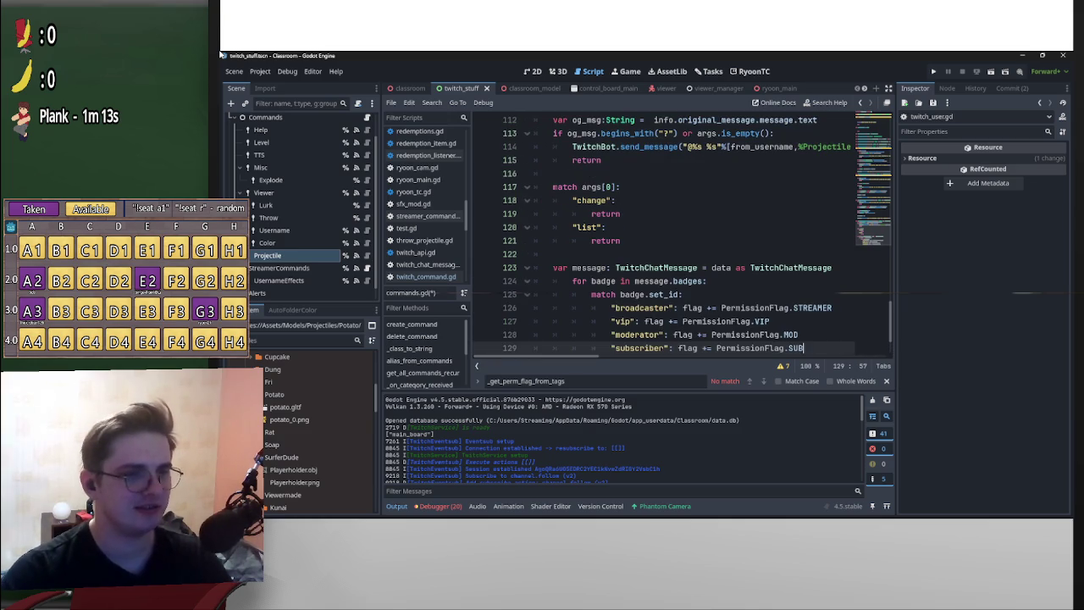
{"action": "key", "text": "Up"}
{"action": "key", "text": "Up"}
{"action": "key", "text": "Up"}
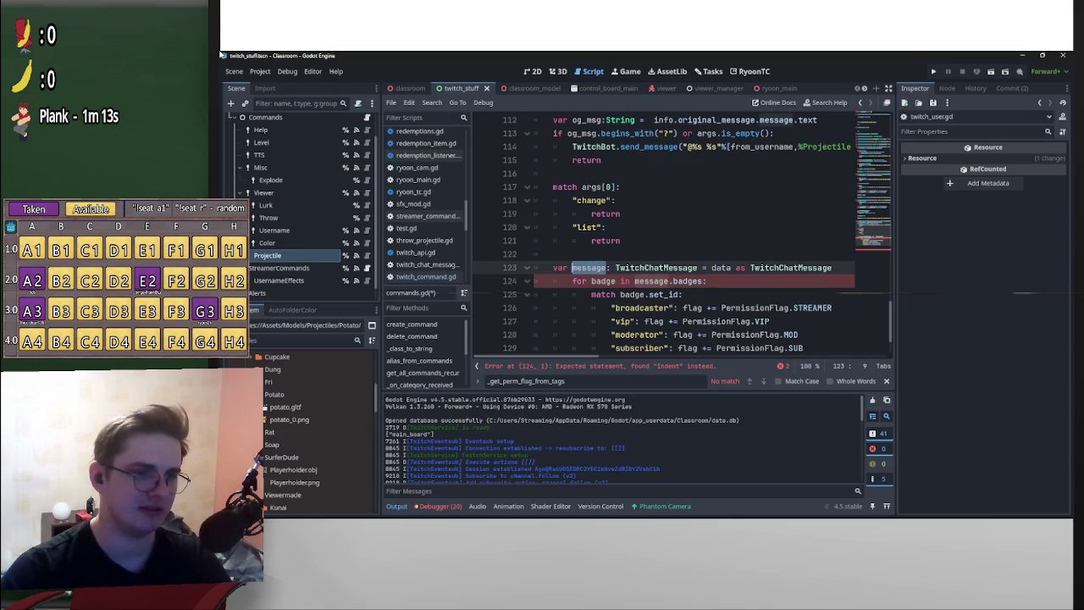
{"action": "key", "text": "End"}
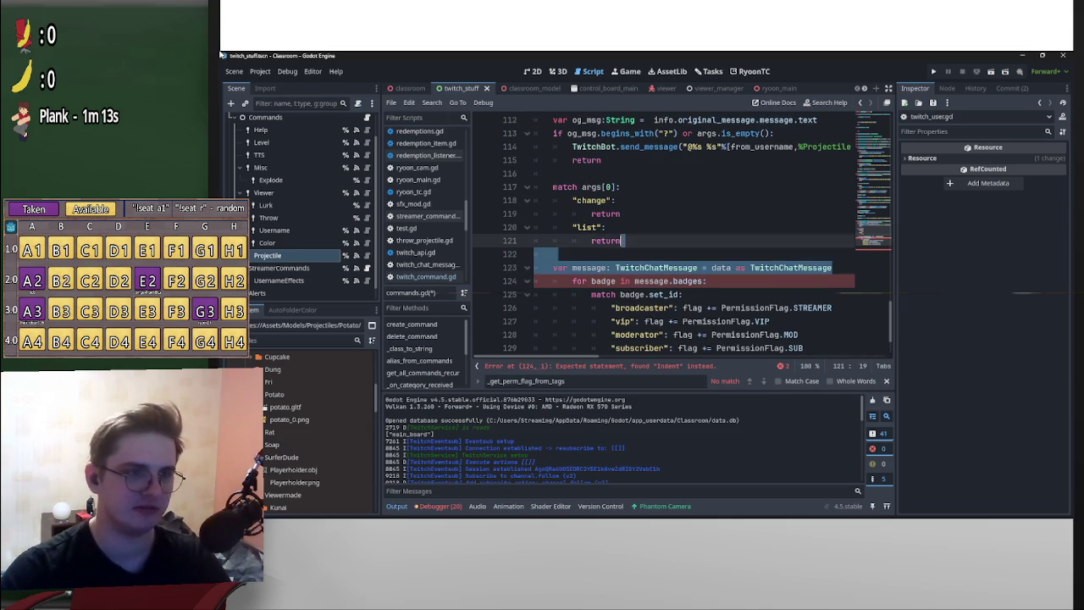
{"action": "key", "text": "shift+Home"}
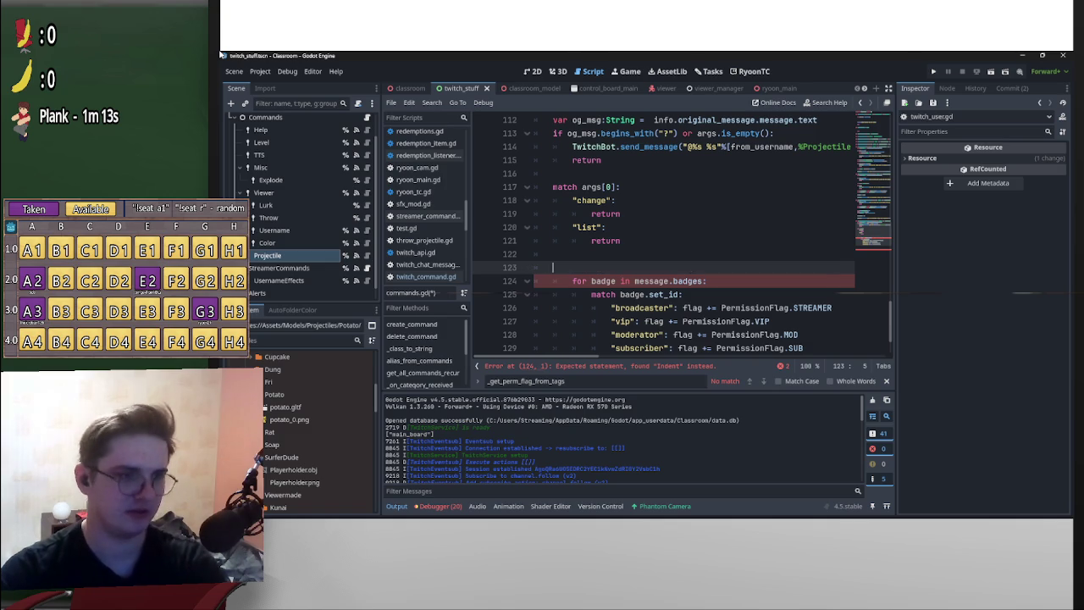
{"action": "key", "text": "ctrl+x"}
{"action": "key", "text": "Page_Up"}
- Make the badge loop iterate over og_msg.badges instead of message
{"action": "key", "text": "ctrl+shift+Left"}
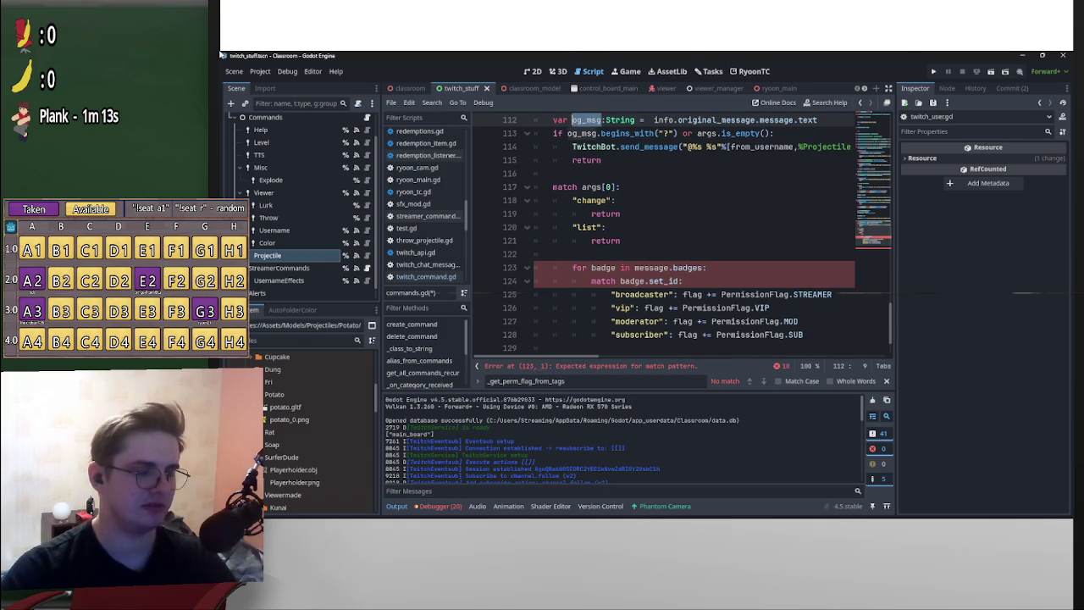
{"action": "key", "text": "Page_Down"}
{"action": "key", "text": "ctrl+shift+Left"}
{"action": "key", "text": "ctrl+v"}
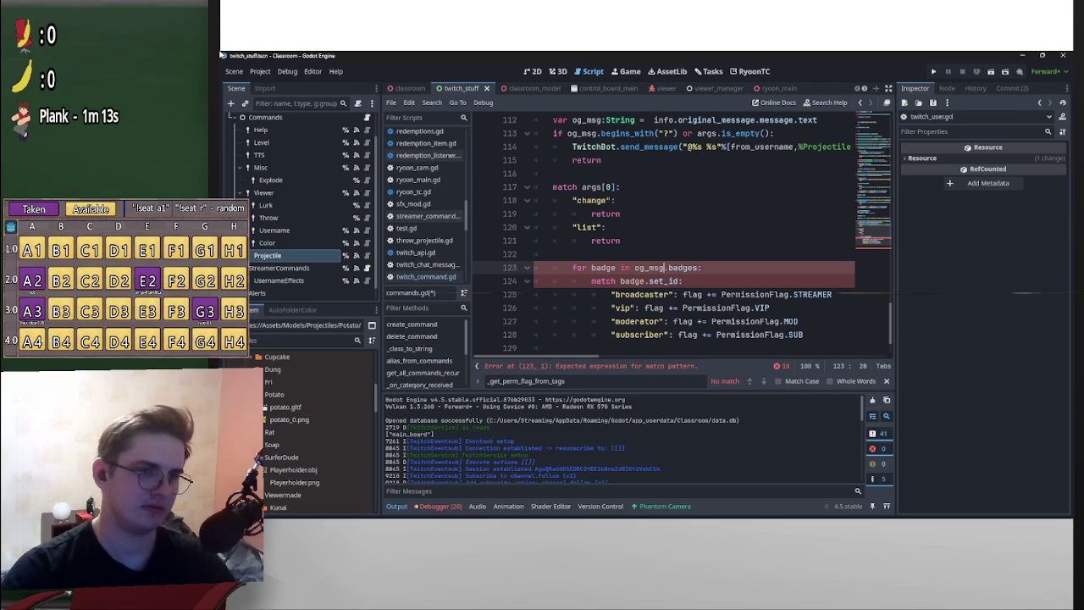
{"action": "scroll", "coordinate": [669, 228], "scroll_direction": "right", "scroll_amount": 3}
{"action": "scroll", "coordinate": [669, 229], "scroll_direction": "left", "scroll_amount": 3}
{"action": "scroll", "coordinate": [669, 229], "scroll_direction": "right", "scroll_amount": 3}
{"action": "scroll", "coordinate": [669, 229], "scroll_direction": "left", "scroll_amount": 3}
{"action": "scroll", "coordinate": [669, 228], "scroll_direction": "down", "scroll_amount": 2}
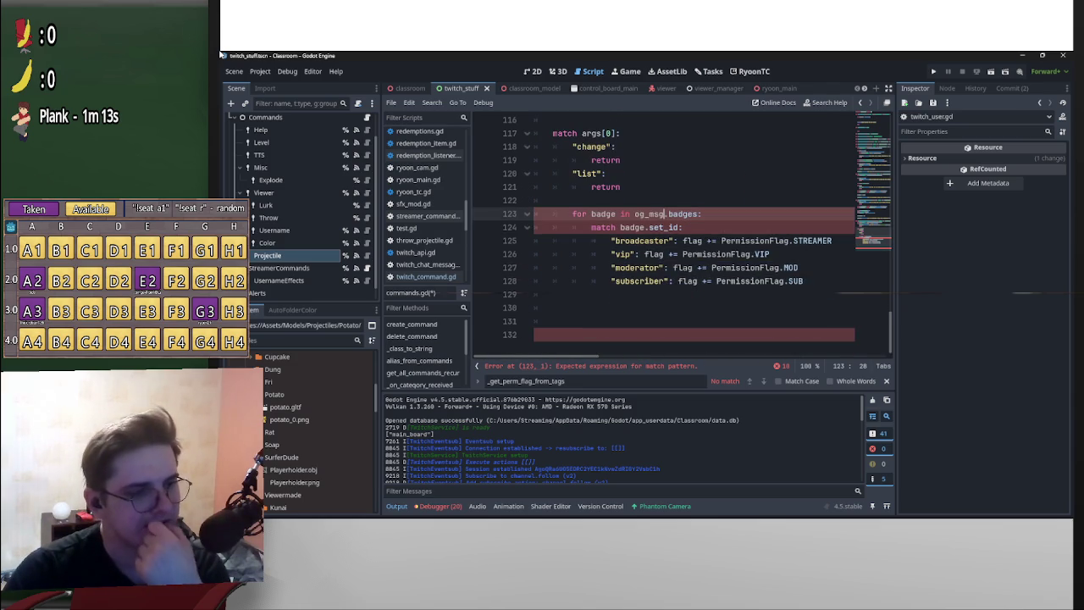
{"action": "scroll", "coordinate": [669, 229], "scroll_direction": "right", "scroll_amount": 3}
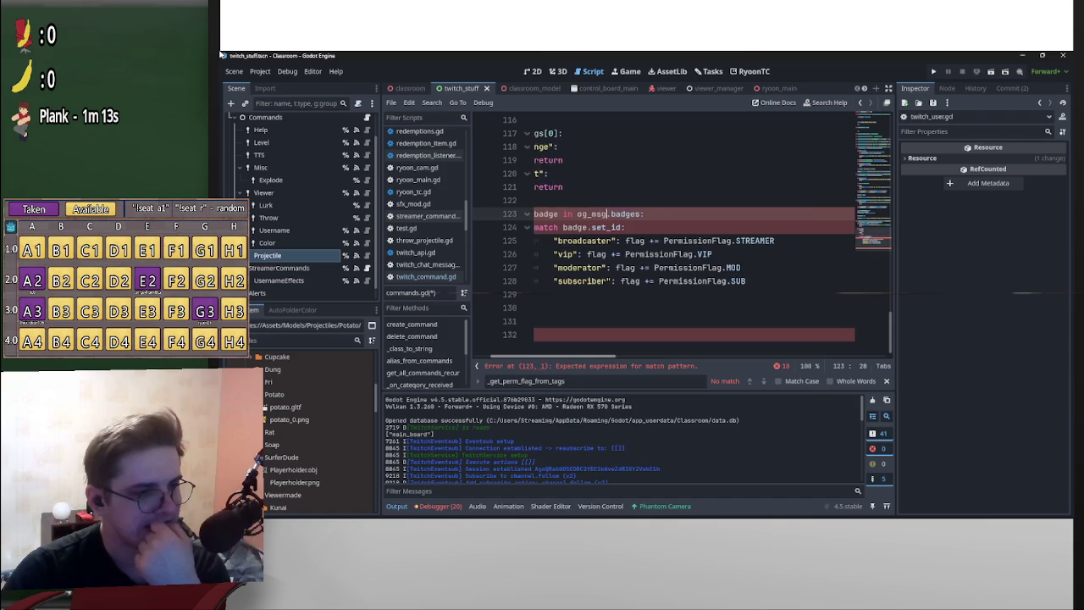
{"action": "scroll", "coordinate": [668, 229], "scroll_direction": "left", "scroll_amount": 3}
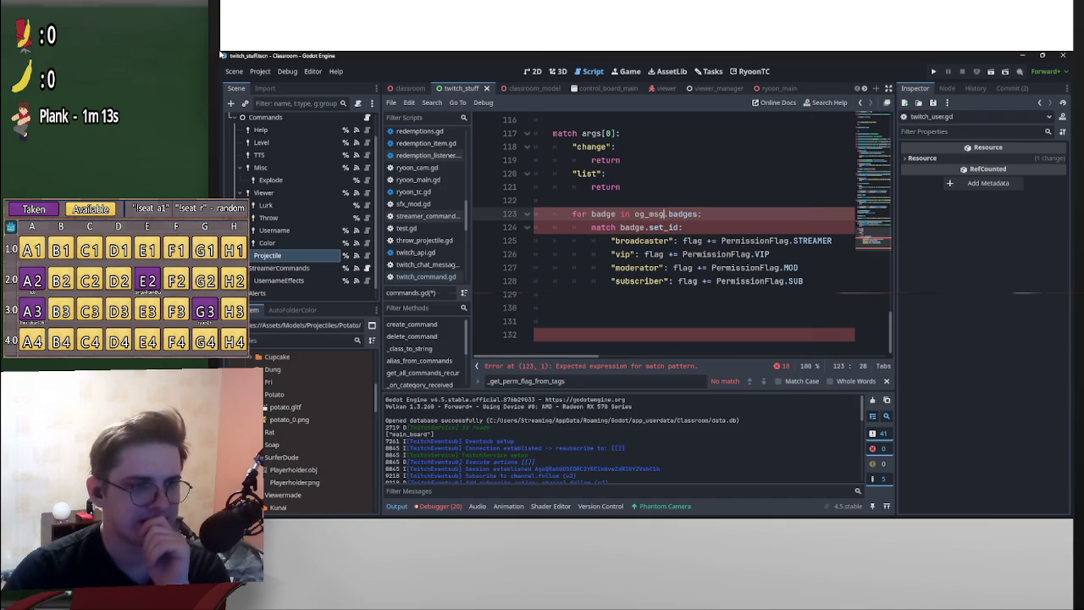
- Dedent the badge loop block by one level
{"action": "key", "text": "Home"}
{"action": "key", "text": "shift+Down"}
{"action": "key", "text": "shift+Down"}
{"action": "key", "text": "shift+Down"}
{"action": "key", "text": "shift+End"}
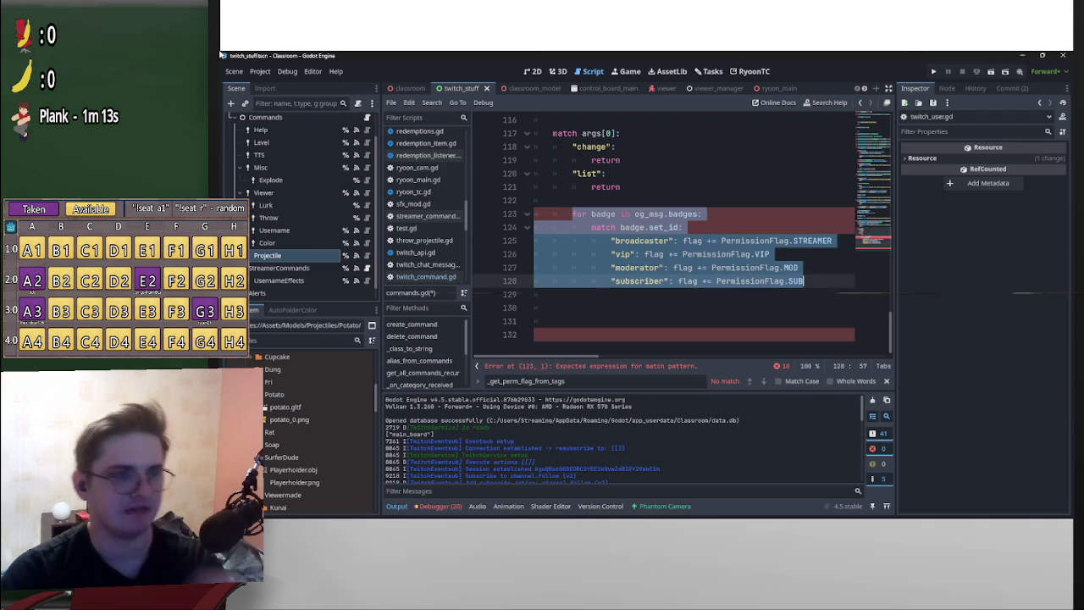
{"action": "key", "text": "shift+Tab"}
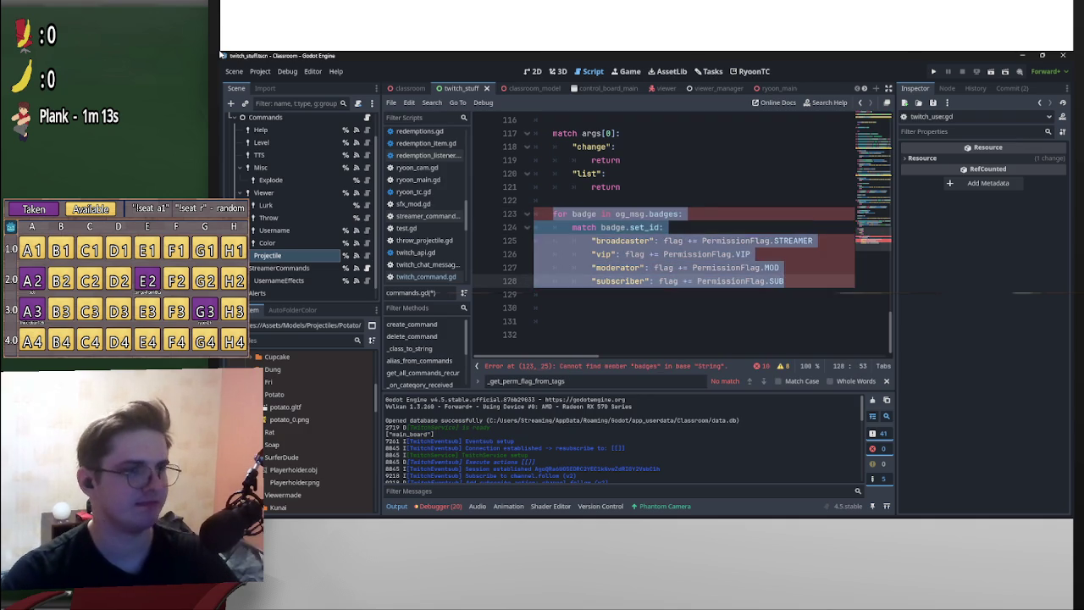
{"action": "key", "text": "Down"}
{"action": "key", "text": "Down"}
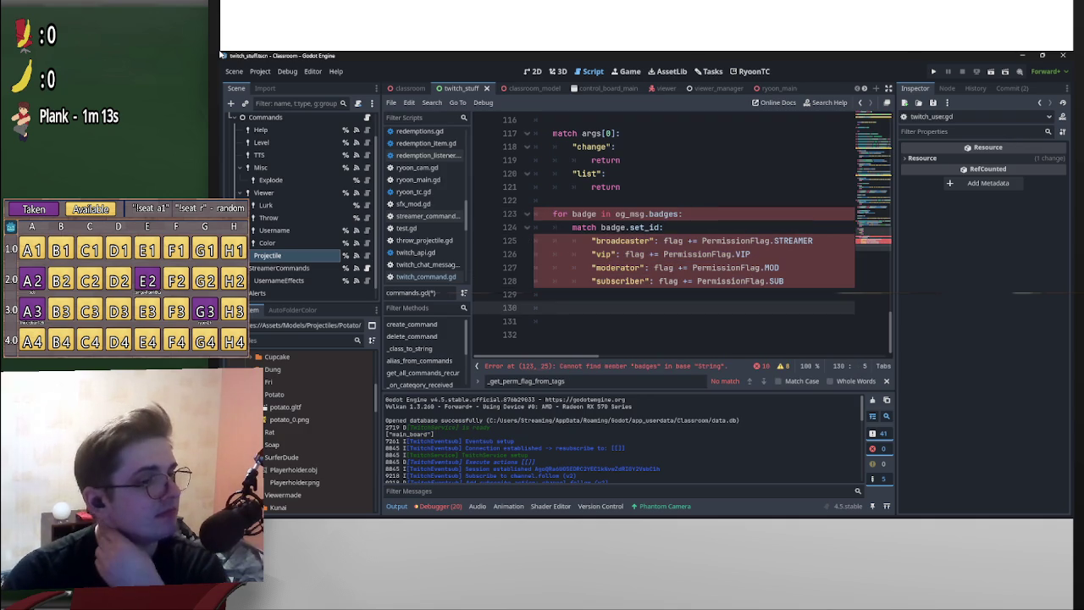
{"action": "key", "text": "ctrl+Up"}
{"action": "key", "text": "ctrl+Up"}
{"action": "key", "text": "ctrl+Up"}
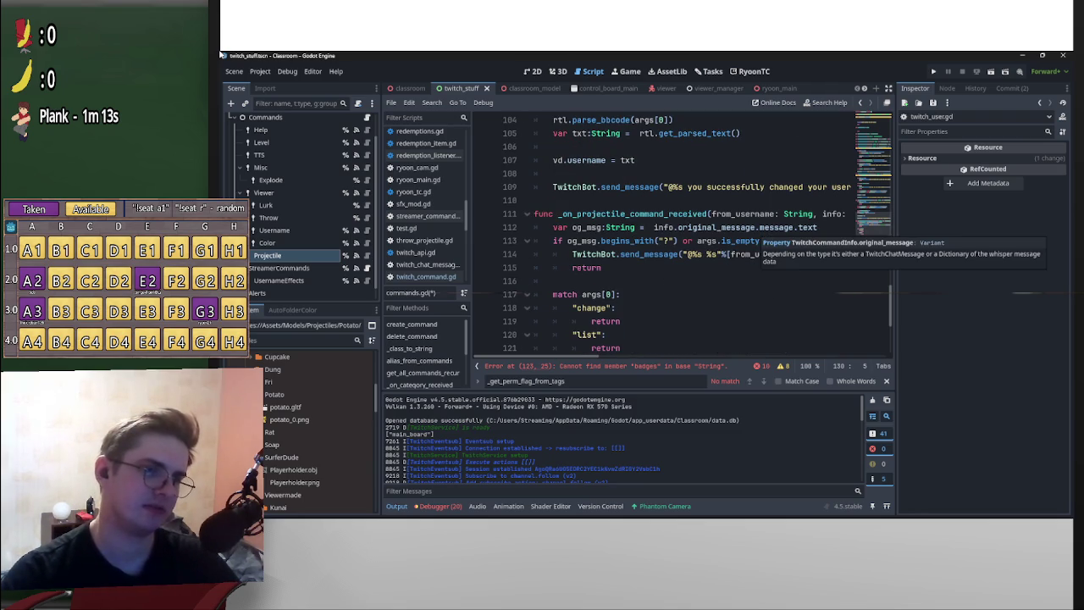
- Insert a new var msg_text:String declaration above the og_msg check
{"action": "key", "text": "Up"}
{"action": "key", "text": "Up"}
{"action": "key", "text": "Up"}
{"action": "key", "text": "ctrl+shift+Return"}
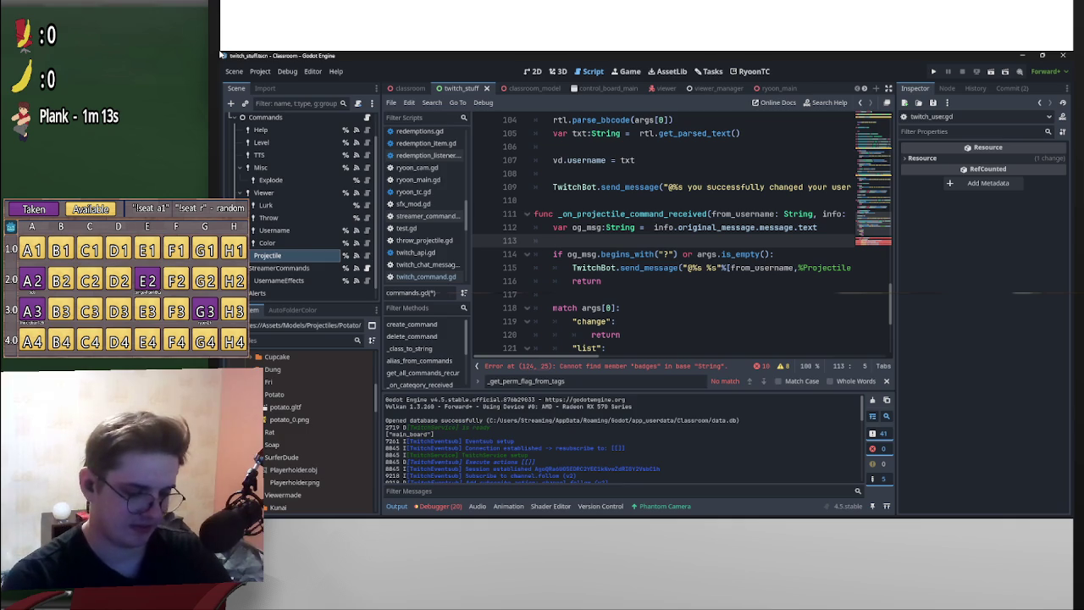
{"action": "type", "text": "var "}
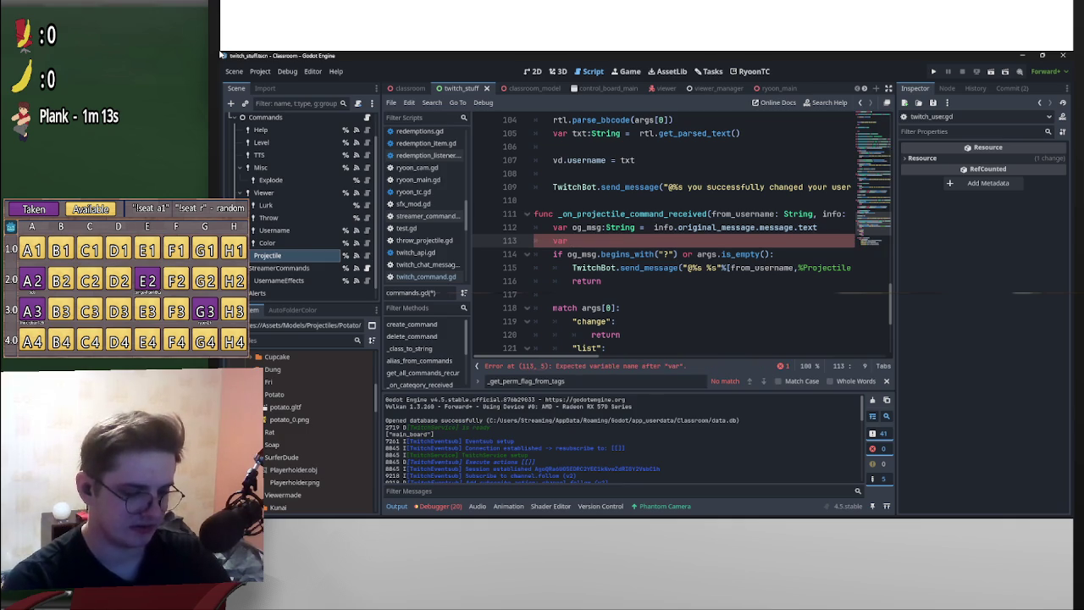
{"action": "type", "text": "msg_te"}
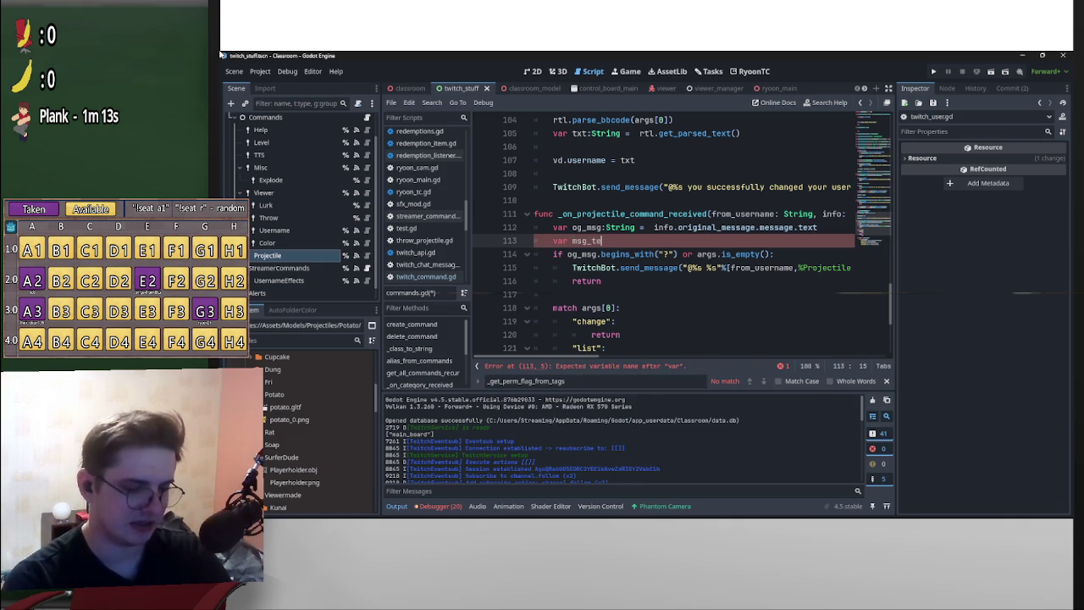
{"action": "type", "text": "xt:S"}
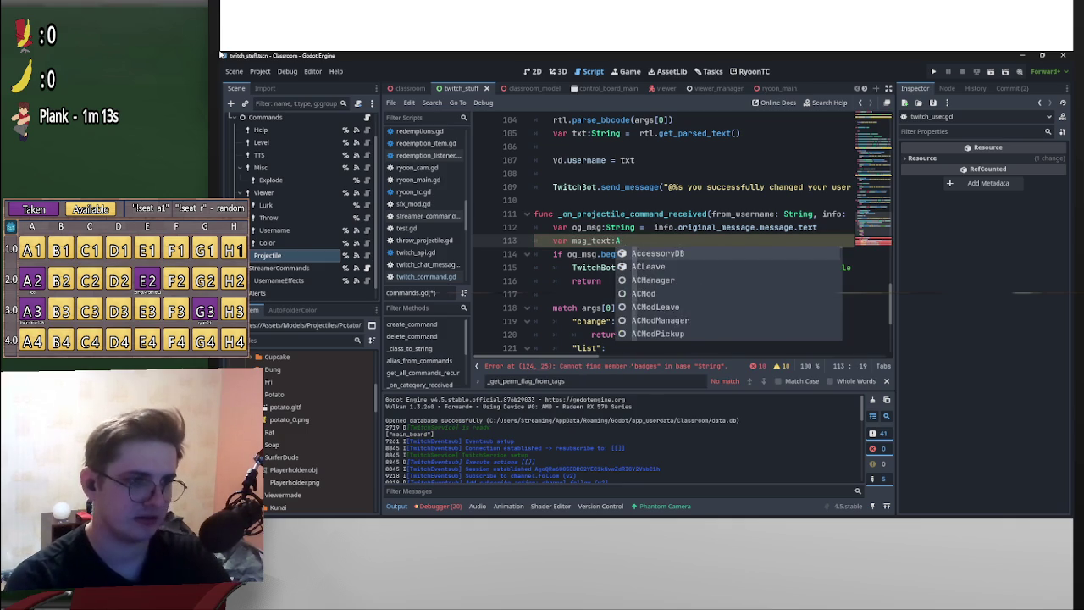
{"action": "type", "text": "tring"}
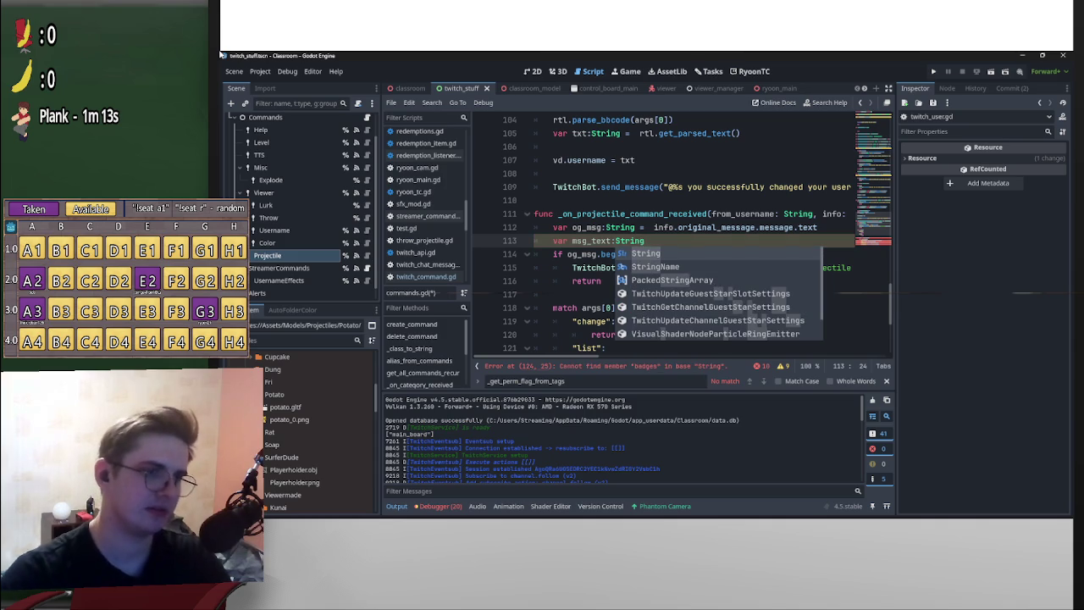
{"action": "key", "text": "Return"}
{"action": "key", "text": "Down"}
{"action": "key", "text": "Down"}
{"action": "key", "text": "Down"}
{"action": "key", "text": "super+v"}
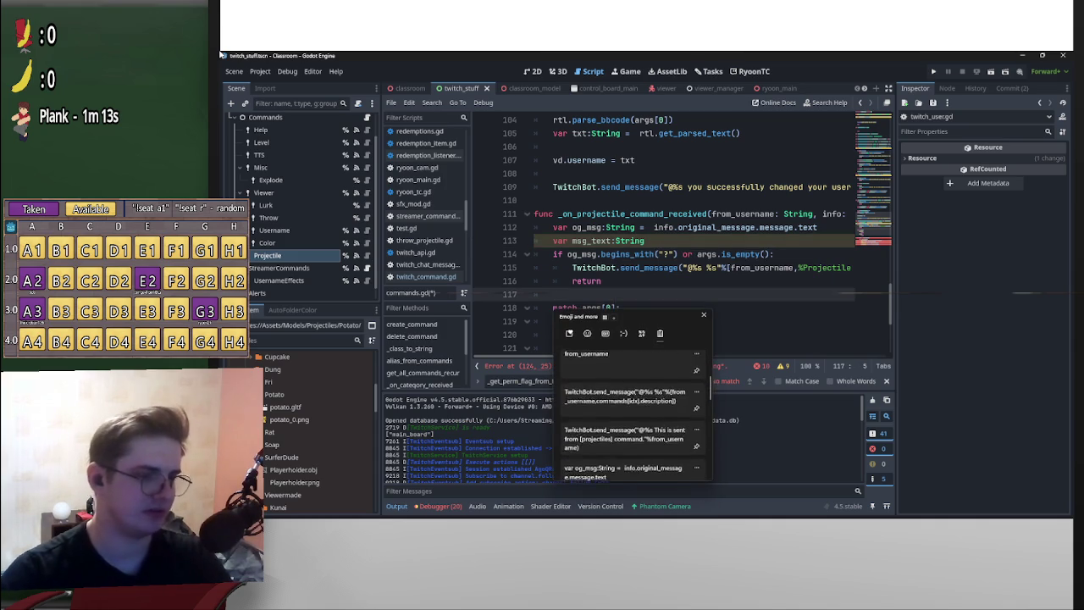
{"action": "key", "text": "Down"}
{"action": "key", "text": "Down"}
{"action": "key", "text": "Down"}
{"action": "key", "text": "Return"}
{"action": "key", "text": "ctrl+shift+Left"}
{"action": "key", "text": "ctrl+shift+Left"}
{"action": "key", "text": "BackSpace"}
- Change og_msg's type from String to TwitchChatMessage
{"action": "key", "text": "Up"}
{"action": "key", "text": "Up"}
{"action": "key", "text": "Up"}
{"action": "key", "text": "Right"}
{"action": "key", "text": "Right"}
{"action": "key", "text": "Right"}
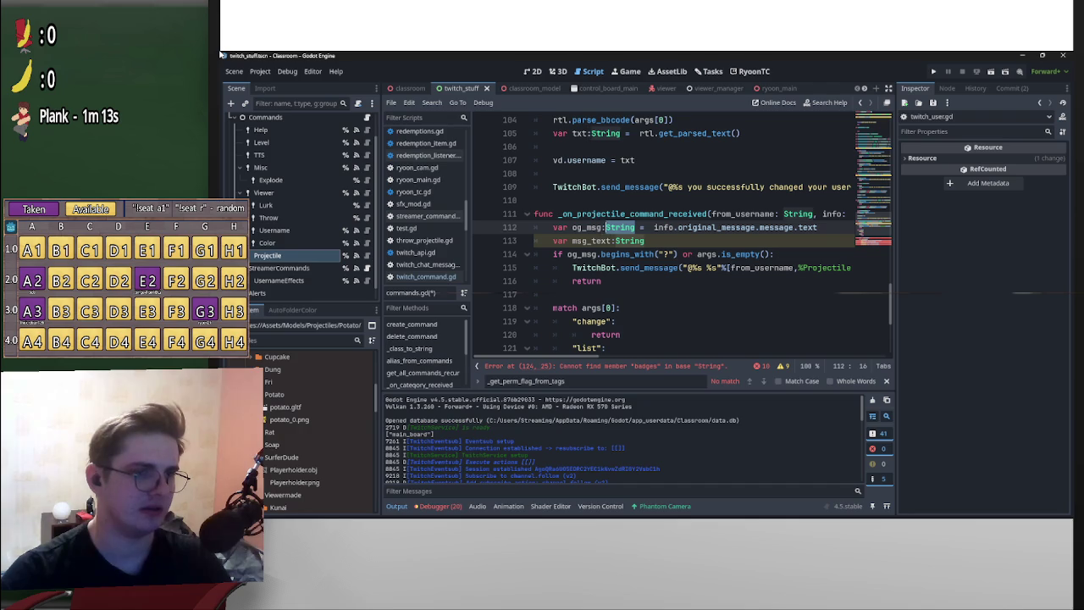
{"action": "key", "text": "ctrl+Left"}
{"action": "key", "text": "ctrl+shift+Right"}
{"action": "key", "text": "ctrl+v"}
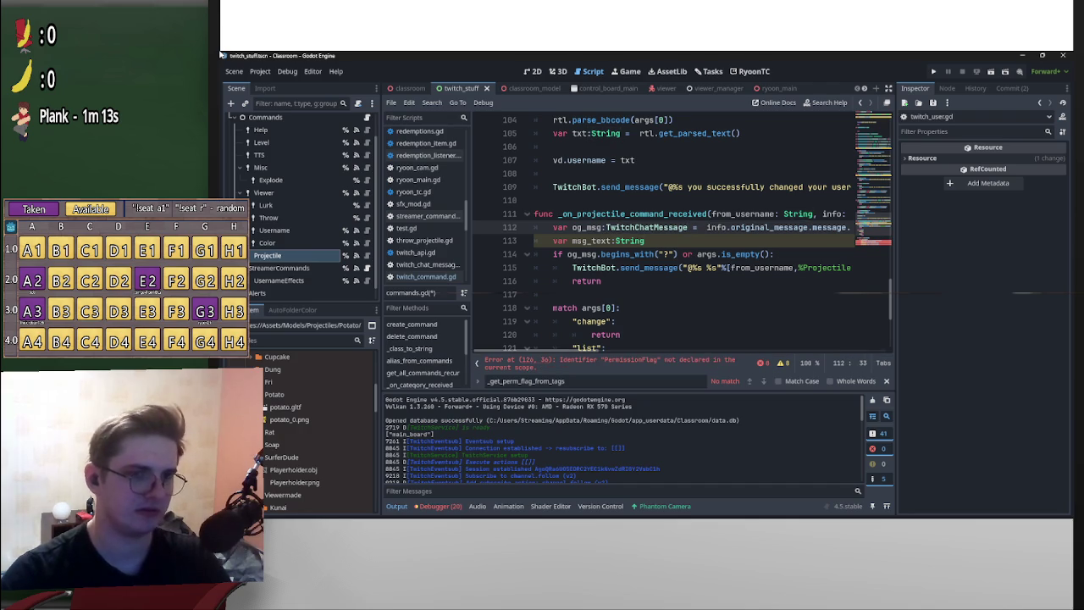
- Set msg_text to og_msg.message.text, removing .message.text from the og_msg line
{"action": "key", "text": "Down"}
{"action": "type", "text": "= OS"}
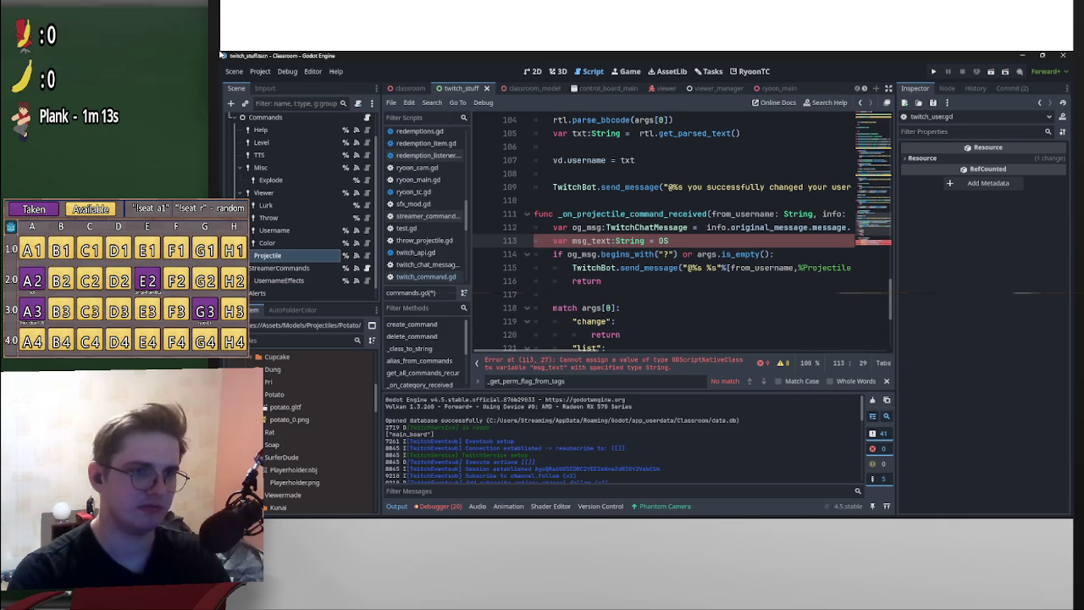
{"action": "key", "text": "BackSpace"}
{"action": "key", "text": "BackSpace"}
{"action": "type", "text": "og_msg"}
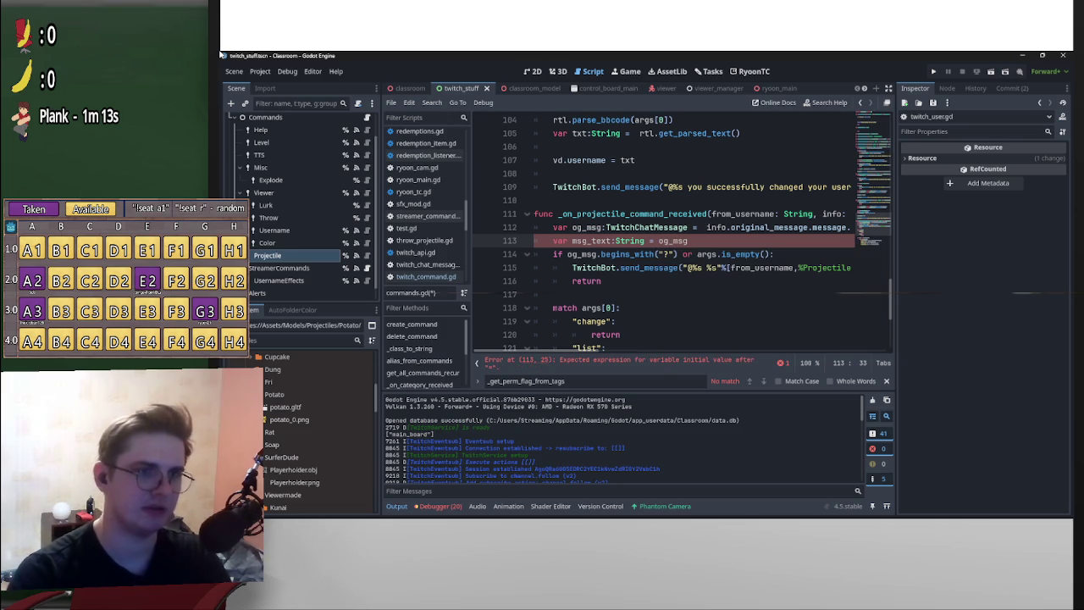
{"action": "key", "text": "Up"}
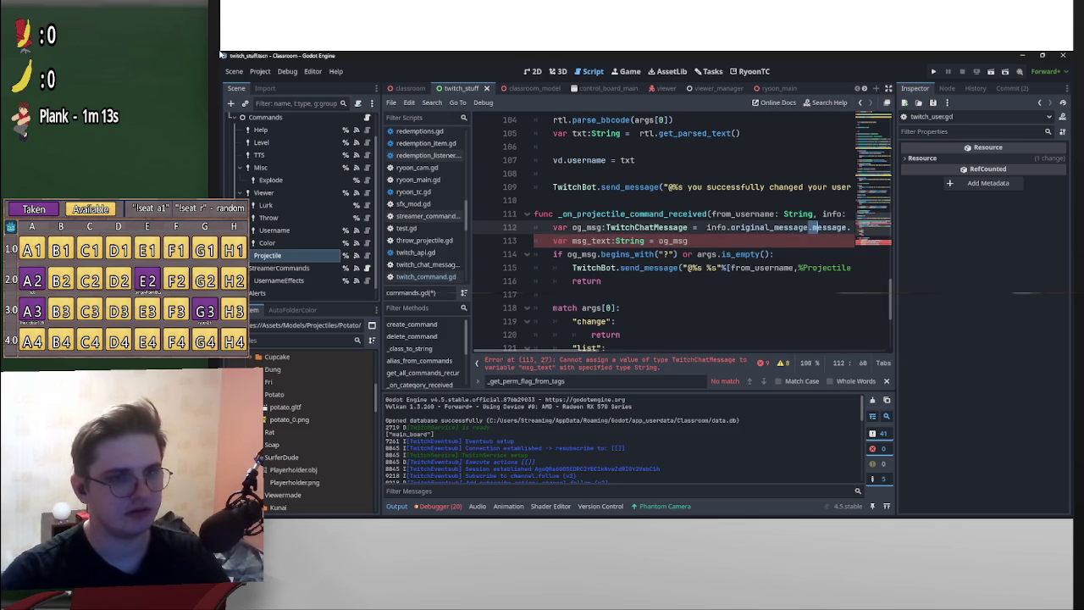
{"action": "key", "text": "End"}
{"action": "key", "text": "ctrl+c"}
{"action": "key", "text": "Down"}
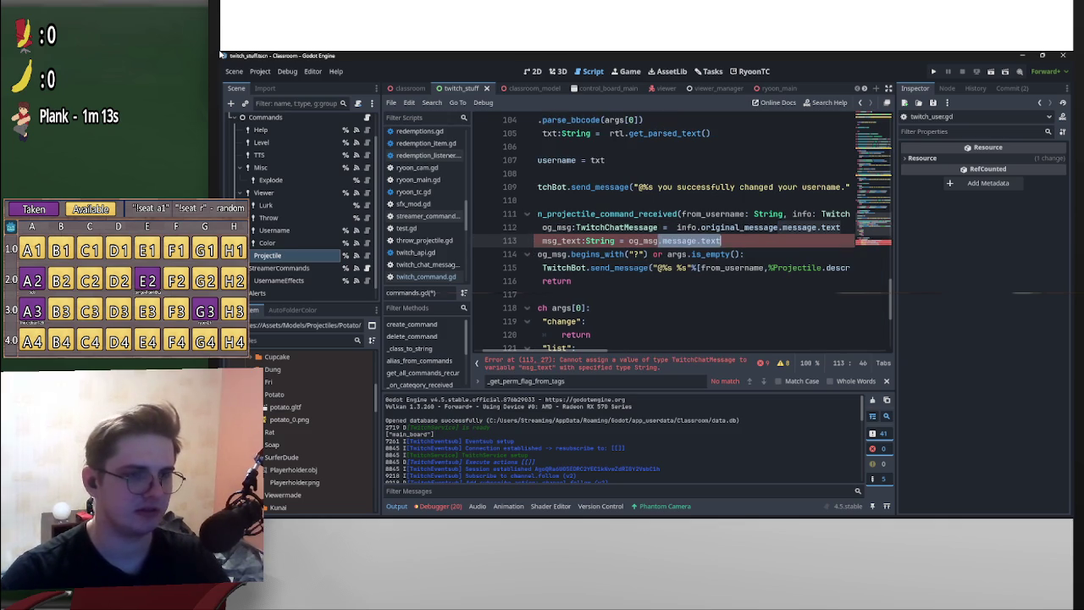
{"action": "key", "text": "ctrl+v"}
{"action": "key", "text": "Delete"}
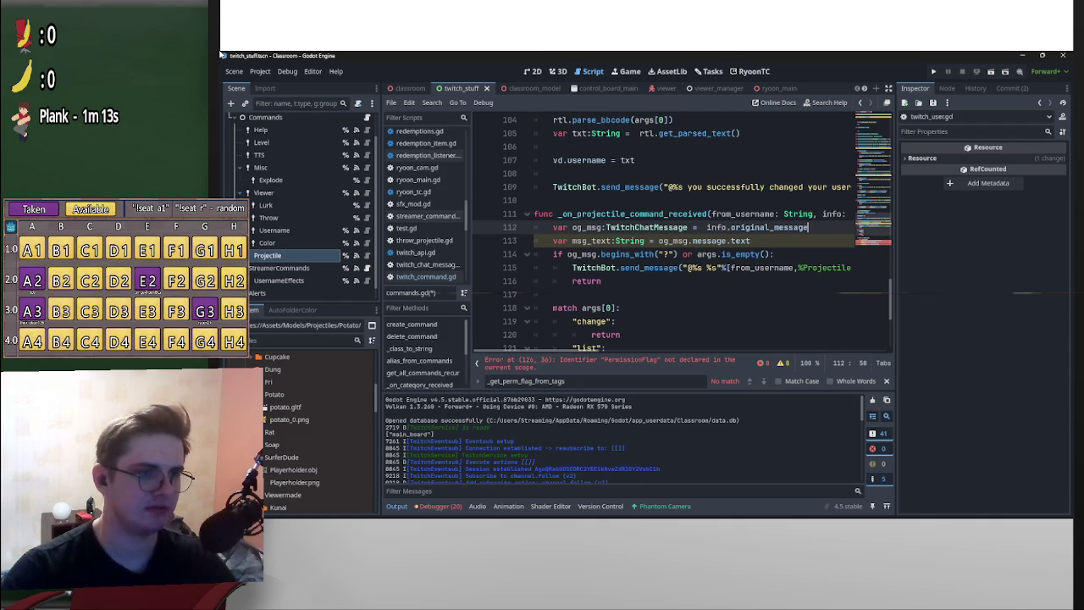
- Try msg_text in place of og_msg in the badges loop, then undo it
{"action": "left_click", "coordinate": [573, 240]}
{"action": "scroll", "coordinate": [677, 229], "scroll_direction": "down", "scroll_amount": 4}
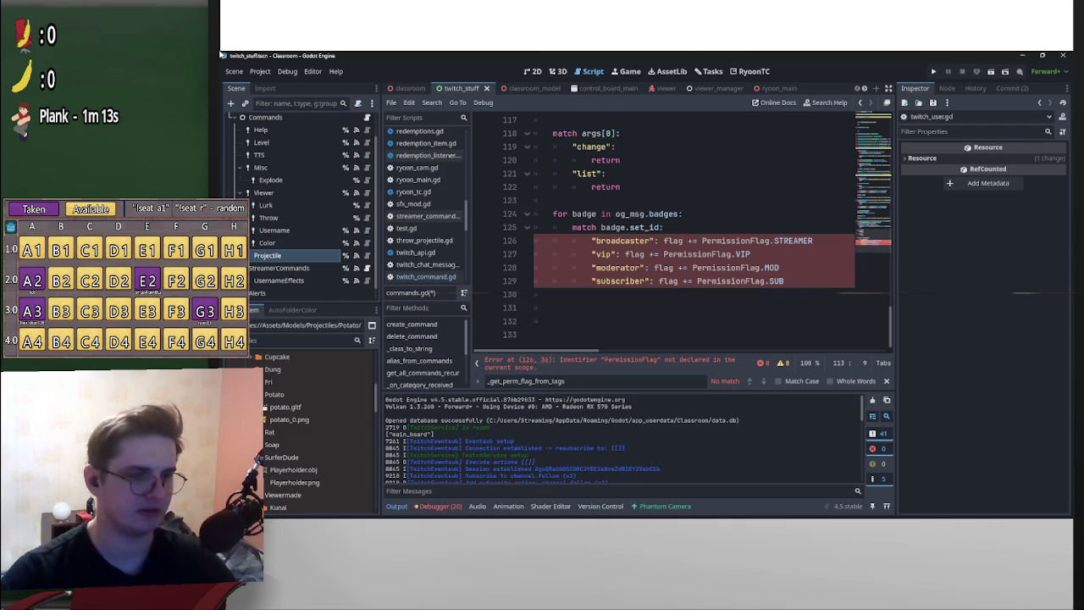
{"action": "double_click", "coordinate": [630, 214]}
{"action": "type", "text": "msg_text"}
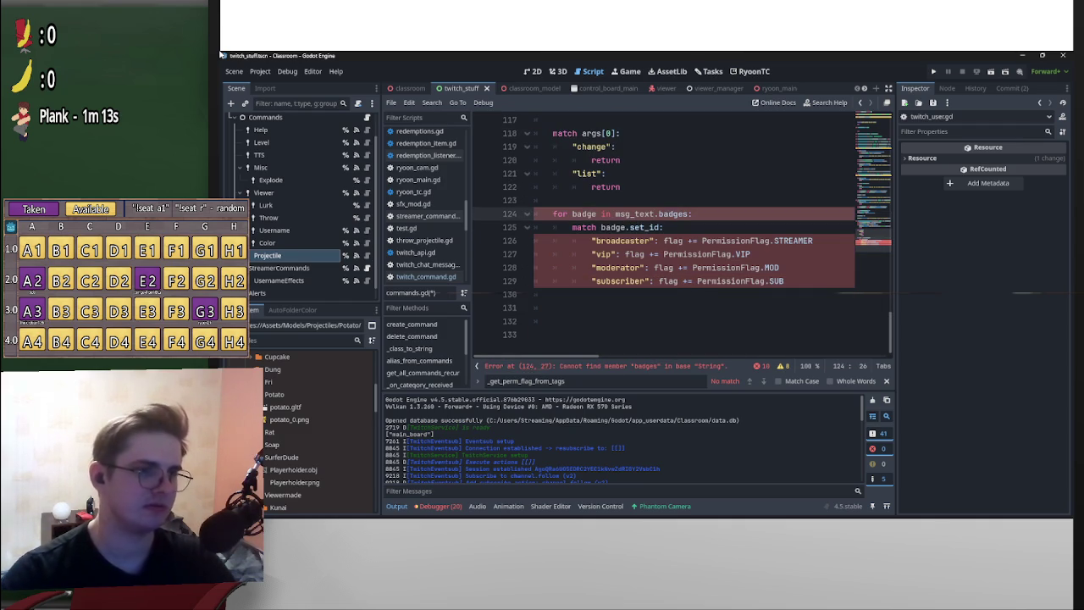
{"action": "scroll", "coordinate": [682, 238], "scroll_direction": "up", "scroll_amount": 6}
{"action": "scroll", "coordinate": [682, 238], "scroll_direction": "down", "scroll_amount": 5}
{"action": "key", "text": "ctrl+z"}
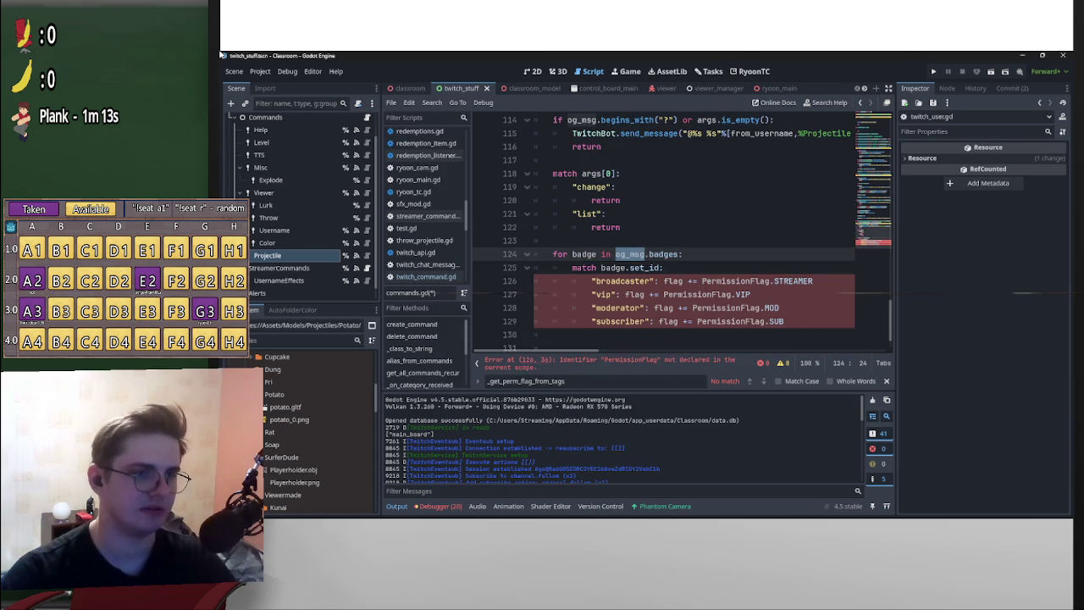
{"action": "scroll", "coordinate": [683, 234], "scroll_direction": "up", "scroll_amount": 15}
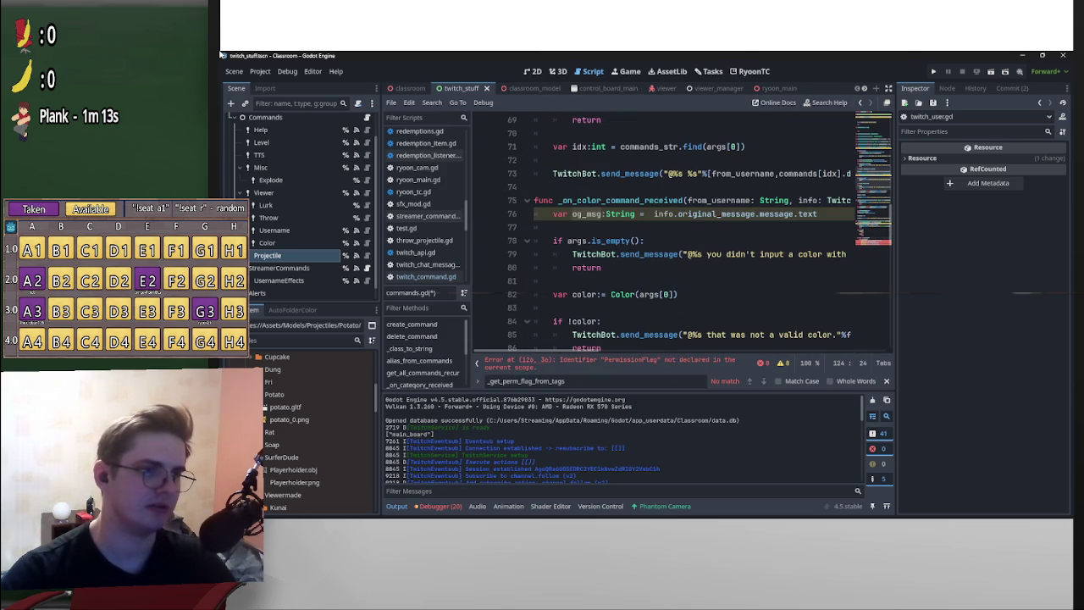
{"action": "scroll", "coordinate": [683, 237], "scroll_direction": "down", "scroll_amount": 8}
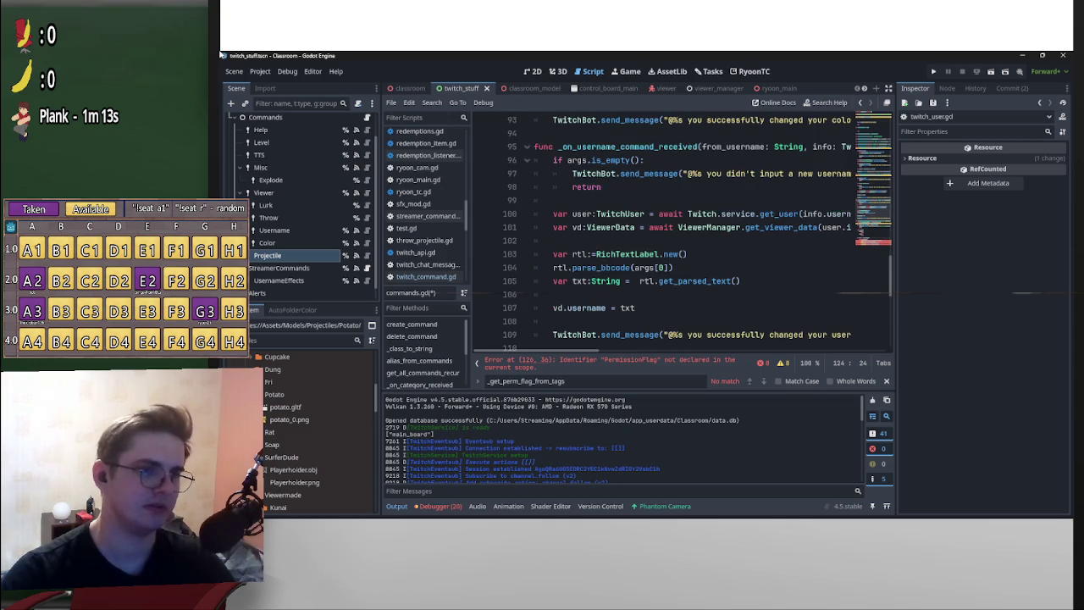
{"action": "scroll", "coordinate": [682, 234], "scroll_direction": "down", "scroll_amount": 4}
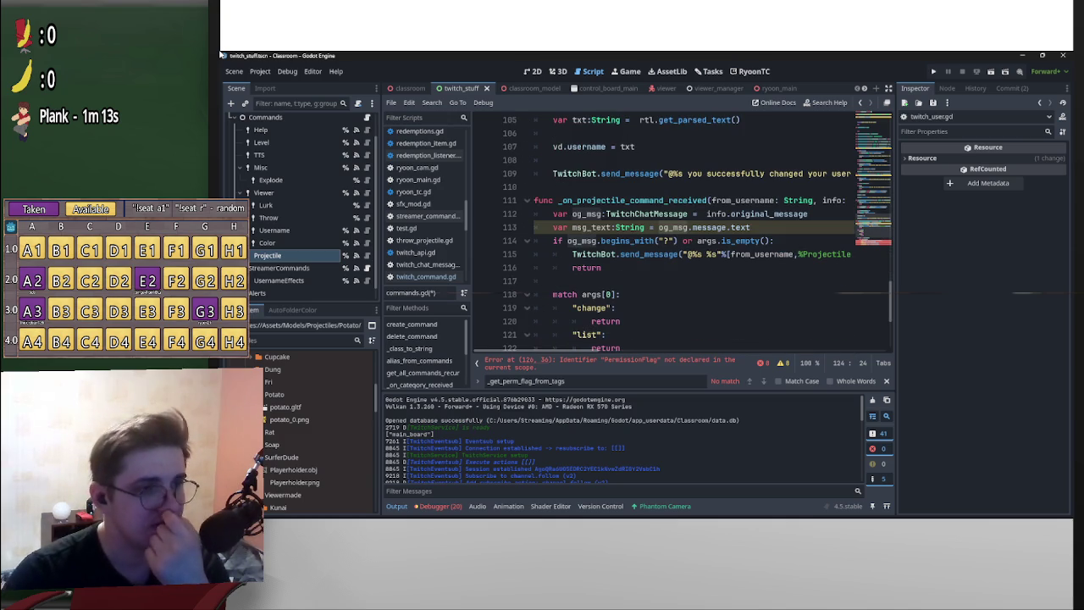
- Use msg_text in the begins_with check and add a blank line above the if
{"action": "double_click", "coordinate": [582, 241]}
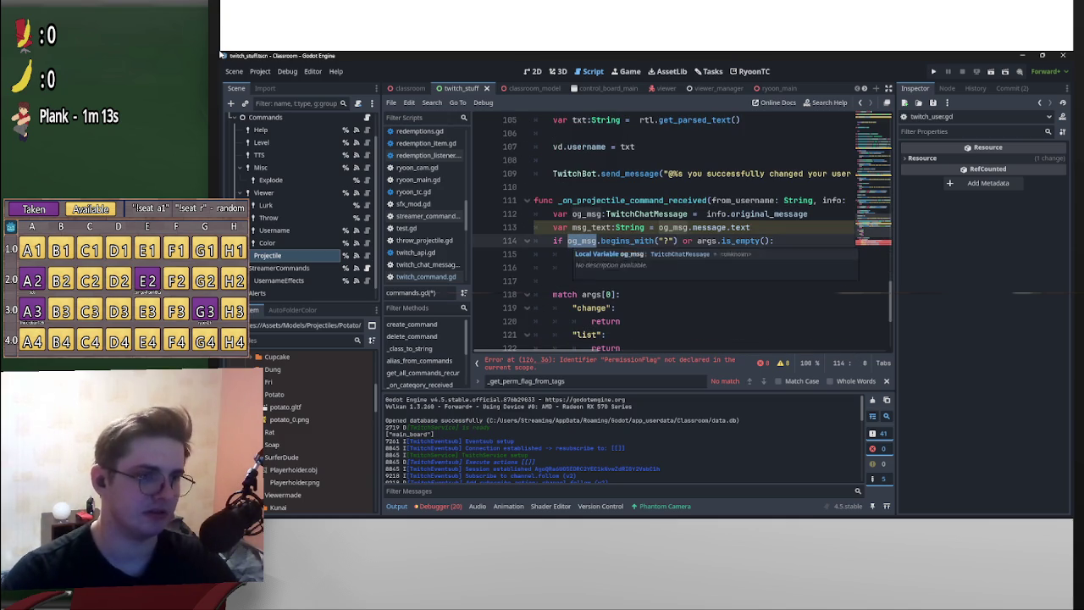
{"action": "type", "text": "msg_text"}
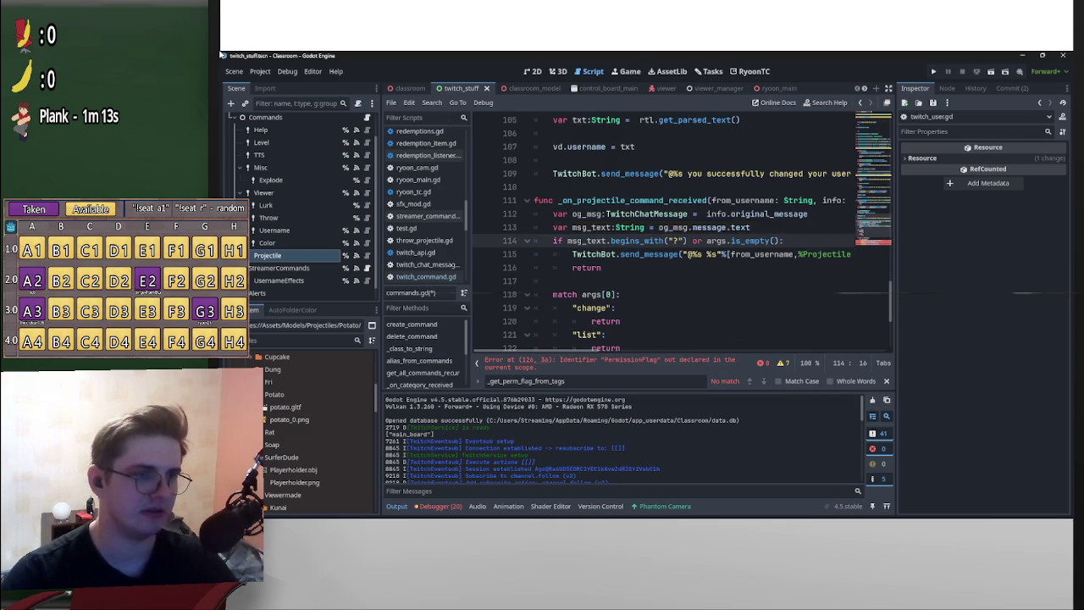
{"action": "scroll", "coordinate": [683, 234], "scroll_direction": "down", "scroll_amount": 1}
{"action": "scroll", "coordinate": [683, 234], "scroll_direction": "down", "scroll_amount": 3}
{"action": "scroll", "coordinate": [683, 233], "scroll_direction": "up", "scroll_amount": 4}
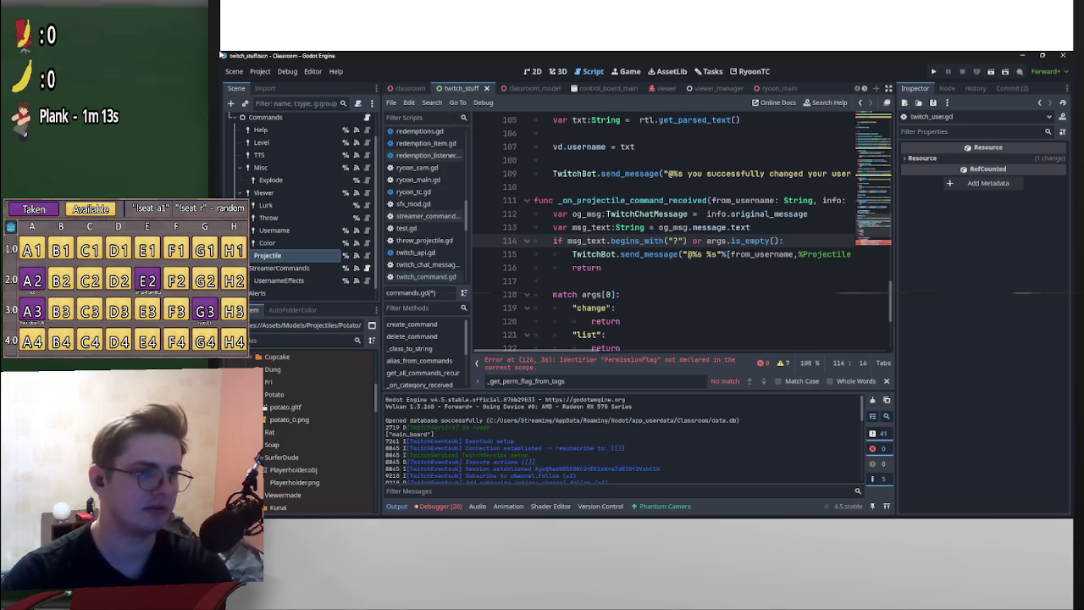
{"action": "key", "text": "Home"}
{"action": "key", "text": "Return"}
{"action": "scroll", "coordinate": [682, 233], "scroll_direction": "down", "scroll_amount": 4}
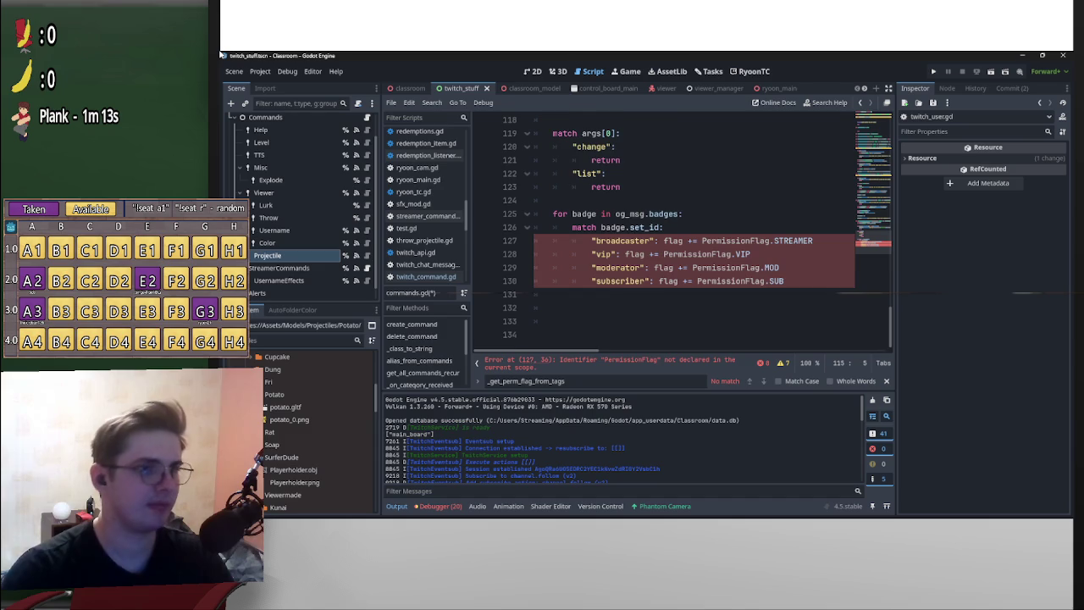
{"action": "scroll", "coordinate": [703, 228], "scroll_direction": "up", "scroll_amount": 2}
{"action": "scroll", "coordinate": [703, 228], "scroll_direction": "down", "scroll_amount": 1}
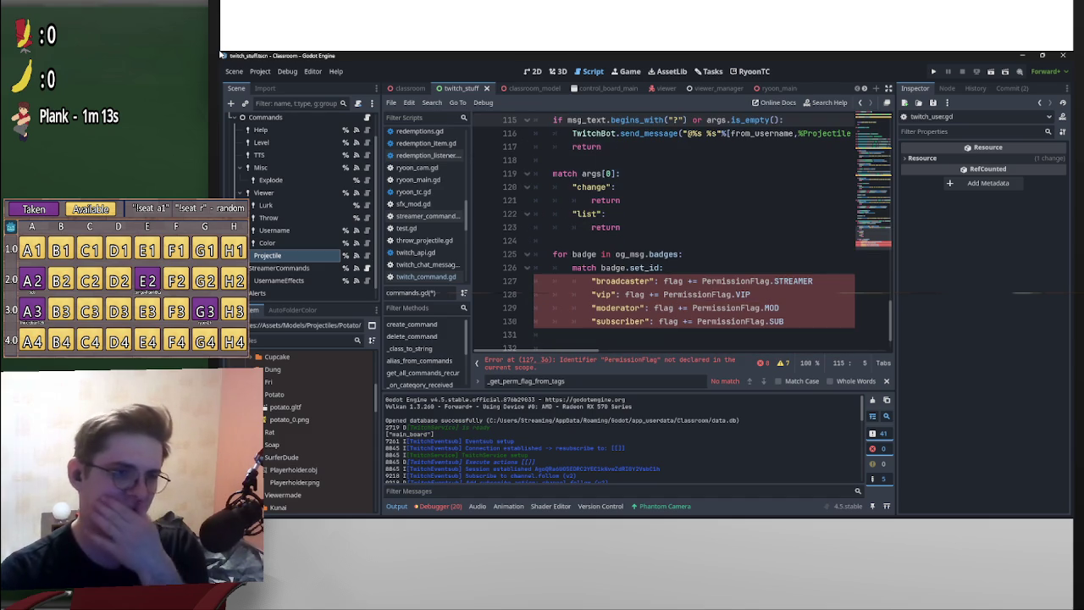
{"action": "scroll", "coordinate": [703, 229], "scroll_direction": "up", "scroll_amount": 4}
{"action": "scroll", "coordinate": [703, 229], "scroll_direction": "down", "scroll_amount": 1}
{"action": "left_click", "coordinate": [553, 226]}
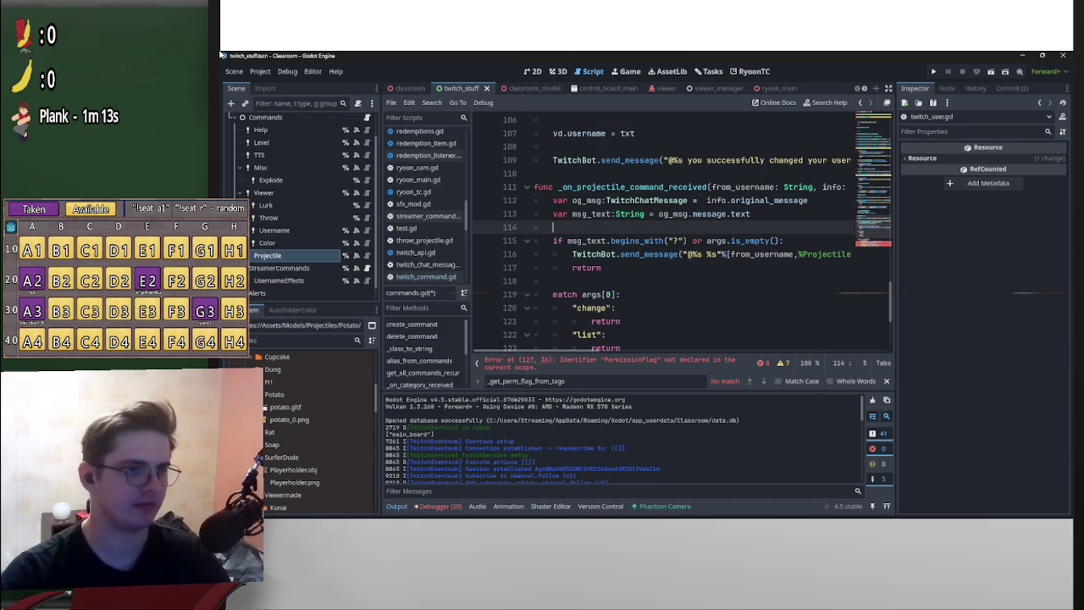
- Add var user_level:int = 0 on line 114, above the badge loop
{"action": "key", "text": "Return"}
{"action": "key", "text": "Up"}
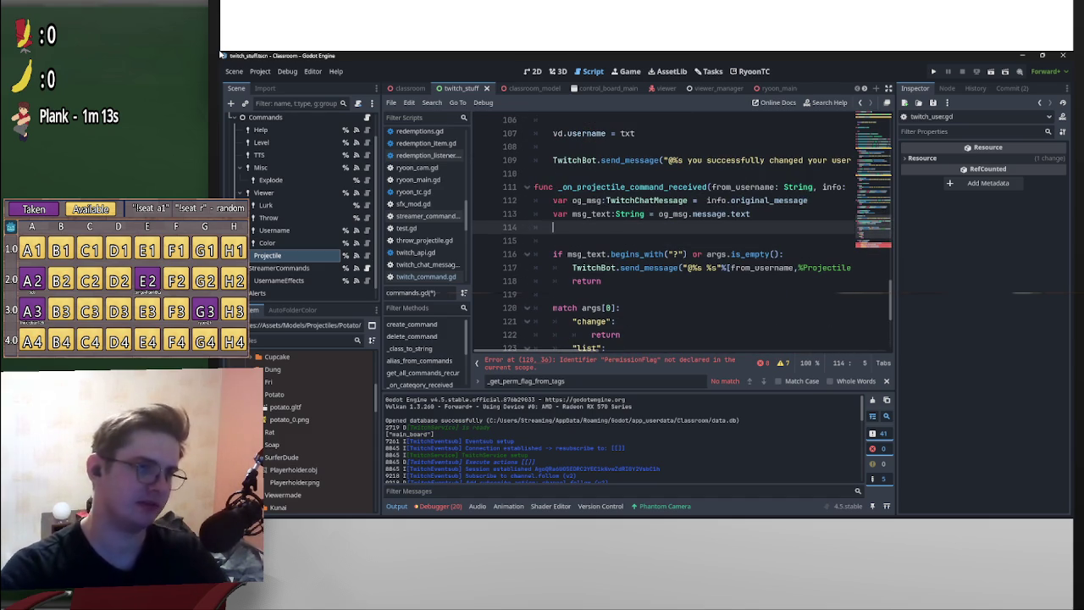
{"action": "type", "text": "var user"}
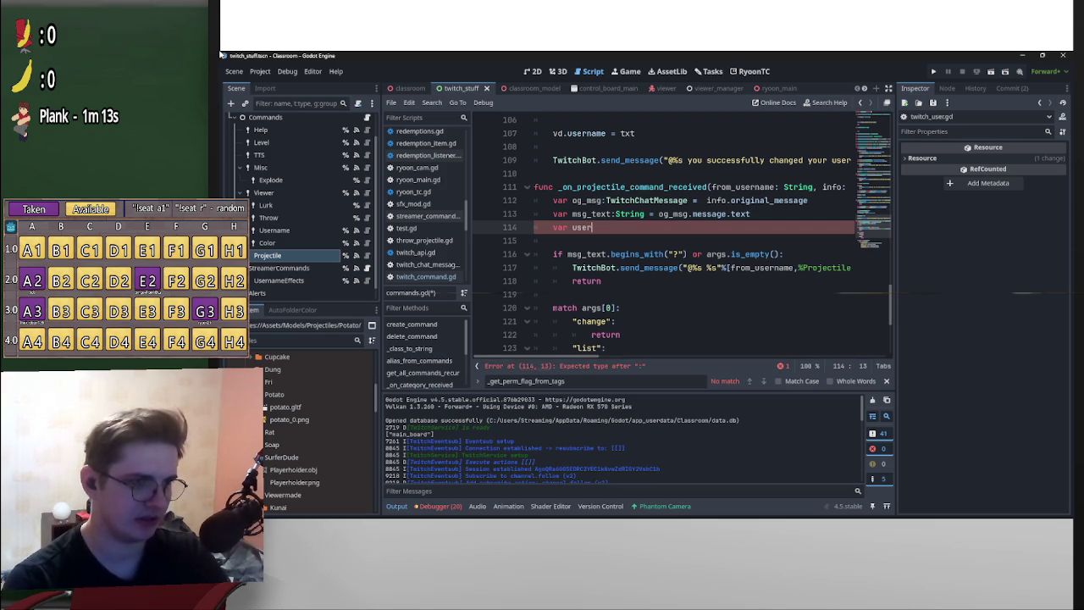
{"action": "type", "text": "_level:"}
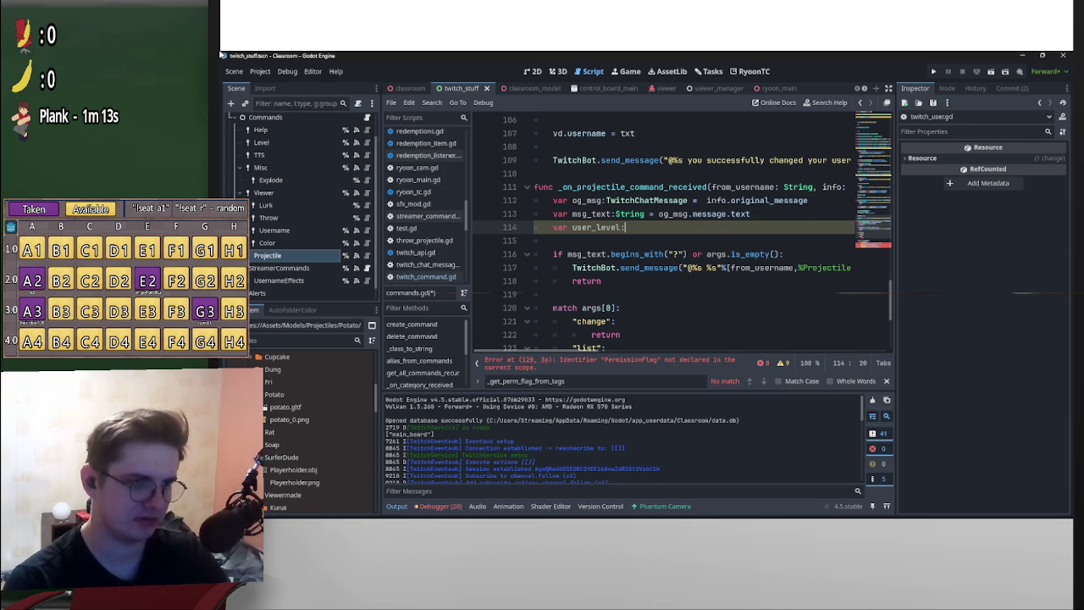
{"action": "type", "text": "int = 0"}
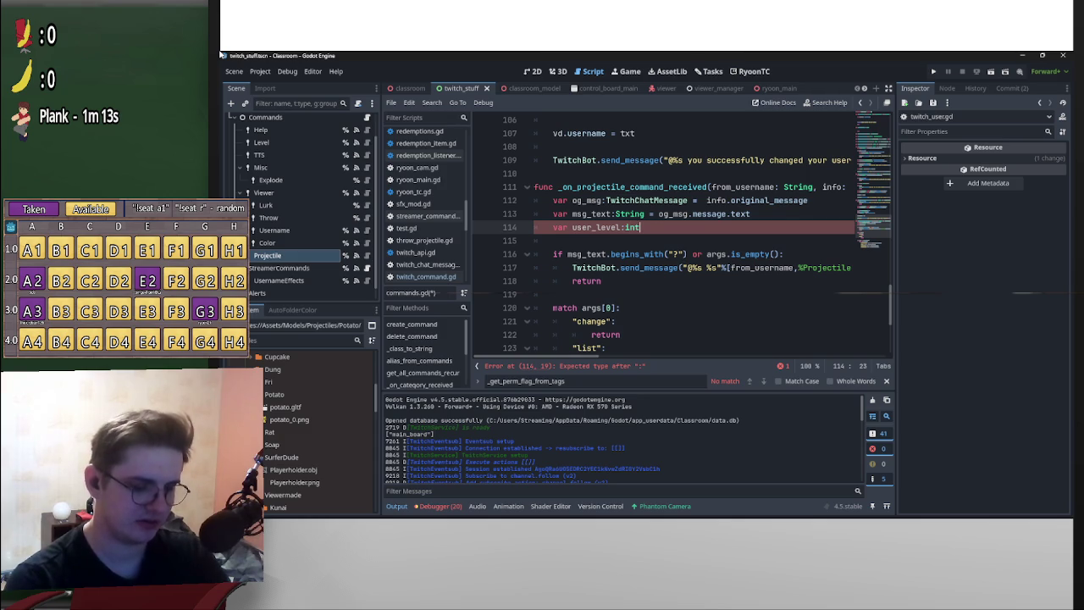
{"action": "scroll", "coordinate": [678, 237], "scroll_direction": "down", "scroll_amount": 2}
{"action": "scroll", "coordinate": [677, 237], "scroll_direction": "down", "scroll_amount": 3}
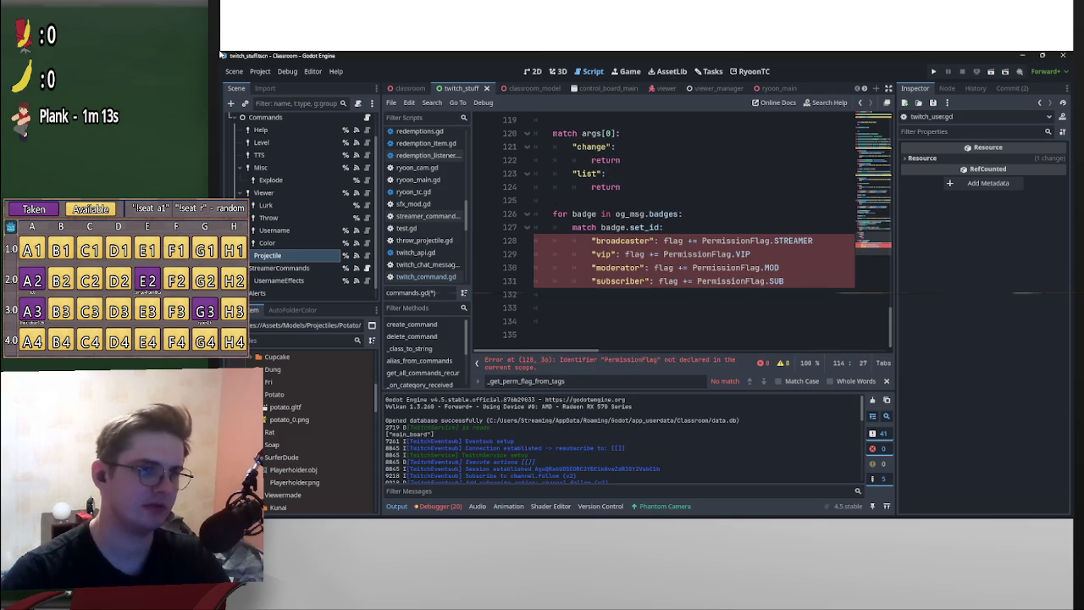
{"action": "scroll", "coordinate": [677, 237], "scroll_direction": "up", "scroll_amount": 2}
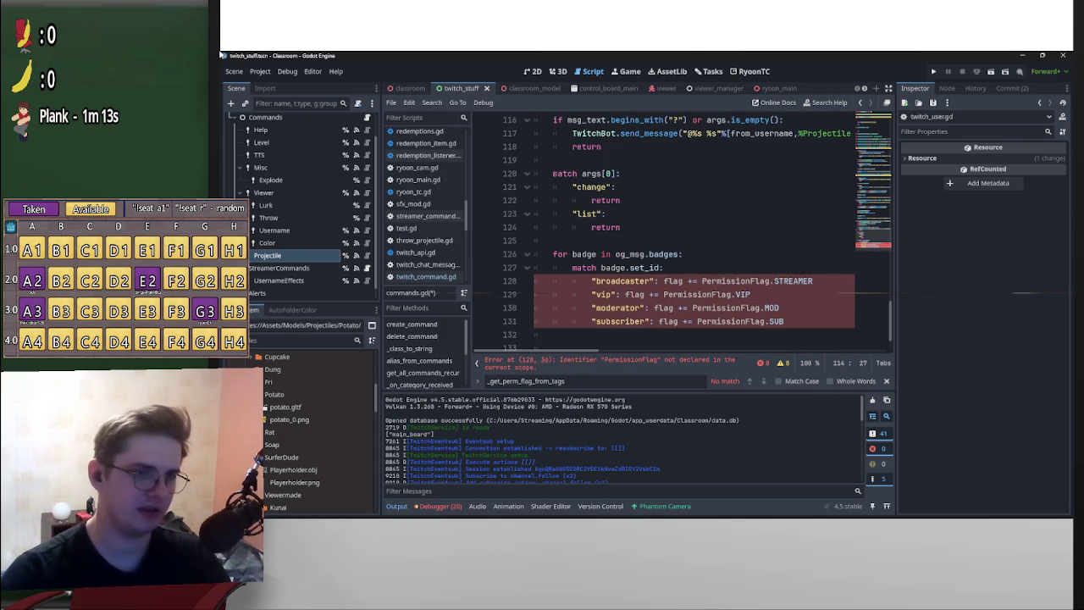
- Remove the vip and subscriber badge cases and make the moderator case do user_level += 1
{"action": "left_click", "coordinate": [509, 294]}
{"action": "key", "text": "BackSpace"}
{"action": "key", "text": "BackSpace"}
{"action": "key", "text": "Down"}
{"action": "key", "text": "Down"}
{"action": "key", "text": "shift+Home"}
{"action": "key", "text": "BackSpace"}
{"action": "key", "text": "BackSpace"}
{"action": "key", "text": "ctrl+shift+Left"}
{"action": "key", "text": "ctrl+shift+Left"}
{"action": "key", "text": "ctrl+shift+Left"}
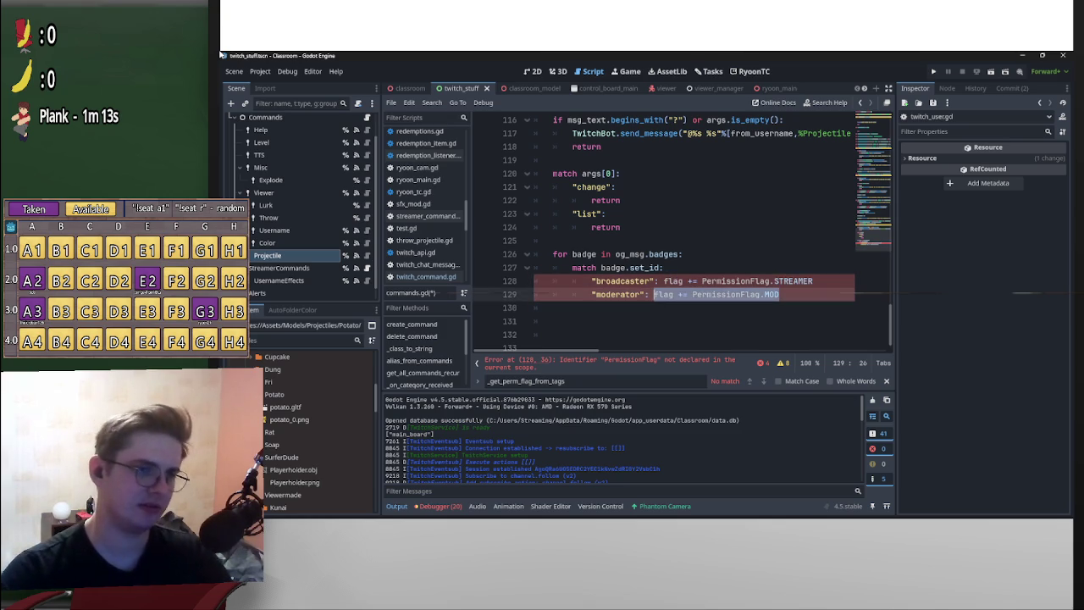
{"action": "type", "text": "us"}
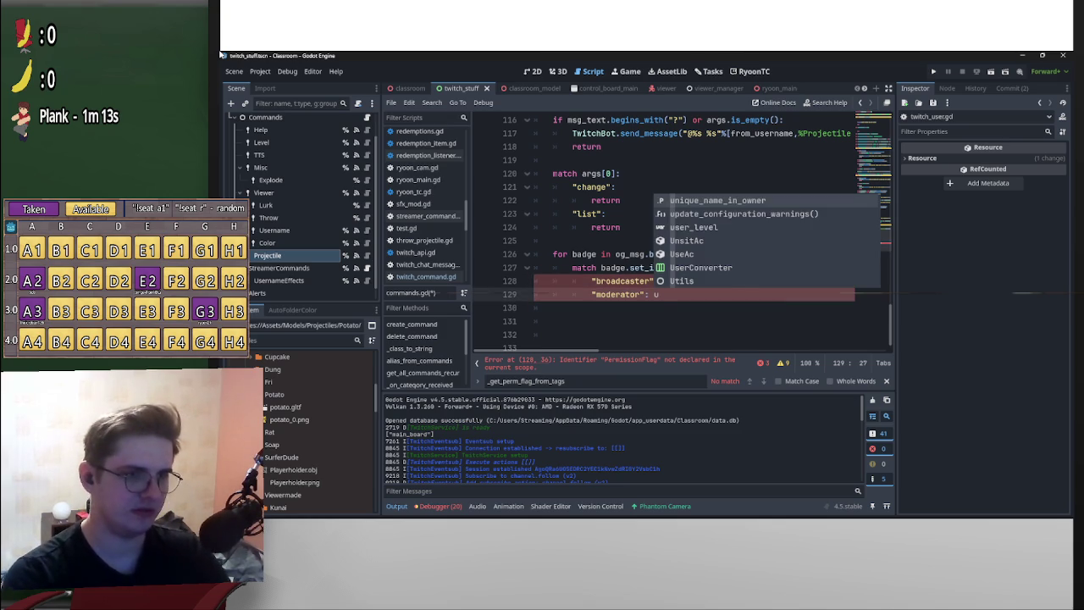
{"action": "key", "text": "Return"}
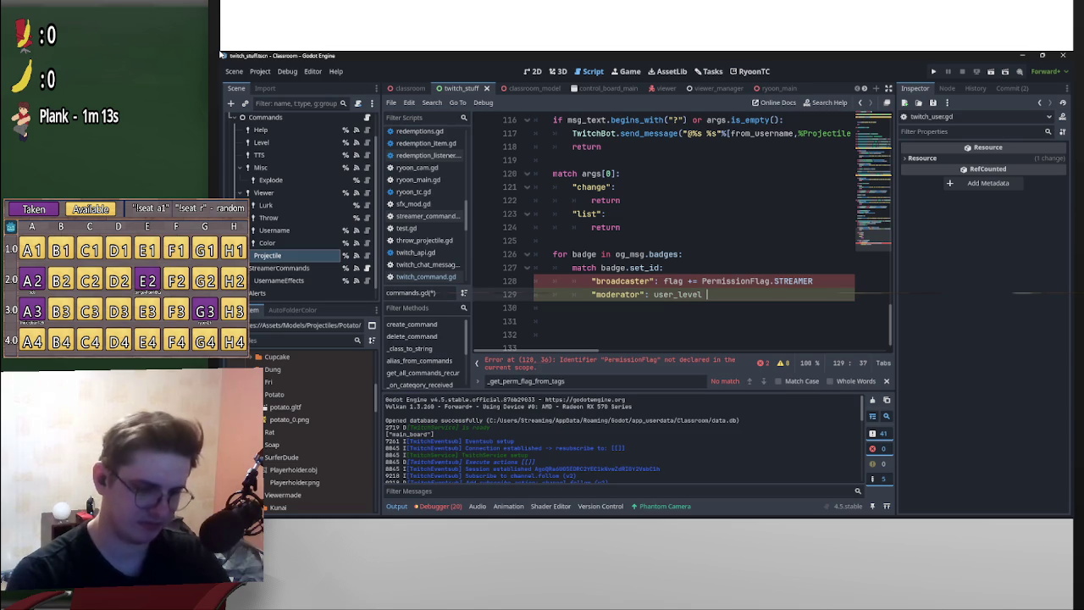
{"action": "type", "text": "+= 1"}
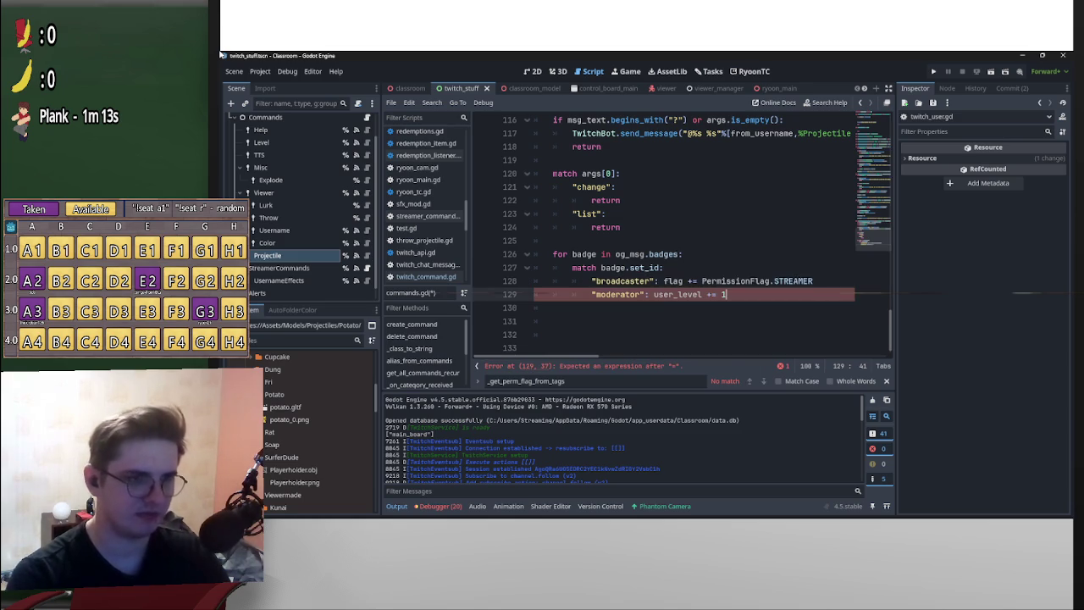
- Replace the broadcaster case's PermissionFlag expression with the same user_level += 1
{"action": "key", "text": "ctrl+shift+Left"}
{"action": "key", "text": "ctrl+shift+Left"}
{"action": "key", "text": "ctrl+shift+Left"}
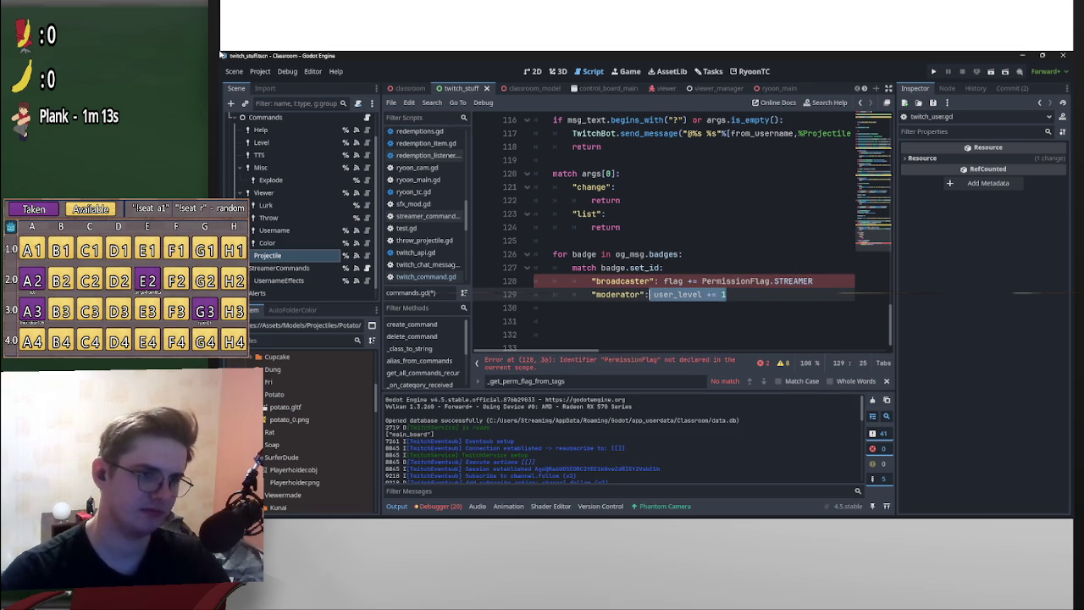
{"action": "key", "text": "ctrl+c"}
{"action": "key", "text": "Up"}
{"action": "key", "text": "shift+End"}
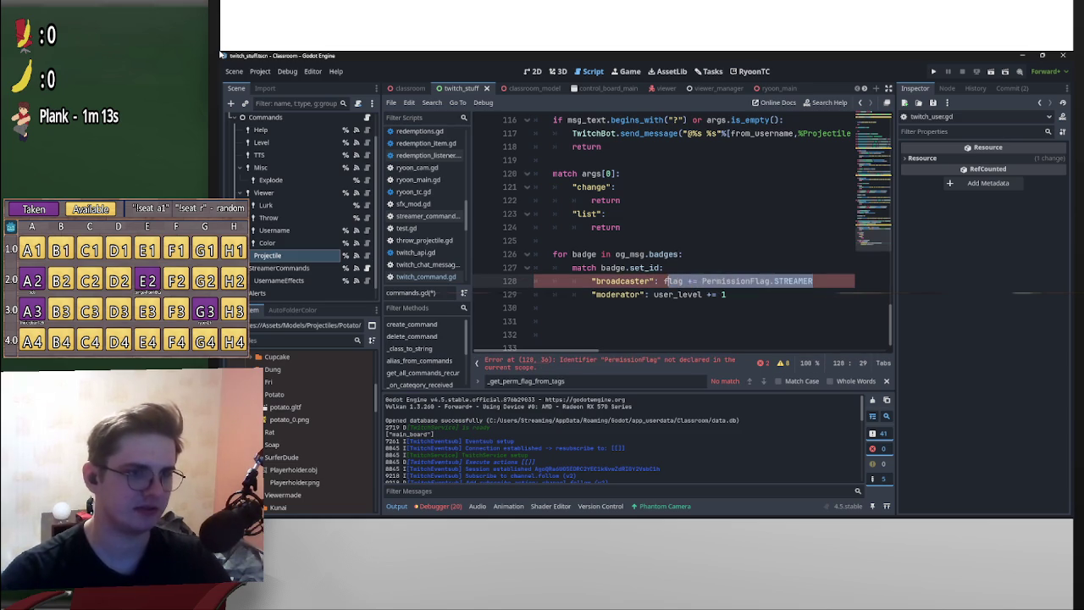
{"action": "key", "text": "ctrl+v"}
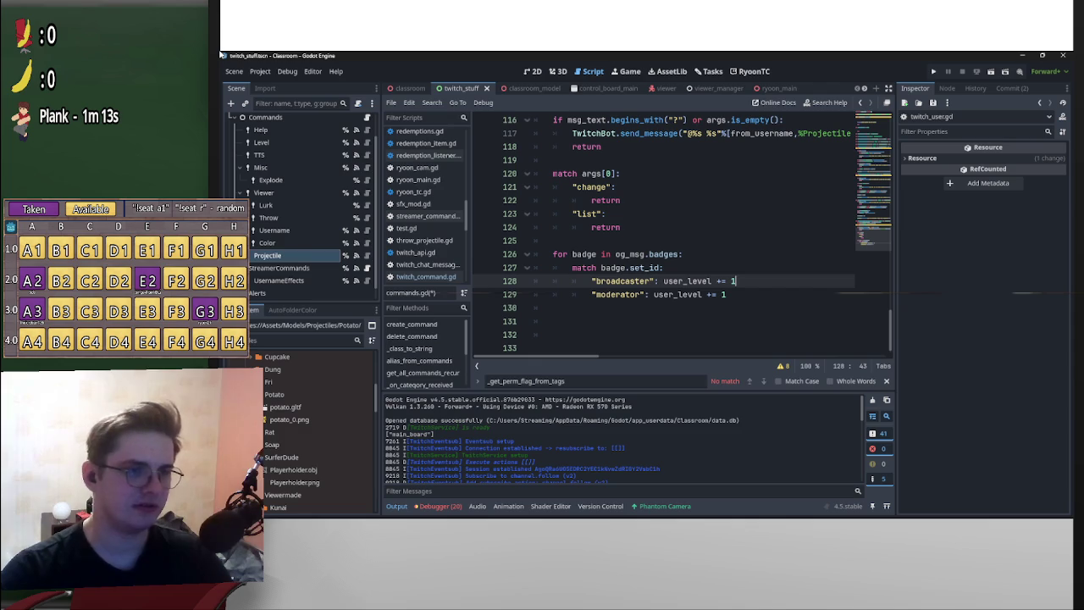
{"action": "mouse_move", "coordinate": [645, 269]}
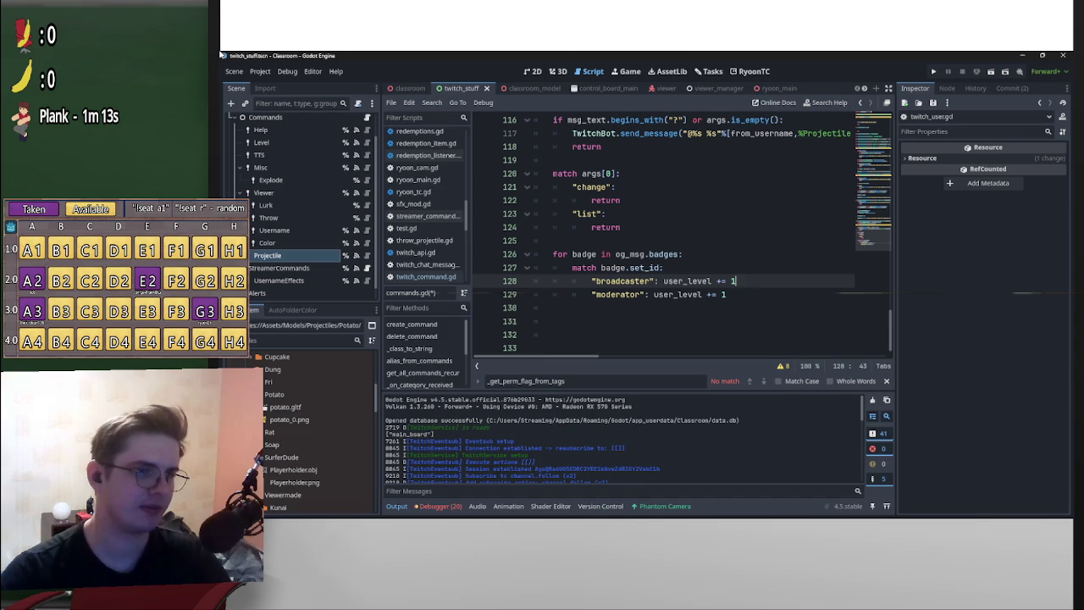
{"action": "key", "text": "Home"}
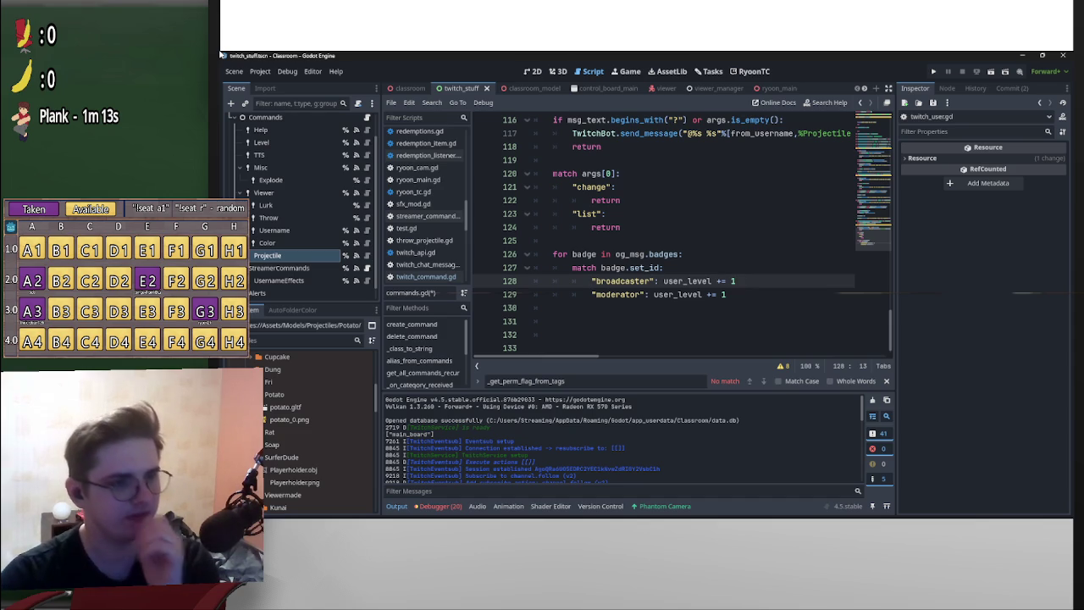
{"action": "key", "text": "ctrl+Down"}
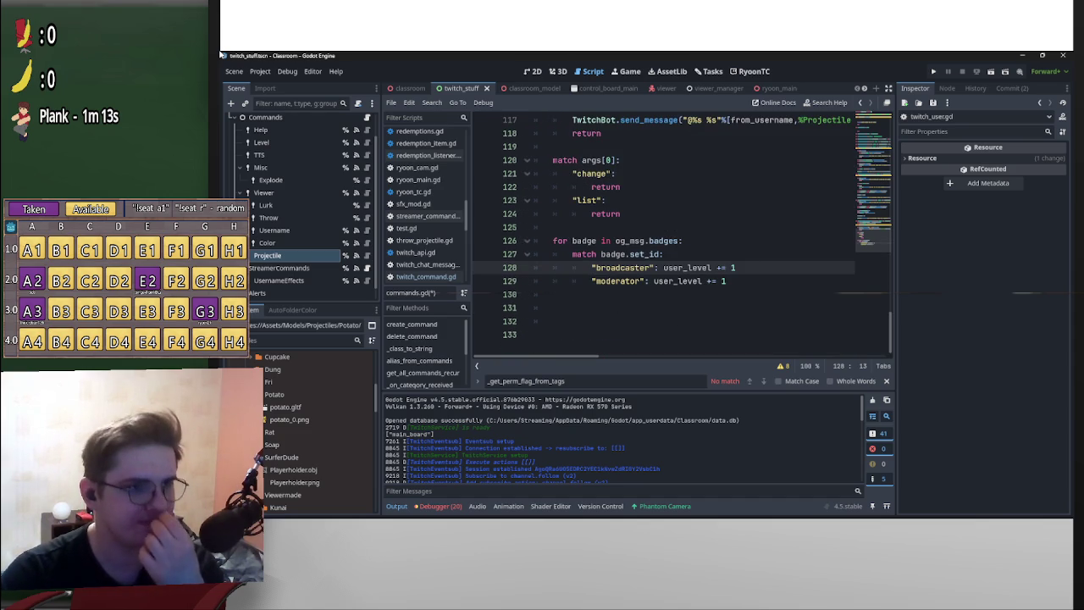
{"action": "key", "text": "Down"}
{"action": "key", "text": "Down"}
{"action": "key", "text": "Down"}
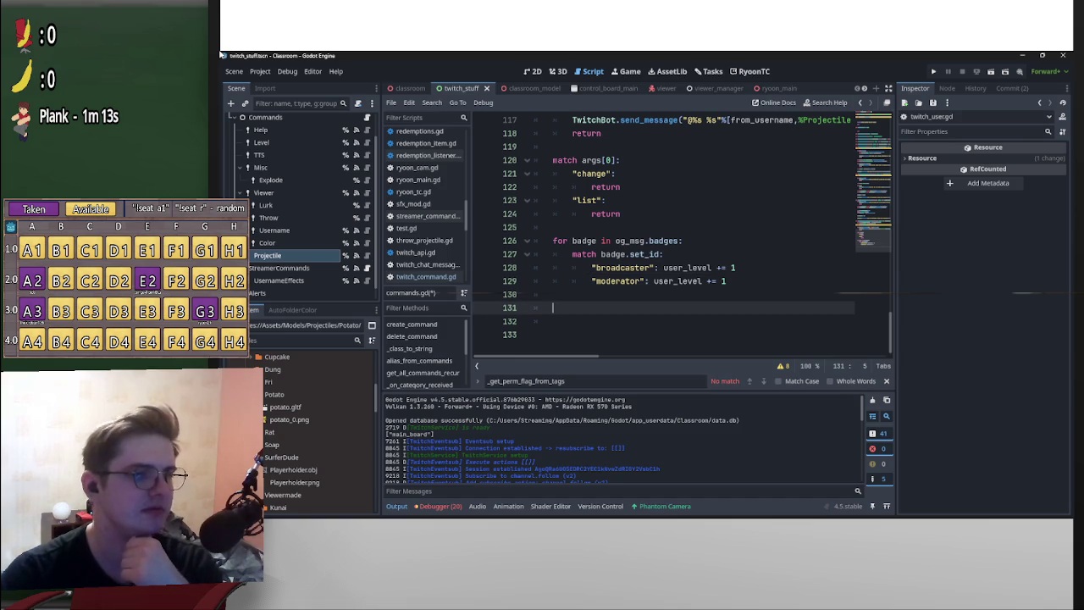
- Add print(user_level) after the badge loop and run the project with F5
{"action": "type", "text": "pri"}
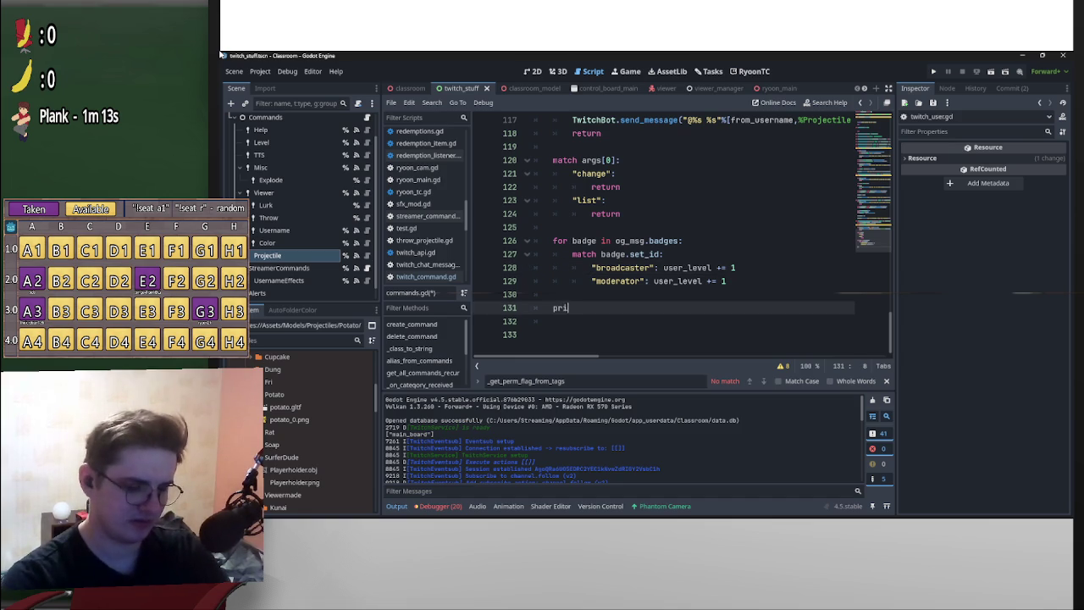
{"action": "type", "text": "nt("}
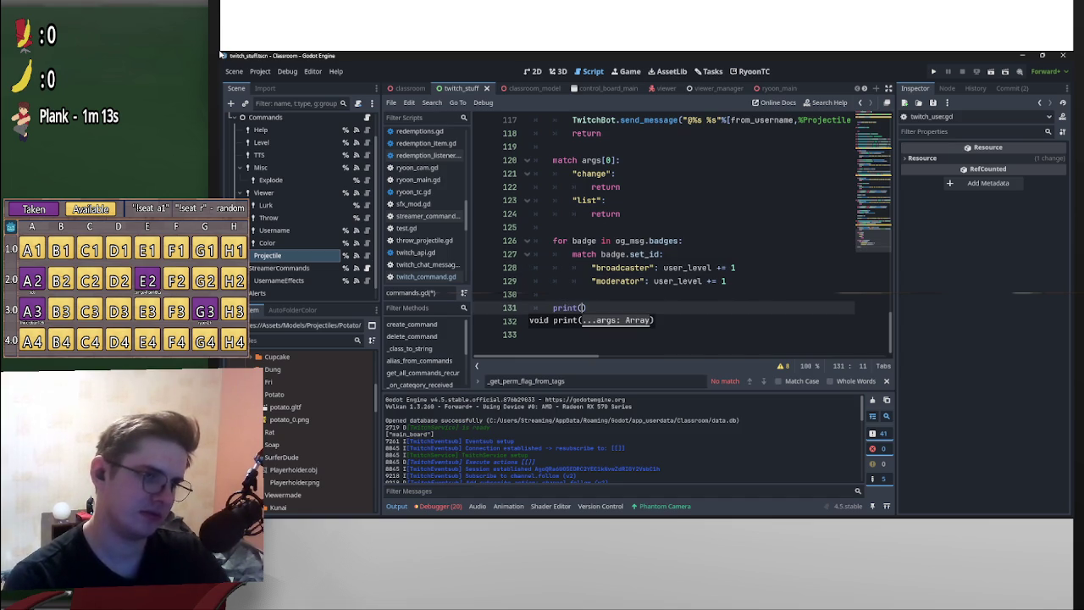
{"action": "type", "text": "user_level += 1"}
{"action": "key", "text": "BackSpace"}
{"action": "key", "text": "BackSpace"}
{"action": "key", "text": "BackSpace"}
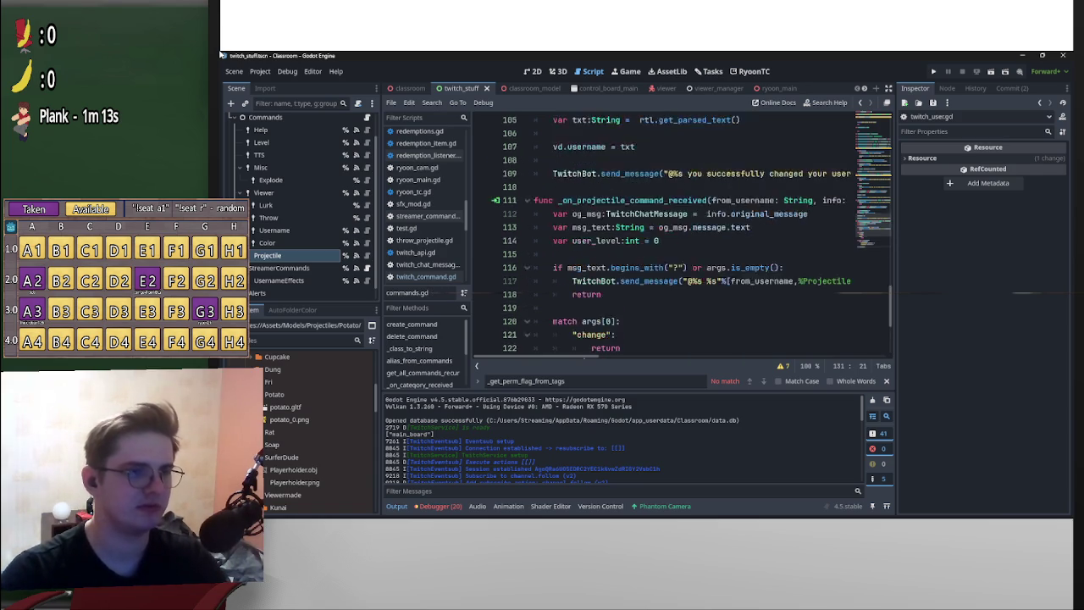
{"action": "key", "text": "F5"}
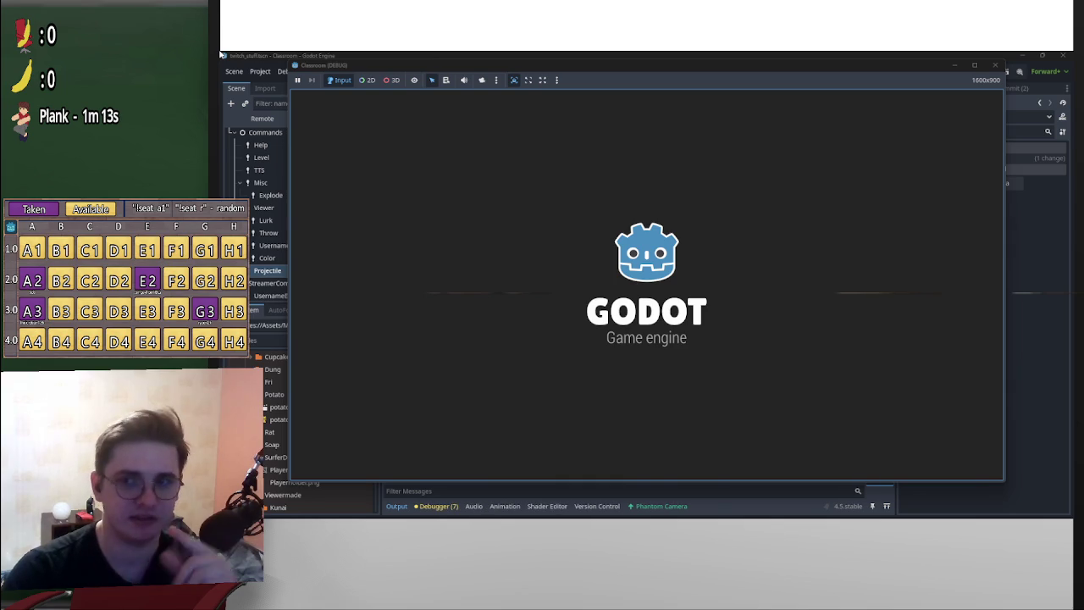
- Connect the running game to Twitch, then bring the script editor back in front
{"action": "key", "text": "Down"}
{"action": "key", "text": "Return"}
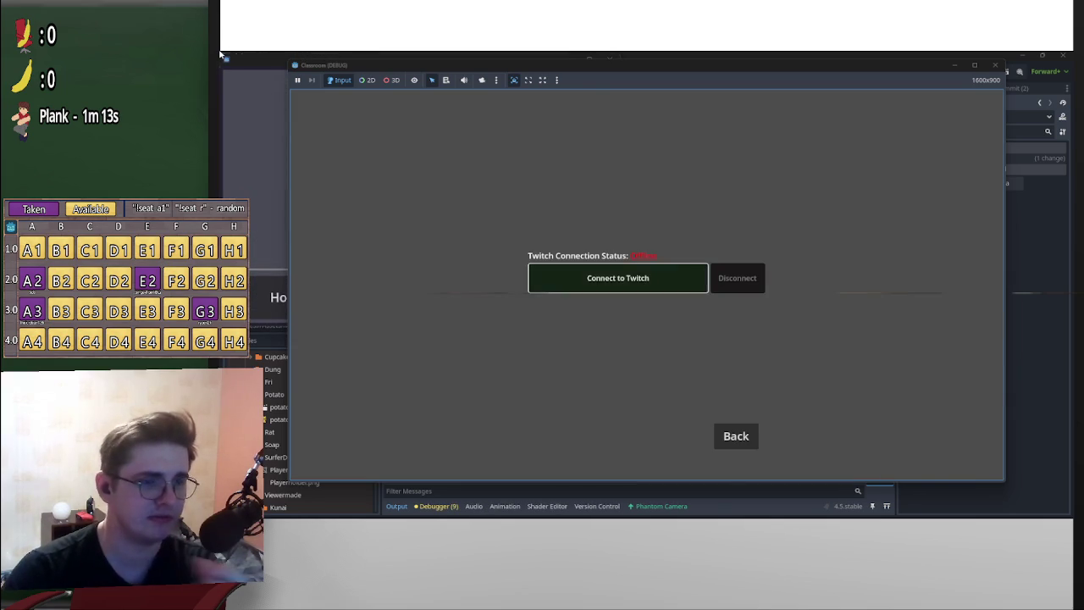
{"action": "key", "text": "Return"}
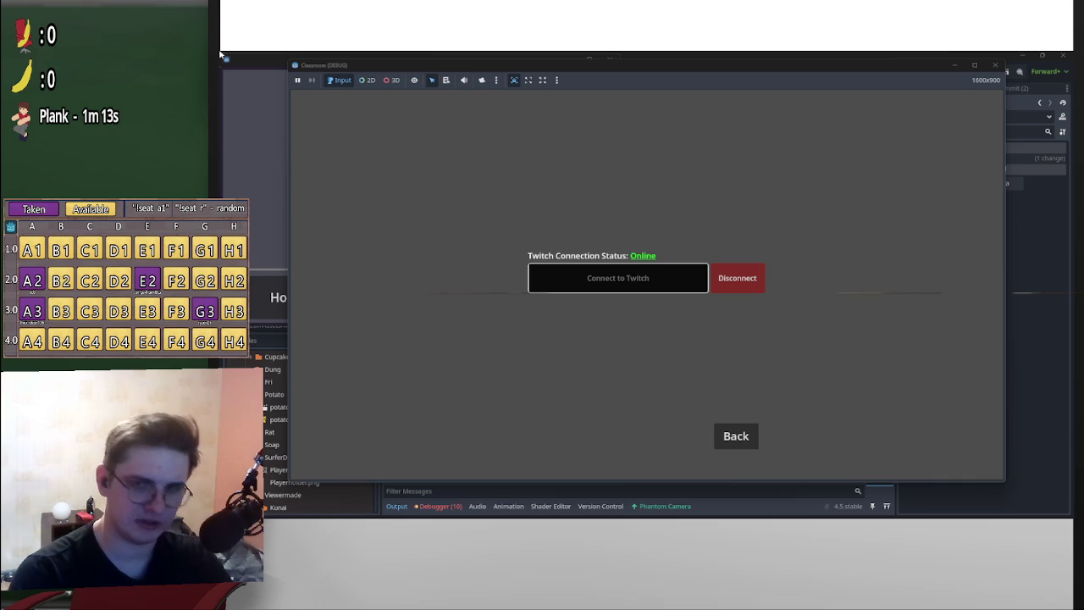
{"action": "left_click", "coordinate": [220, 54]}
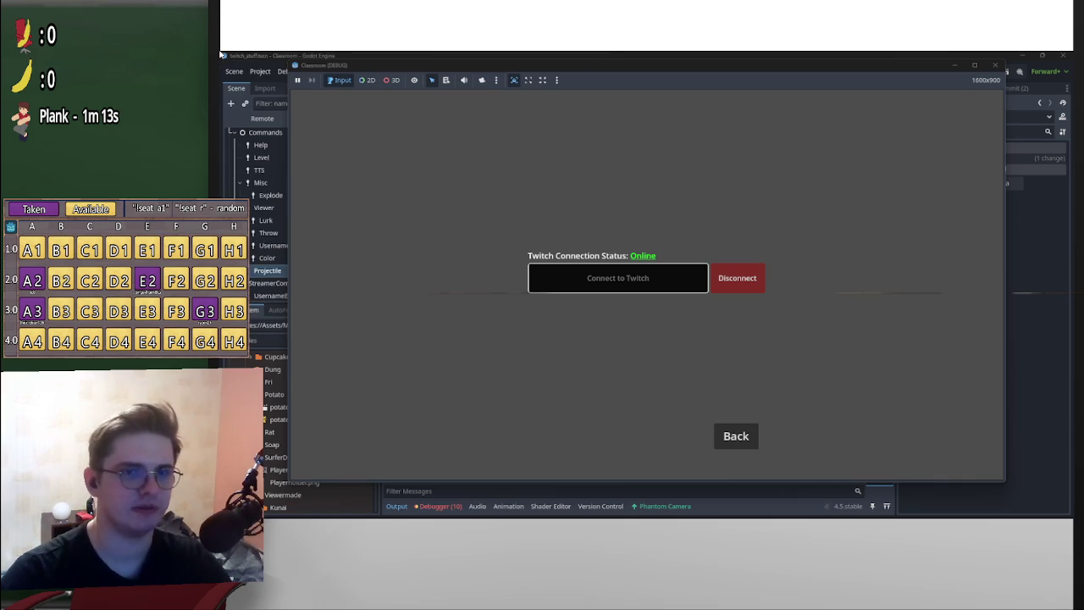
{"action": "left_click_drag", "start_coordinate": [919, 70], "coordinate": [936, 397]}
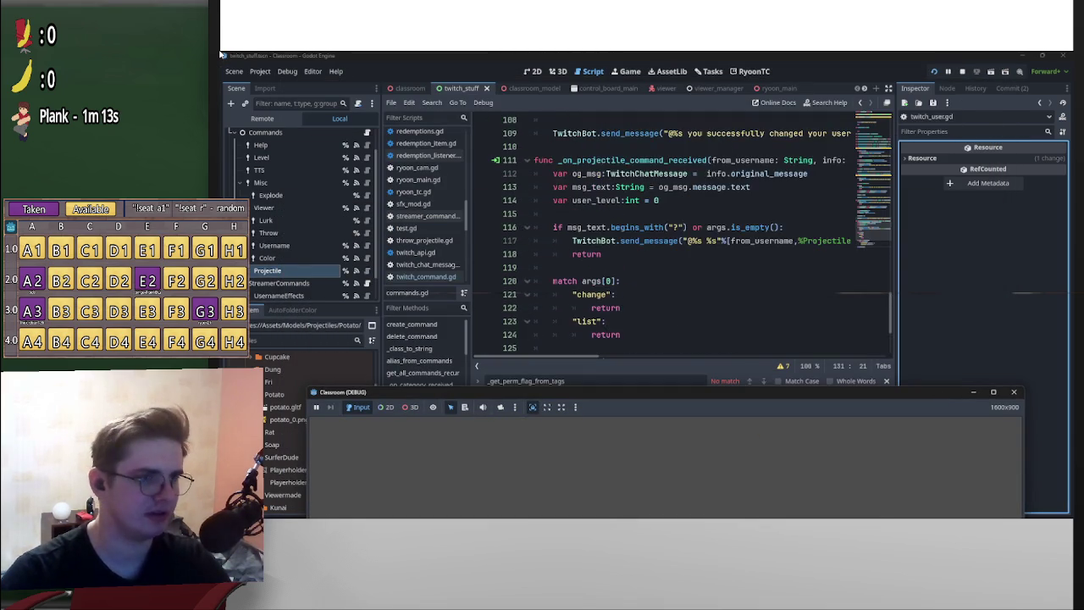
- Move the begins_with check onto its own line, comment it out, and save commands.gd
{"action": "left_click", "coordinate": [620, 280]}
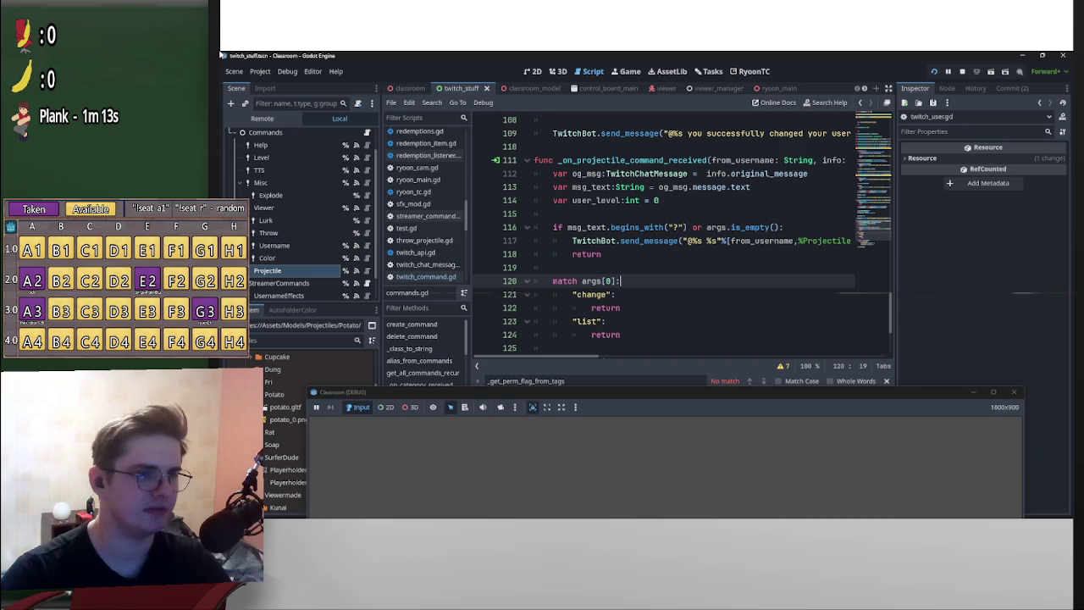
{"action": "left_click_drag", "start_coordinate": [702, 227], "coordinate": [567, 227]}
{"action": "left_click_drag", "start_coordinate": [635, 227], "coordinate": [553, 213]}
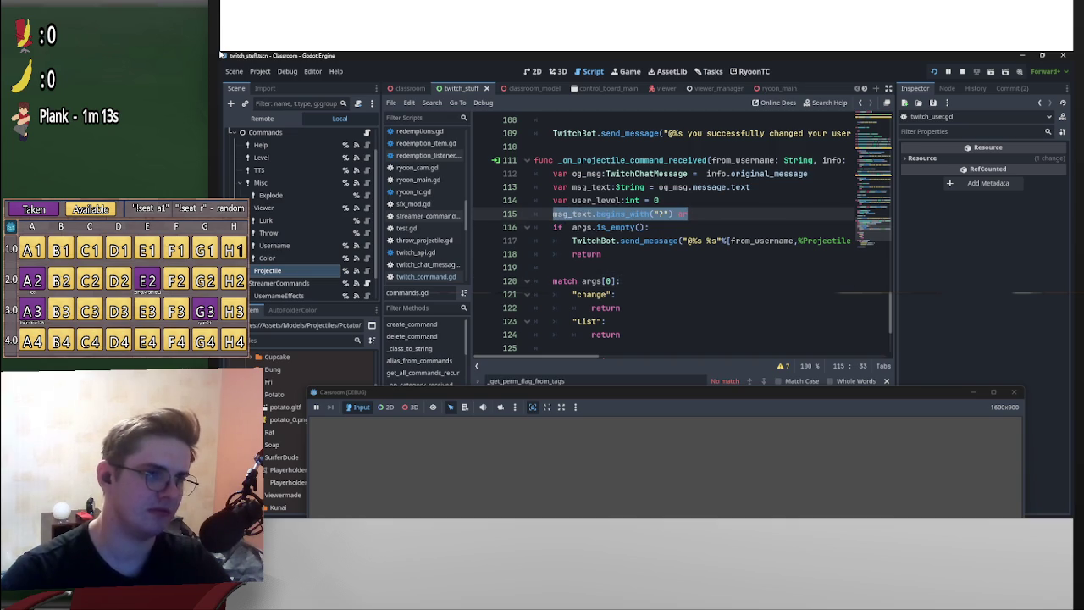
{"action": "key", "text": "ctrl+k"}
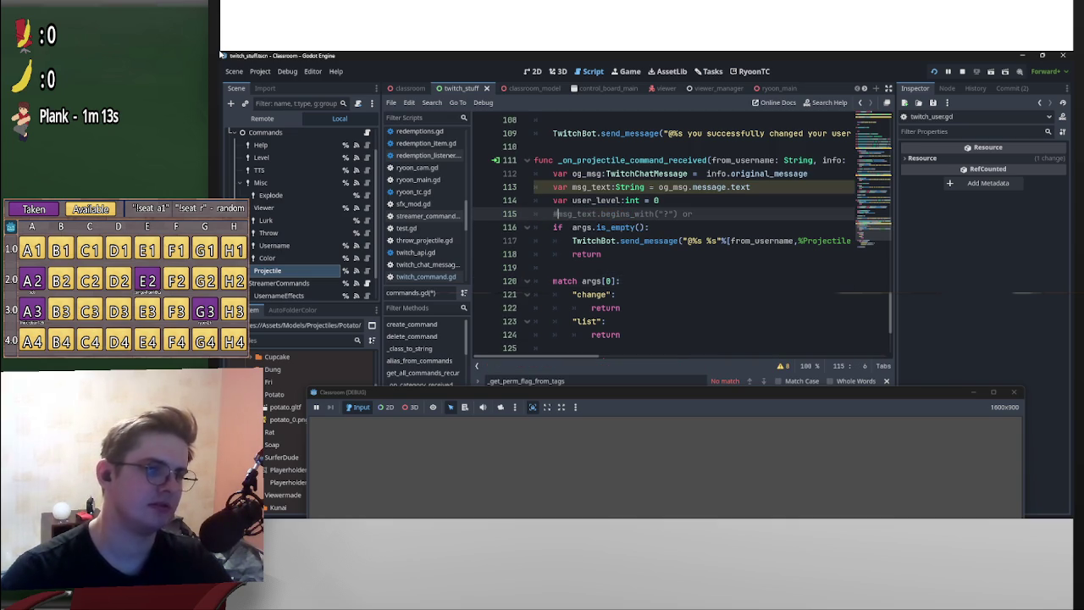
{"action": "key", "text": "Down"}
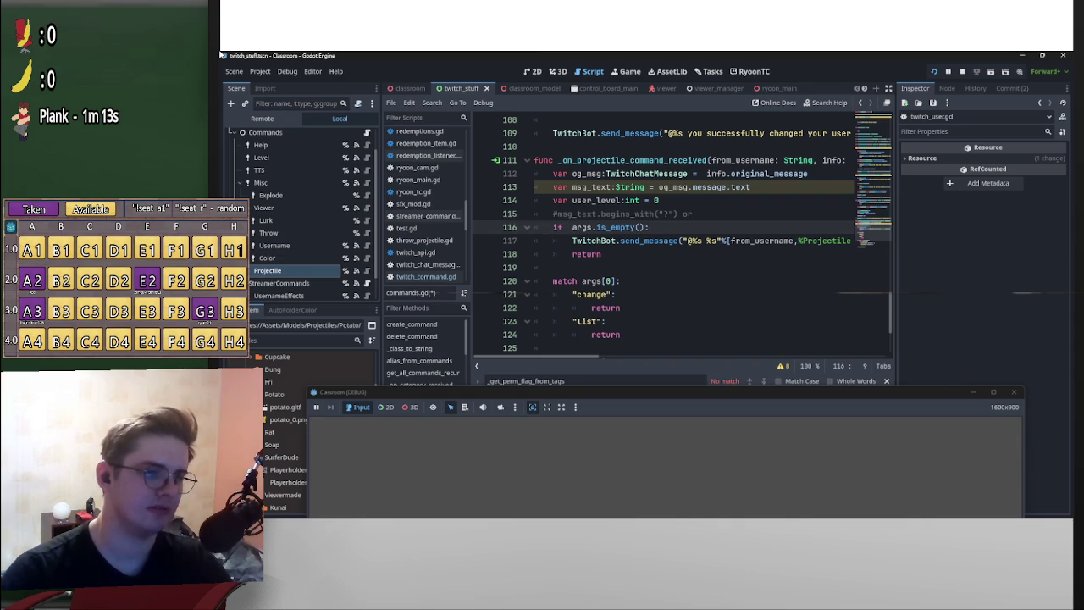
{"action": "left_click", "coordinate": [665, 200]}
{"action": "key", "text": "ctrl+s"}
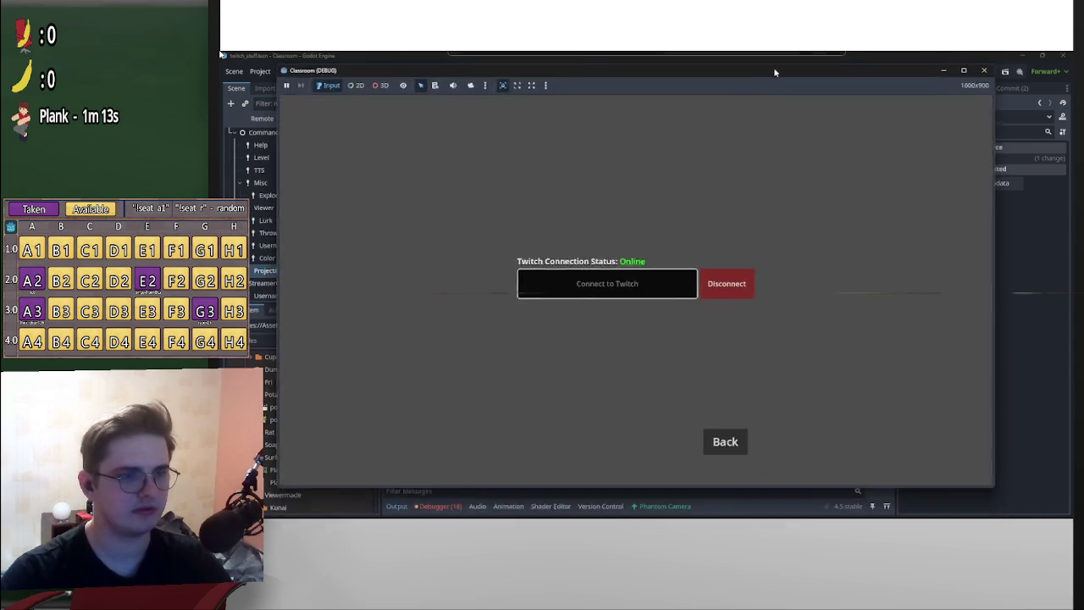
- Put the begins_with check back into the if and select the whole help-check block
{"action": "mouse_move", "coordinate": [773, 67]}
{"action": "left_mouse_down"}
{"action": "mouse_move", "coordinate": [766, 315]}
{"action": "mouse_move", "coordinate": [785, 320]}
{"action": "mouse_move", "coordinate": [783, 84]}
{"action": "left_mouse_up"}
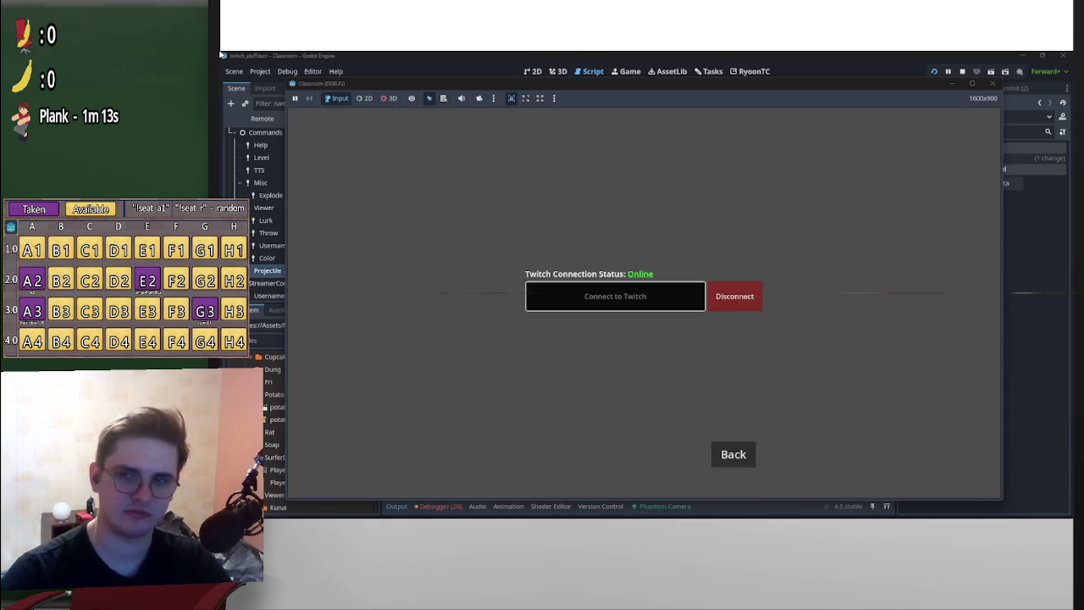
{"action": "left_click_drag", "start_coordinate": [762, 84], "coordinate": [803, 414]}
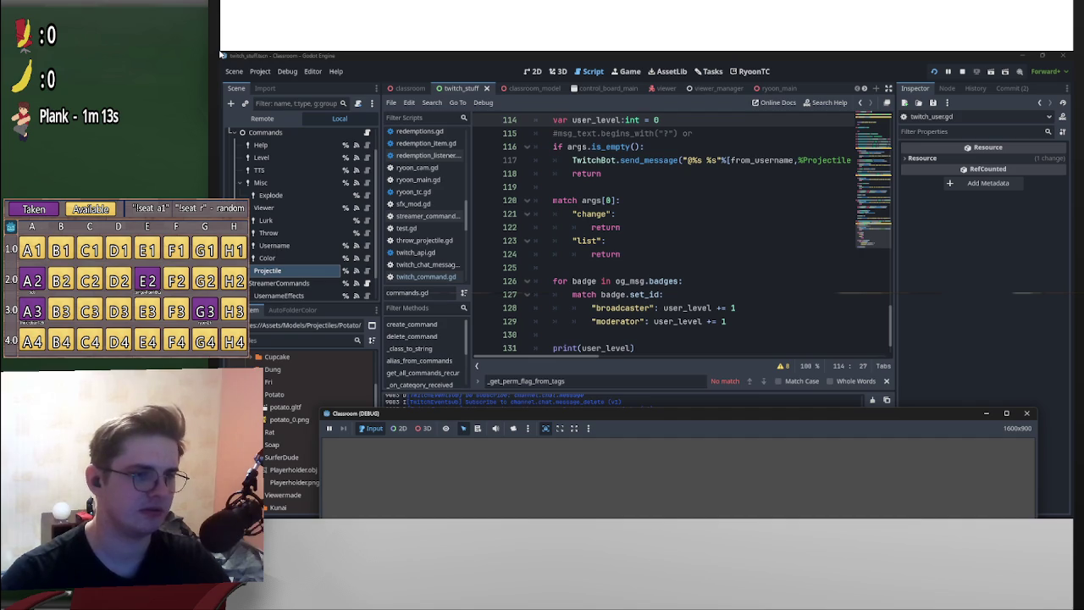
{"action": "scroll", "coordinate": [677, 237], "scroll_direction": "down", "scroll_amount": 1}
{"action": "scroll", "coordinate": [677, 237], "scroll_direction": "up", "scroll_amount": 3}
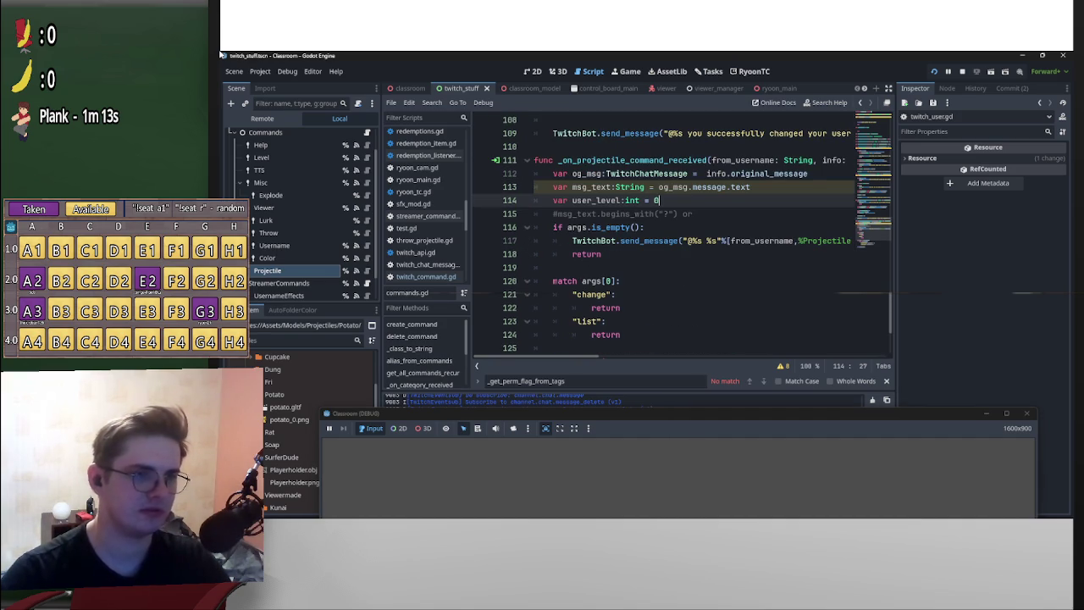
{"action": "left_click_drag", "start_coordinate": [693, 213], "coordinate": [553, 213]}
{"action": "key", "text": "ctrl+k"}
{"action": "left_click_drag", "start_coordinate": [619, 213], "coordinate": [567, 227]}
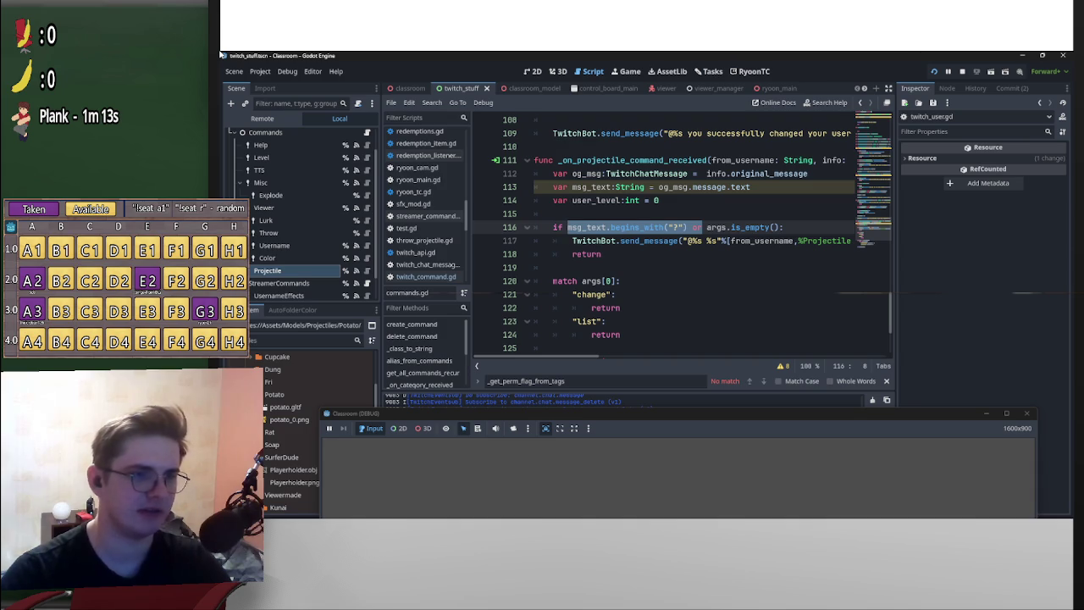
{"action": "mouse_move", "coordinate": [535, 268]}
{"action": "left_mouse_down"}
{"action": "mouse_move", "coordinate": [593, 242]}
{"action": "mouse_move", "coordinate": [553, 227]}
{"action": "left_mouse_up"}
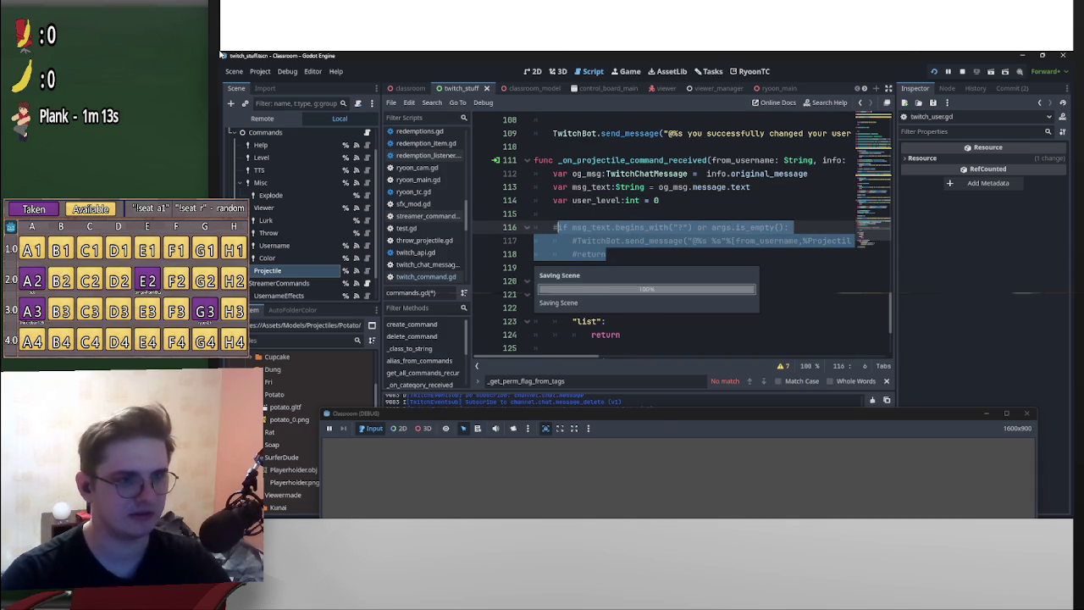
- Comment out the help-check block and the match args[0] change/list block, then save commands.gd
{"action": "key", "text": "ctrl+k"}
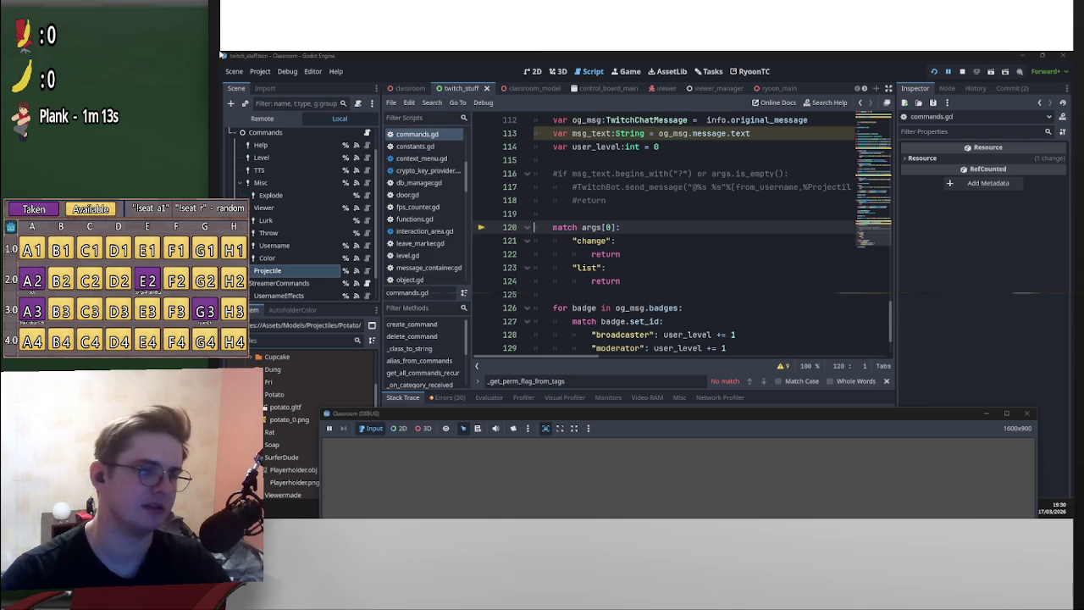
{"action": "mouse_move", "coordinate": [620, 281]}
{"action": "left_mouse_down"}
{"action": "mouse_move", "coordinate": [542, 227]}
{"action": "mouse_move", "coordinate": [552, 227]}
{"action": "left_mouse_up"}
{"action": "key", "text": "ctrl+k"}
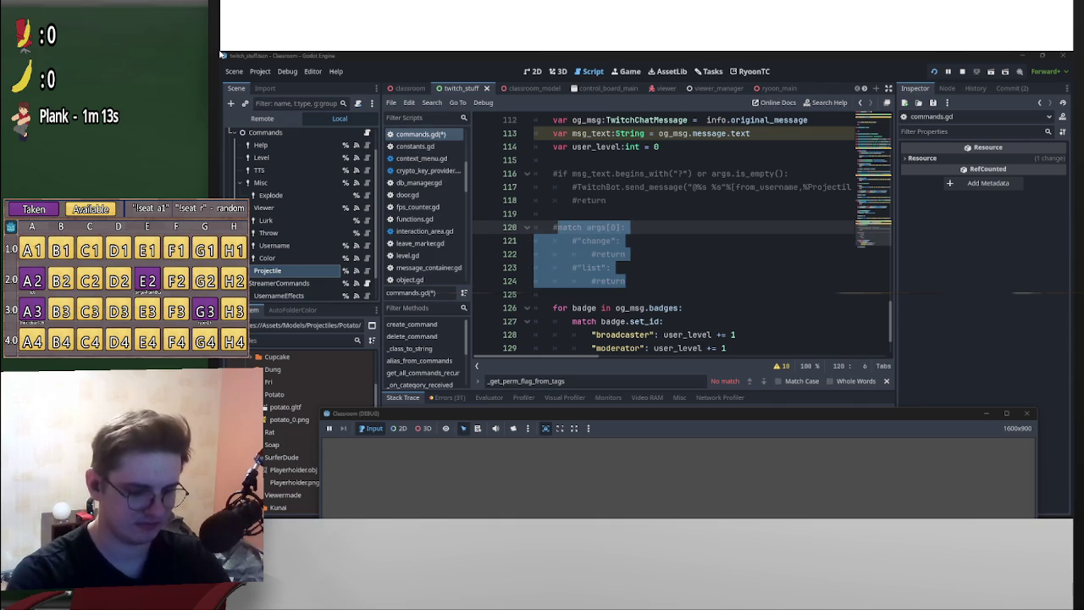
{"action": "key", "text": "Down"}
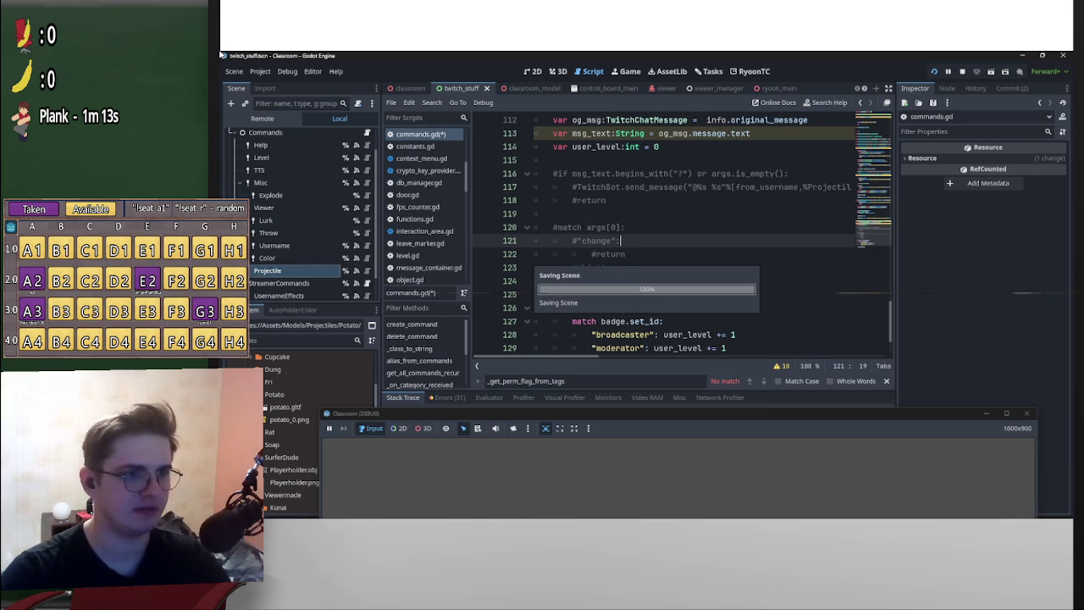
{"action": "key", "text": "ctrl+s"}
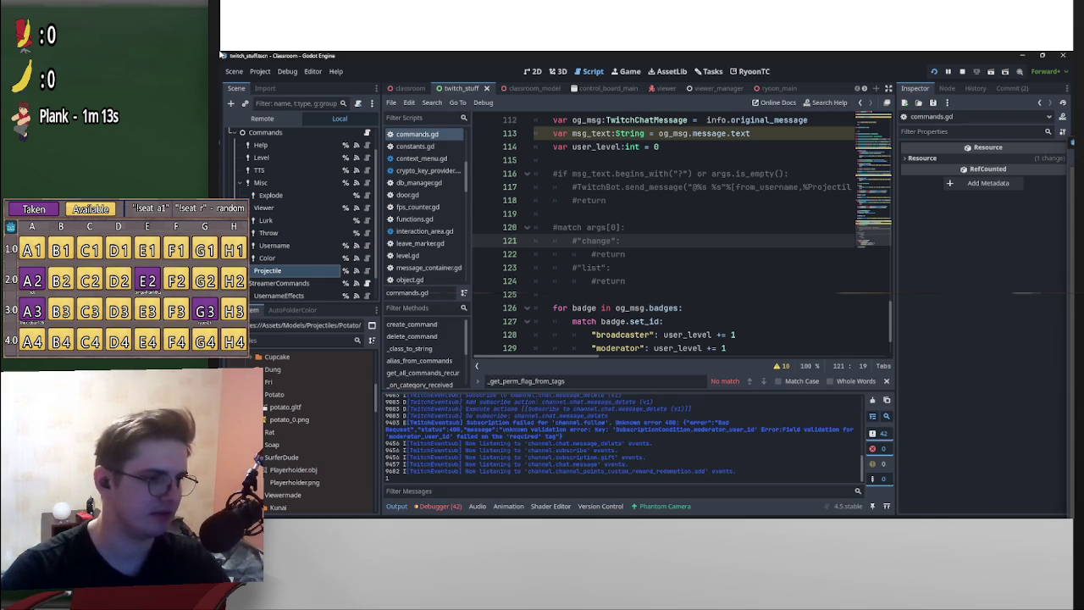
- Change the broadcaster case to user_level = 2 and the moderator case to user_level = 1
{"action": "scroll", "coordinate": [677, 238], "scroll_direction": "down", "scroll_amount": 2}
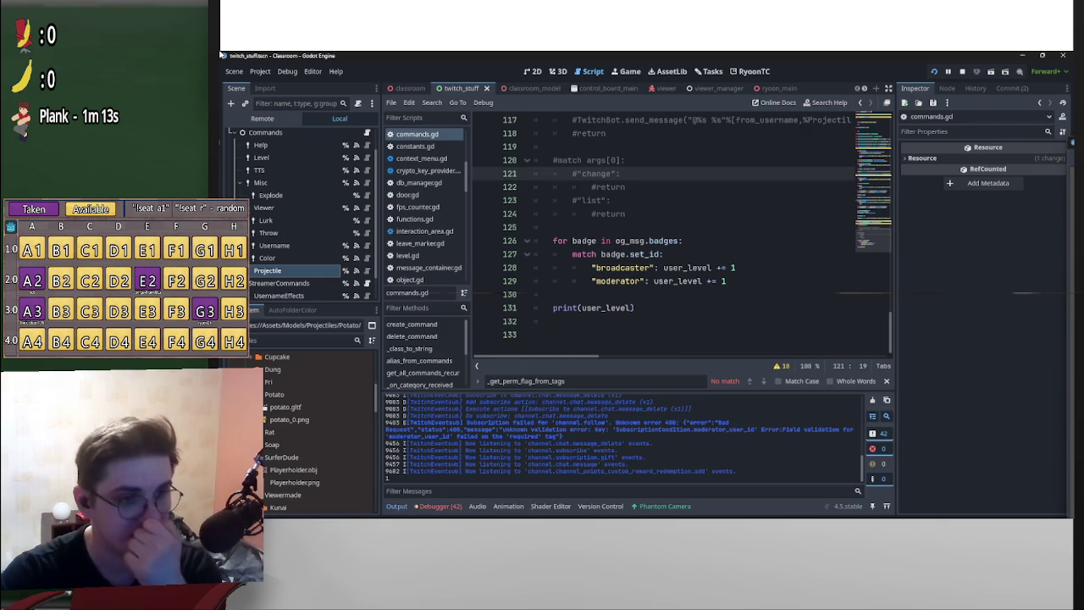
{"action": "left_click", "coordinate": [684, 268]}
{"action": "key", "text": "shift+Left"}
{"action": "key", "text": "shift+Left"}
{"action": "key", "text": "shift+Left"}
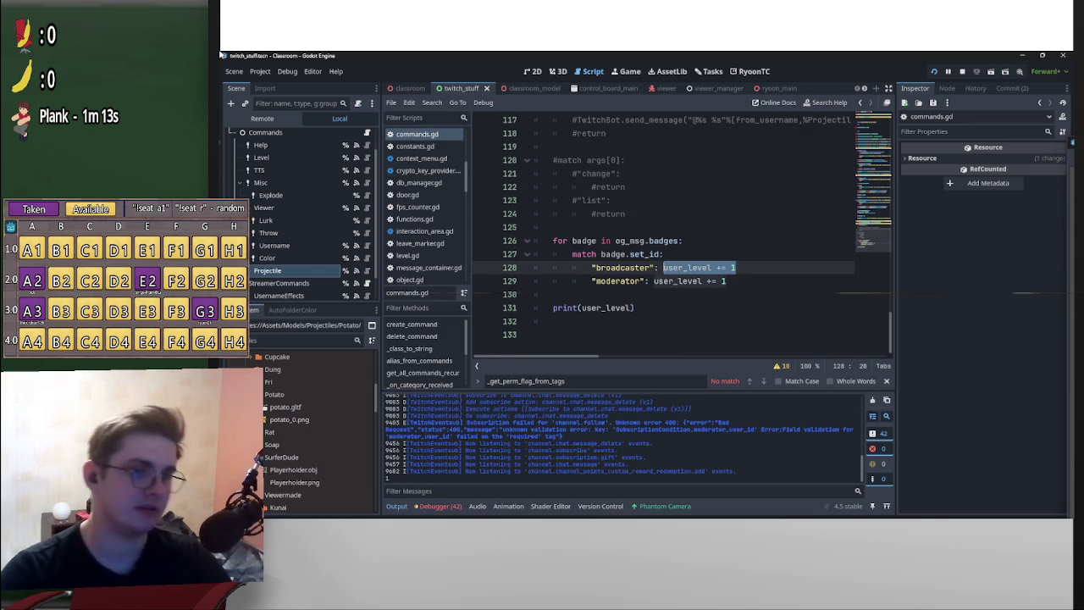
{"action": "mouse_move", "coordinate": [684, 268]}
{"action": "type", "text": "= 2"}
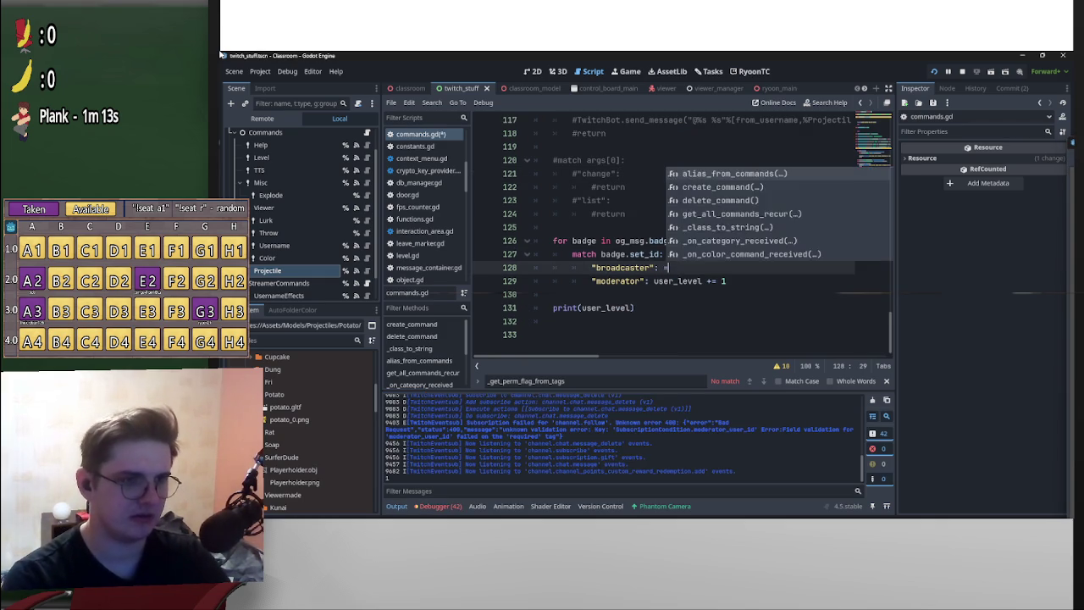
{"action": "key", "text": "Down"}
{"action": "key", "text": "End"}
{"action": "key", "text": "ctrl+shift+Left"}
{"action": "key", "text": "ctrl+shift+Left"}
{"action": "key", "text": "ctrl+shift+Left"}
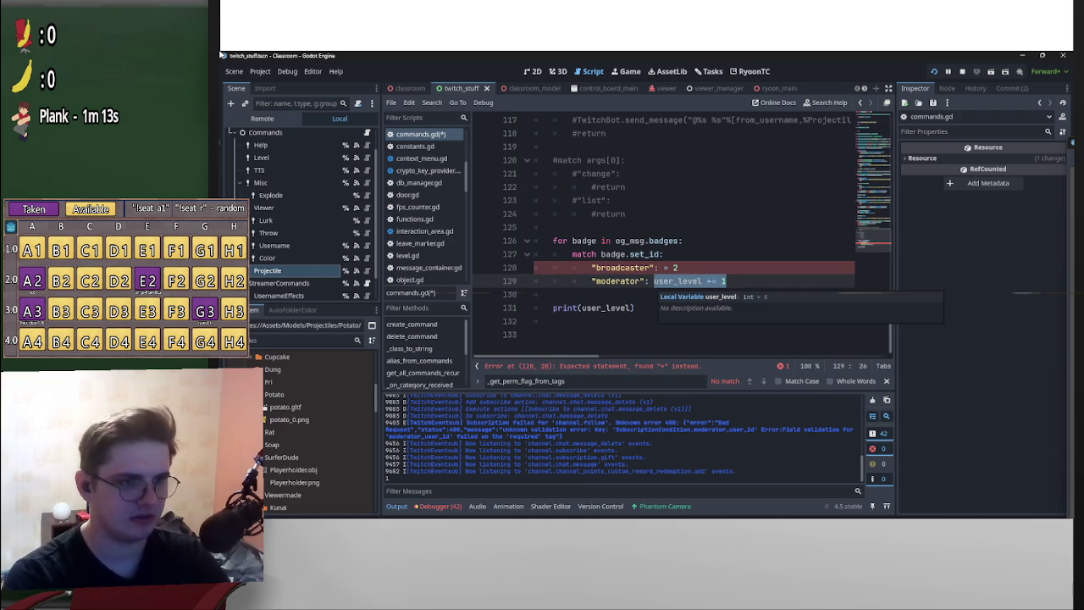
{"action": "key", "text": "ctrl+z"}
{"action": "key", "text": "ctrl+z"}
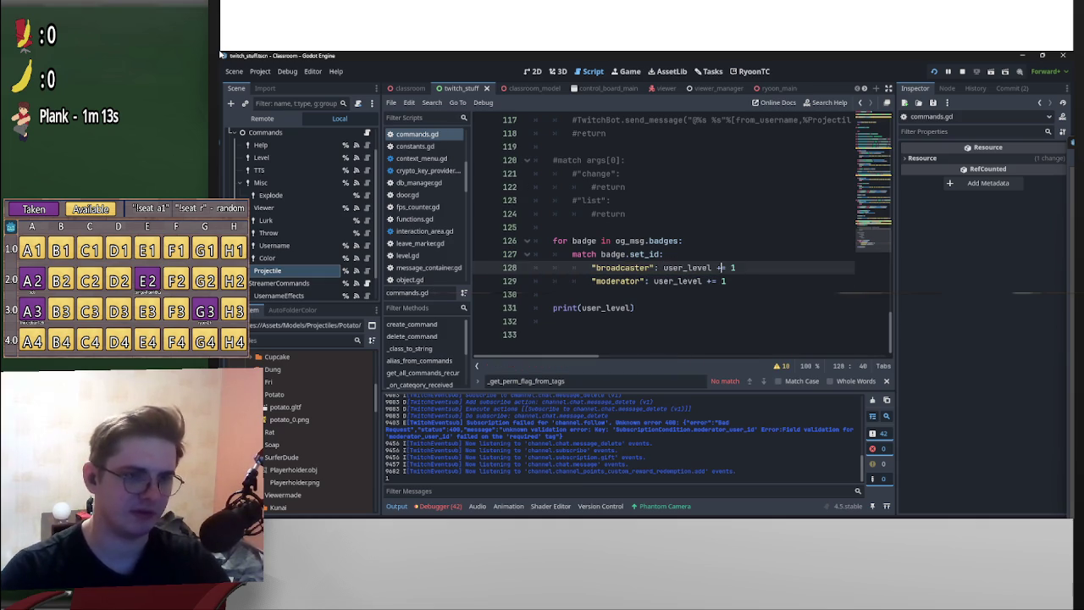
{"action": "key", "text": "ctrl+y"}
{"action": "key", "text": "ctrl+y"}
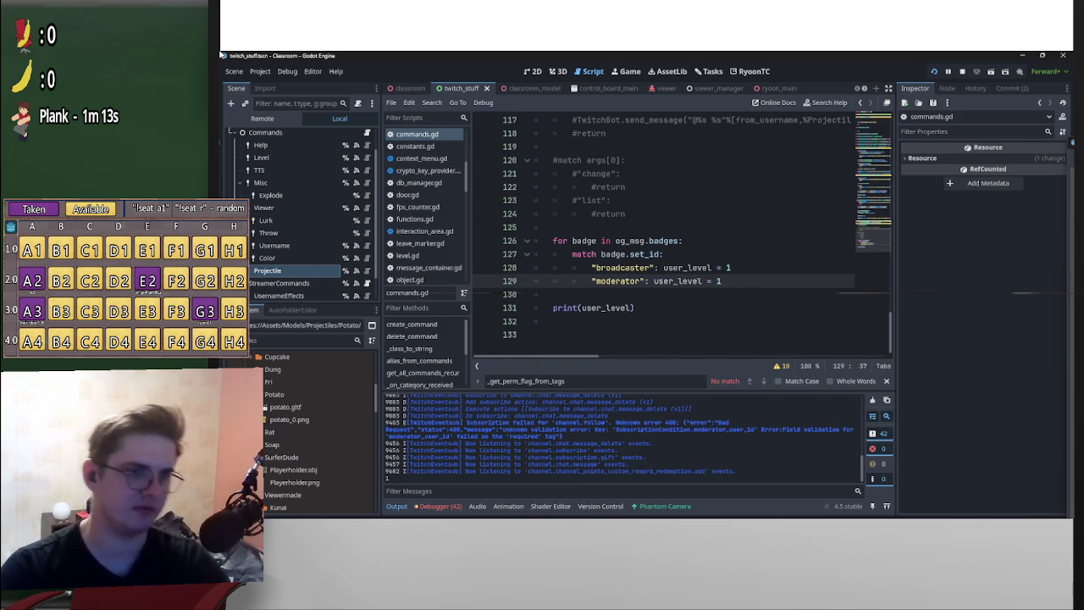
{"action": "type", "text": "2"}
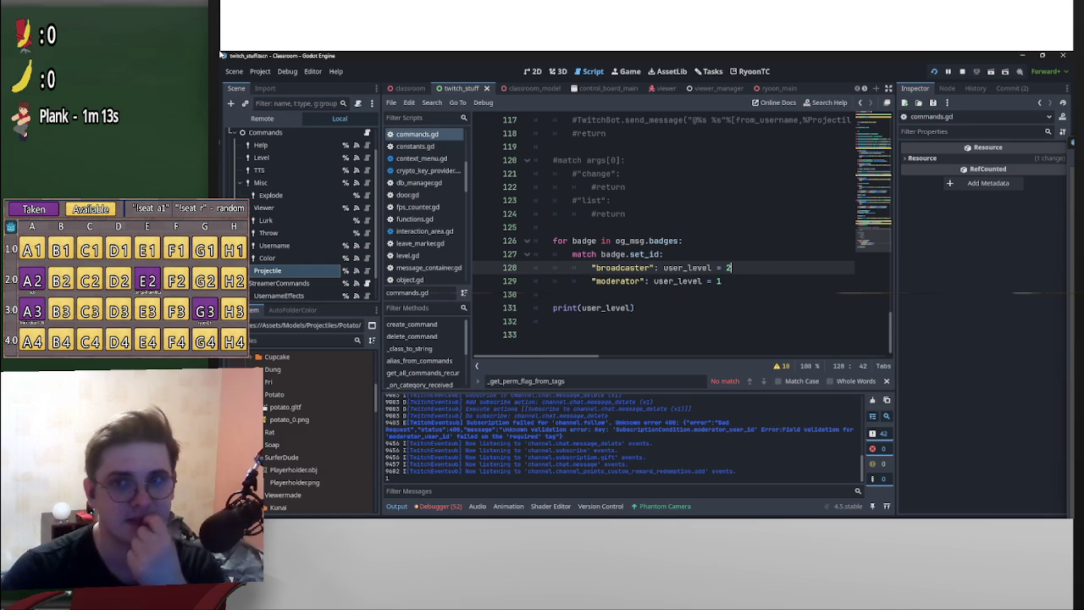
- Run the game with F5 to test, then return to the user_level declaration in the script
{"action": "key", "text": "F5"}
{"action": "mouse_move", "coordinate": [804, 101]}
{"action": "left_mouse_down"}
{"action": "mouse_move", "coordinate": [907, 164]}
{"action": "mouse_move", "coordinate": [848, 333]}
{"action": "mouse_move", "coordinate": [822, 512]}
{"action": "mouse_move", "coordinate": [864, 358]}
{"action": "left_mouse_up"}
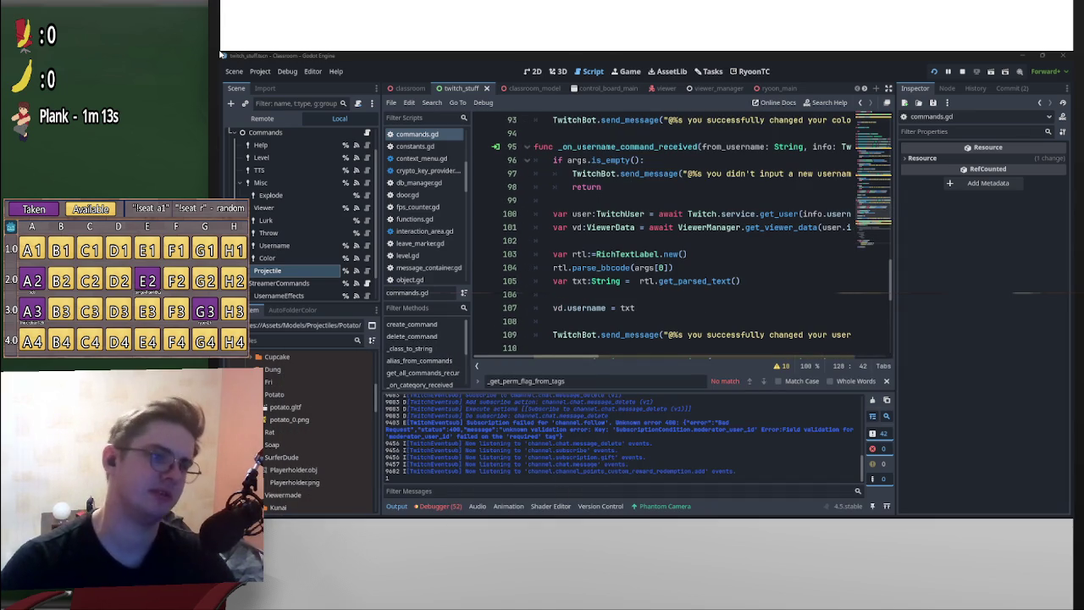
{"action": "left_click", "coordinate": [609, 280]}
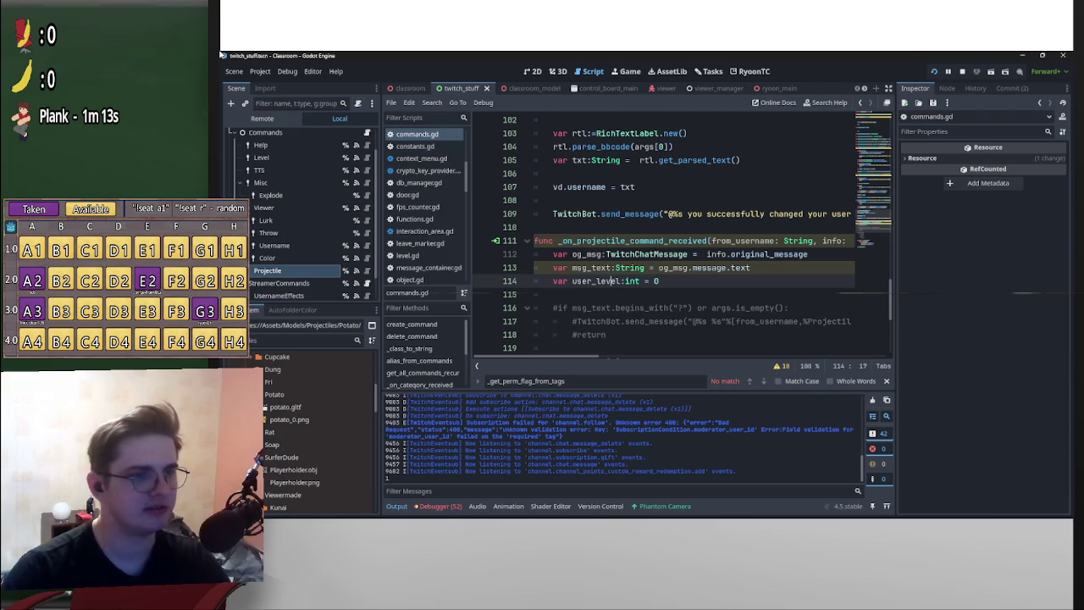
{"action": "scroll", "coordinate": [677, 229], "scroll_direction": "down", "scroll_amount": 5}
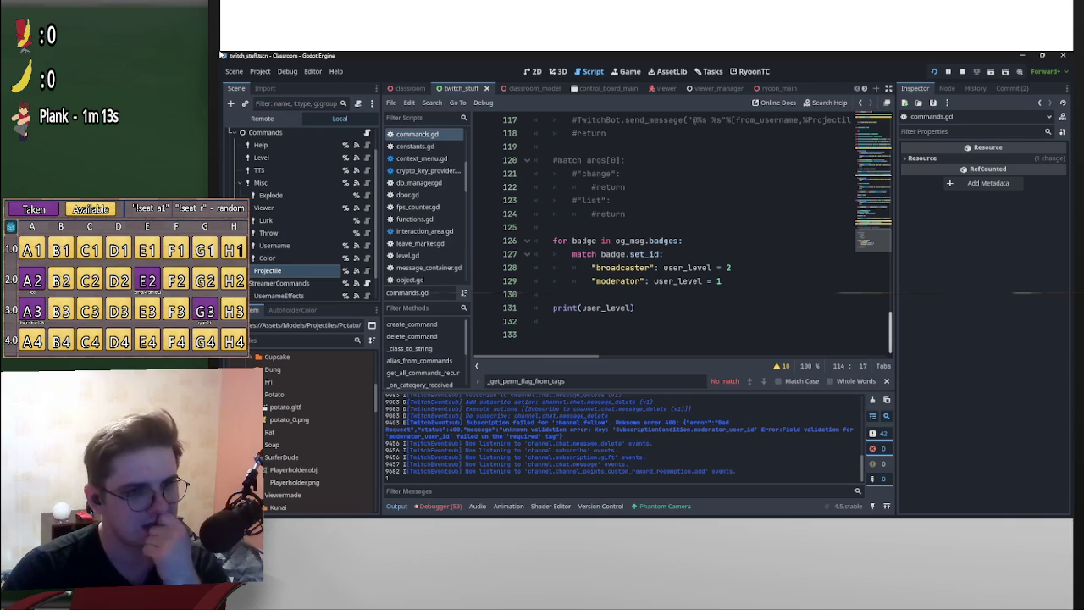
{"action": "scroll", "coordinate": [677, 237], "scroll_direction": "up", "scroll_amount": 5}
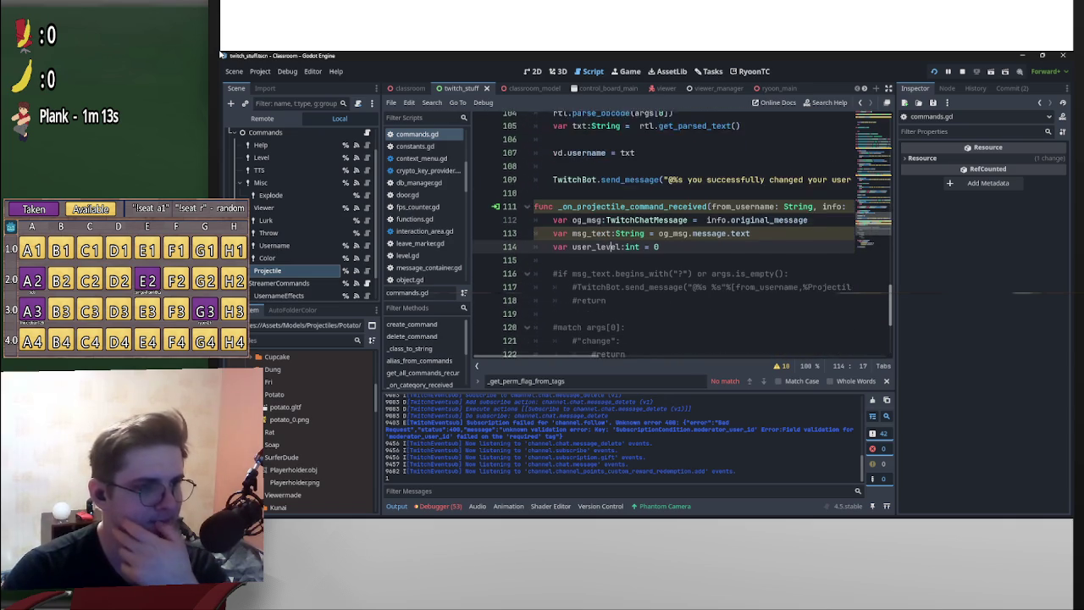
{"action": "scroll", "coordinate": [678, 237], "scroll_direction": "down", "scroll_amount": 1}
{"action": "left_click", "coordinate": [563, 239]}
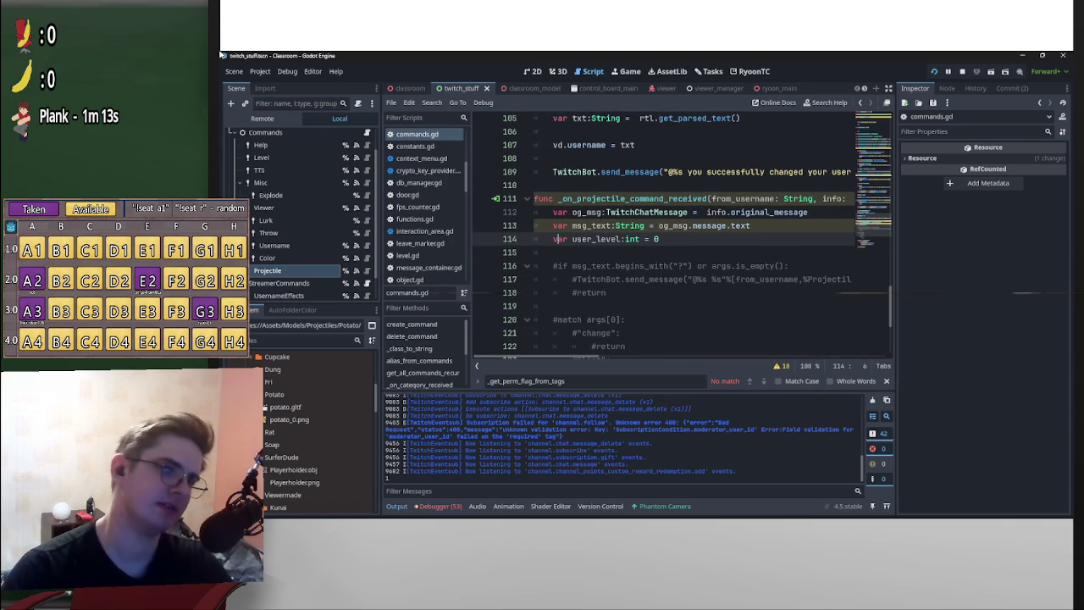
- Declare var is_streamer:bool = false and var is_mod:bool = false below user_level
{"action": "key", "text": "Return"}
{"action": "key", "text": "Up"}
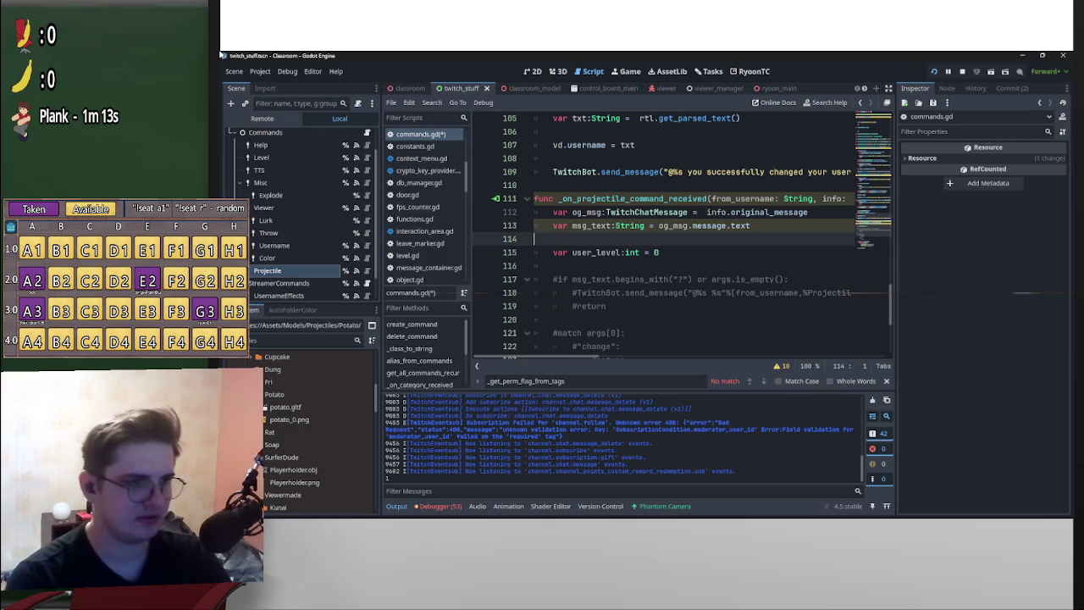
{"action": "key", "text": "ctrl+z"}
{"action": "key", "text": "End"}
{"action": "key", "text": "Return"}
{"action": "key", "text": "Return"}
{"action": "key", "text": "Up"}
{"action": "type", "text": "var"}
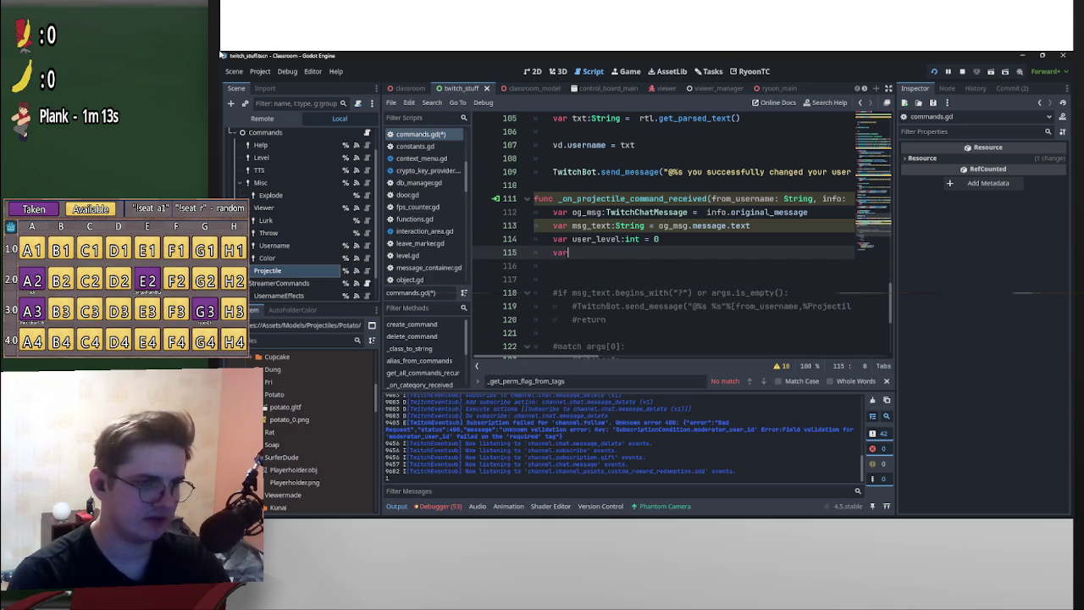
{"action": "type", "text": " is_streamer"}
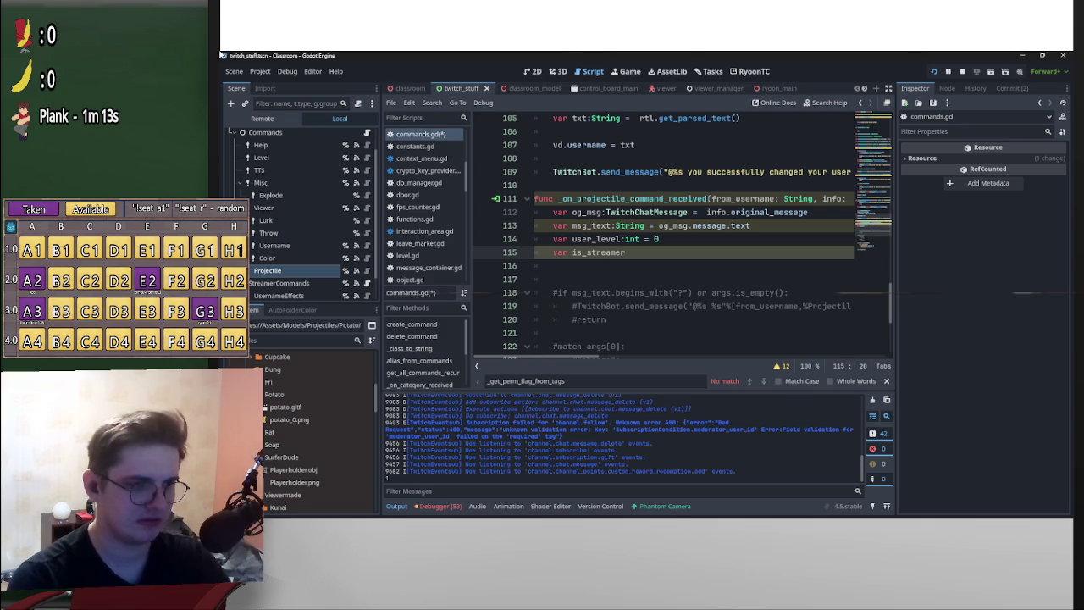
{"action": "type", "text": ":bool "}
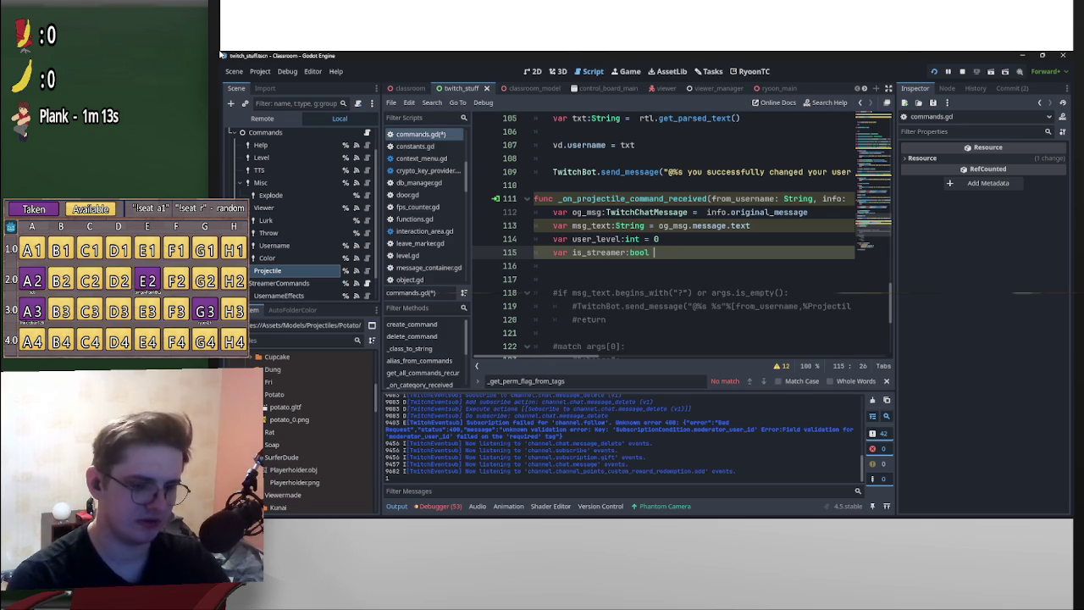
{"action": "type", "text": "= false"}
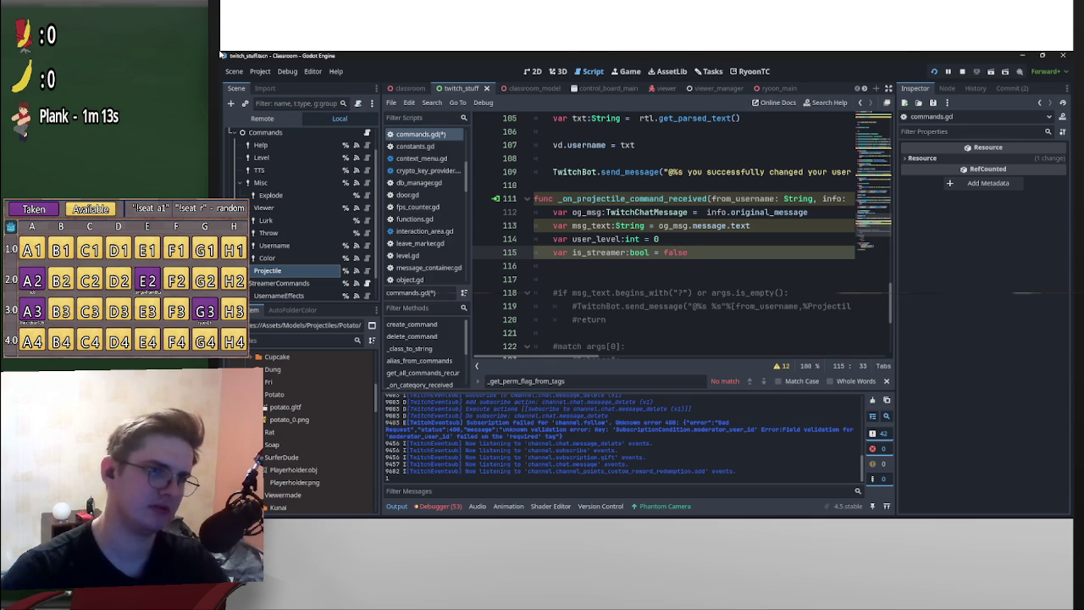
{"action": "key", "text": "ctrl+shift+Left"}
{"action": "key", "text": "ctrl+shift+Left"}
{"action": "key", "text": "ctrl+shift+Left"}
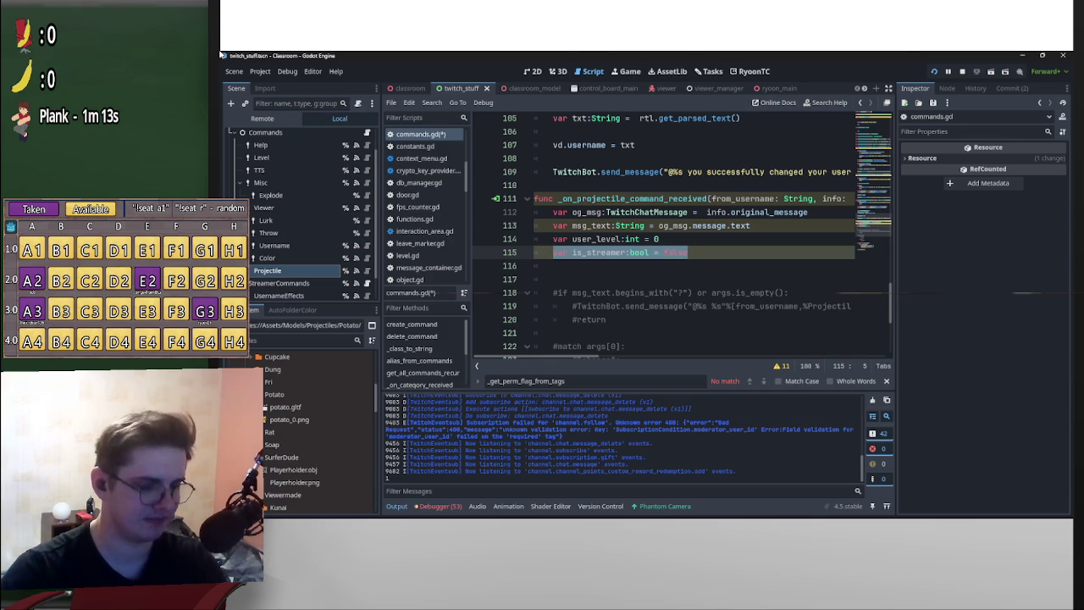
{"action": "key", "text": "ctrl+c"}
{"action": "key", "text": "End"}
{"action": "key", "text": "Return"}
{"action": "key", "text": "ctrl+v"}
{"action": "key", "text": "ctrl+Left"}
{"action": "key", "text": "ctrl+Left"}
{"action": "key", "text": "ctrl+Left"}
{"action": "key", "text": "Right"}
{"action": "key", "text": "Right"}
{"action": "key", "text": "Right"}
{"action": "key", "text": "shift+Right"}
{"action": "key", "text": "shift+Right"}
{"action": "key", "text": "shift+Right"}
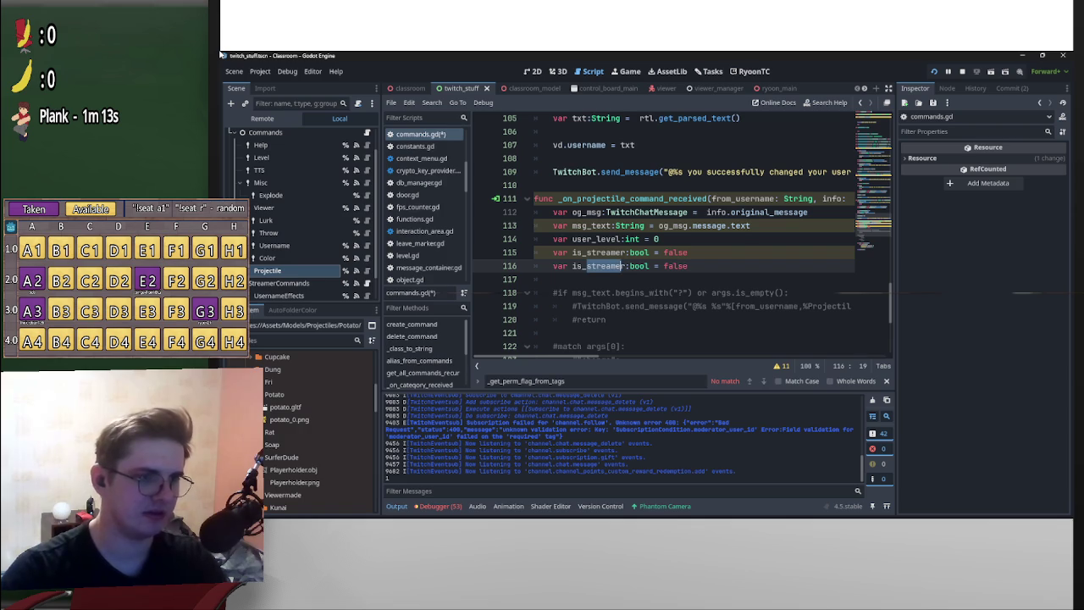
{"action": "type", "text": "mod"}
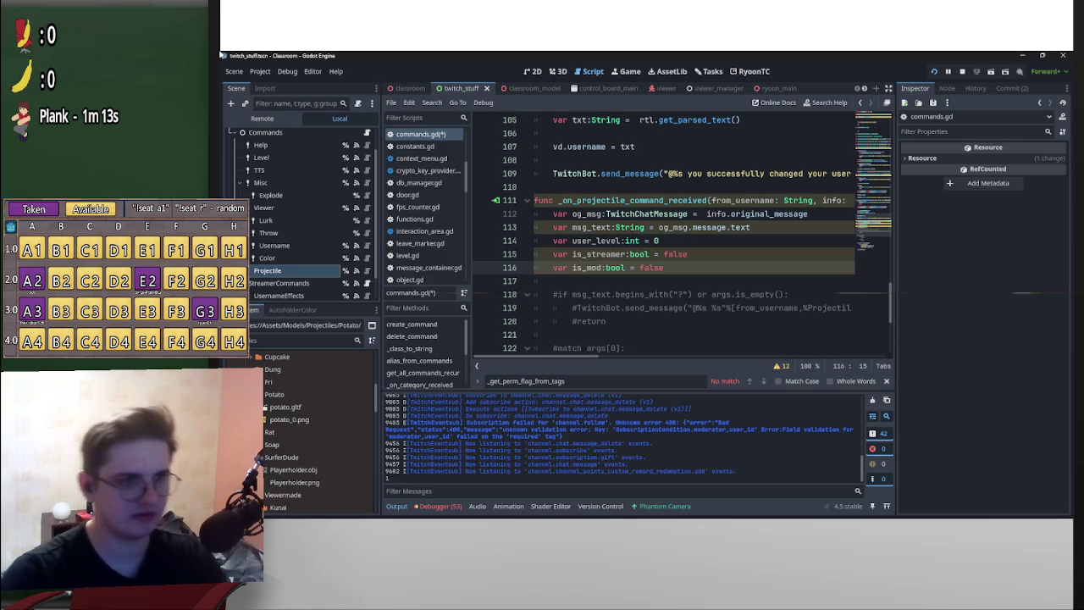
- Delete the old user_level declaration line
{"action": "key", "text": "Up"}
{"action": "key", "text": "Up"}
{"action": "key", "text": "End"}
{"action": "key", "text": "shift+Home"}
{"action": "key", "text": "shift+Home"}
{"action": "key", "text": "BackSpace"}
{"action": "key", "text": "BackSpace"}
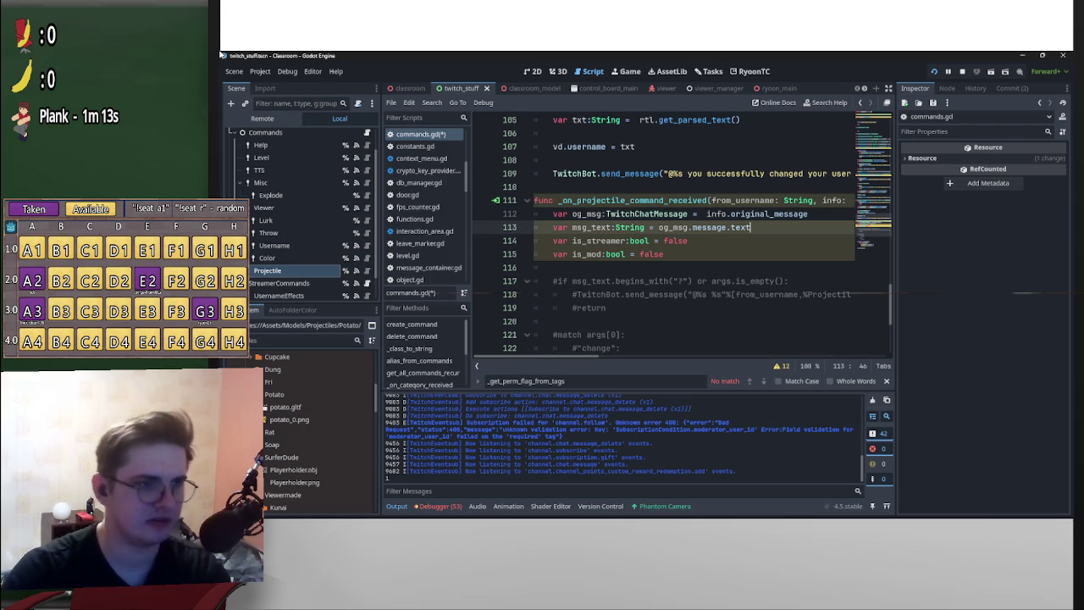
{"action": "key", "text": "Down"}
{"action": "key", "text": "Home"}
- Make the broadcaster case set is_streamer = true and the moderator case set is_mod = true
{"action": "key", "text": "Down"}
{"action": "key", "text": "Down"}
{"action": "key", "text": "Down"}
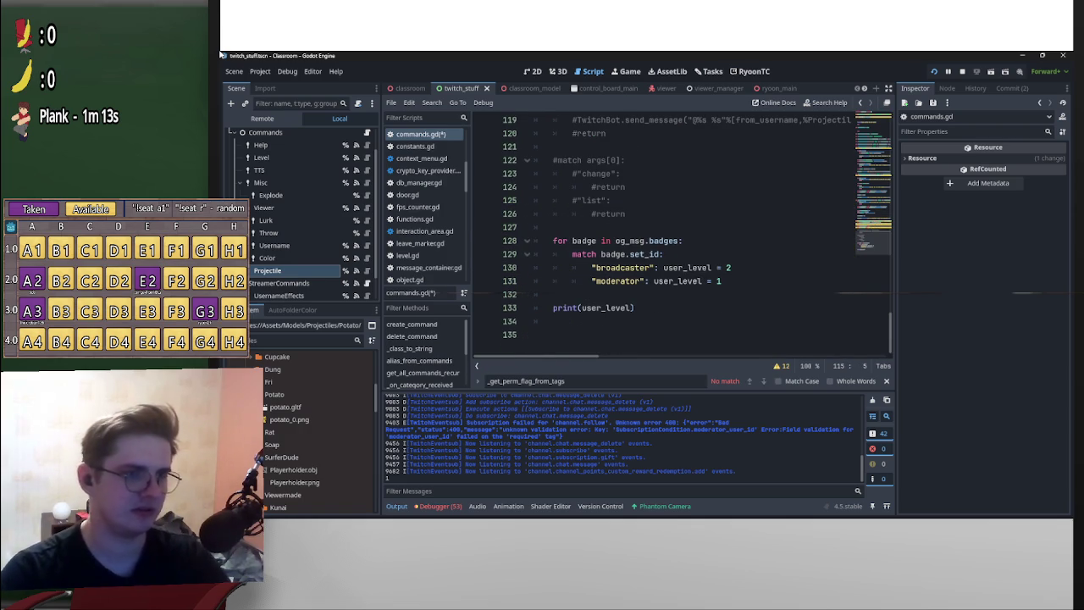
{"action": "key", "text": "End"}
{"action": "key", "text": "ctrl+shift+Left"}
{"action": "key", "text": "ctrl+shift+Left"}
{"action": "key", "text": "ctrl+shift+Left"}
{"action": "type", "text": "is"}
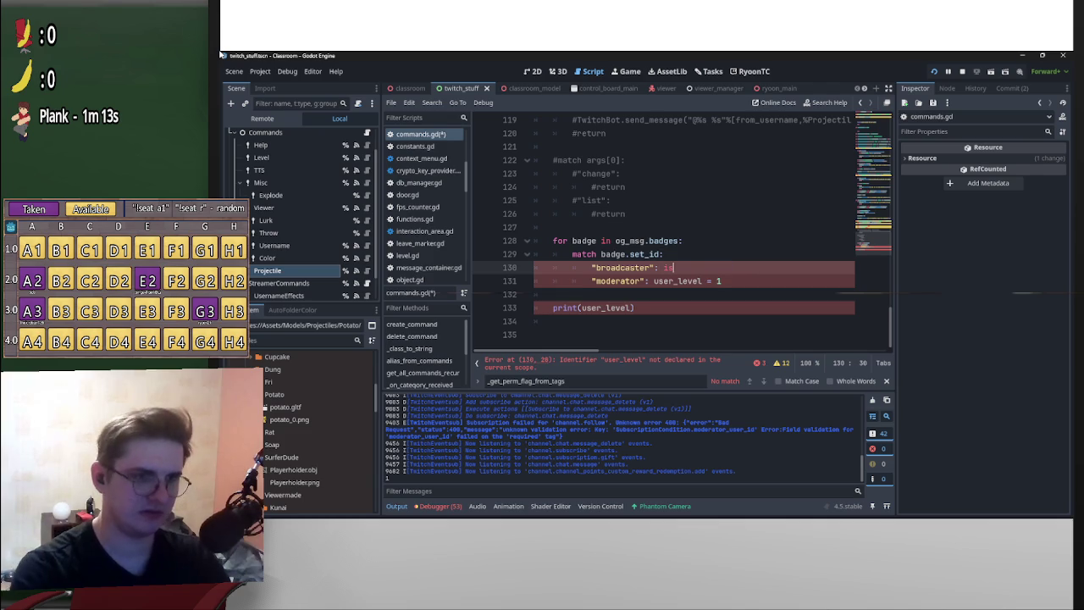
{"action": "type", "text": "_str"}
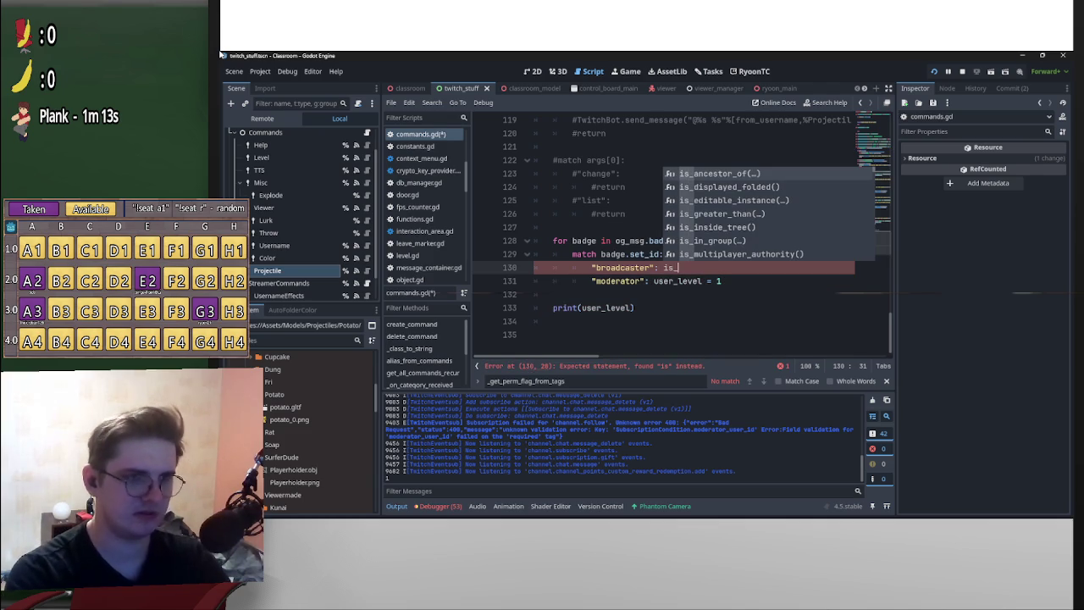
{"action": "key", "text": "Return"}
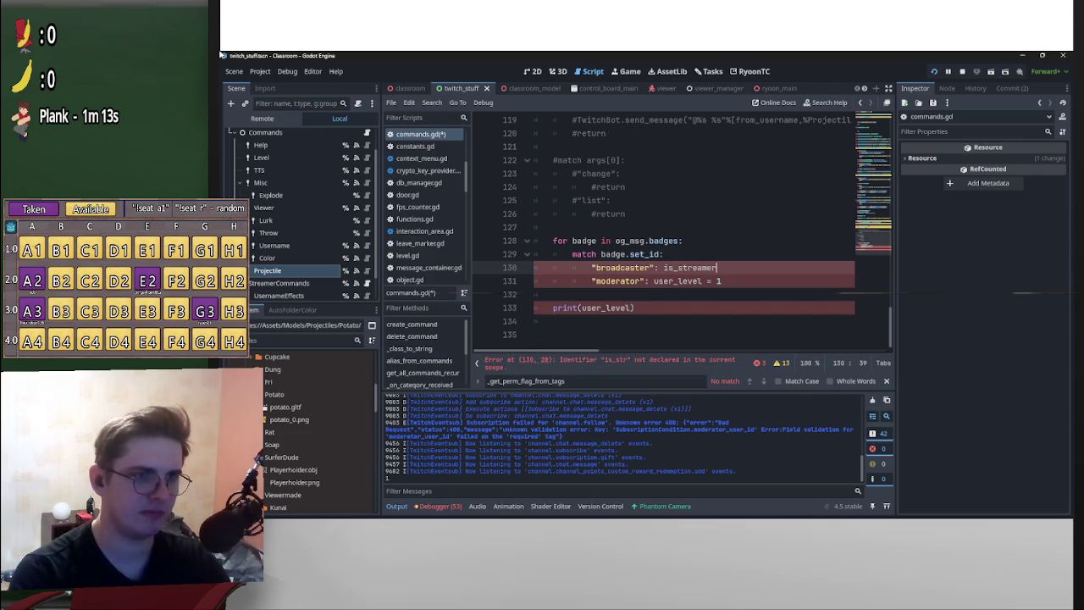
{"action": "type", "text": " = true"}
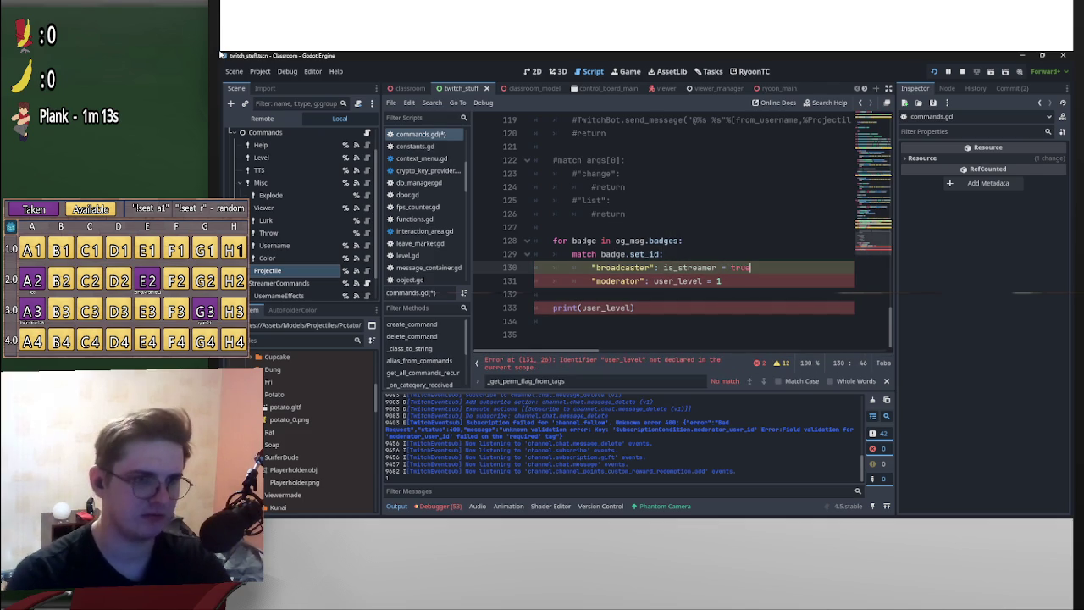
{"action": "key", "text": "ctrl+shift+Left"}
{"action": "key", "text": "ctrl+shift+Left"}
{"action": "key", "text": "ctrl+shift+Left"}
{"action": "key", "text": "shift+Left"}
{"action": "key", "text": "shift+Left"}
{"action": "key", "text": "shift+Left"}
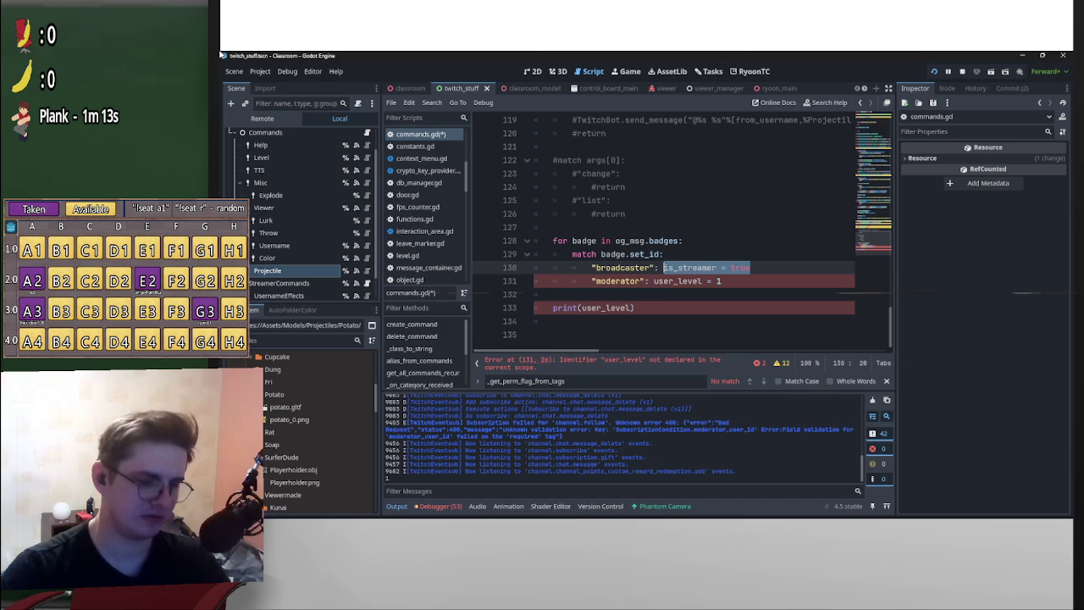
{"action": "key", "text": "ctrl+c"}
{"action": "key", "text": "Down"}
{"action": "key", "text": "shift+End"}
{"action": "key", "text": "shift+Left"}
{"action": "key", "text": "shift+Left"}
{"action": "key", "text": "ctrl+v"}
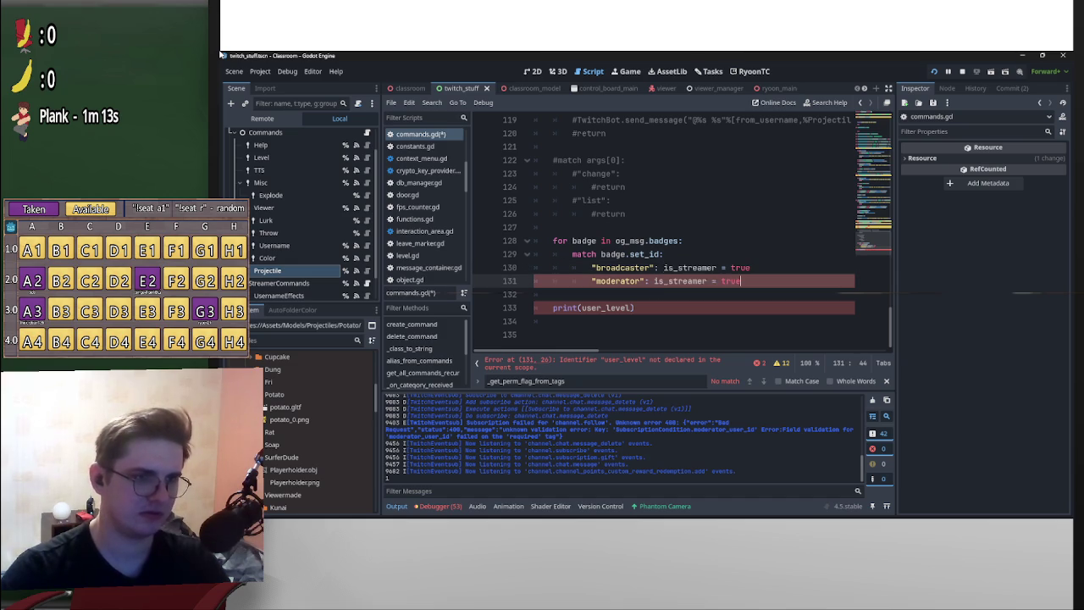
{"action": "key", "text": "shift+Right"}
{"action": "key", "text": "shift+Right"}
{"action": "key", "text": "shift+Right"}
{"action": "type", "text": "mod"}
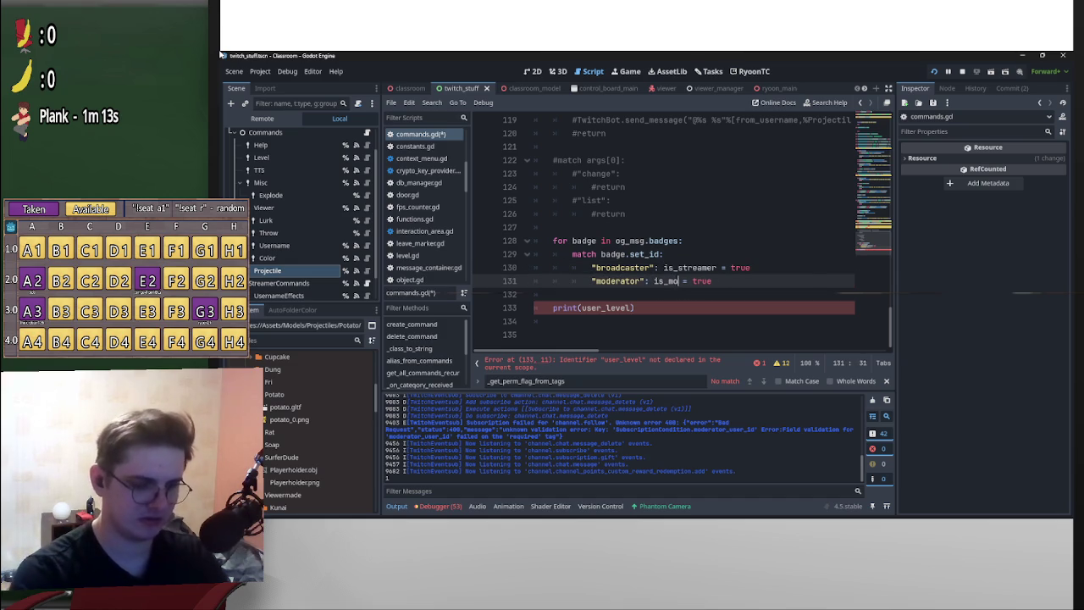
- Change the print call to print is_streamer instead of user_level
{"action": "key", "text": "Escape"}
{"action": "key", "text": "Down"}
{"action": "key", "text": "Down"}
{"action": "key", "text": "Left"}
{"action": "key", "text": "ctrl+shift+Left"}
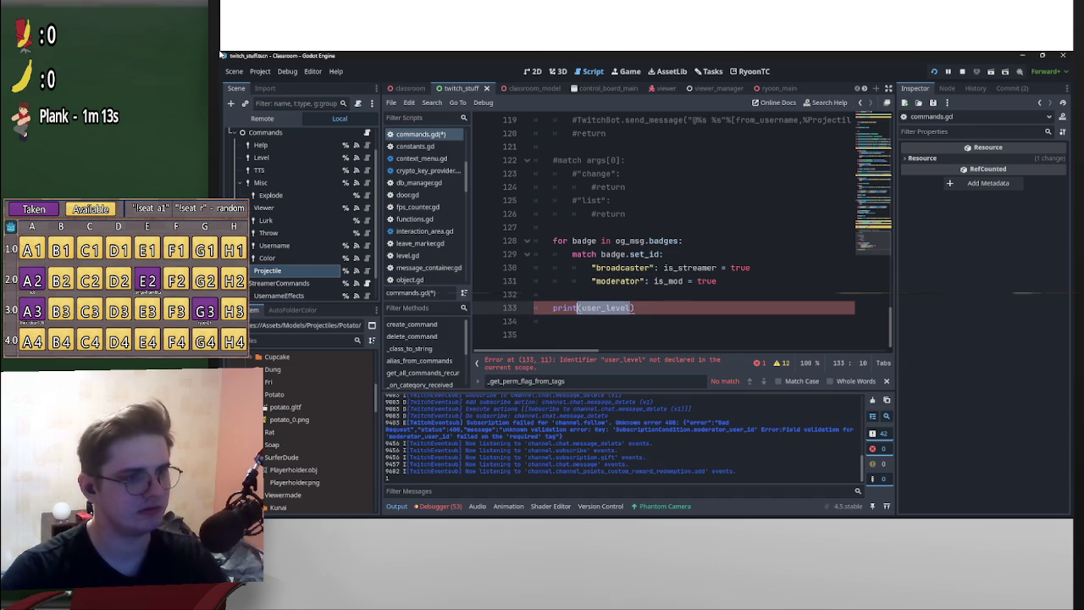
{"action": "type", "text": "is"}
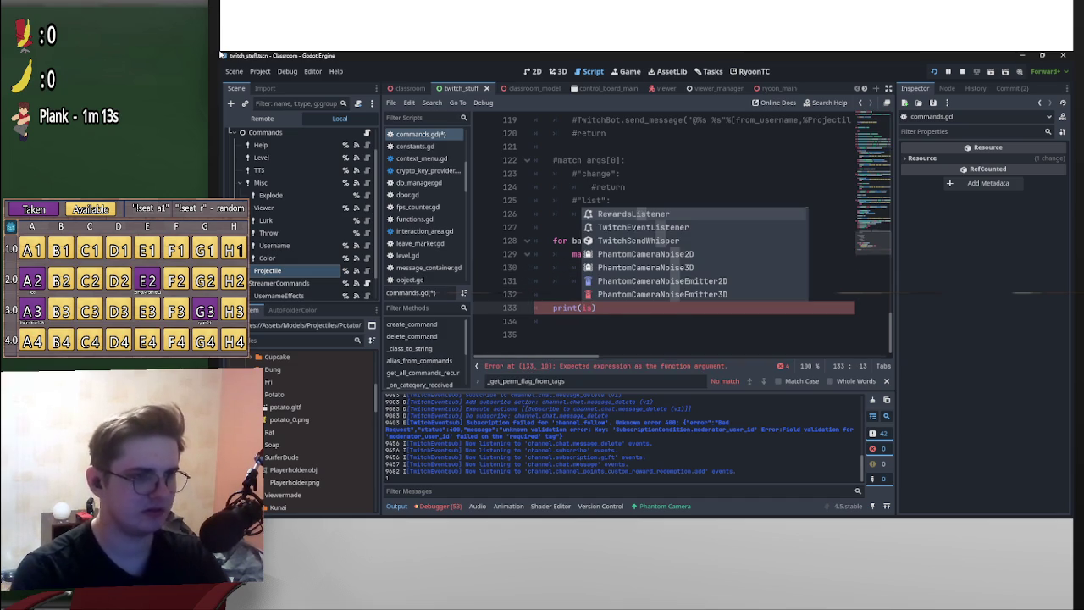
{"action": "type", "text": "_"}
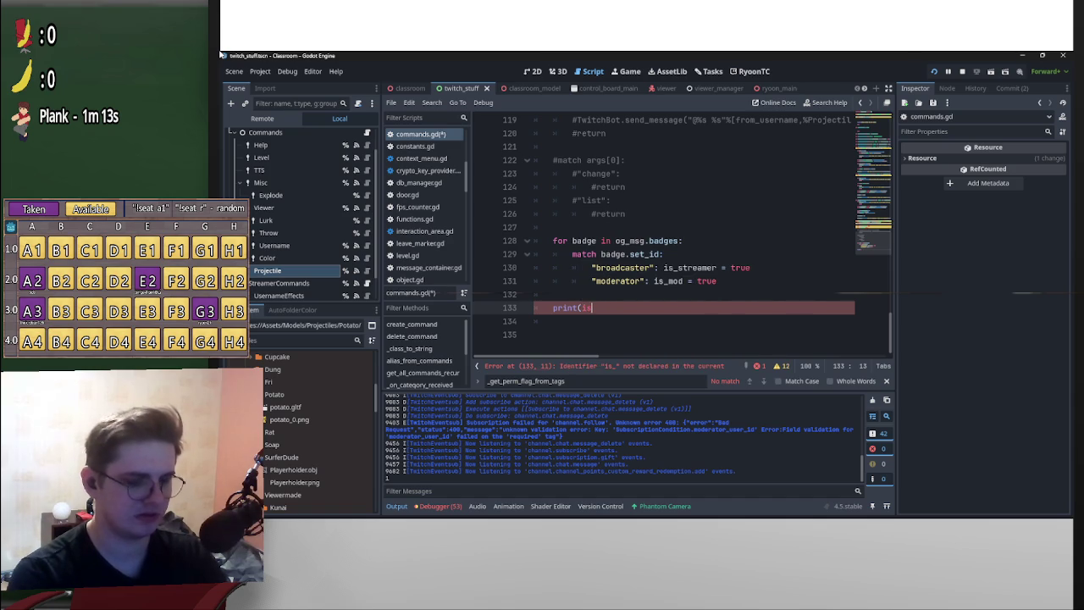
{"action": "type", "text": "streamer"}
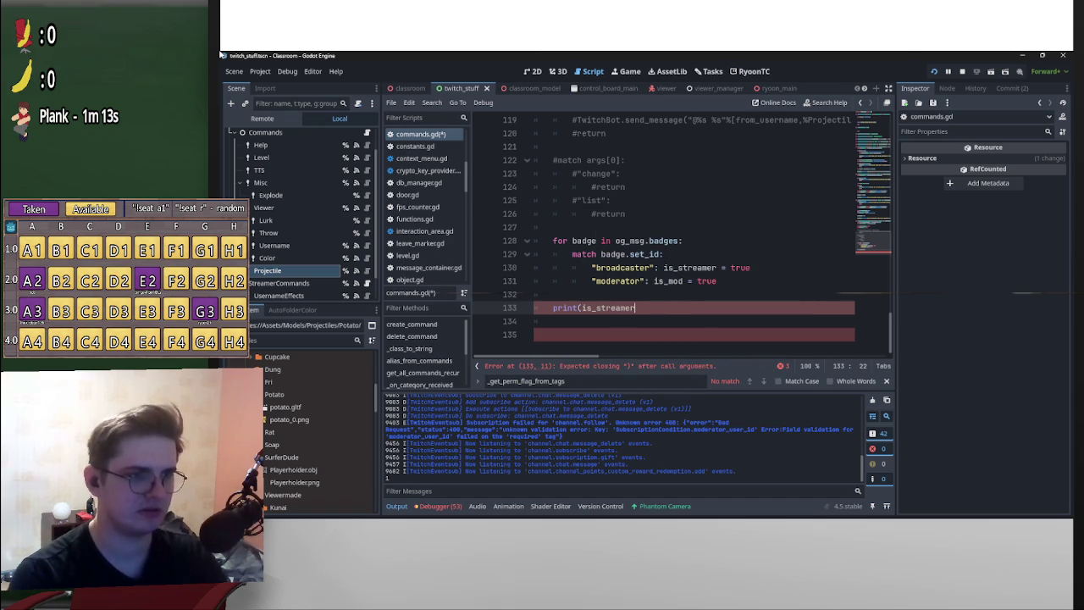
- Try dropping the is_ prefix from both badge assignments, then restore the original names
{"action": "key", "text": "Up"}
{"action": "key", "text": "Up"}
{"action": "key", "text": "Up"}
{"action": "key", "text": "End"}
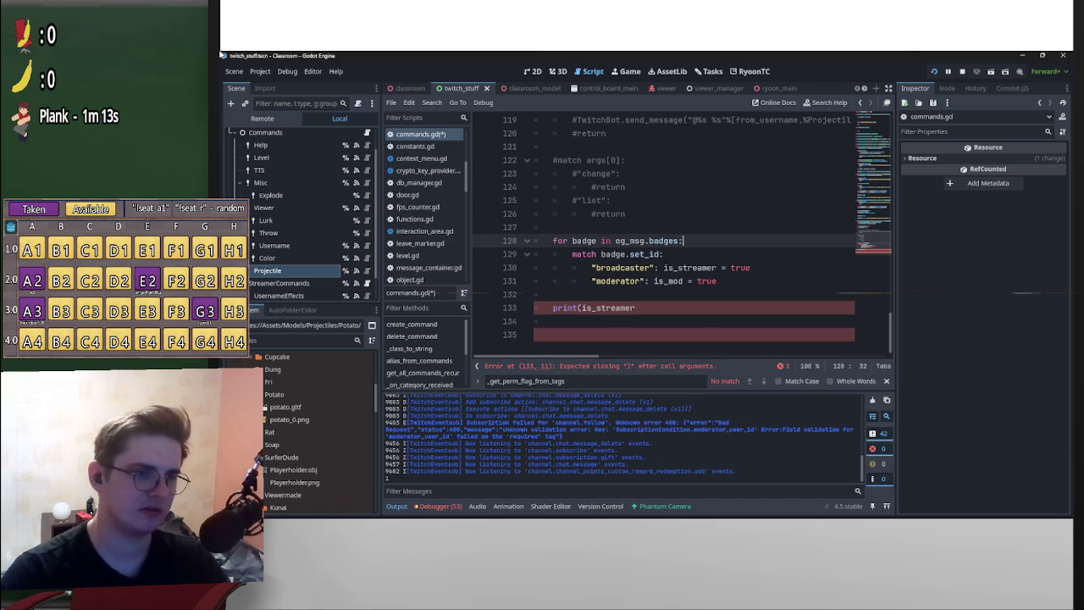
{"action": "key", "text": "Down"}
{"action": "key", "text": "Down"}
{"action": "key", "text": "shift+Left"}
{"action": "key", "text": "shift+Left"}
{"action": "key", "text": "Delete"}
{"action": "key", "text": "Delete"}
{"action": "key", "text": "Down"}
{"action": "key", "text": "shift+Left"}
{"action": "key", "text": "shift+Left"}
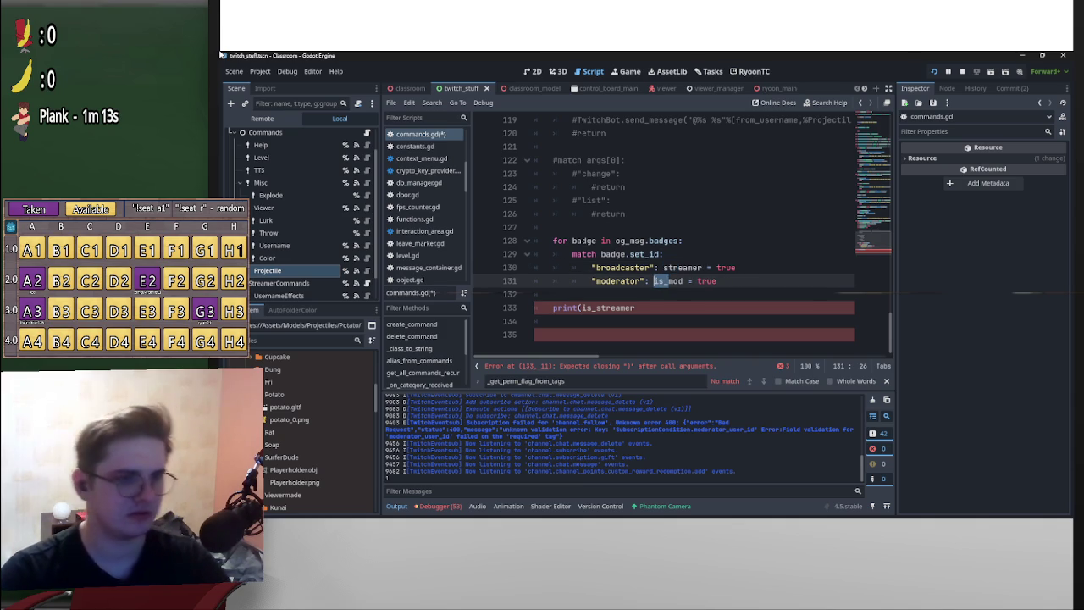
{"action": "key", "text": "Delete"}
{"action": "key", "text": "Delete"}
{"action": "key", "text": "Up"}
{"action": "key", "text": "Up"}
- Save, add the missing ')' to print(is_streamer), and resume the paused game
{"action": "key", "text": "ctrl+s"}
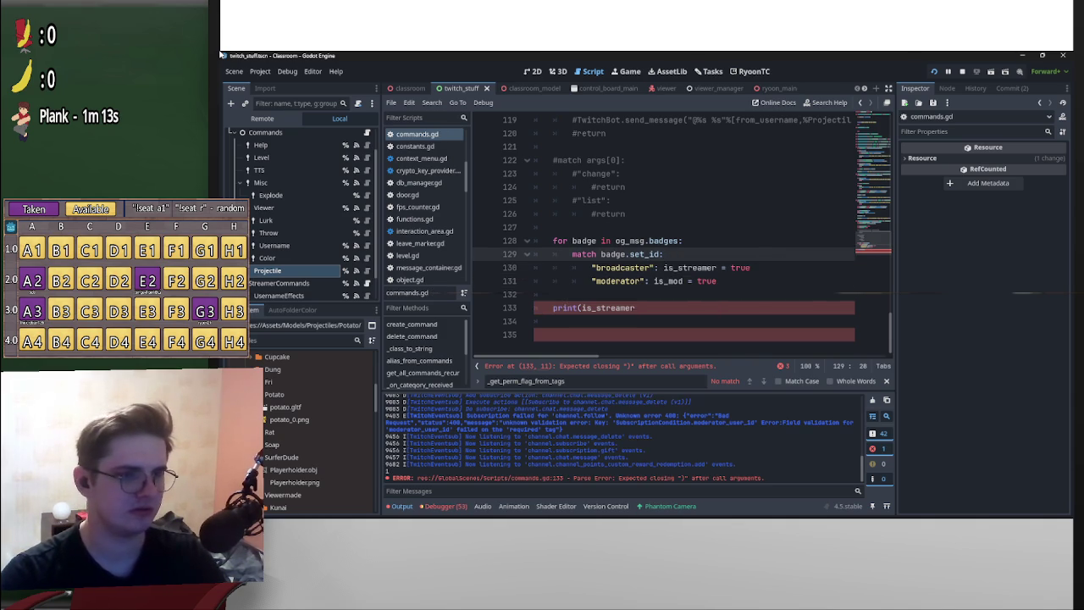
{"action": "key", "text": "Down"}
{"action": "key", "text": "Down"}
{"action": "key", "text": "Down"}
{"action": "type", "text": ")"}
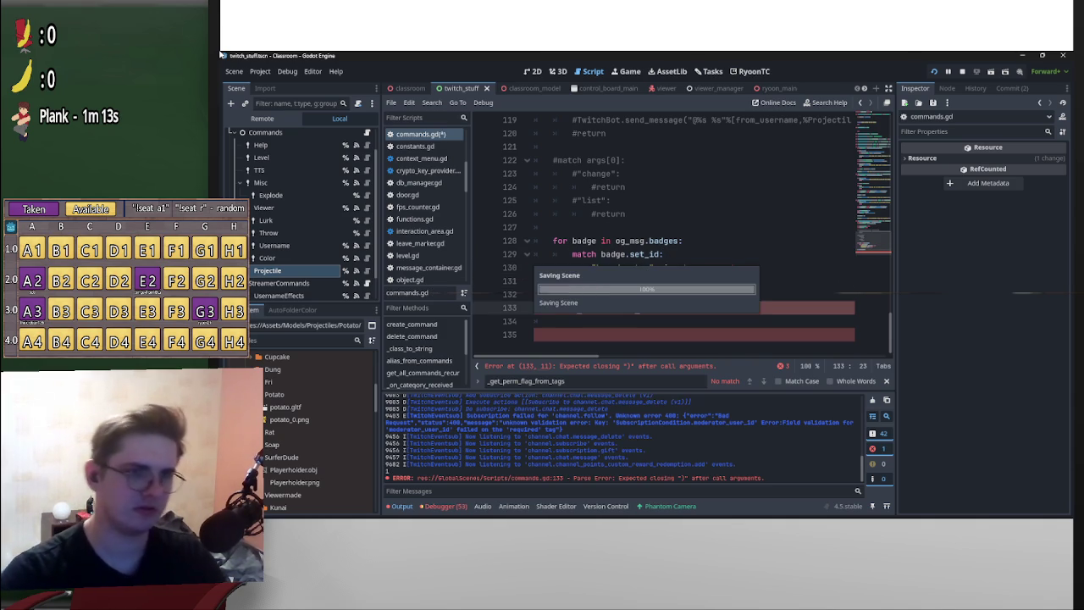
{"action": "left_click", "coordinate": [947, 71]}
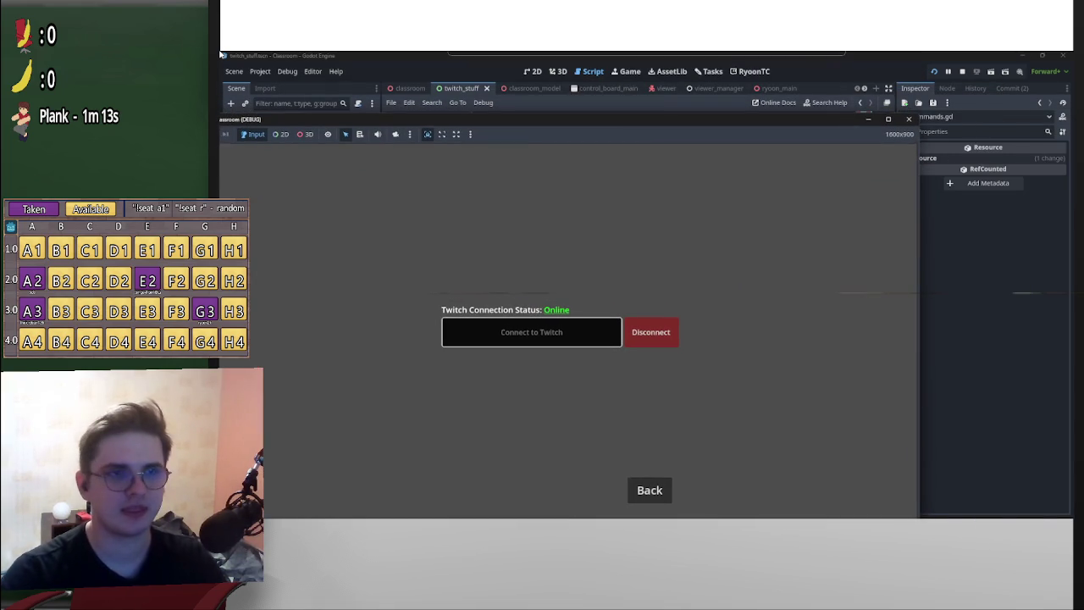
- Stop the running game with F8 and start typing an is_str guard in the script
{"action": "key", "text": "F8"}
{"action": "type", "text": "is_"}
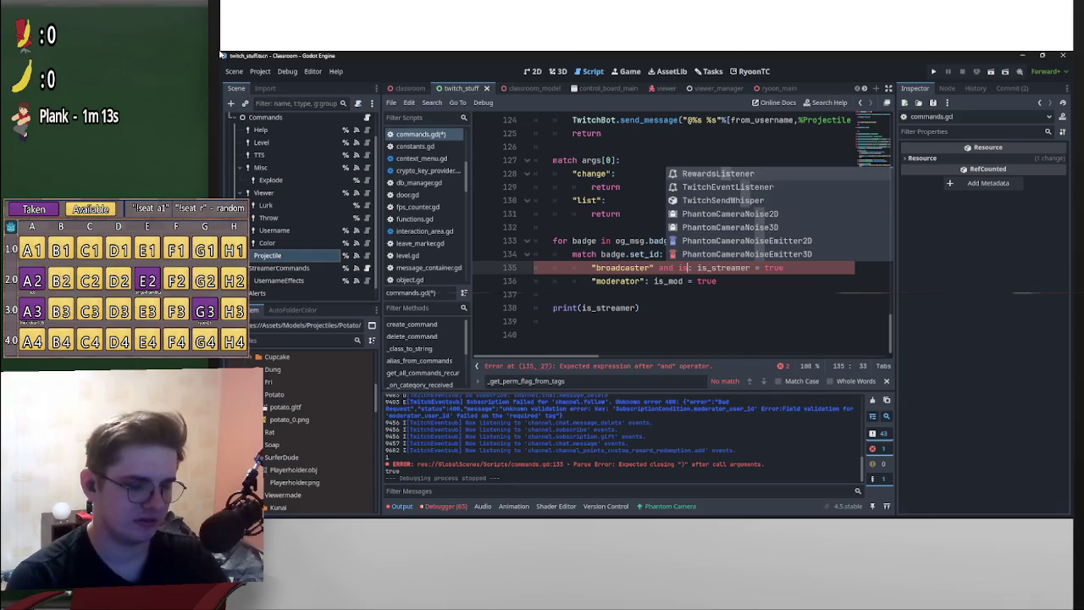
{"action": "type", "text": "str"}
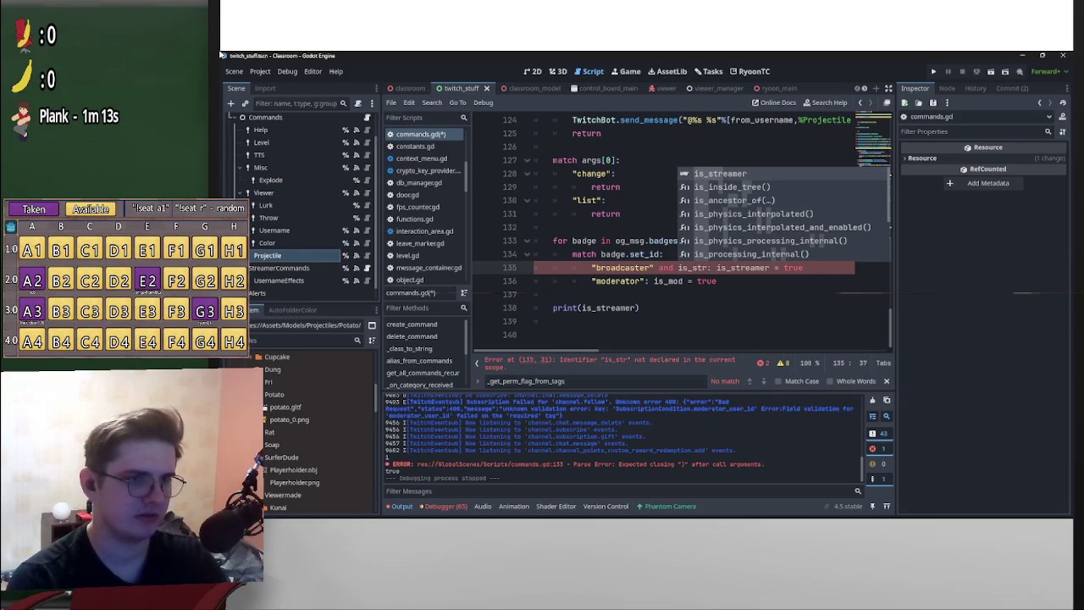
- Remove the half-typed streamer condition and move the badge loop above the help check
{"action": "key", "text": "BackSpace"}
{"action": "key", "text": "BackSpace"}
{"action": "key", "text": "BackSpace"}
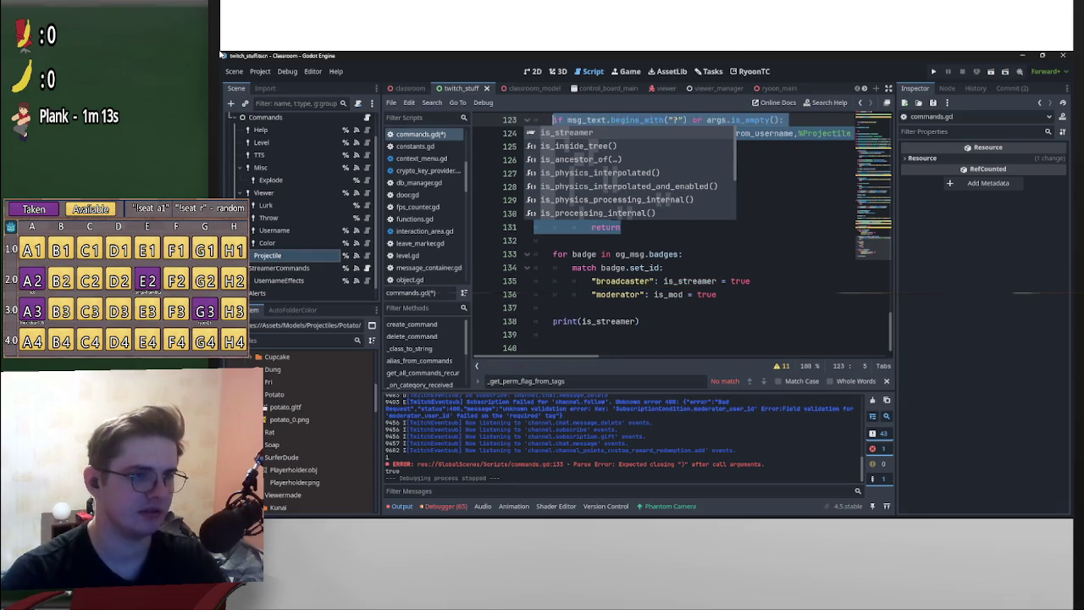
{"action": "left_click", "coordinate": [731, 280]}
{"action": "key", "text": "Down"}
{"action": "key", "text": "End"}
{"action": "key", "text": "shift+Up"}
{"action": "key", "text": "shift+Up"}
{"action": "key", "text": "shift+Up"}
{"action": "key", "text": "BackSpace"}
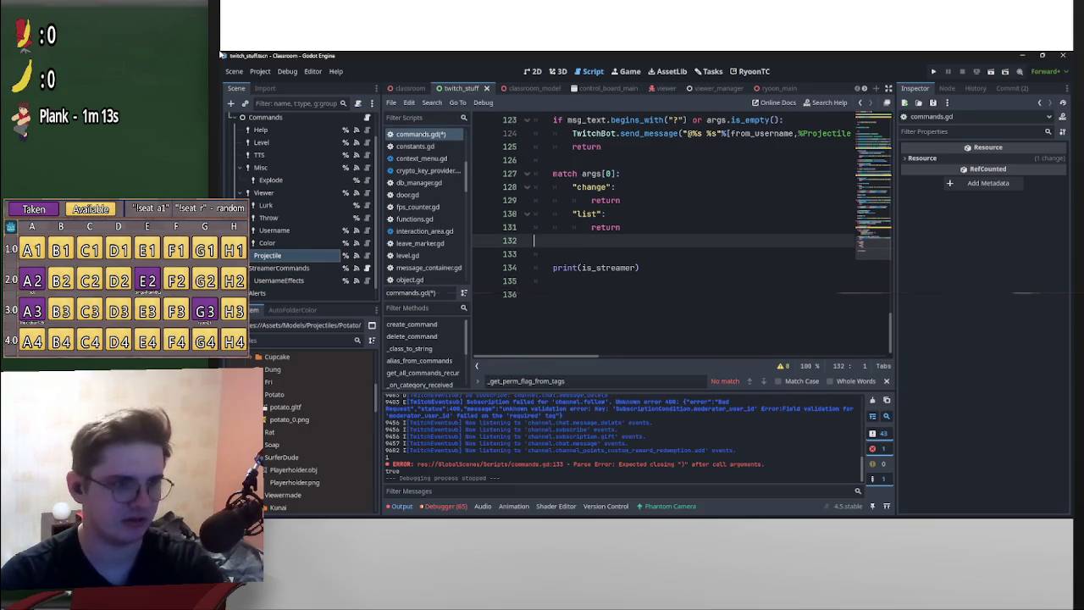
- Duplicate the "change" case and add an `and is_streamer` guard to the first copy
{"action": "key", "text": "Return"}
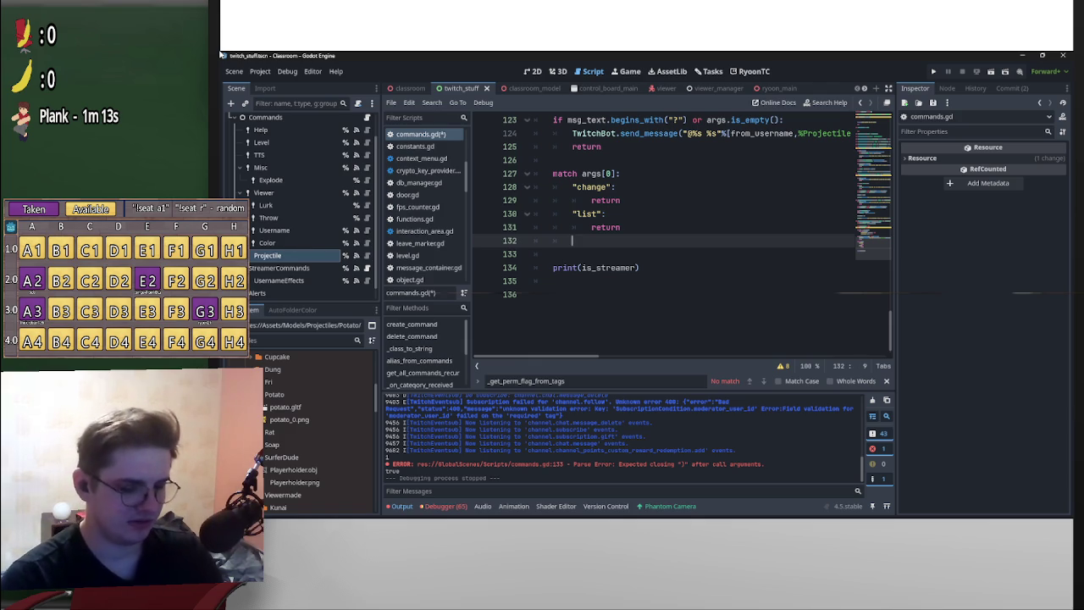
{"action": "type", "text": "\""}
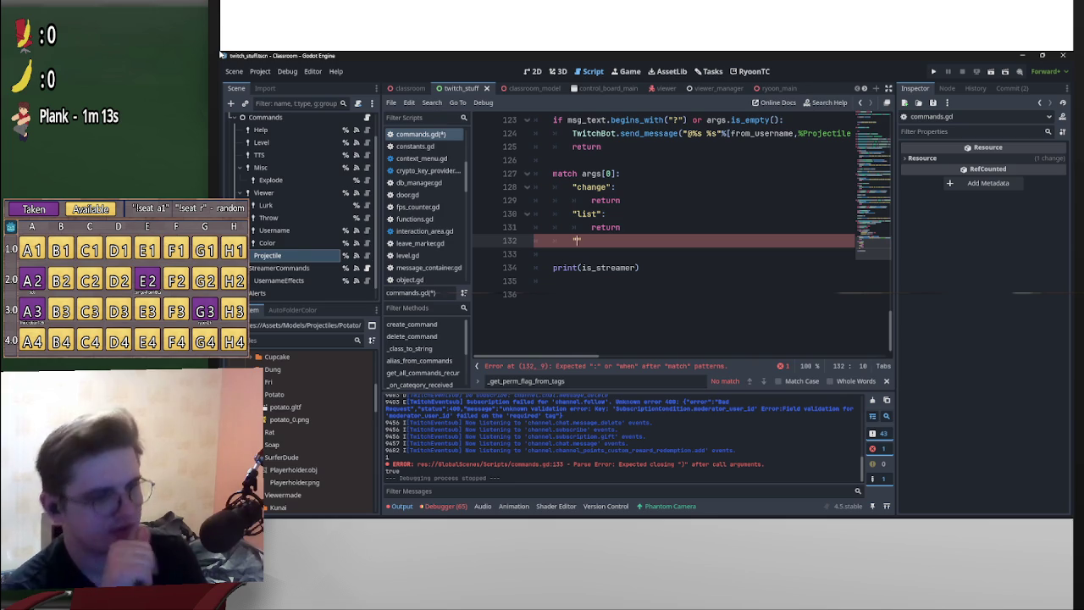
{"action": "key", "text": "BackSpace"}
{"action": "key", "text": "BackSpace"}
{"action": "key", "text": "BackSpace"}
{"action": "key", "text": "BackSpace"}
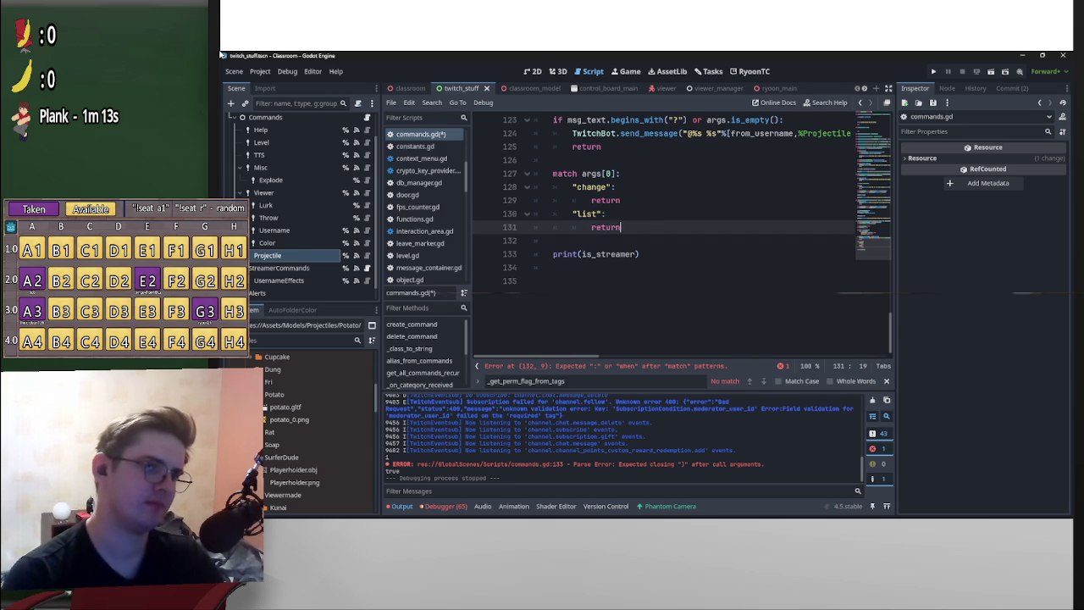
{"action": "key", "text": "Up"}
{"action": "key", "text": "Up"}
{"action": "key", "text": "shift+Up"}
{"action": "key", "text": "shift+Home"}
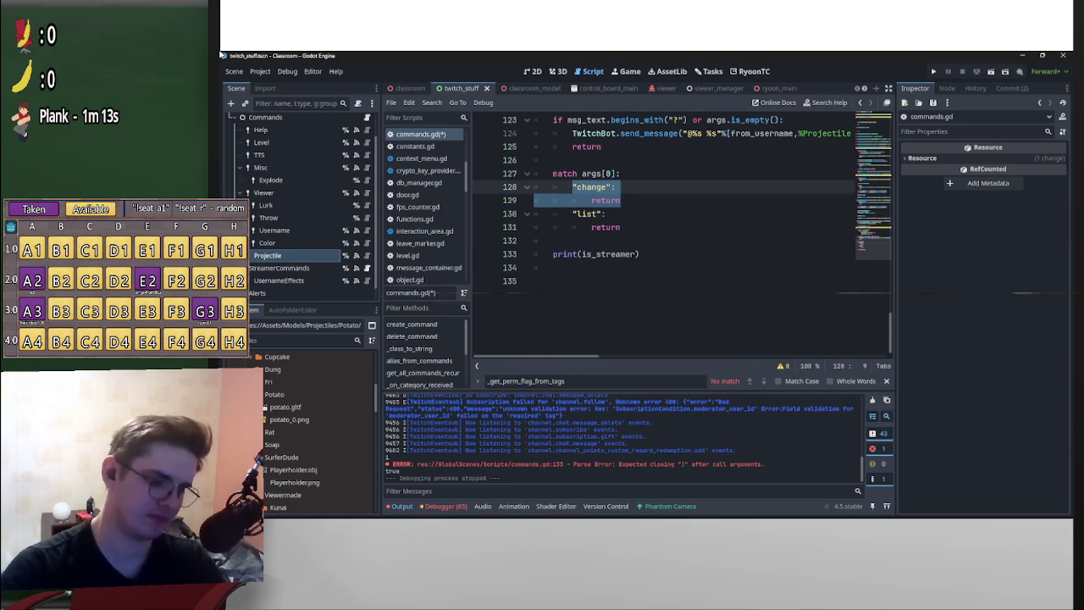
{"action": "key", "text": "ctrl+c"}
{"action": "key", "text": "Up"}
{"action": "key", "text": "End"}
{"action": "key", "text": "Return"}
{"action": "key", "text": "ctrl+v"}
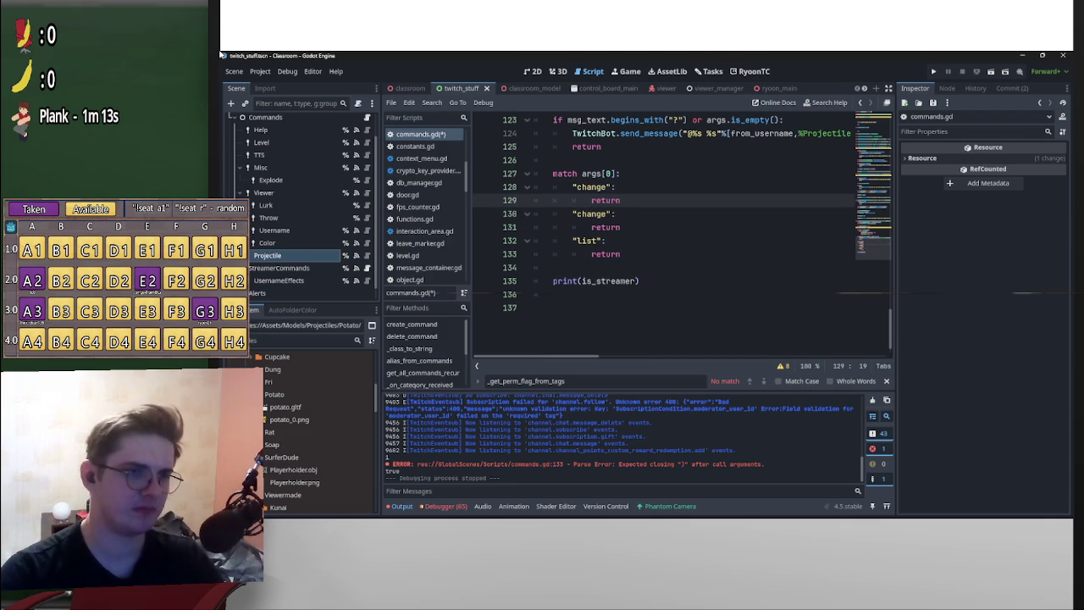
{"action": "key", "text": "Up"}
{"action": "key", "text": "Left"}
{"action": "type", "text": "a"}
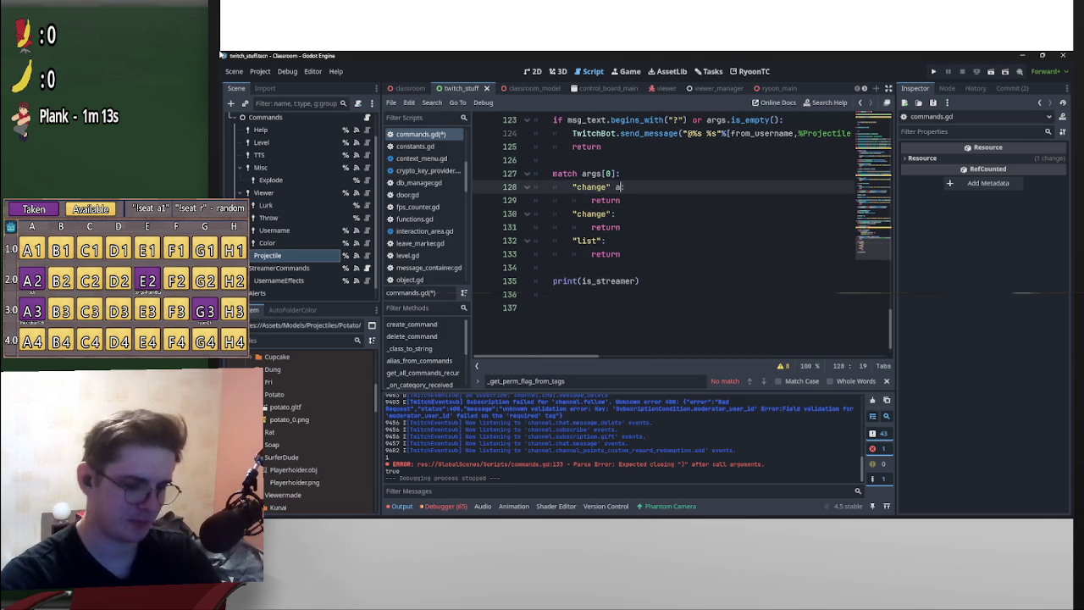
{"action": "type", "text": "nd is_str"}
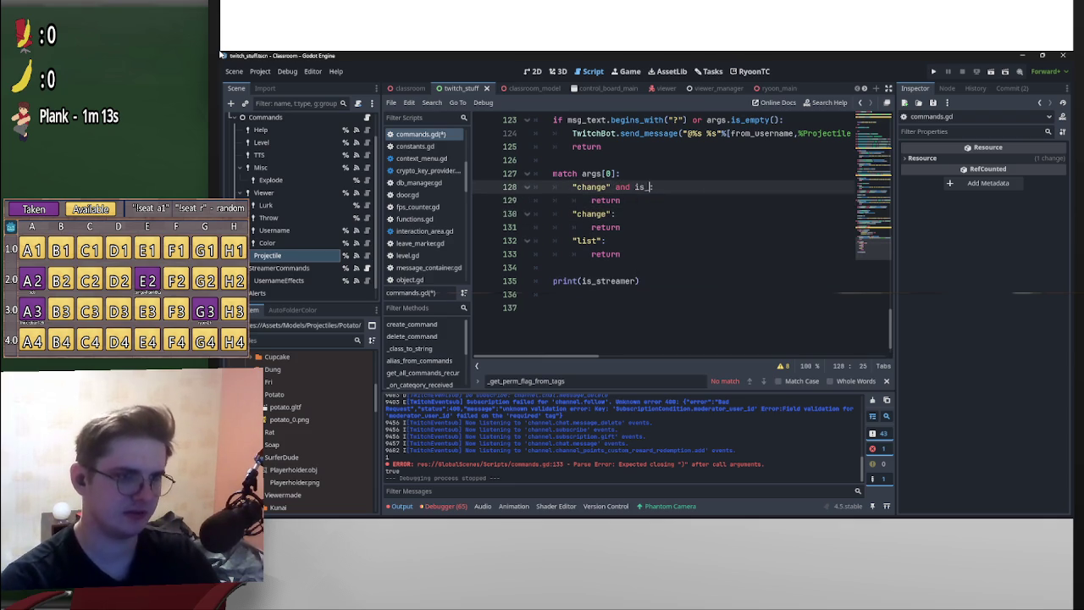
{"action": "key", "text": "Return"}
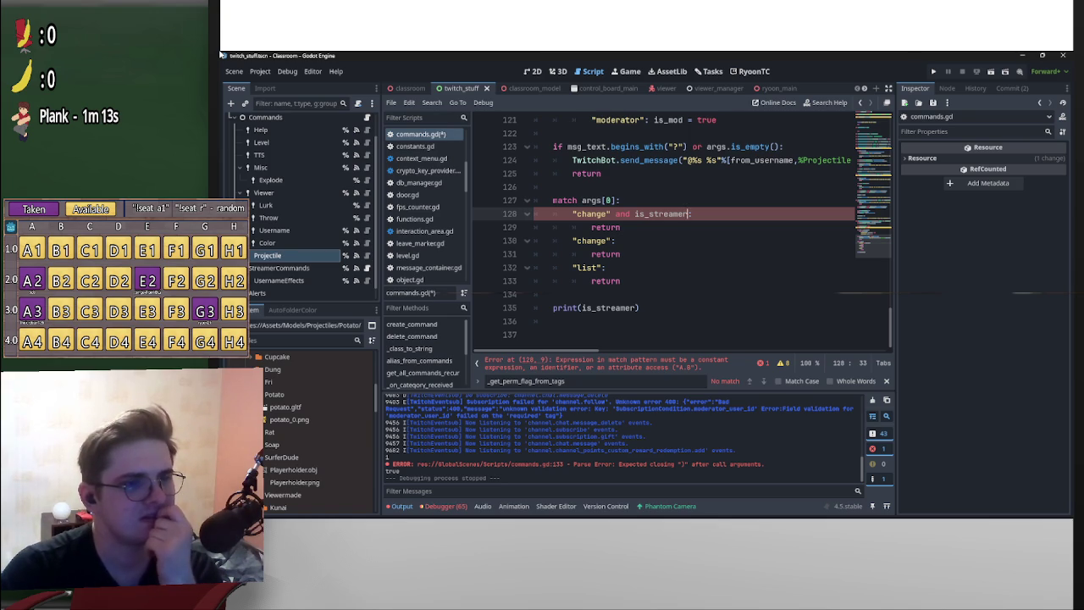
- Delete the guarded "change" case that caused the match-pattern error
{"action": "key", "text": "ctrl+BackSpace"}
{"action": "key", "text": "ctrl+BackSpace"}
{"action": "key", "text": "ctrl+BackSpace"}
{"action": "key", "text": "Down"}
{"action": "key", "text": "ctrl+shift+k"}
{"action": "key", "text": "Up"}
{"action": "key", "text": "End"}
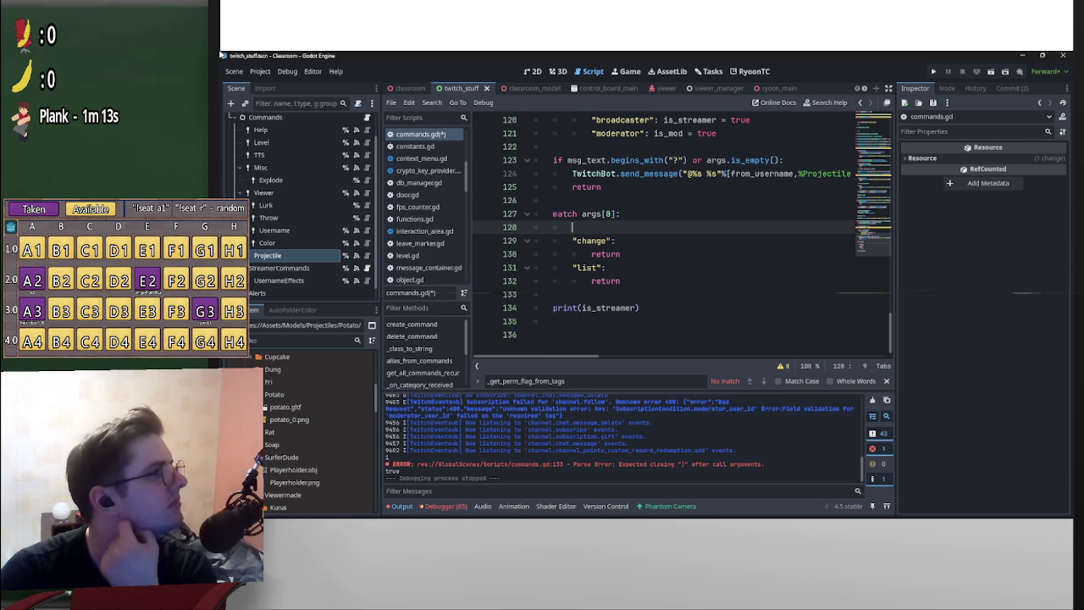
{"action": "left_click", "coordinate": [591, 254]}
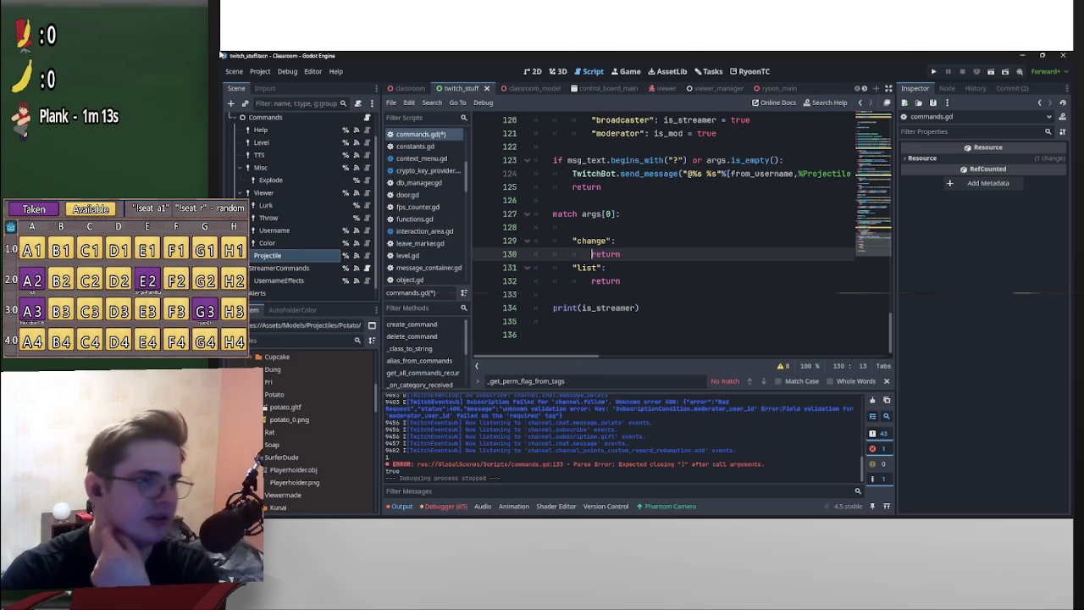
- Delete the blank line under match args[0] and copy is_mod = true above the moderator case
{"action": "key", "text": "Up"}
{"action": "key", "text": "Up"}
{"action": "key", "text": "shift+Home"}
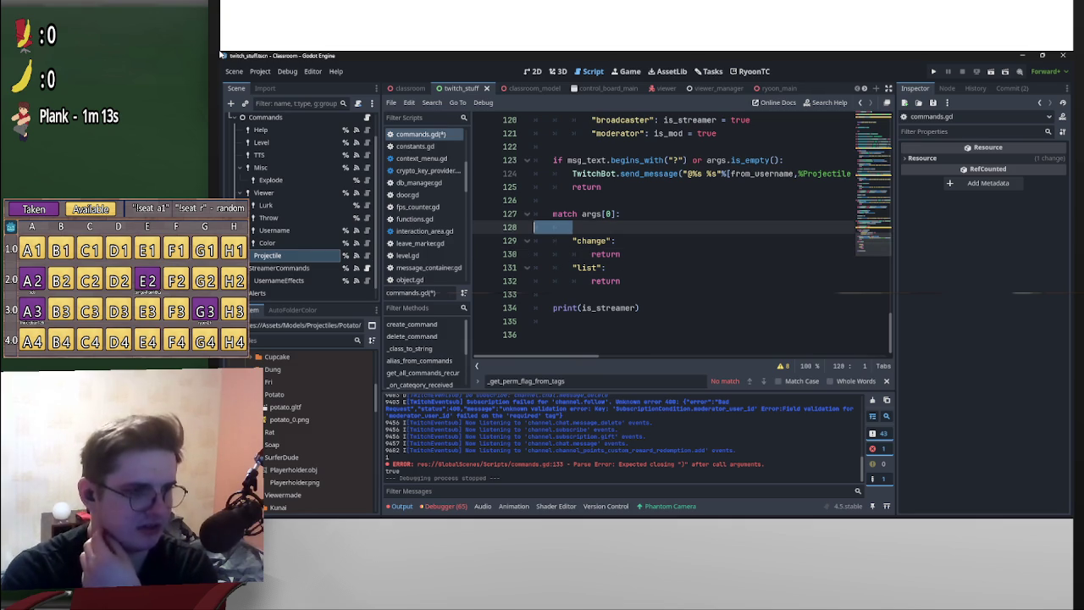
{"action": "key", "text": "BackSpace"}
{"action": "key", "text": "BackSpace"}
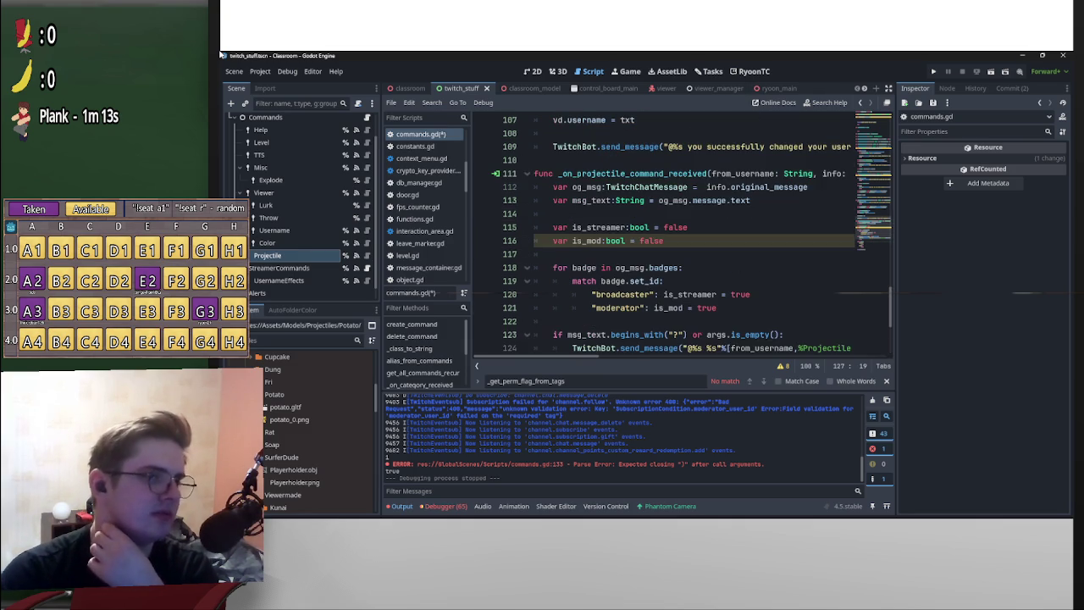
{"action": "scroll", "coordinate": [678, 233], "scroll_direction": "down", "scroll_amount": 3}
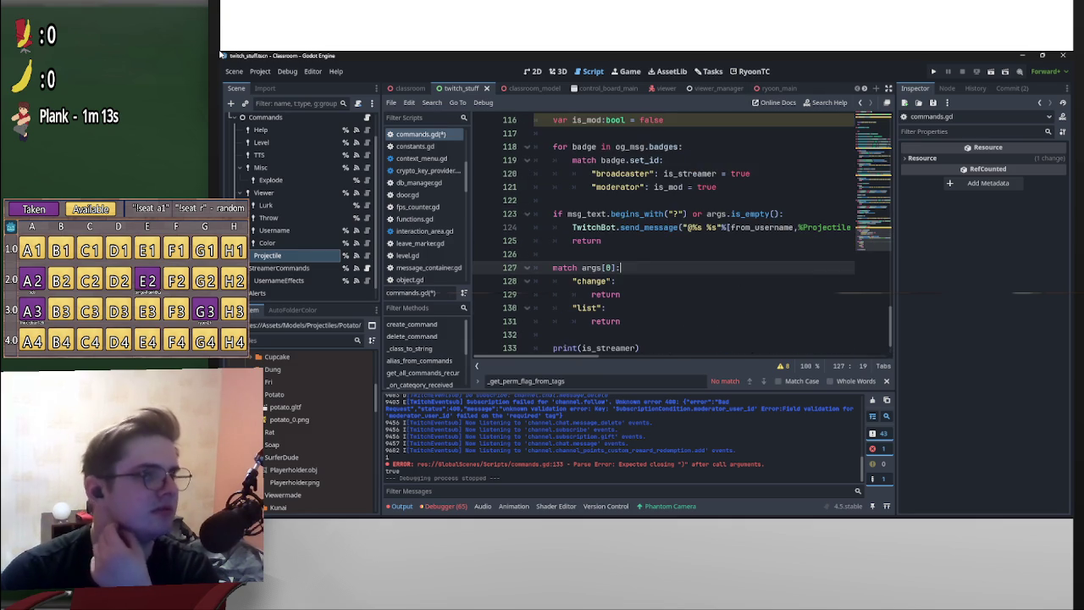
{"action": "key", "text": "Up"}
{"action": "key", "text": "Up"}
{"action": "key", "text": "Up"}
{"action": "key", "text": "End"}
{"action": "key", "text": "ctrl+shift+Left"}
{"action": "key", "text": "ctrl+shift+Left"}
{"action": "key", "text": "ctrl+shift+Left"}
{"action": "key", "text": "ctrl+c"}
{"action": "key", "text": "Home"}
{"action": "key", "text": "Return"}
{"action": "key", "text": "Up"}
{"action": "key", "text": "ctrl+v"}
- Append is_mod = true to the broadcaster line, trying comma and semicolon separators
{"action": "key", "text": "Home"}
{"action": "key", "text": "Tab"}
{"action": "key", "text": "Tab"}
{"action": "key", "text": "Tab"}
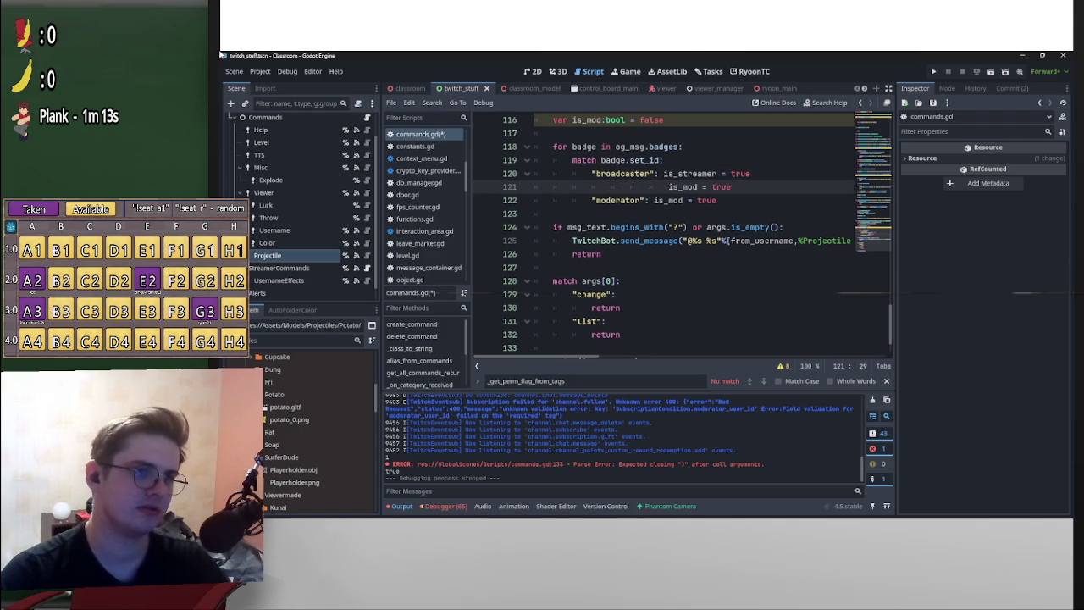
{"action": "key", "text": "BackSpace"}
{"action": "key", "text": "BackSpace"}
{"action": "key", "text": "BackSpace"}
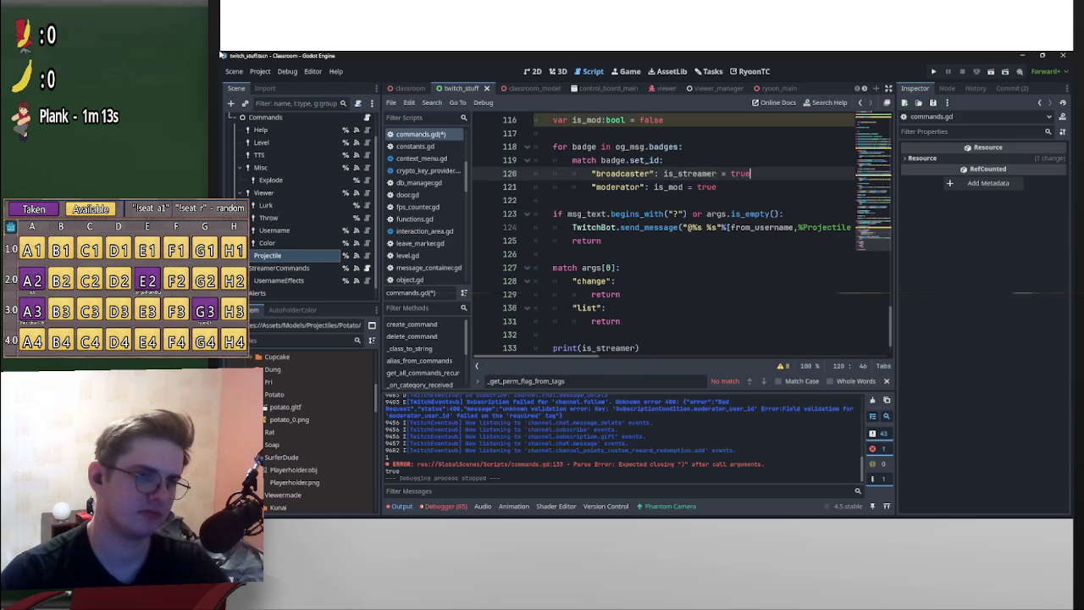
{"action": "type", "text": ", is_mod = true"}
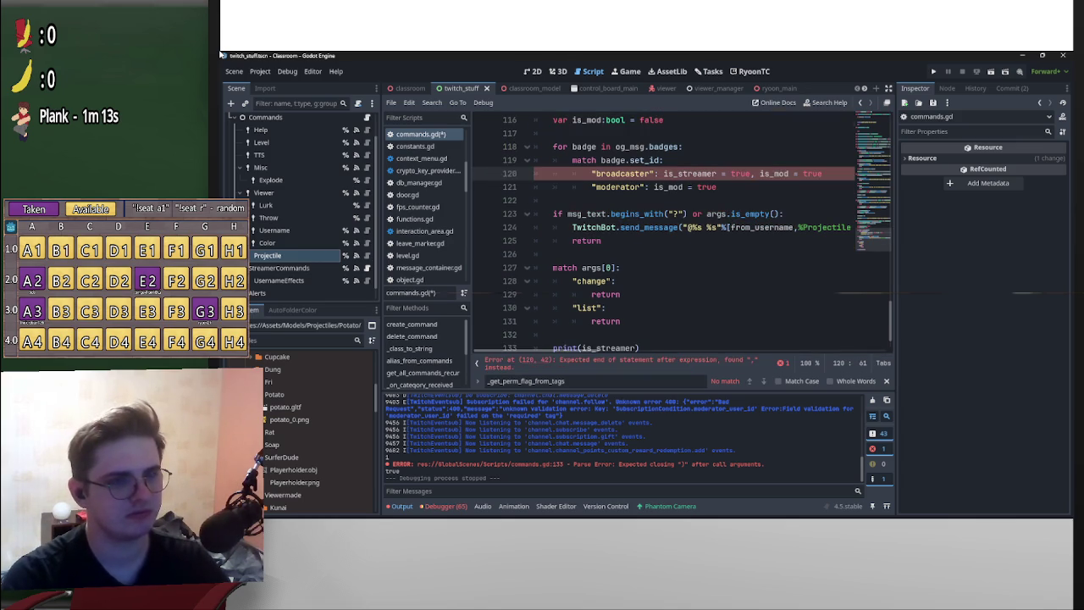
{"action": "key", "text": "Left"}
{"action": "key", "text": "Left"}
{"action": "key", "text": "Left"}
{"action": "key", "text": "BackSpace"}
{"action": "type", "text": ";"}
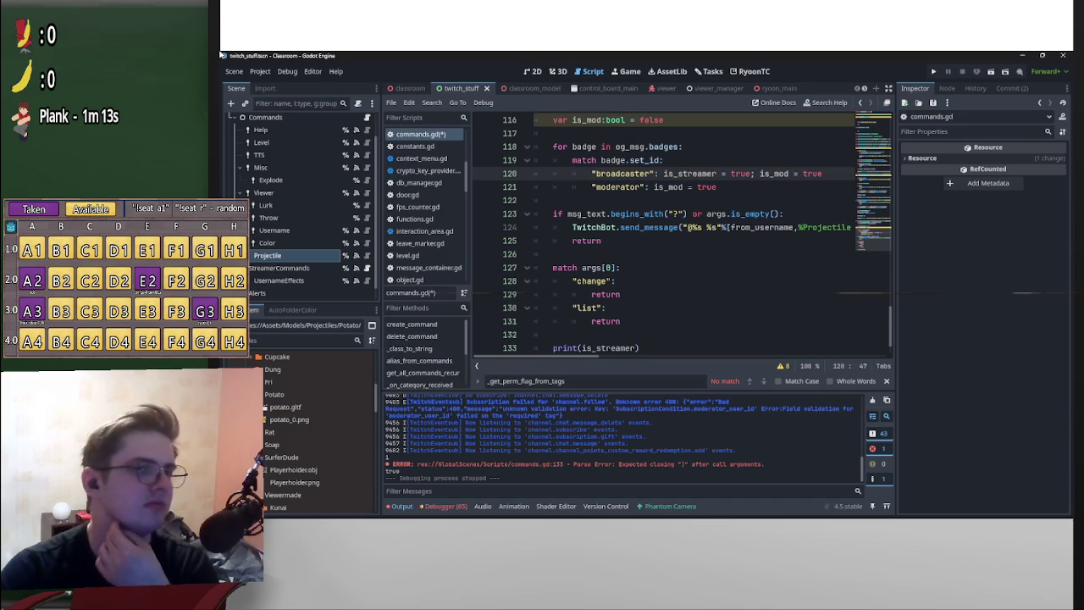
{"action": "key", "text": "BackSpace"}
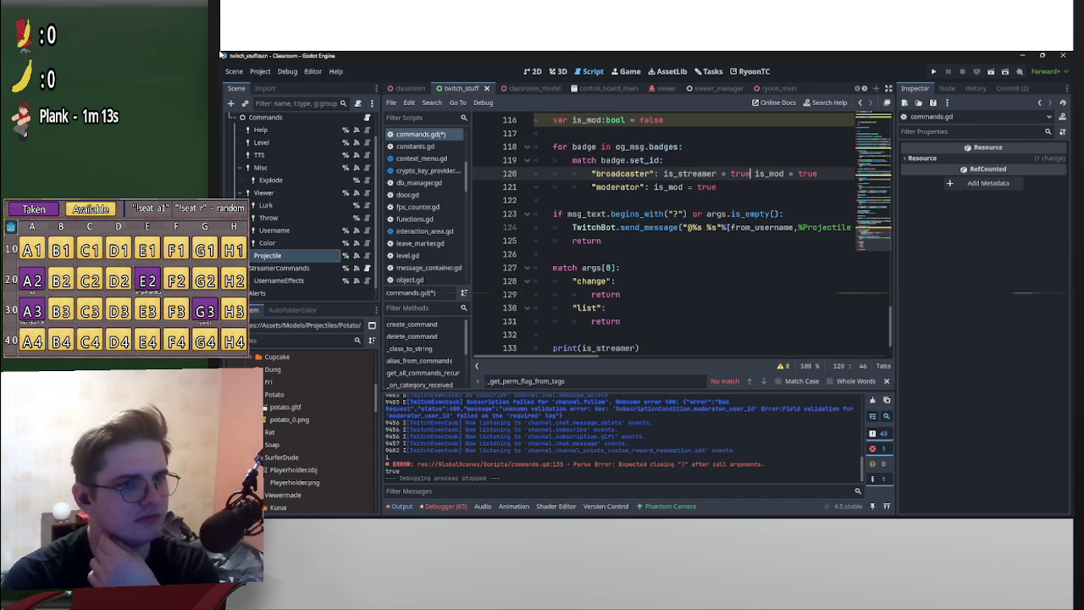
{"action": "type", "text": ";"}
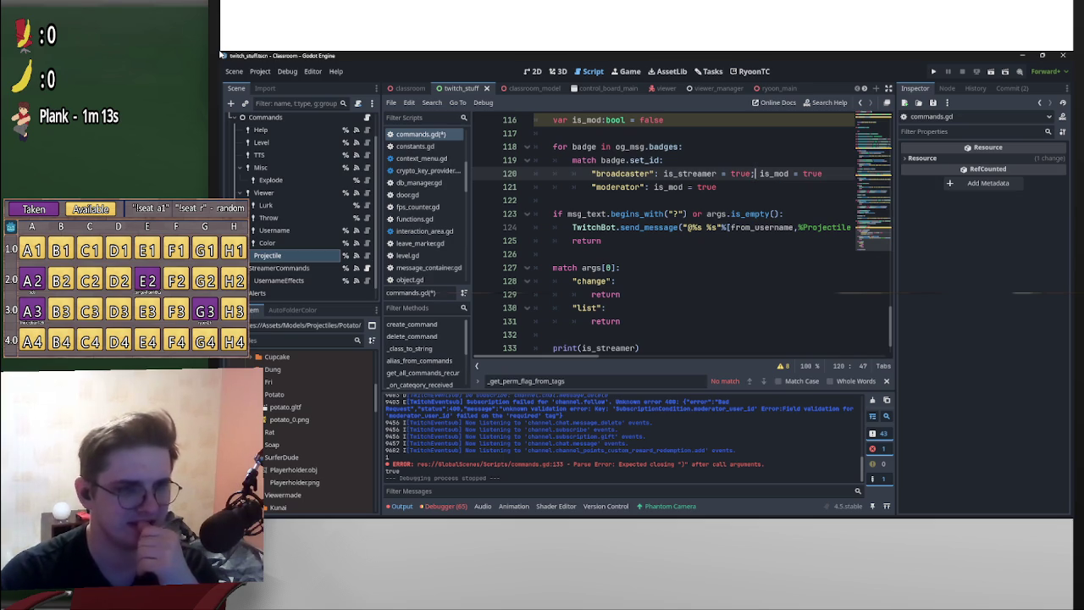
{"action": "mouse_move", "coordinate": [773, 174]}
{"action": "key", "text": "BackSpace"}
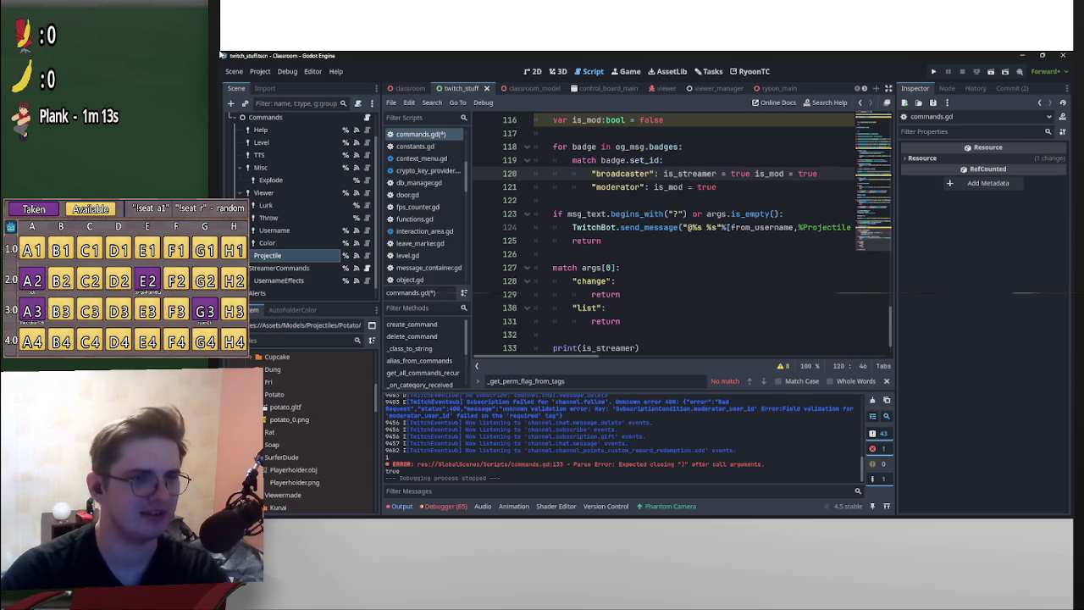
- Put is_streamer = true and is_mod = true on separate lines under broadcaster and save
{"action": "key", "text": "ctrl+Left"}
{"action": "key", "text": "ctrl+Left"}
{"action": "key", "text": "ctrl+Left"}
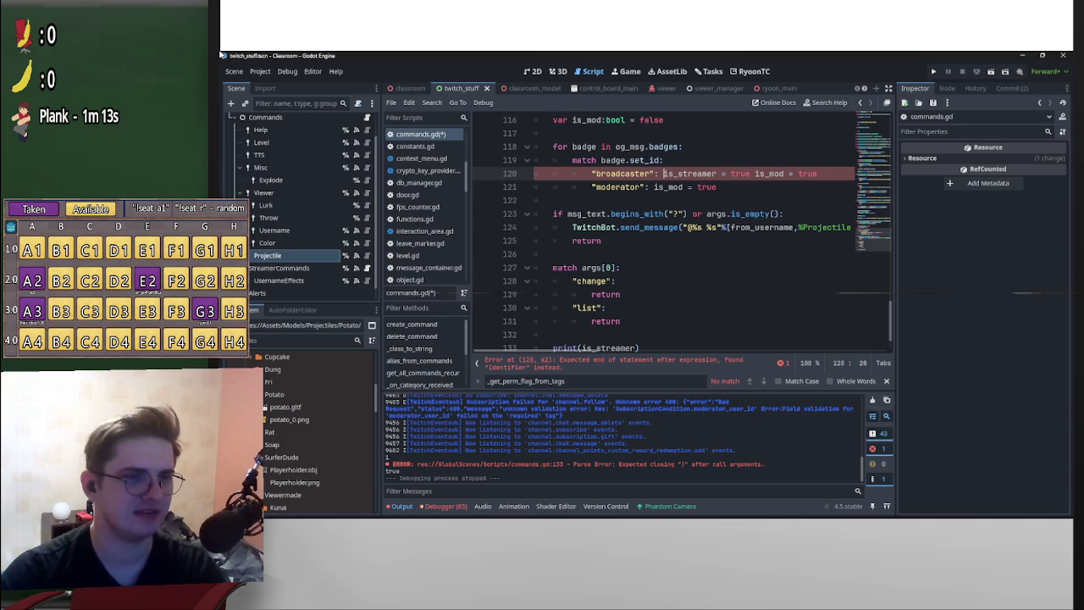
{"action": "key", "text": "Return"}
{"action": "key", "text": "ctrl+Right"}
{"action": "key", "text": "ctrl+Right"}
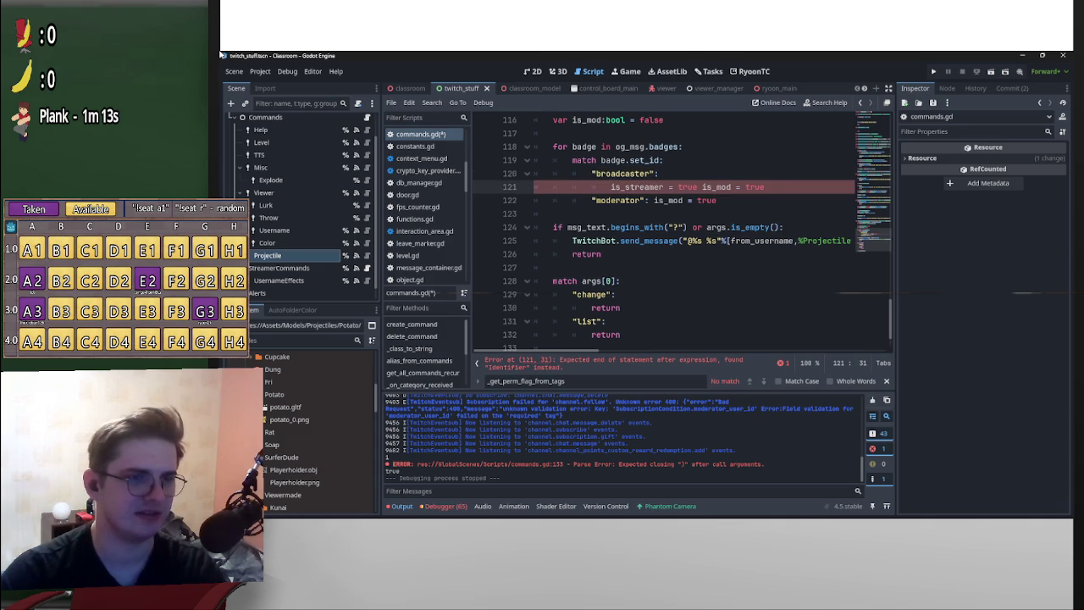
{"action": "key", "text": "Return"}
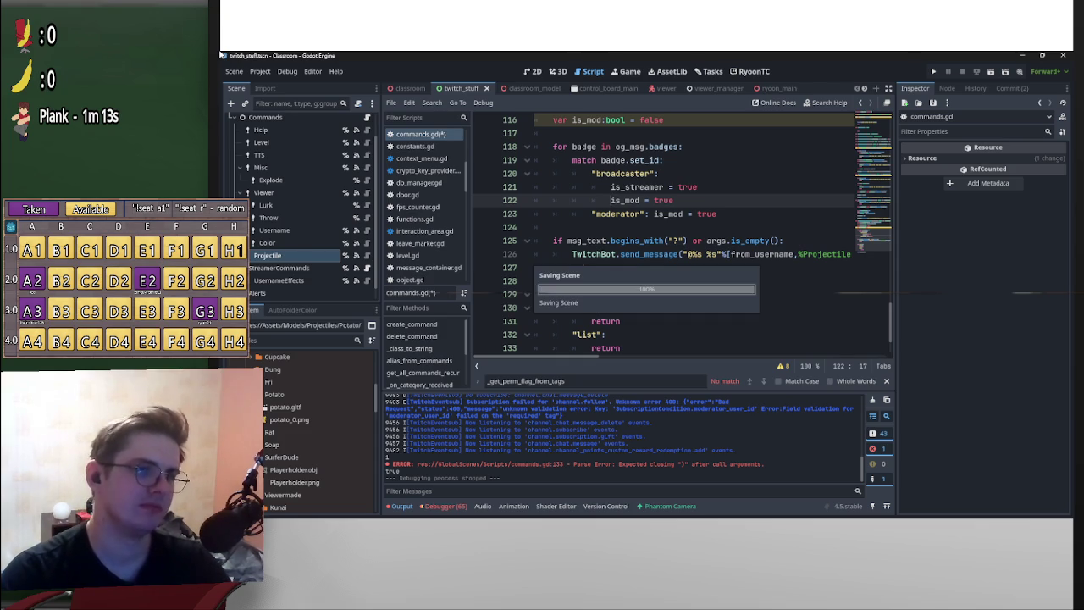
{"action": "key", "text": "ctrl+s"}
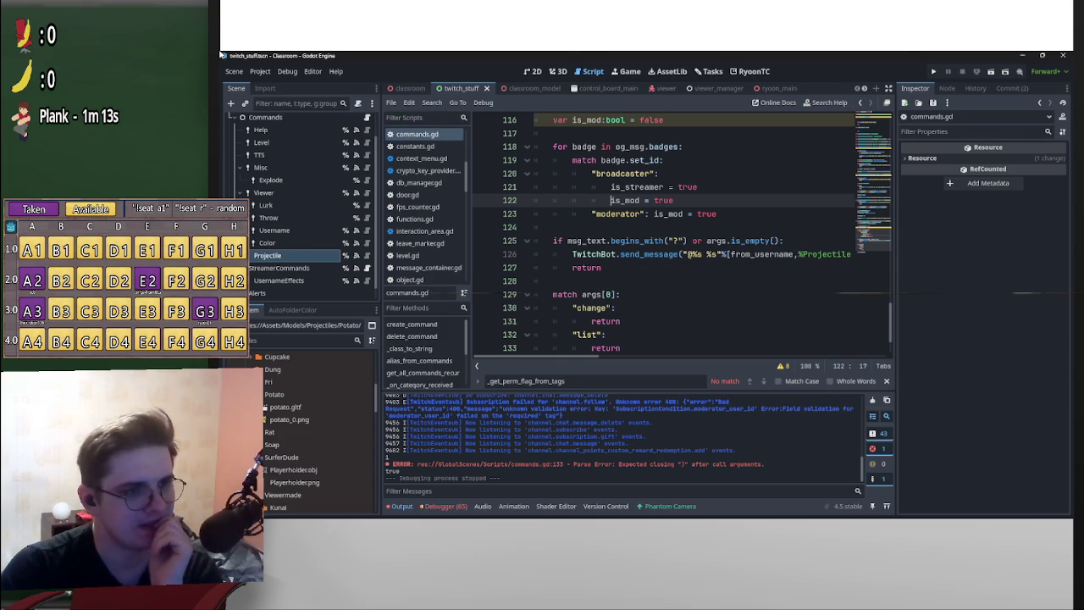
- Delete the print(is_streamer) debug line and the two empty lines after the match block
{"action": "scroll", "coordinate": [677, 237], "scroll_direction": "down", "scroll_amount": 2}
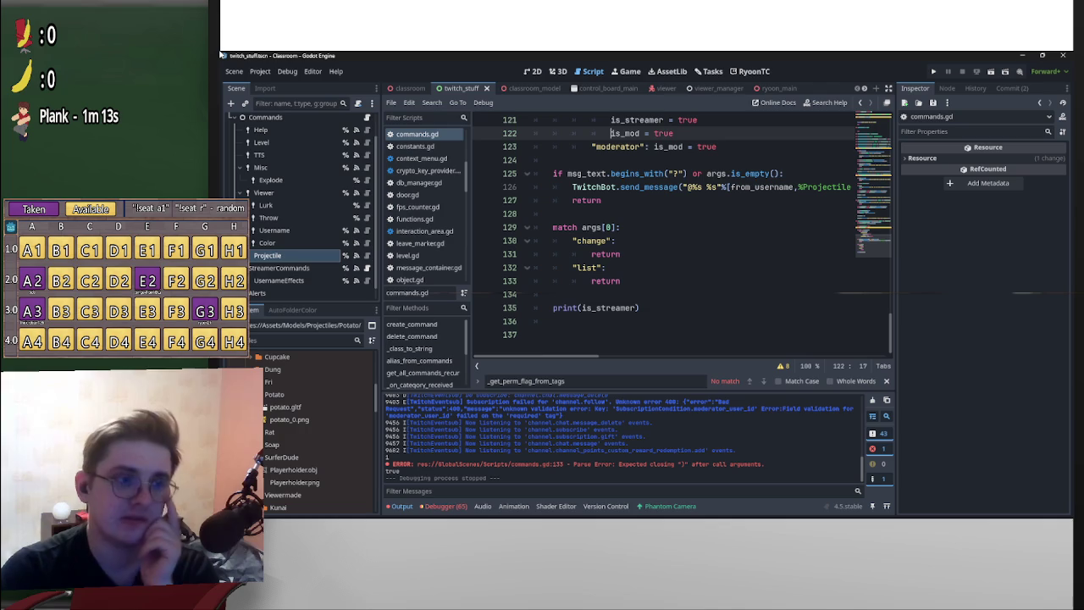
{"action": "left_click", "coordinate": [593, 321]}
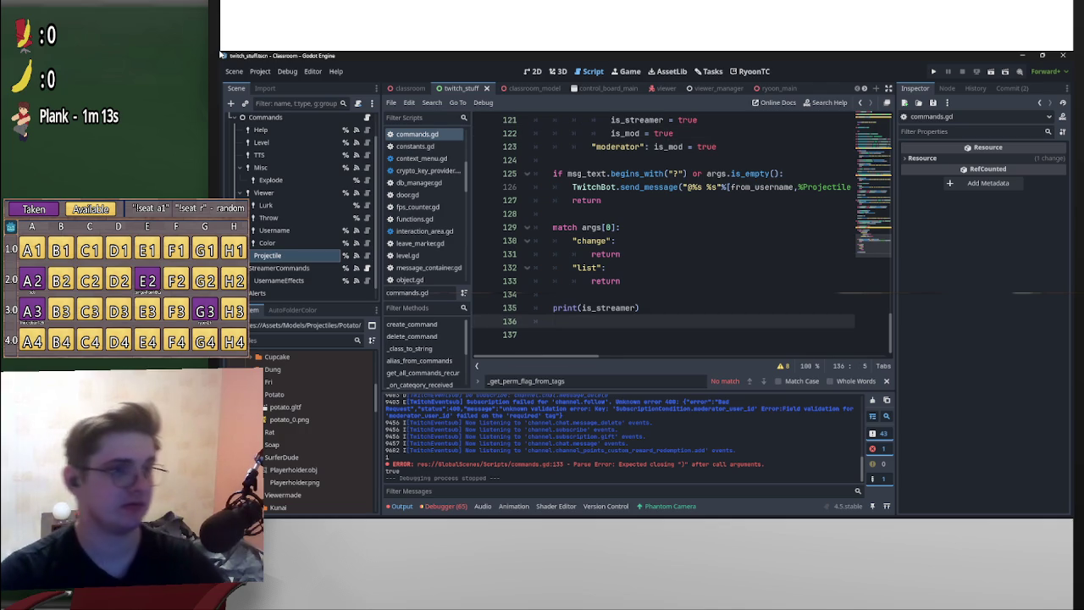
{"action": "key", "text": "Up"}
{"action": "key", "text": "End"}
{"action": "key", "text": "shift+Home"}
{"action": "key", "text": "shift+Home"}
{"action": "key", "text": "BackSpace"}
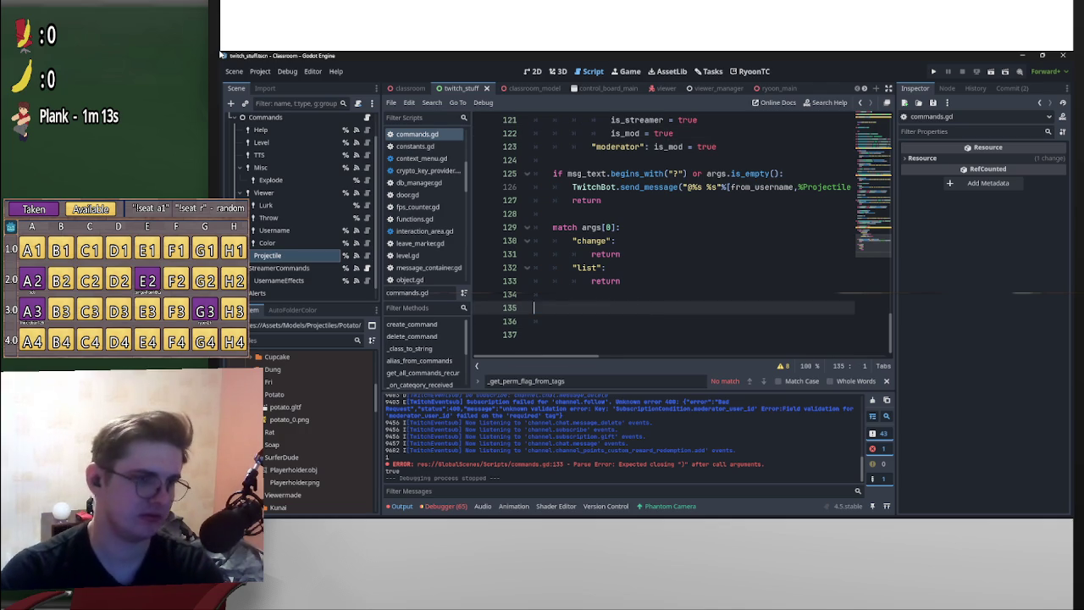
{"action": "key", "text": "BackSpace"}
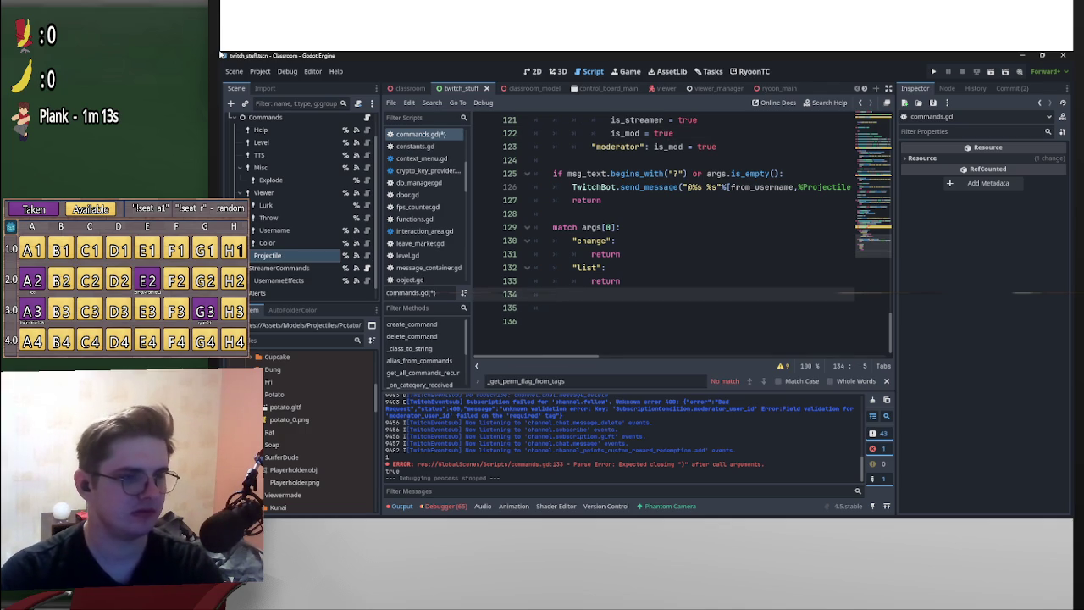
{"action": "key", "text": "BackSpace"}
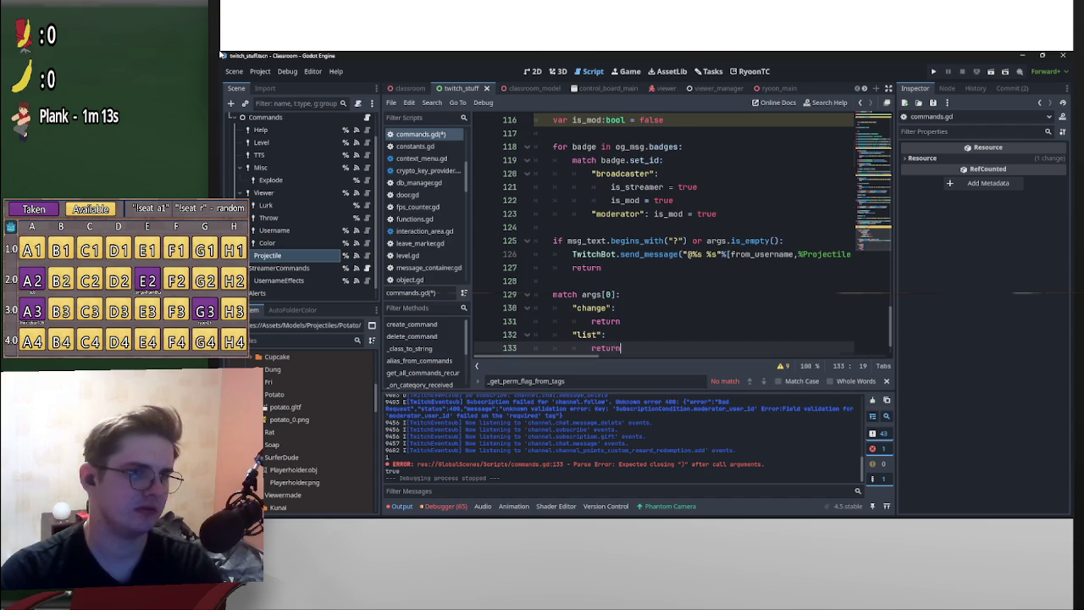
- Review the script warnings flagging is_streamer and is_mod on lines 115–116 as unused
{"action": "scroll", "coordinate": [684, 234], "scroll_direction": "up", "scroll_amount": 1}
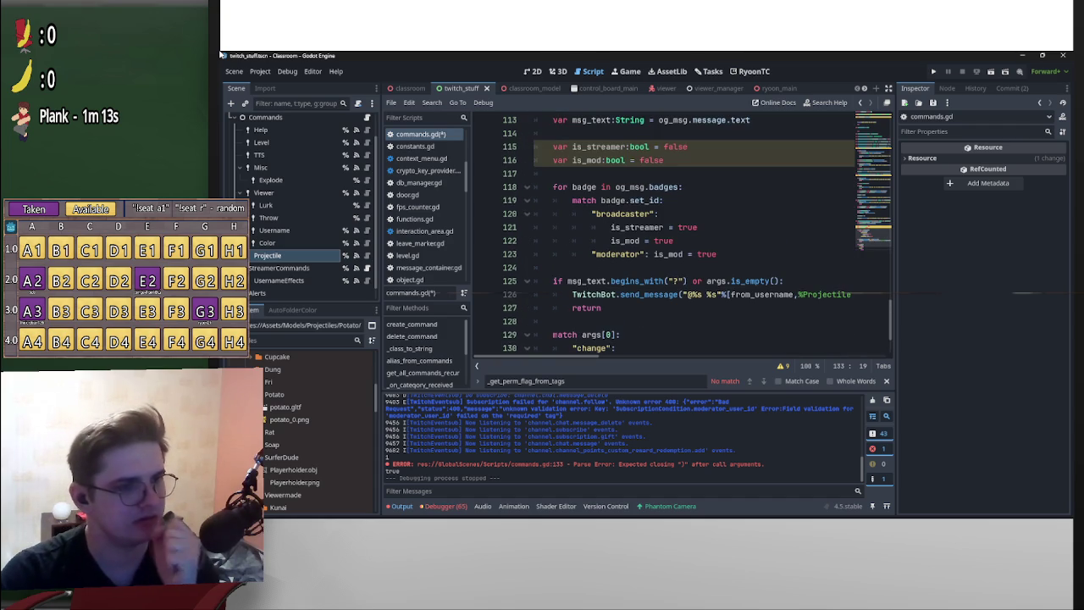
{"action": "scroll", "coordinate": [691, 234], "scroll_direction": "up", "scroll_amount": 2}
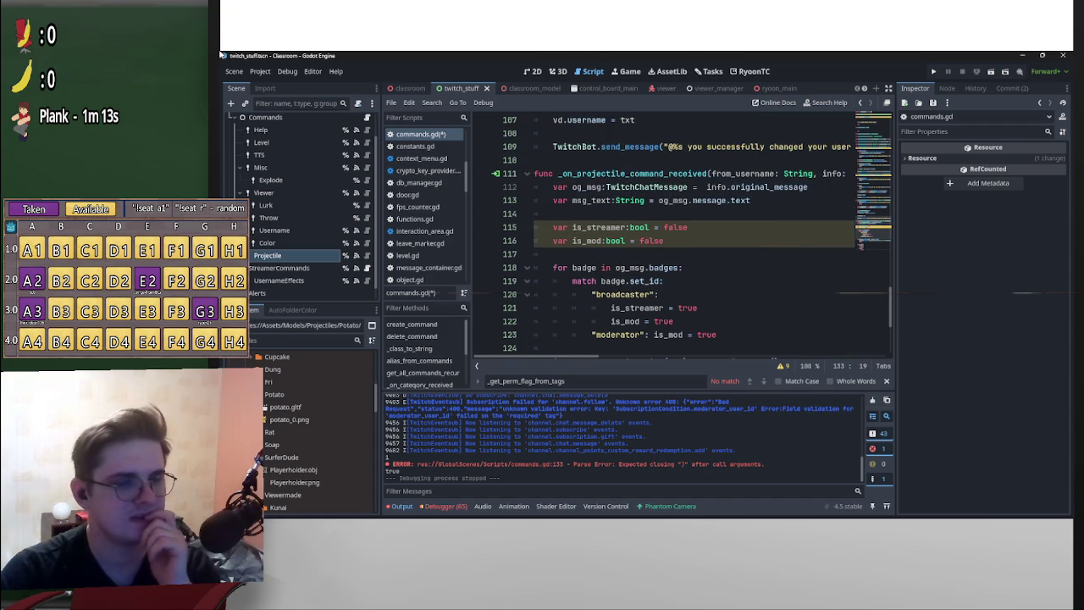
{"action": "scroll", "coordinate": [691, 234], "scroll_direction": "down", "scroll_amount": 2}
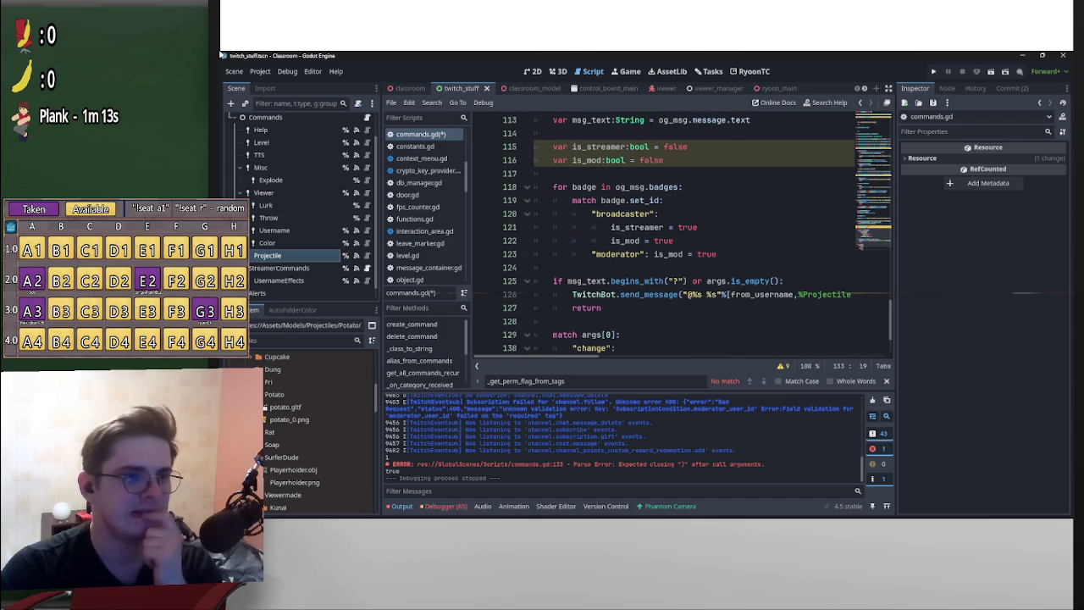
{"action": "scroll", "coordinate": [691, 234], "scroll_direction": "up", "scroll_amount": 2}
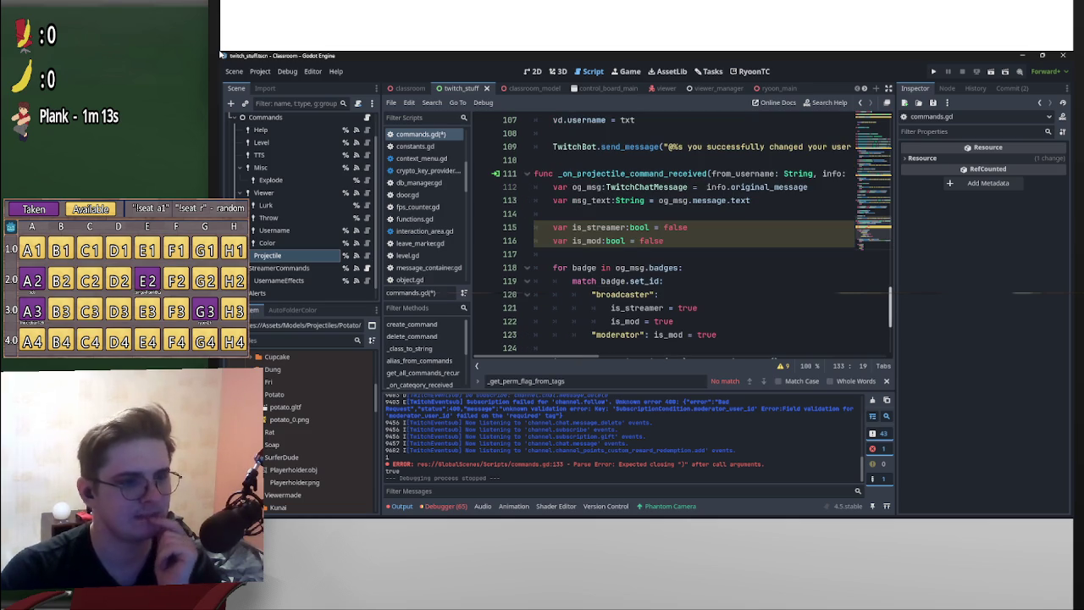
{"action": "scroll", "coordinate": [692, 234], "scroll_direction": "down", "scroll_amount": 1}
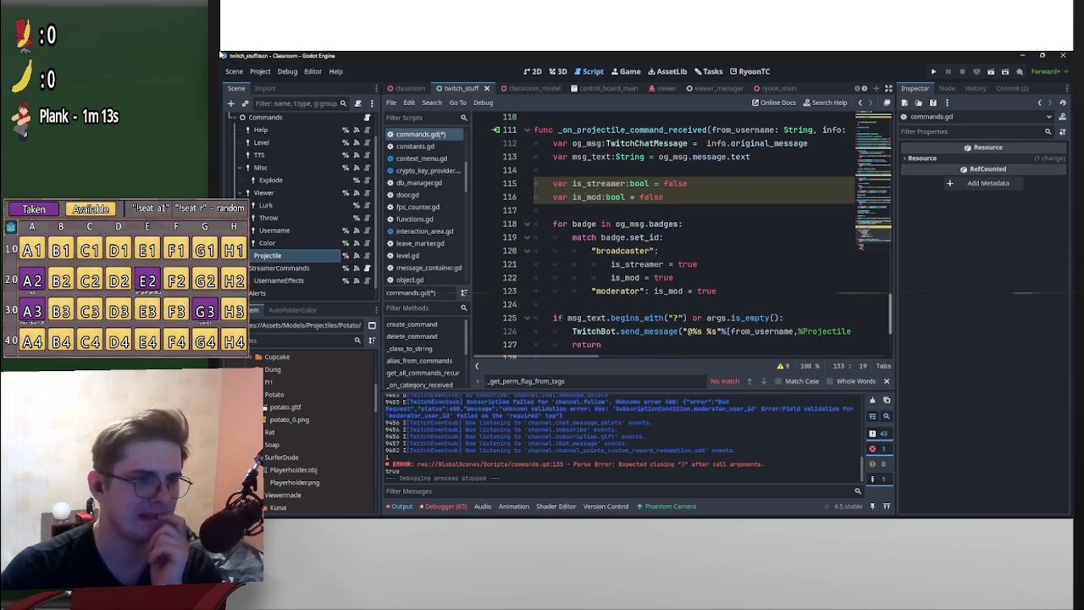
{"action": "left_click", "coordinate": [625, 183]}
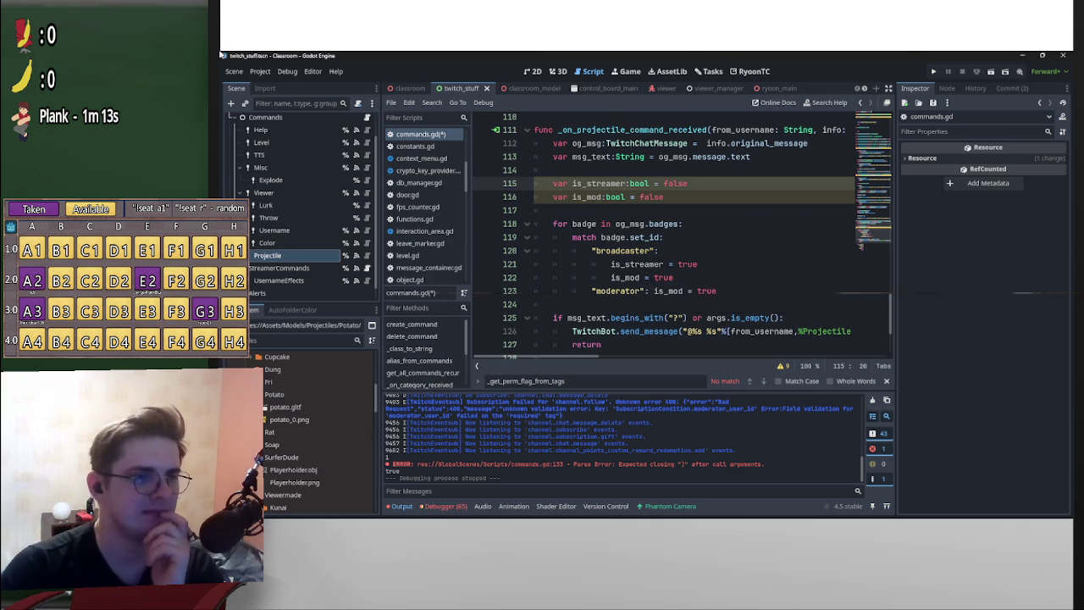
{"action": "scroll", "coordinate": [677, 237], "scroll_direction": "down", "scroll_amount": 3}
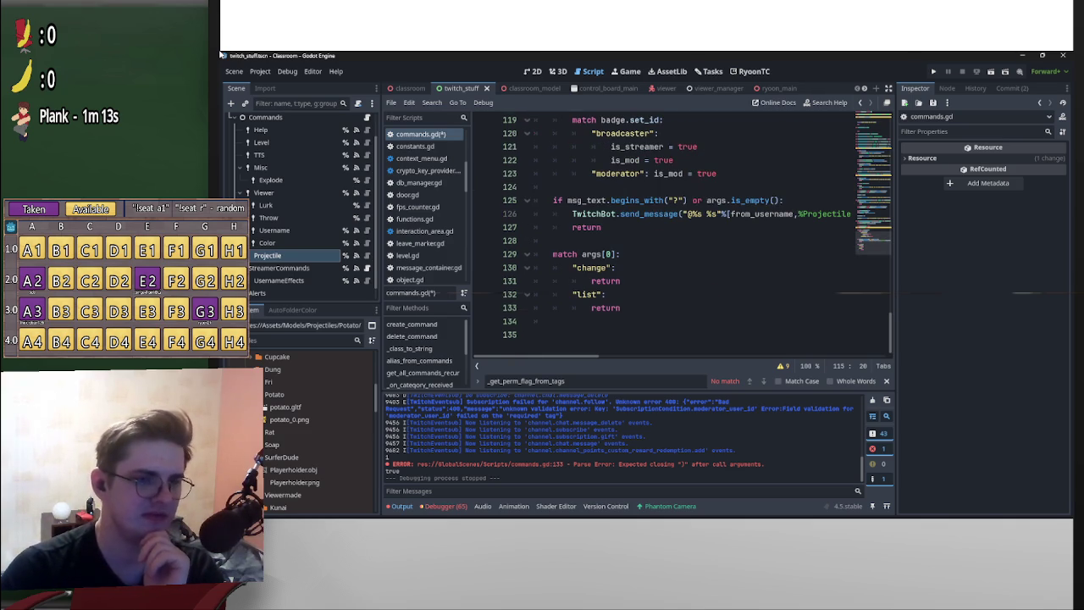
{"action": "left_click", "coordinate": [782, 365]}
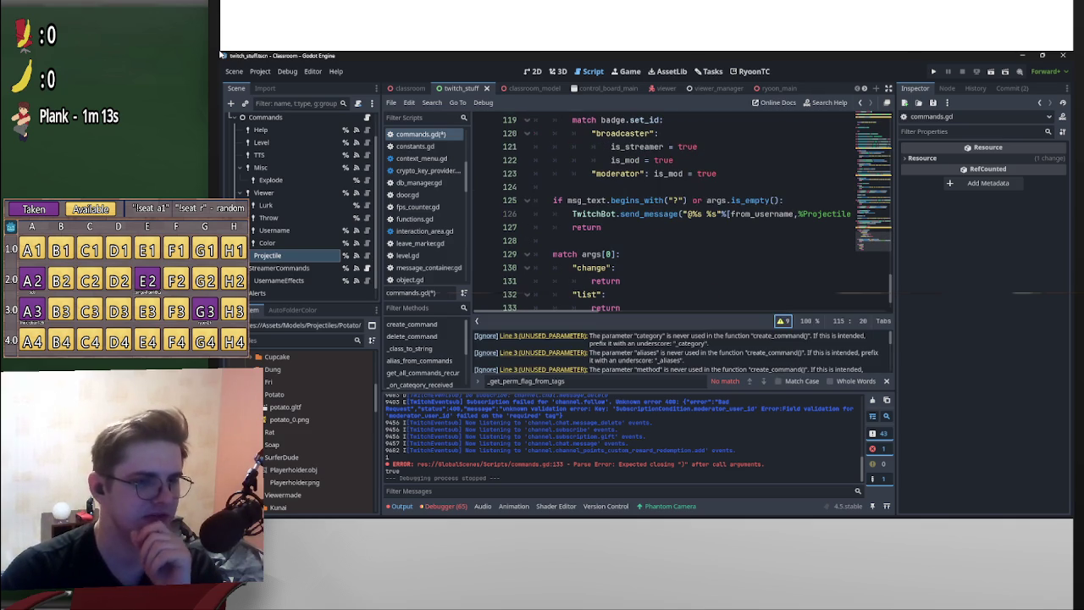
{"action": "scroll", "coordinate": [677, 351], "scroll_direction": "down", "scroll_amount": 5}
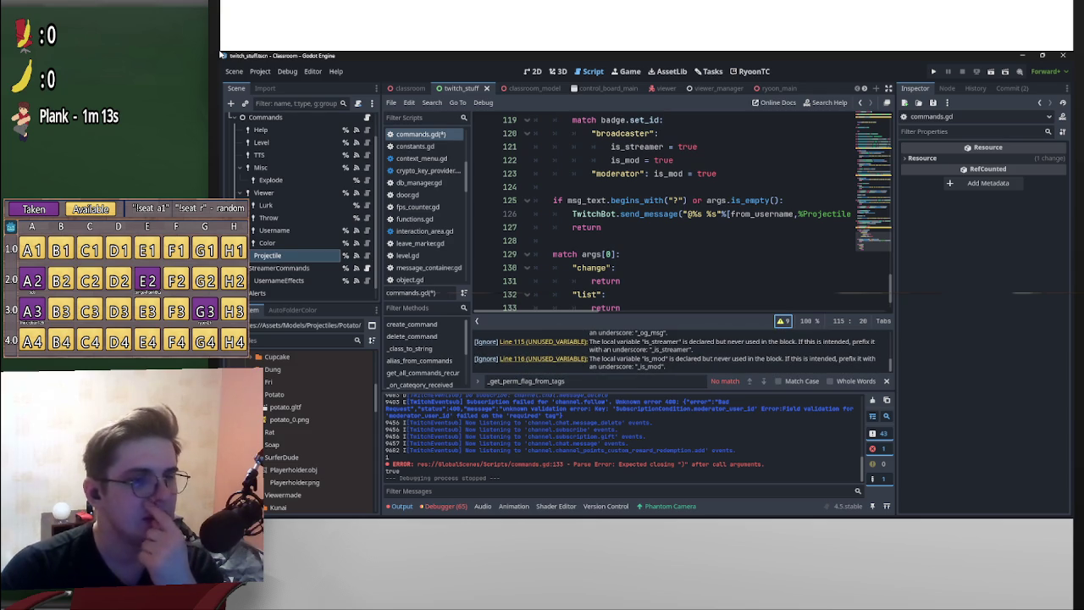
{"action": "left_click", "coordinate": [783, 320]}
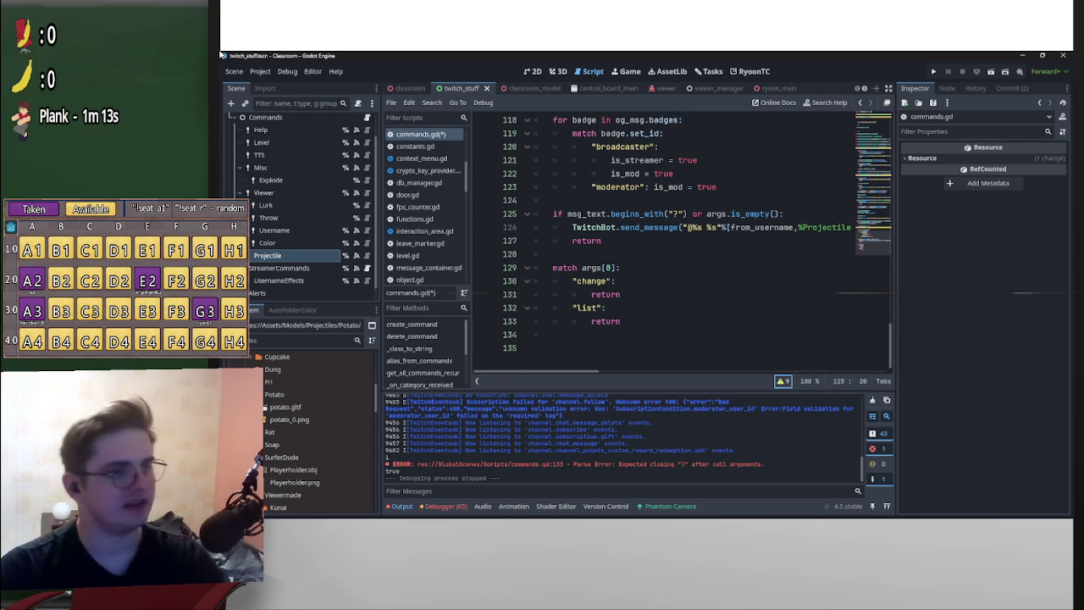
- Start a _projectiles_list function on line 136 with the handler's parameter list pasted in
{"action": "key", "text": "Return"}
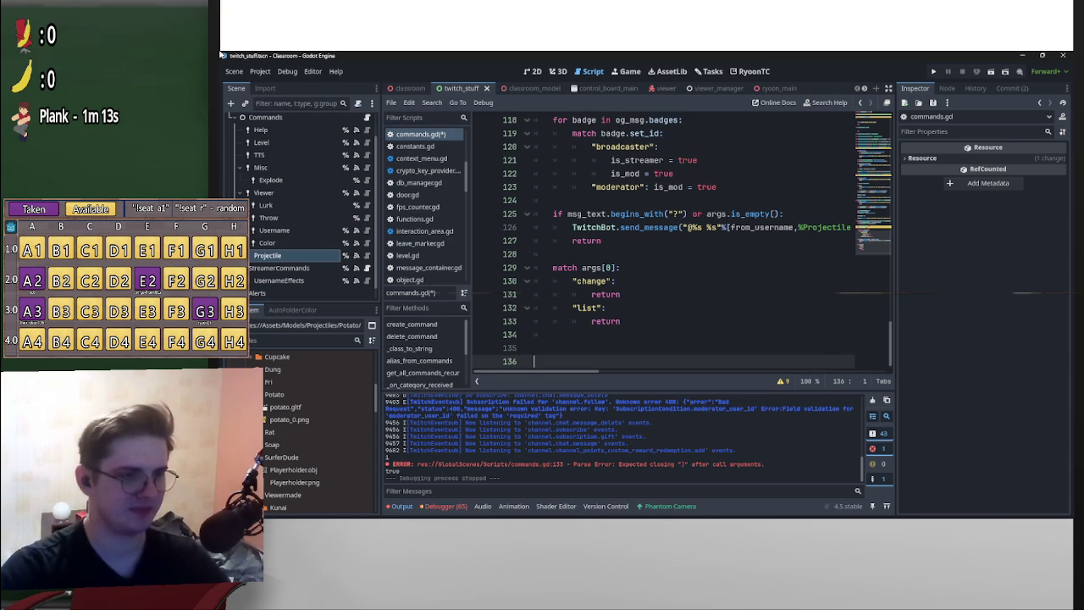
{"action": "key", "text": "Up"}
{"action": "key", "text": "Down"}
{"action": "type", "text": "func _"}
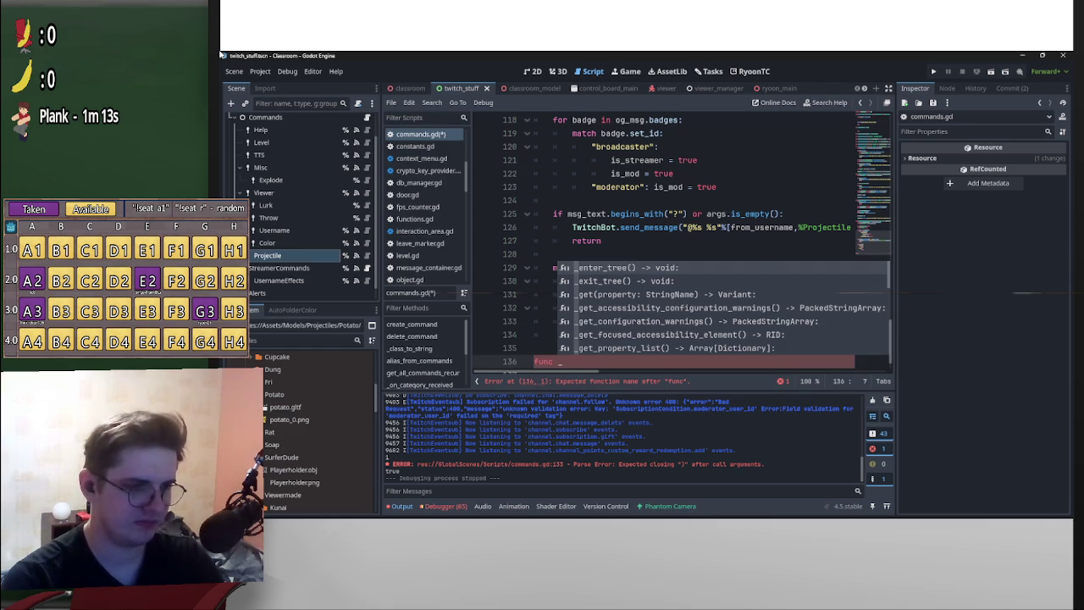
{"action": "type", "text": "projectiles"}
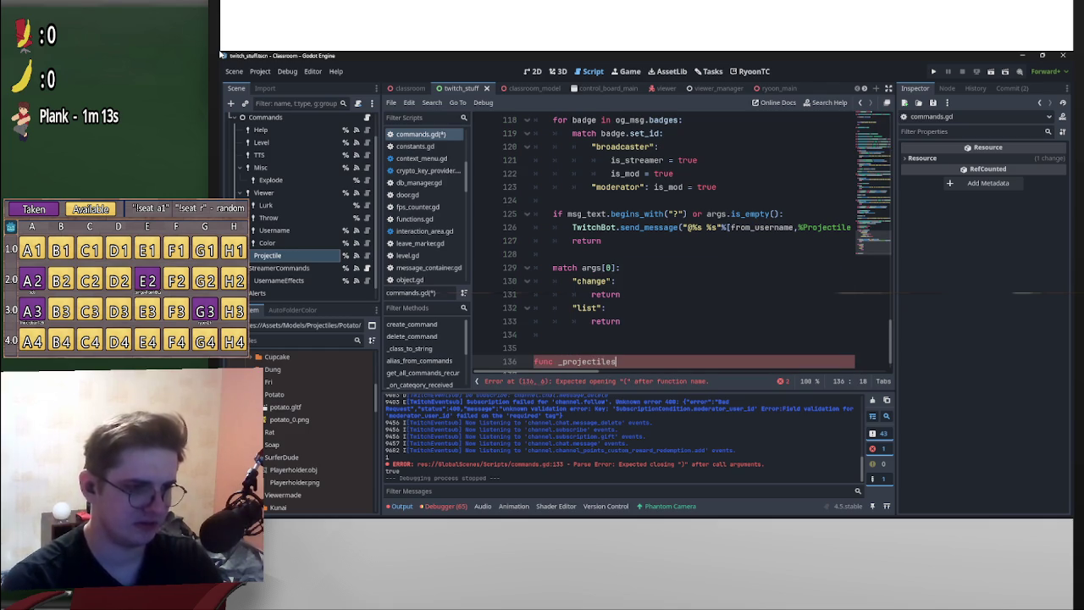
{"action": "type", "text": "_list"}
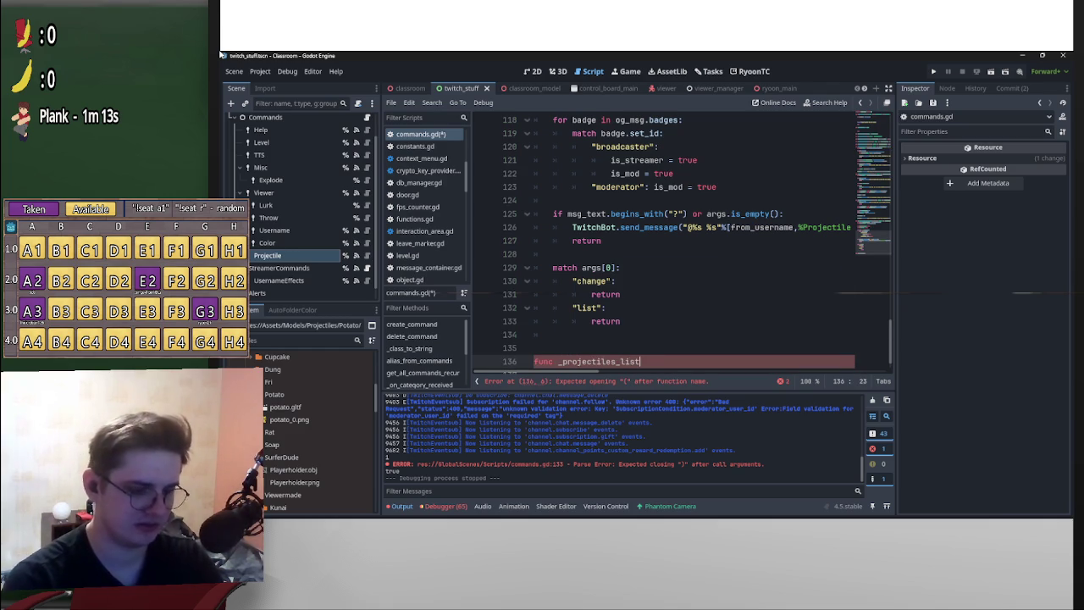
{"action": "type", "text": "("}
{"action": "scroll", "coordinate": [678, 245], "scroll_direction": "up", "scroll_amount": 4}
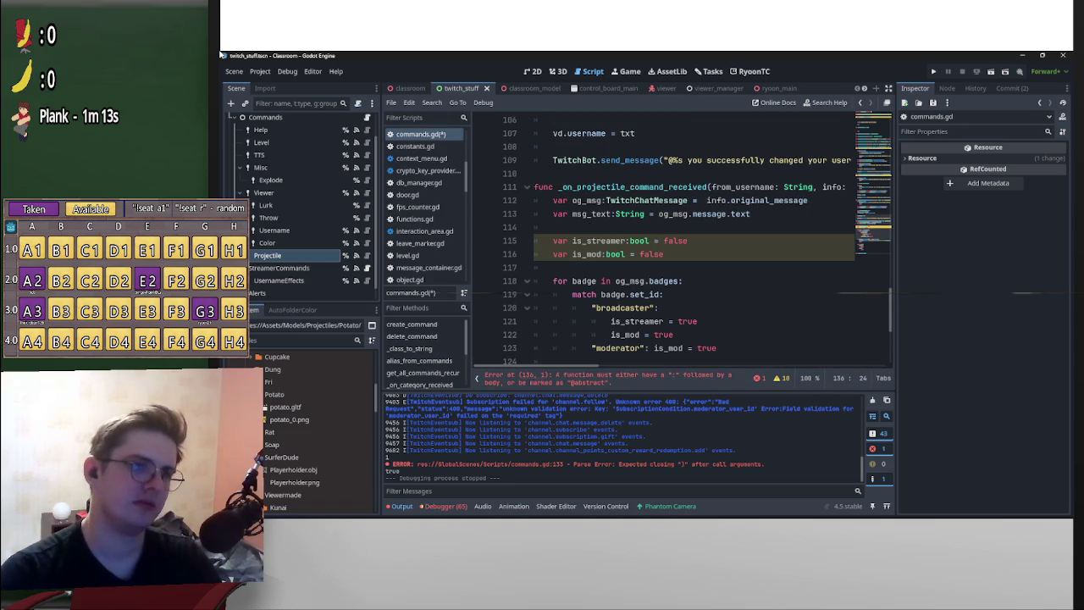
{"action": "mouse_move", "coordinate": [711, 186]}
{"action": "left_mouse_down"}
{"action": "mouse_move", "coordinate": [853, 187]}
{"action": "mouse_move", "coordinate": [793, 187]}
{"action": "left_mouse_up"}
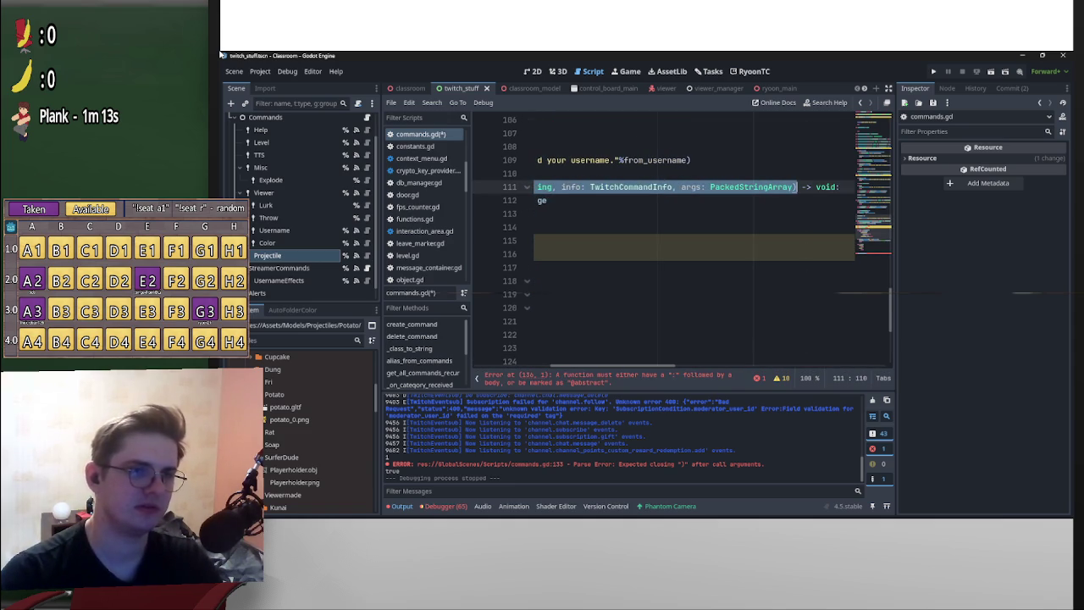
{"action": "mouse_move", "coordinate": [793, 187]}
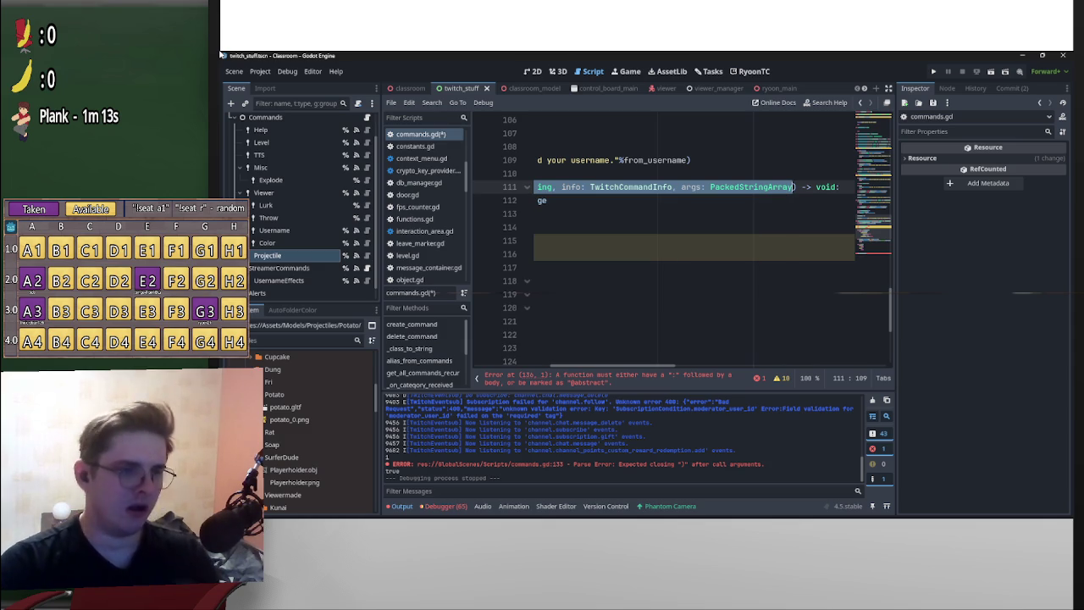
{"action": "scroll", "coordinate": [695, 237], "scroll_direction": "up", "scroll_amount": 1}
{"action": "scroll", "coordinate": [695, 254], "scroll_direction": "left", "scroll_amount": 5}
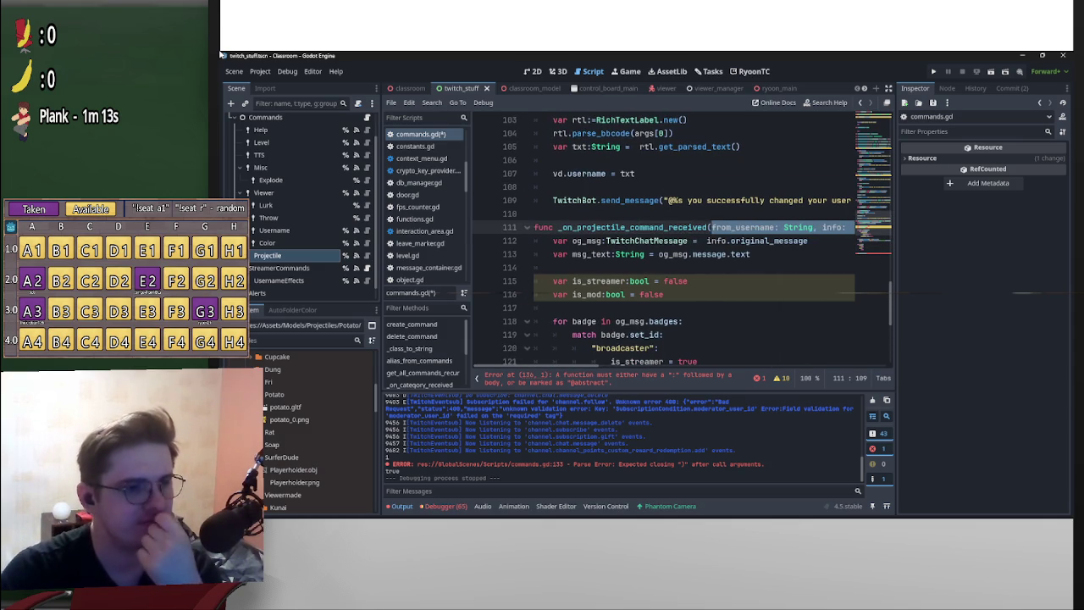
{"action": "scroll", "coordinate": [682, 241], "scroll_direction": "down", "scroll_amount": 1}
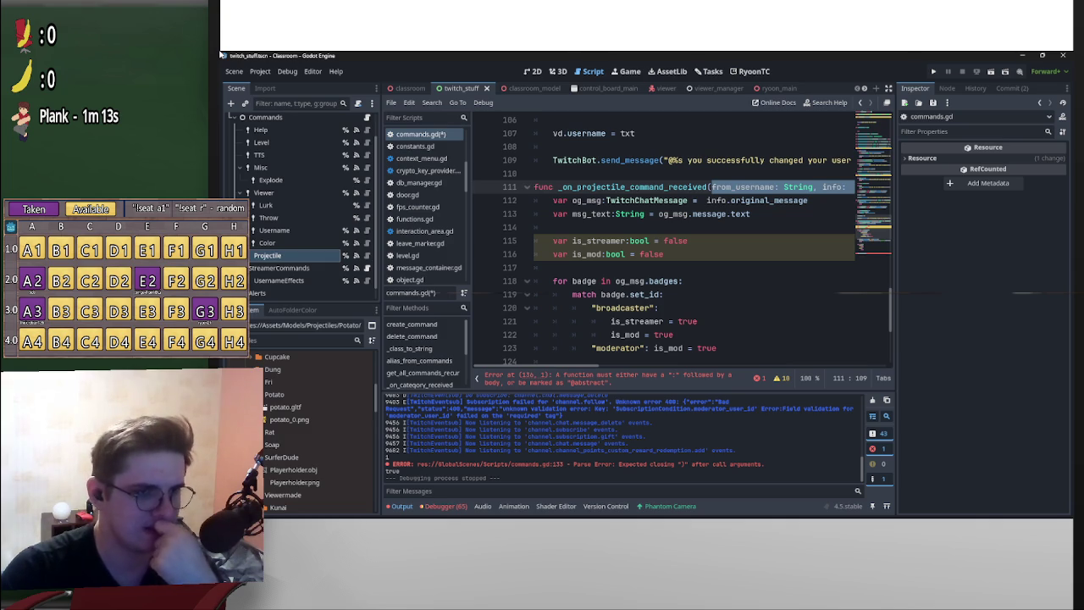
{"action": "scroll", "coordinate": [677, 245], "scroll_direction": "down", "scroll_amount": 5}
{"action": "left_click", "coordinate": [642, 334]}
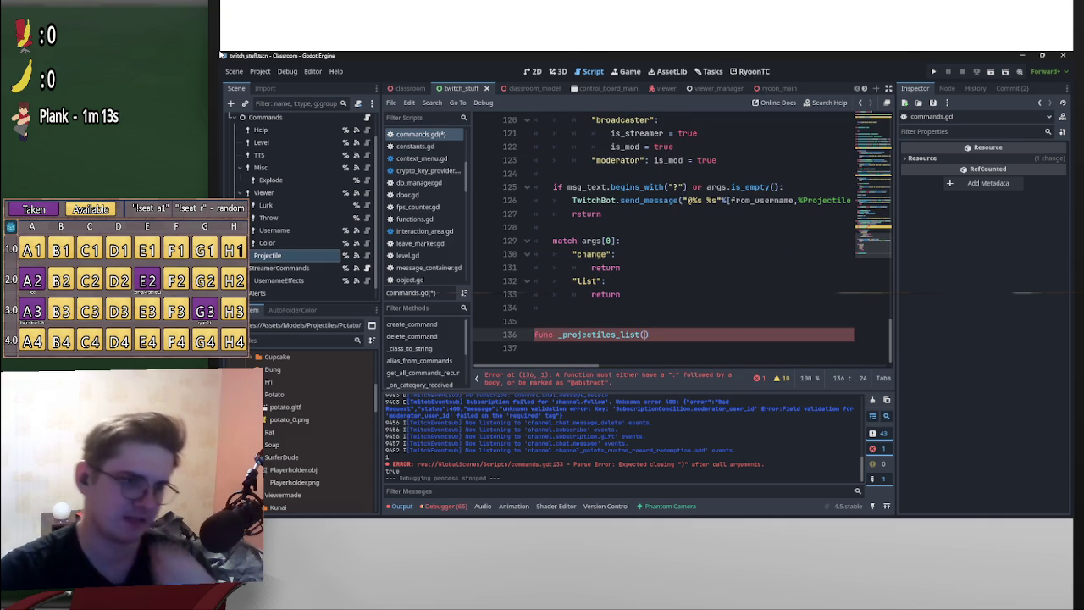
{"action": "key", "text": "ctrl+v"}
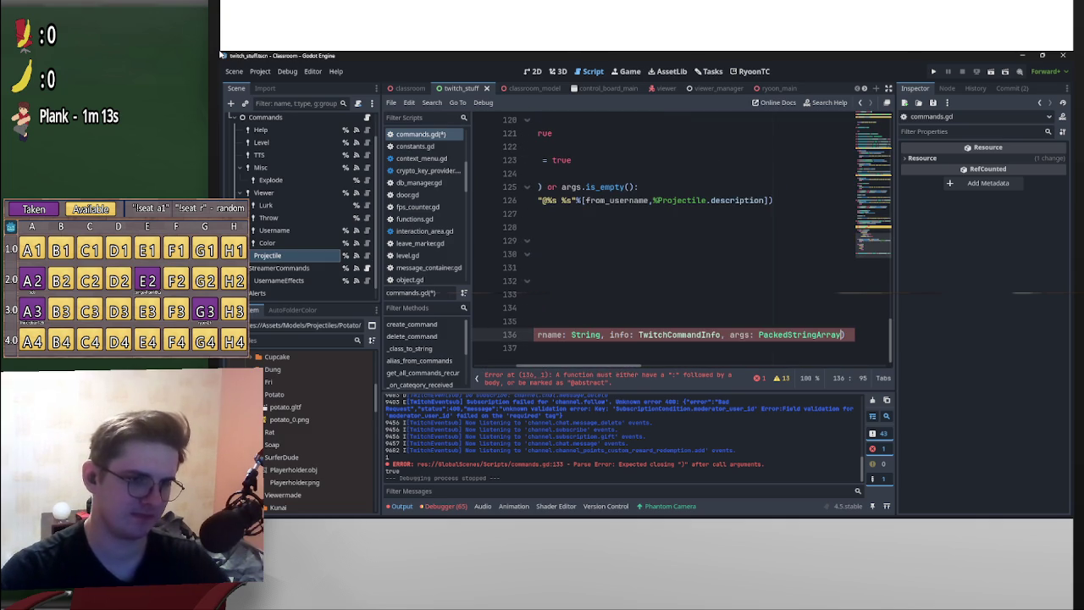
{"action": "scroll", "coordinate": [677, 245], "scroll_direction": "left", "scroll_amount": 5}
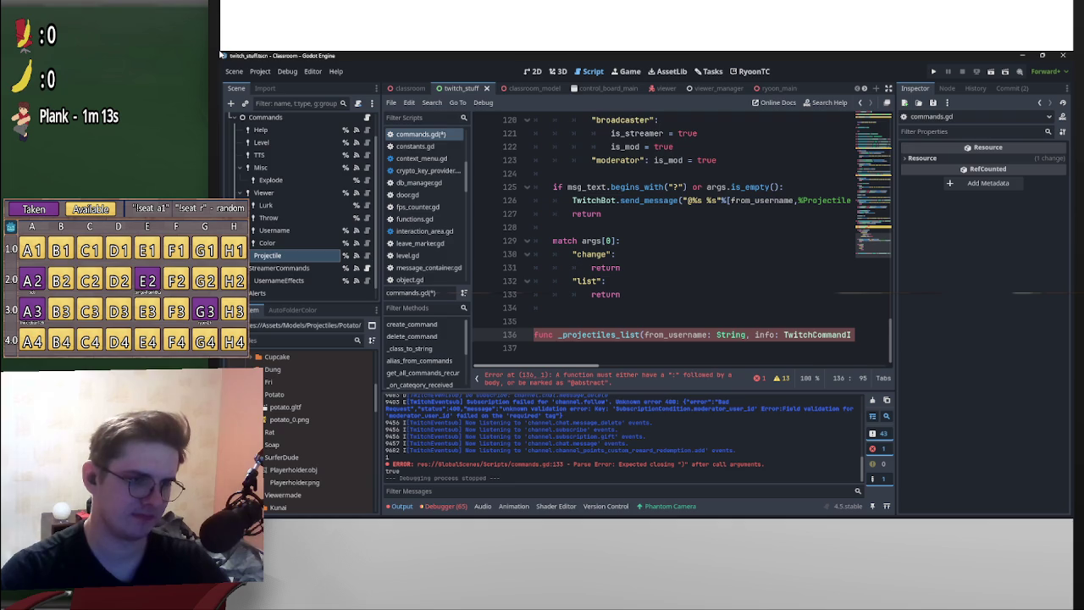
{"action": "scroll", "coordinate": [677, 246], "scroll_direction": "right", "scroll_amount": 5}
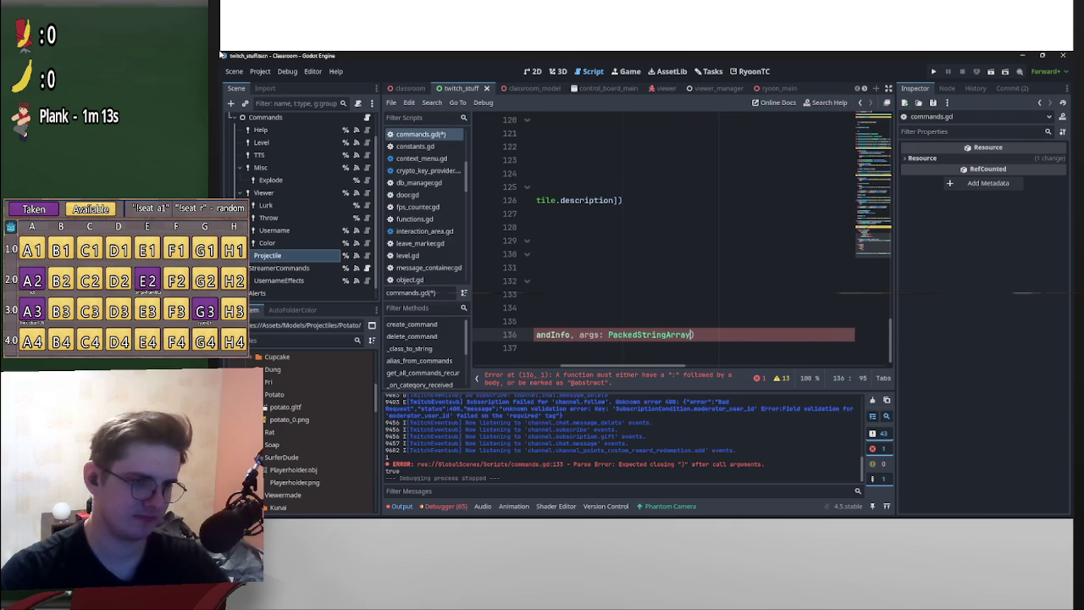
- Add is_streamer:bool = false and is_mod:bool = false parameters, a -> void return and a pass body
{"action": "type", "text": ", is"}
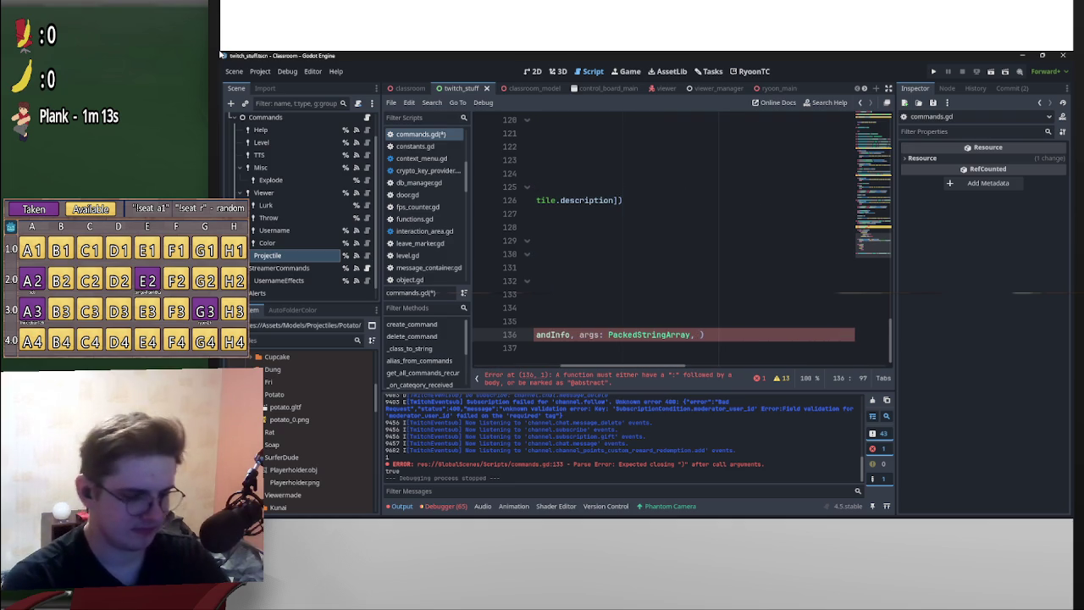
{"action": "key", "text": "BackSpace"}
{"action": "key", "text": "BackSpace"}
{"action": "key", "text": "BackSpace"}
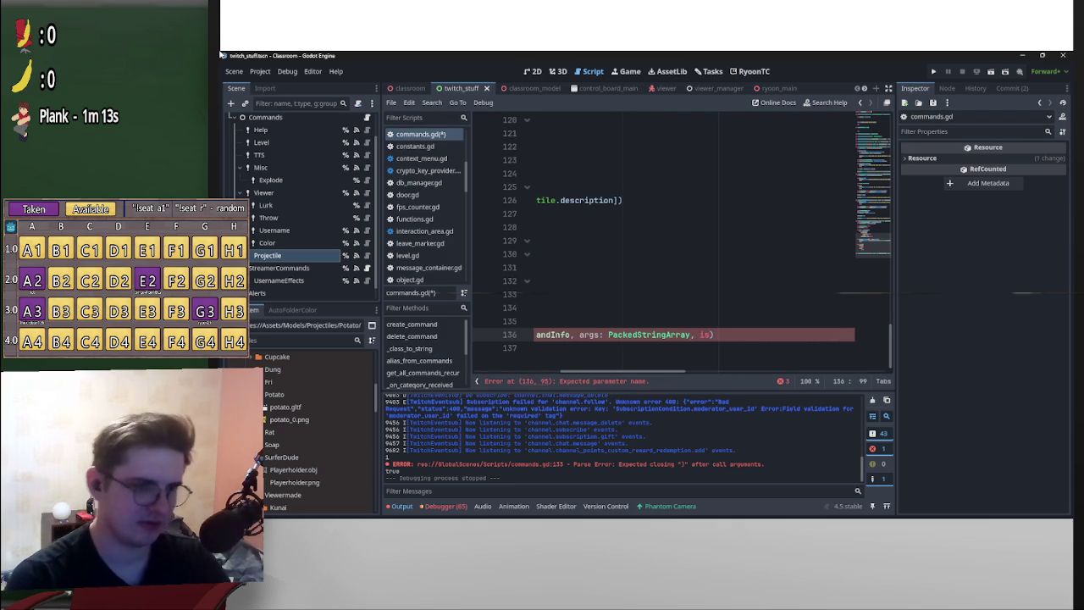
{"action": "type", "text": "is_str"}
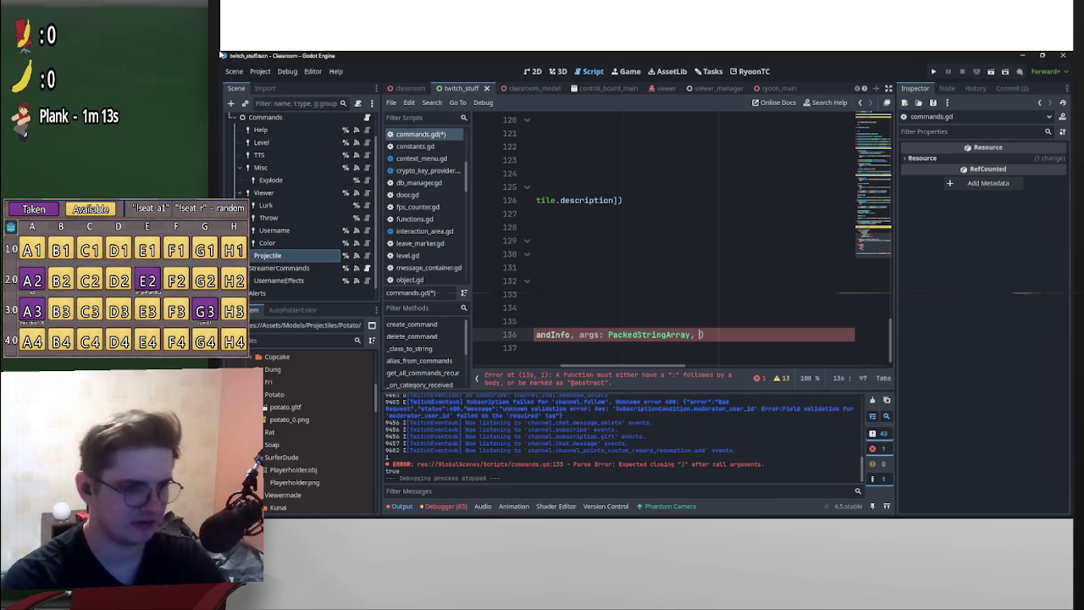
{"action": "type", "text": "eamer"}
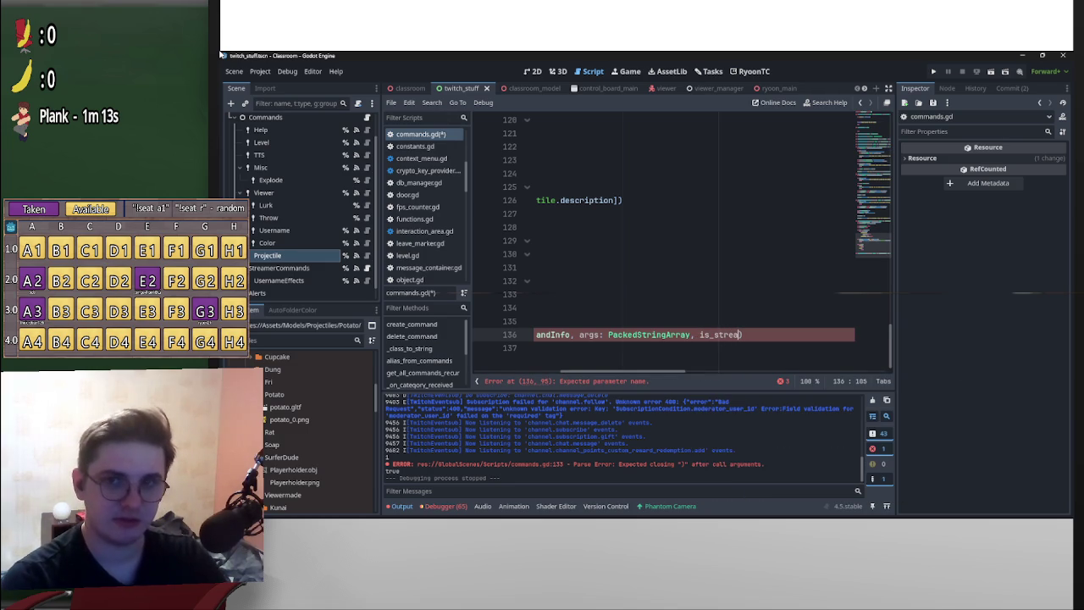
{"action": "type", "text": ":bool = f"}
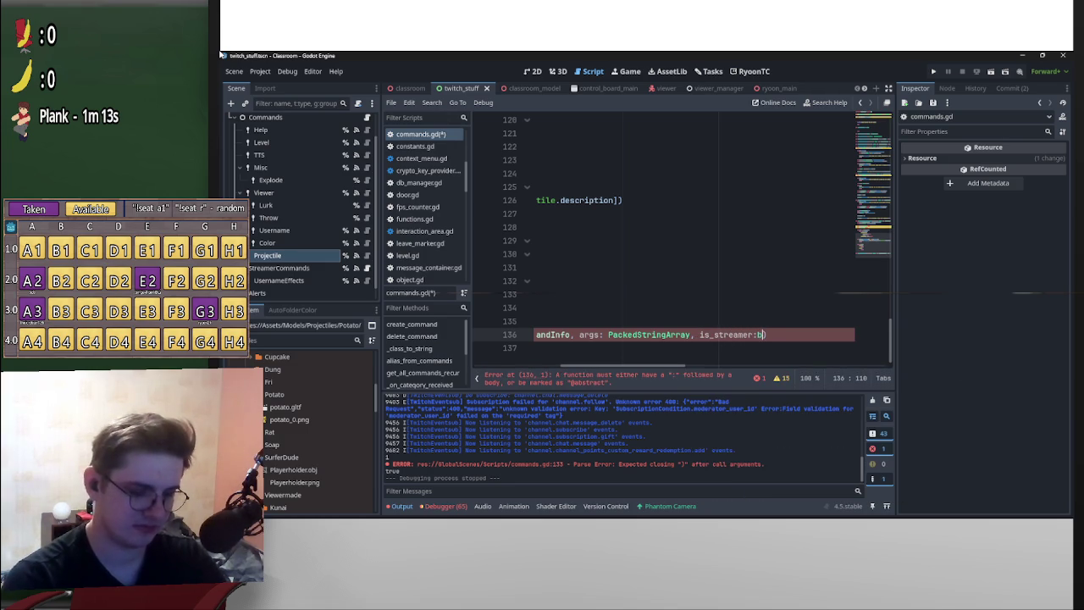
{"action": "type", "text": "alse, i"}
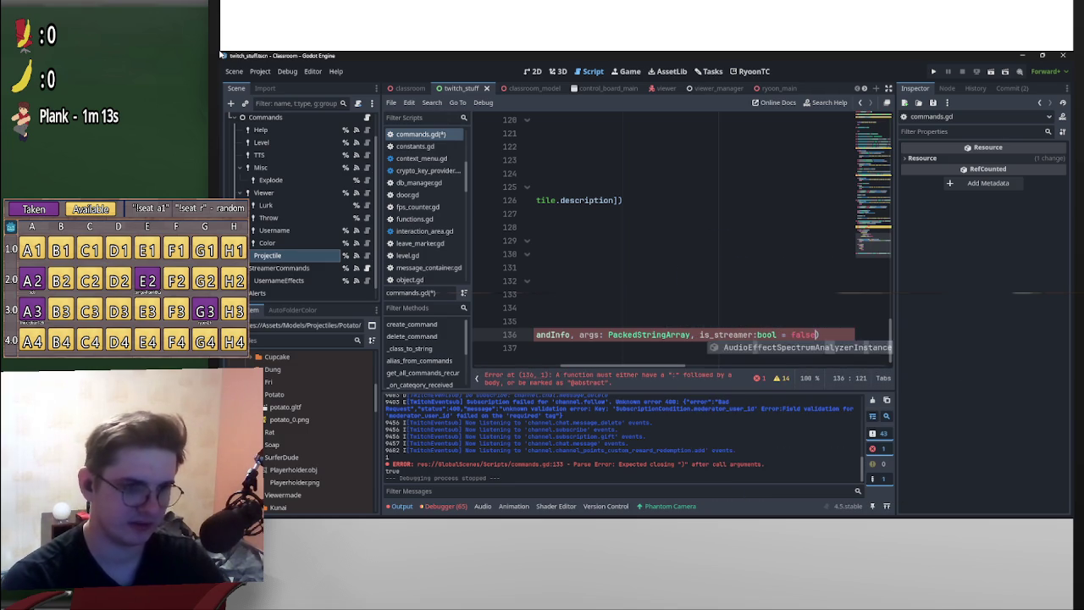
{"action": "type", "text": "s_mod"}
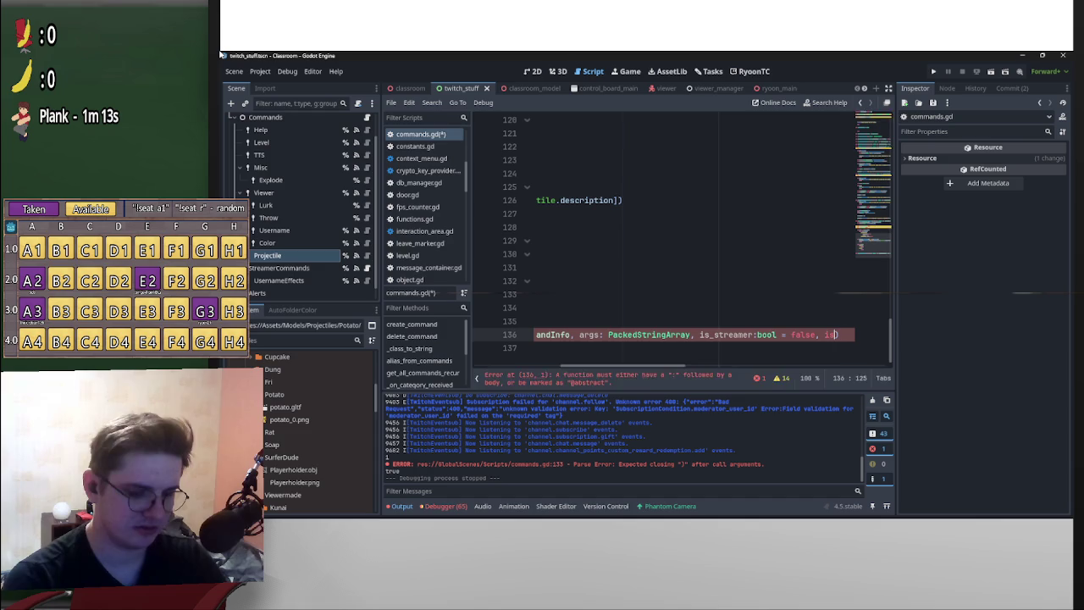
{"action": "type", "text": ":L"}
{"action": "key", "text": "Escape"}
{"action": "type", "text": "bool = false"}
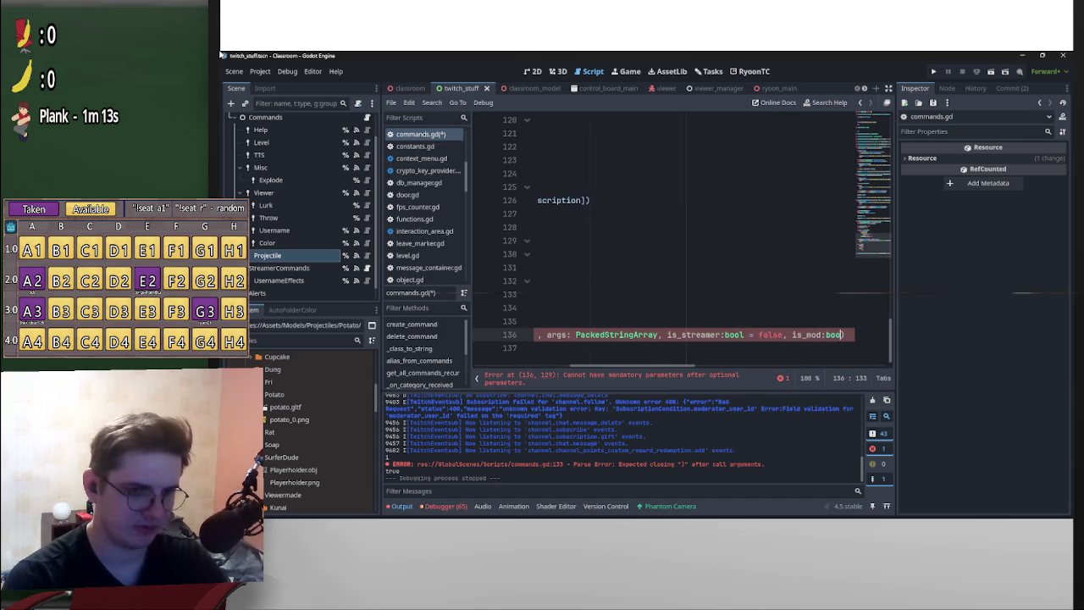
{"action": "key", "text": "Escape"}
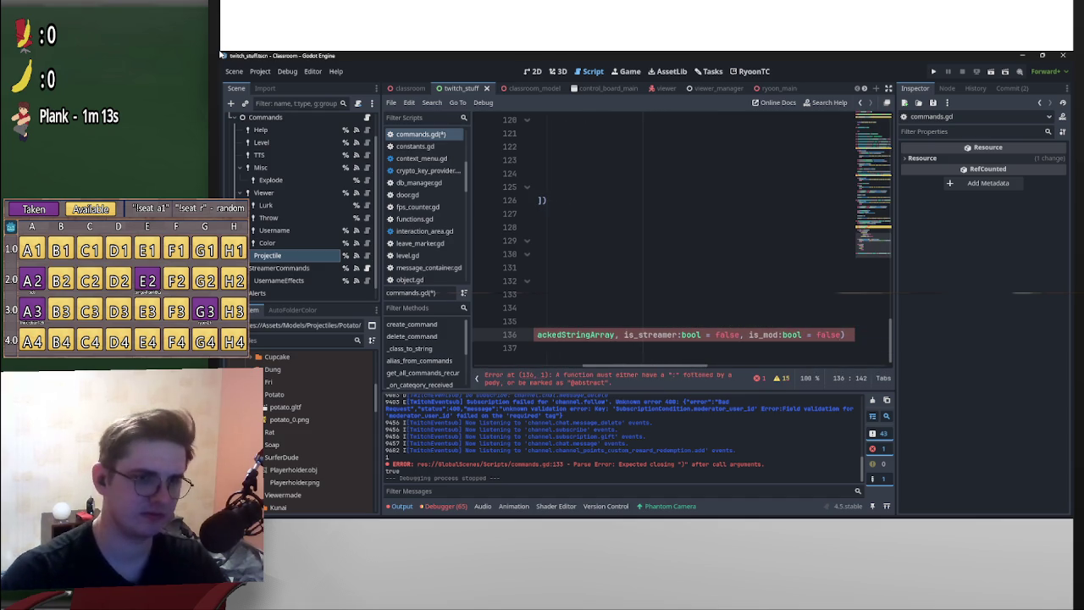
{"action": "type", "text": ") -> void:"}
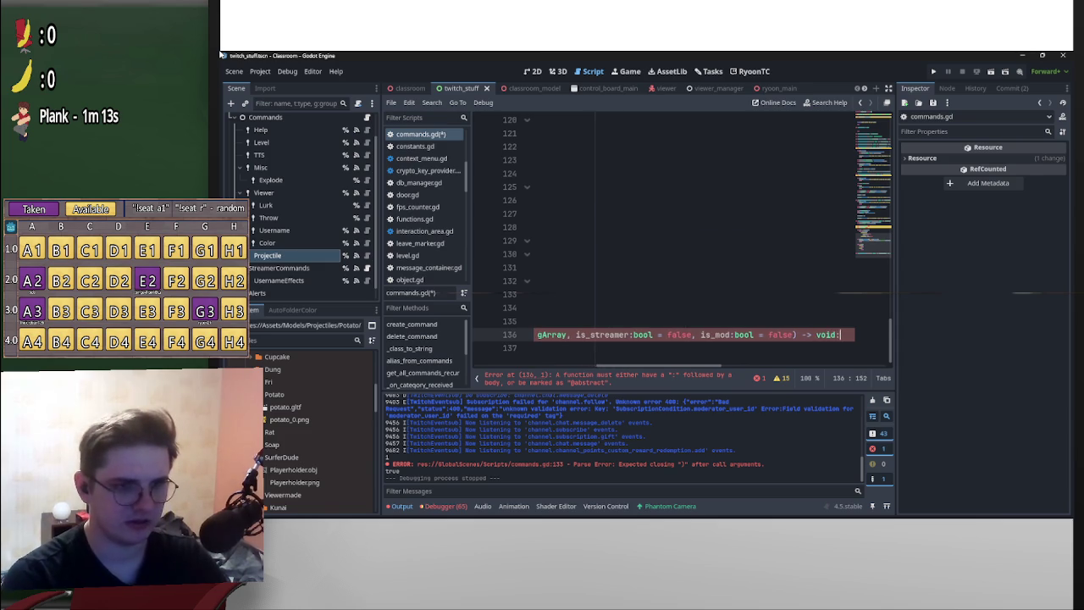
{"action": "key", "text": "Return"}
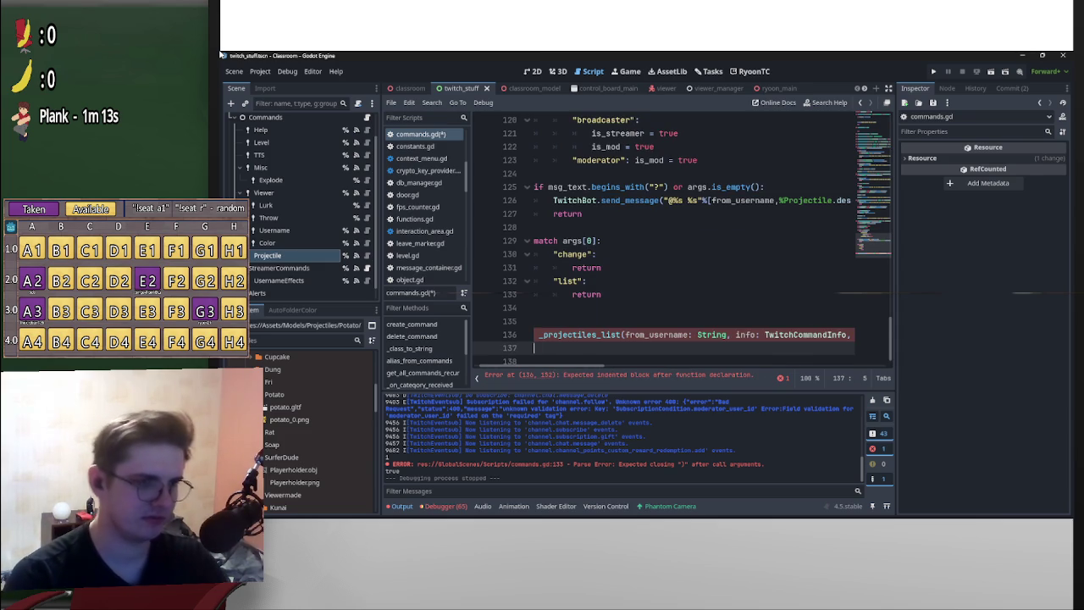
{"action": "type", "text": "pass"}
{"action": "key", "text": "Return"}
{"action": "key", "text": "Return"}
{"action": "key", "text": "Return"}
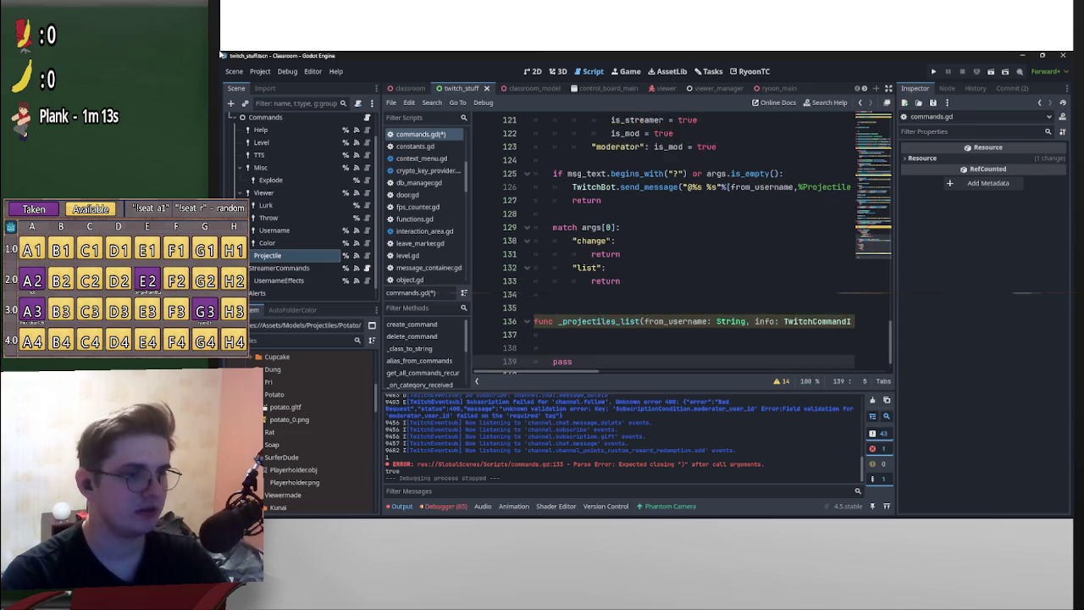
- Remove the is_streamer and is_mod parameters from _projectiles_list and save commands.gd
{"action": "scroll", "coordinate": [677, 245], "scroll_direction": "up", "scroll_amount": 2}
{"action": "scroll", "coordinate": [677, 246], "scroll_direction": "down", "scroll_amount": 3}
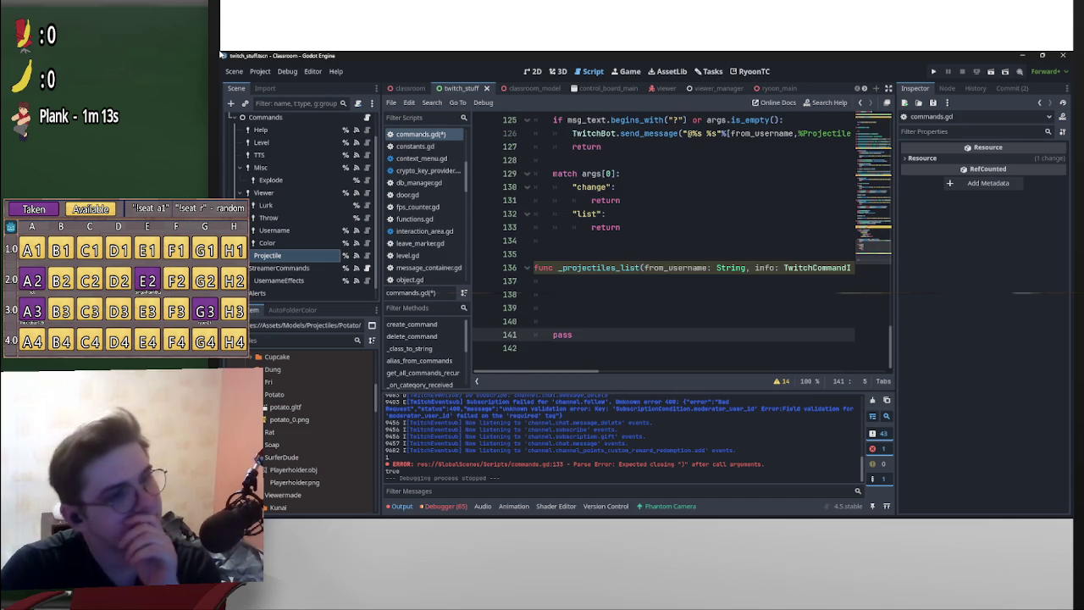
{"action": "scroll", "coordinate": [678, 246], "scroll_direction": "up", "scroll_amount": 4}
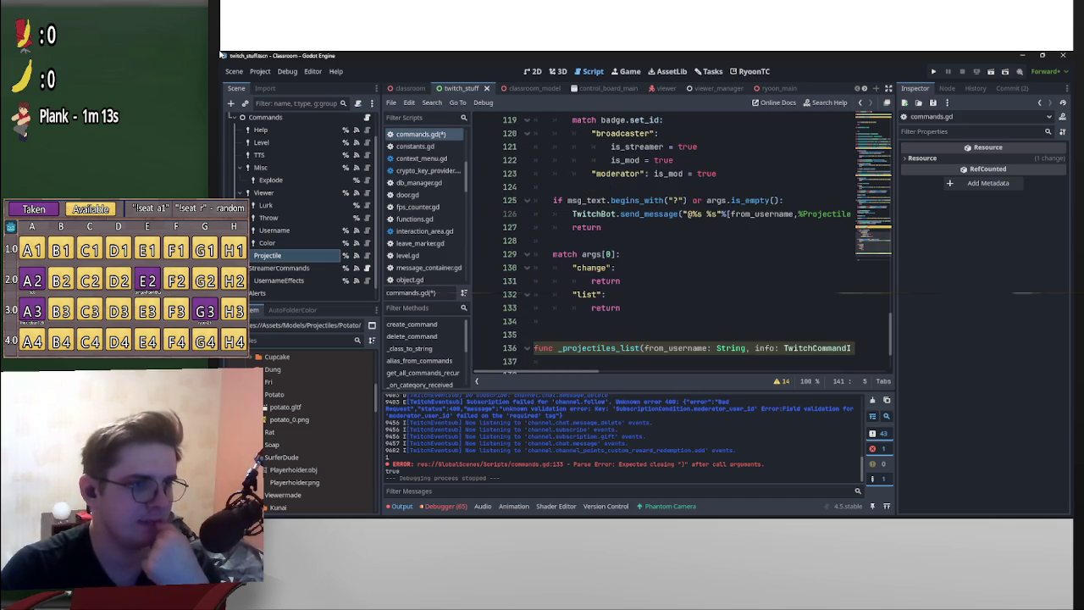
{"action": "scroll", "coordinate": [677, 246], "scroll_direction": "down", "scroll_amount": 3}
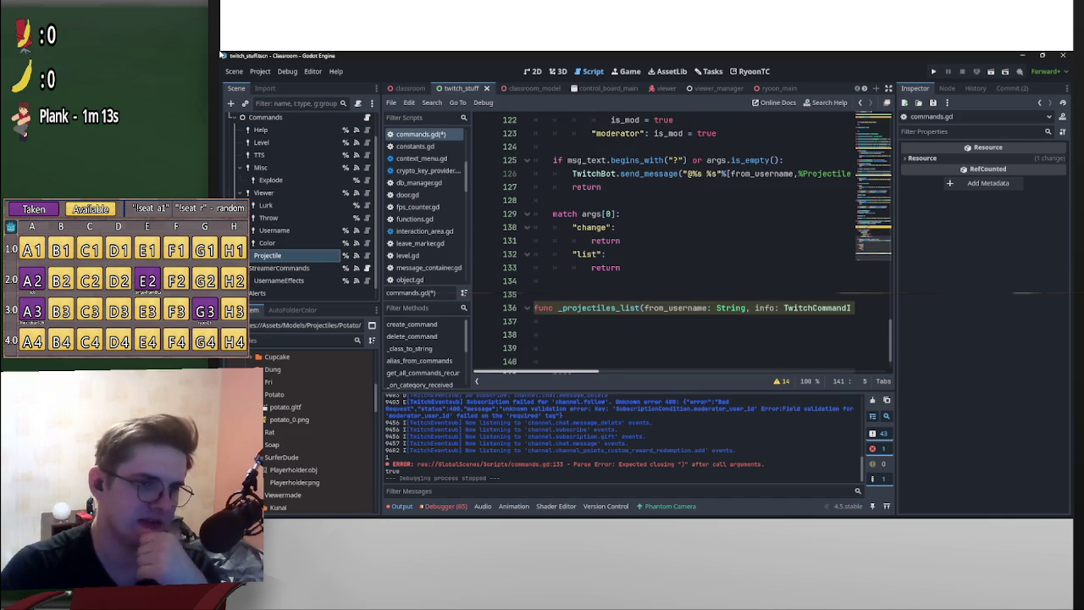
{"action": "scroll", "coordinate": [677, 245], "scroll_direction": "right", "scroll_amount": 5}
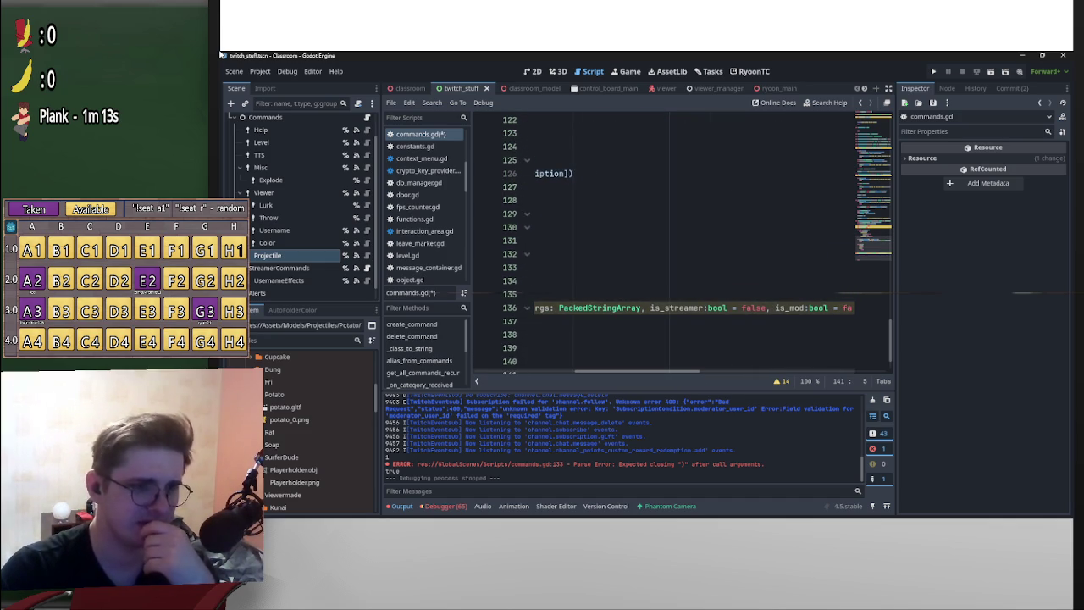
{"action": "mouse_move", "coordinate": [650, 307]}
{"action": "left_mouse_down"}
{"action": "mouse_move", "coordinate": [842, 308]}
{"action": "mouse_move", "coordinate": [793, 307]}
{"action": "left_mouse_up"}
{"action": "key", "text": "BackSpace"}
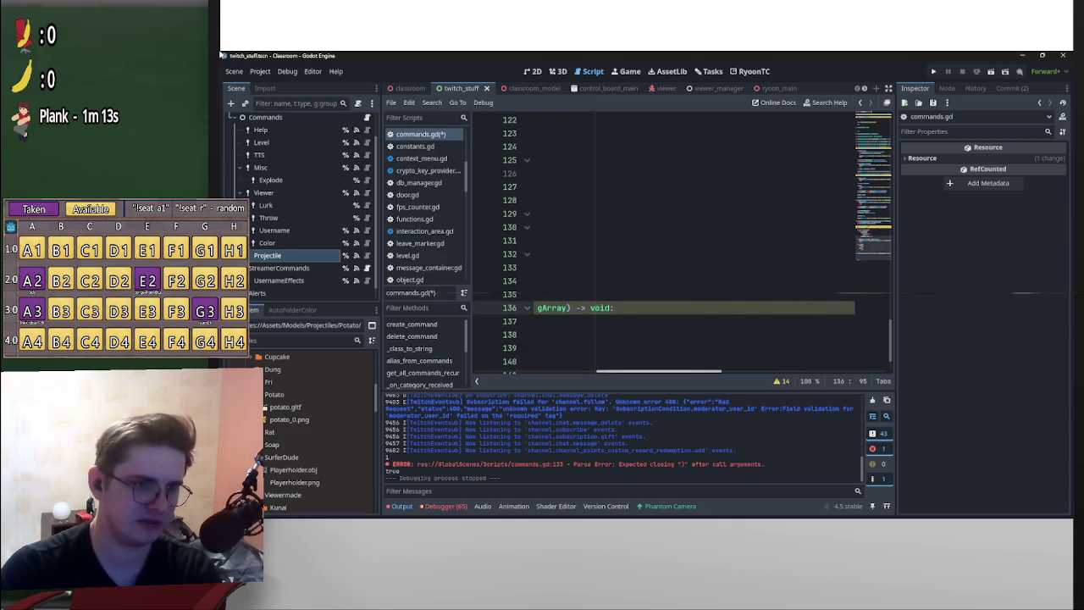
{"action": "scroll", "coordinate": [678, 246], "scroll_direction": "left", "scroll_amount": 6}
{"action": "scroll", "coordinate": [677, 245], "scroll_direction": "down", "scroll_amount": 1}
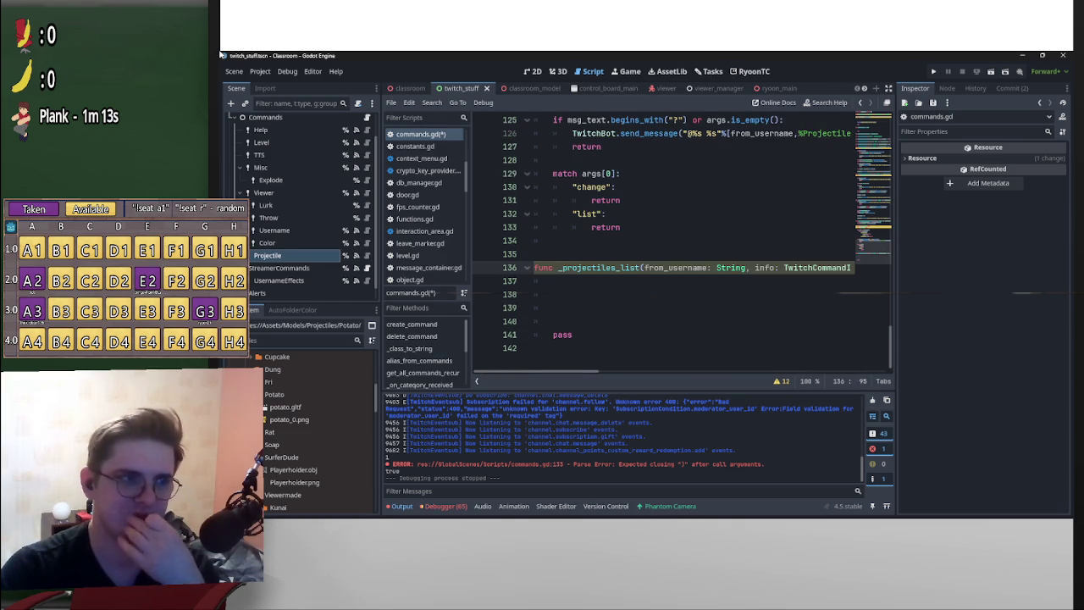
{"action": "key", "text": "Up"}
{"action": "key", "text": "ctrl+s"}
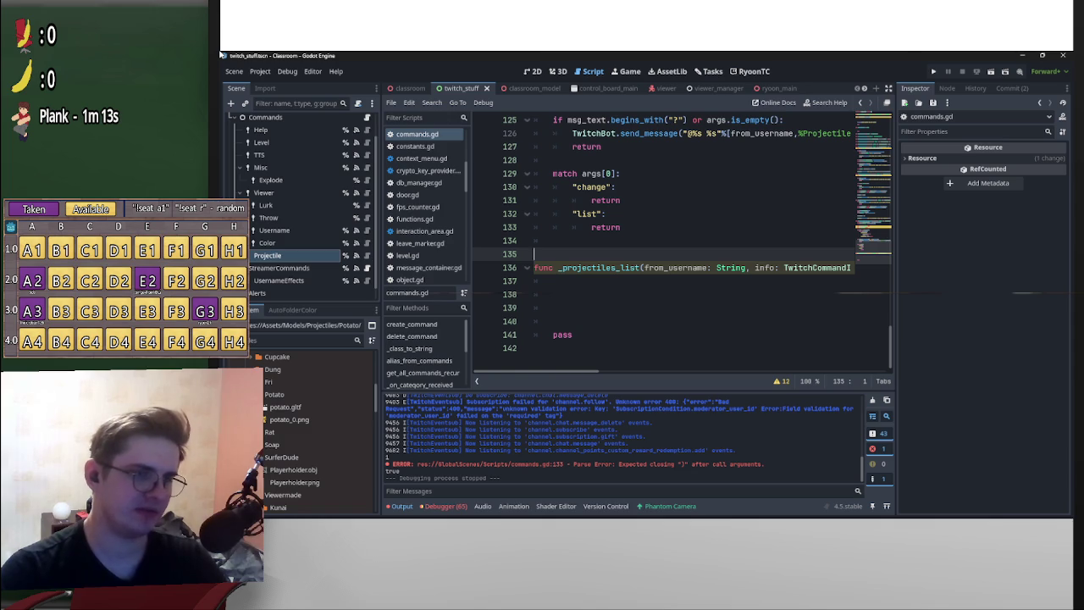
- Add a _projectiles_change signature above _projectiles_list, copying its (from_username, info, args) -> void parameters
{"action": "key", "text": "Return"}
{"action": "key", "text": "Return"}
{"action": "key", "text": "Up"}
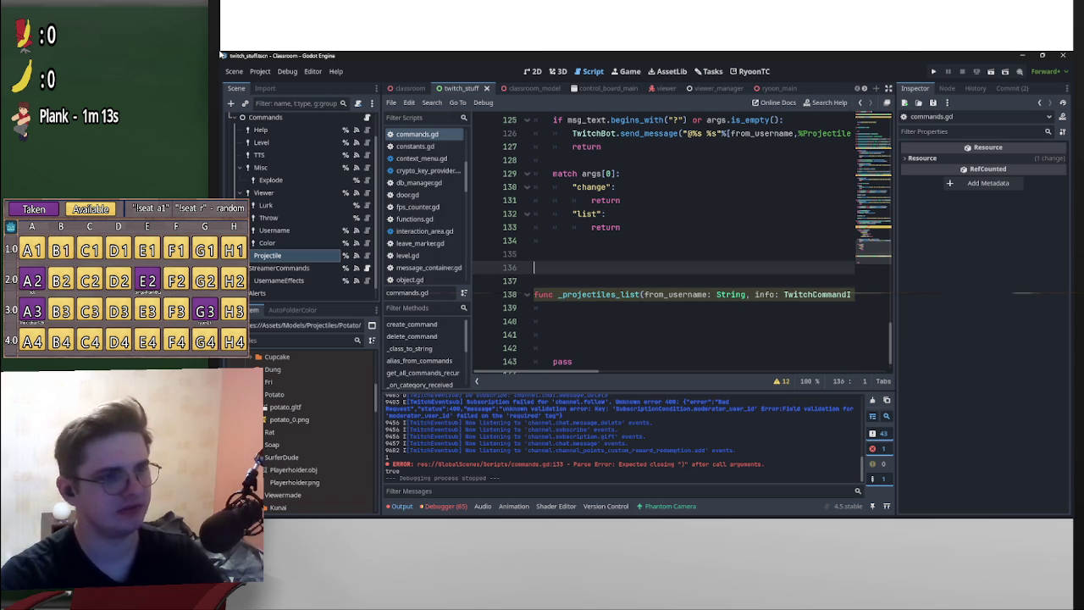
{"action": "type", "text": "projecti"}
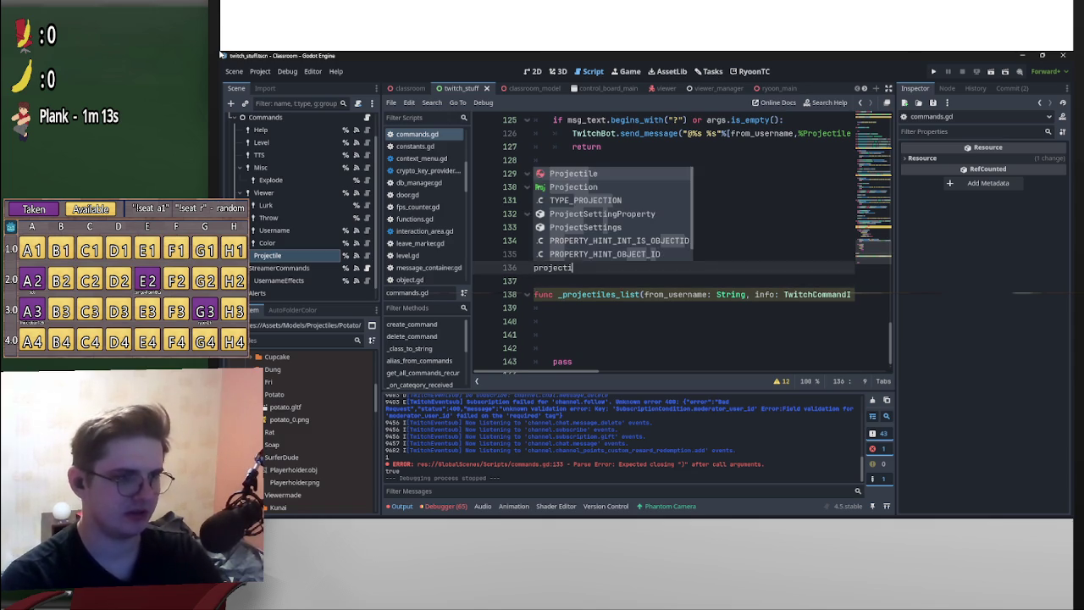
{"action": "key", "text": "BackSpace"}
{"action": "key", "text": "BackSpace"}
{"action": "key", "text": "BackSpace"}
{"action": "type", "text": "func "}
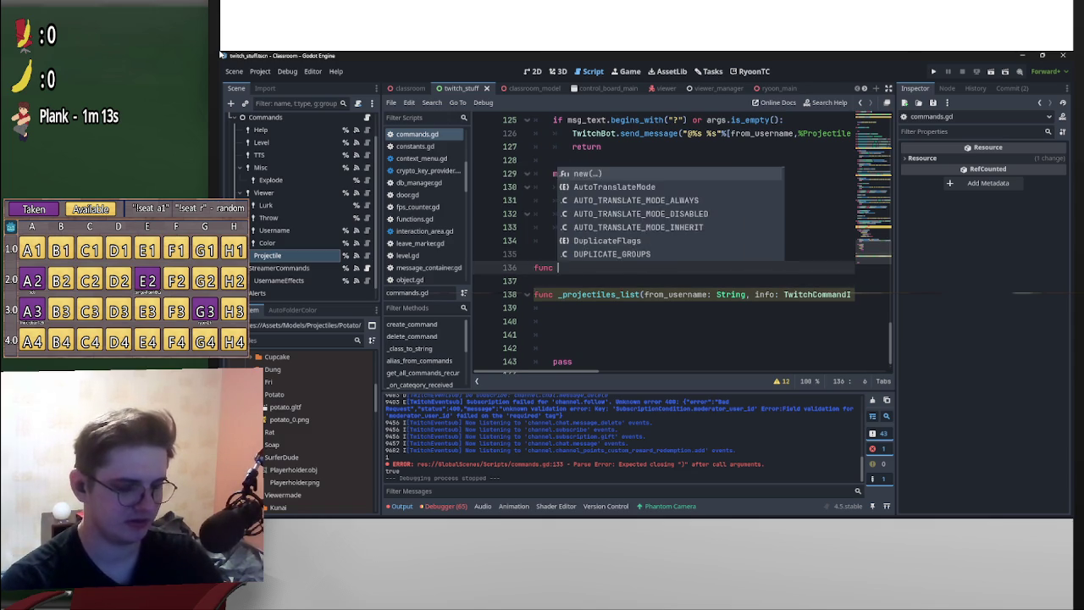
{"action": "type", "text": "_projecti"}
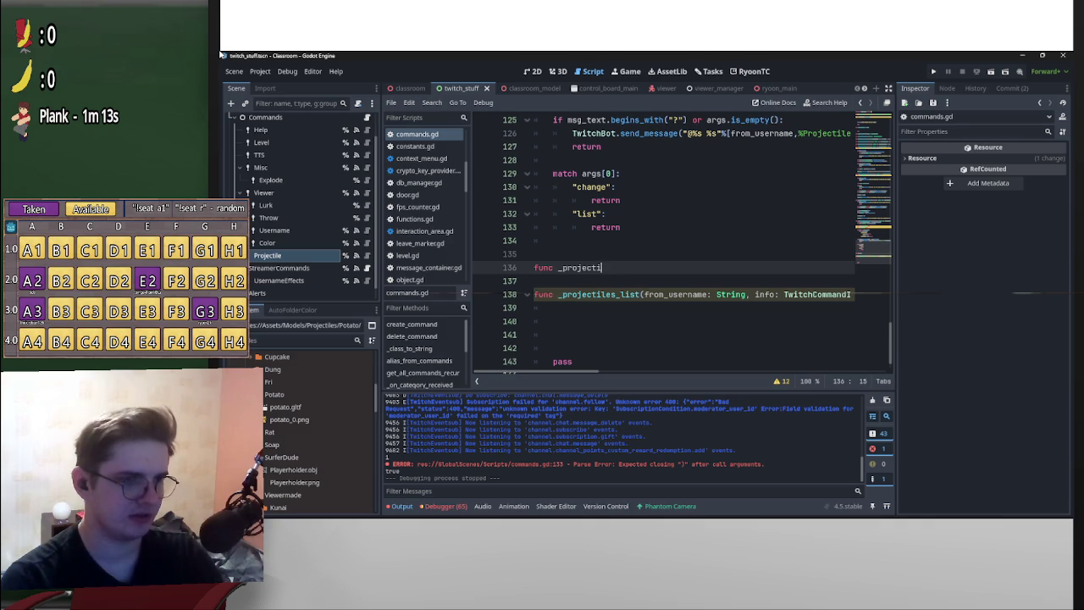
{"action": "type", "text": "les_change("}
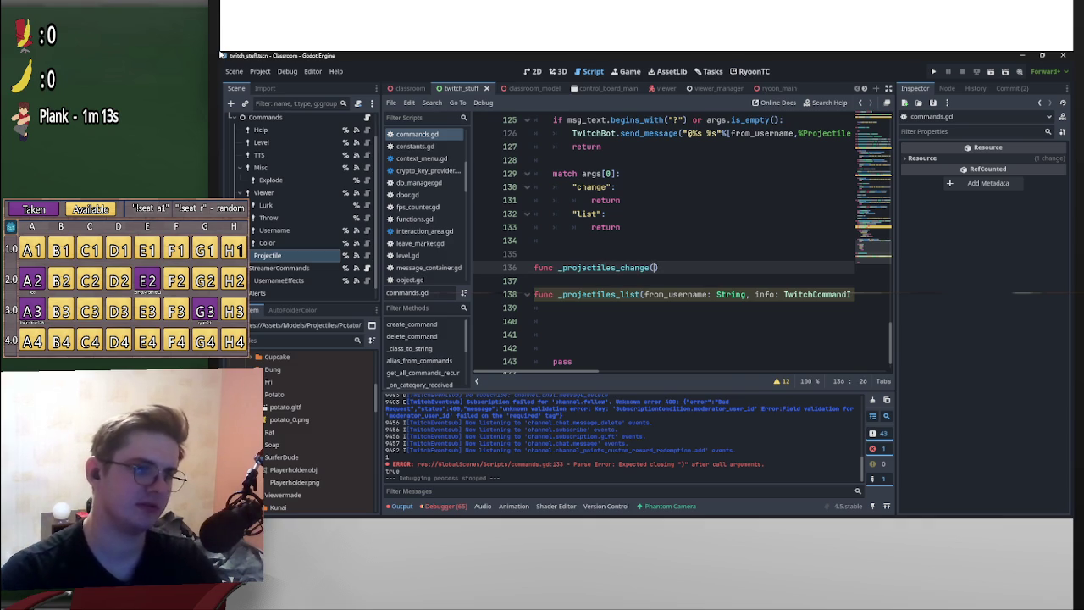
{"action": "key", "text": "Down"}
{"action": "key", "text": "Down"}
{"action": "key", "text": "shift+End"}
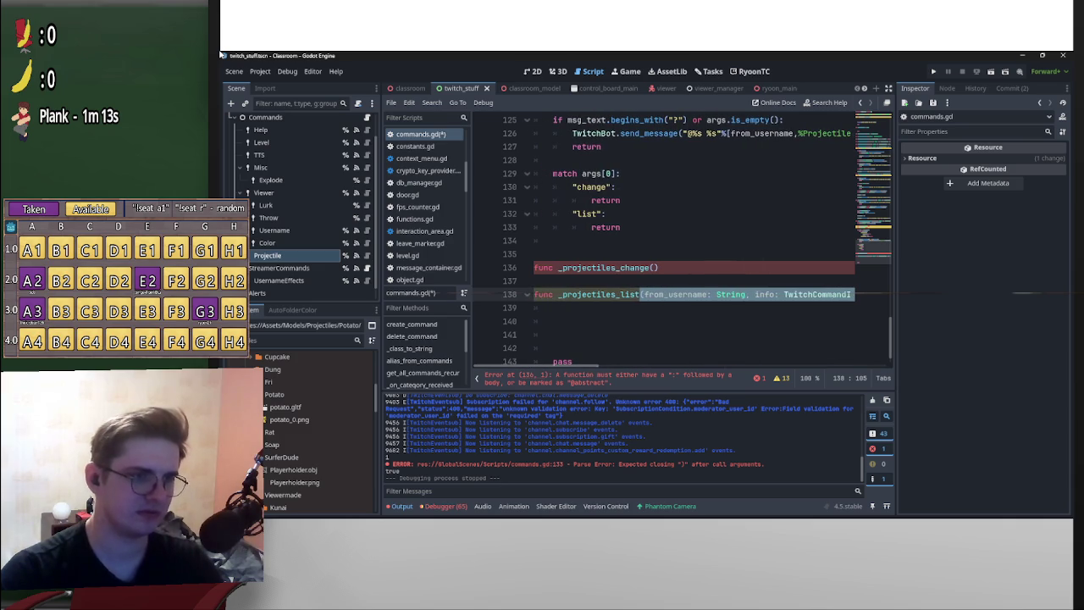
{"action": "key", "text": "ctrl+c"}
{"action": "key", "text": "Up"}
{"action": "key", "text": "Up"}
{"action": "key", "text": "End"}
{"action": "key", "text": "shift+Left"}
{"action": "key", "text": "shift+Left"}
{"action": "key", "text": "ctrl+v"}
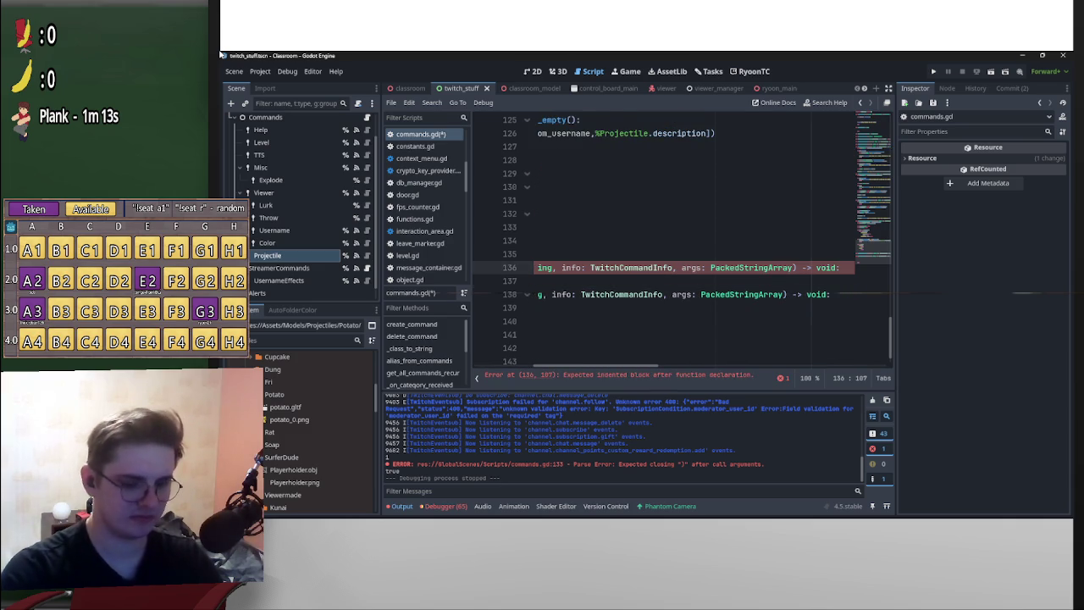
- Give _projectiles_change a pass body with a blank line above it
{"action": "key", "text": "Down"}
{"action": "type", "text": "pass"}
{"action": "key", "text": "Home"}
{"action": "key", "text": "Return"}
{"action": "key", "text": "Return"}
{"action": "key", "text": "Return"}
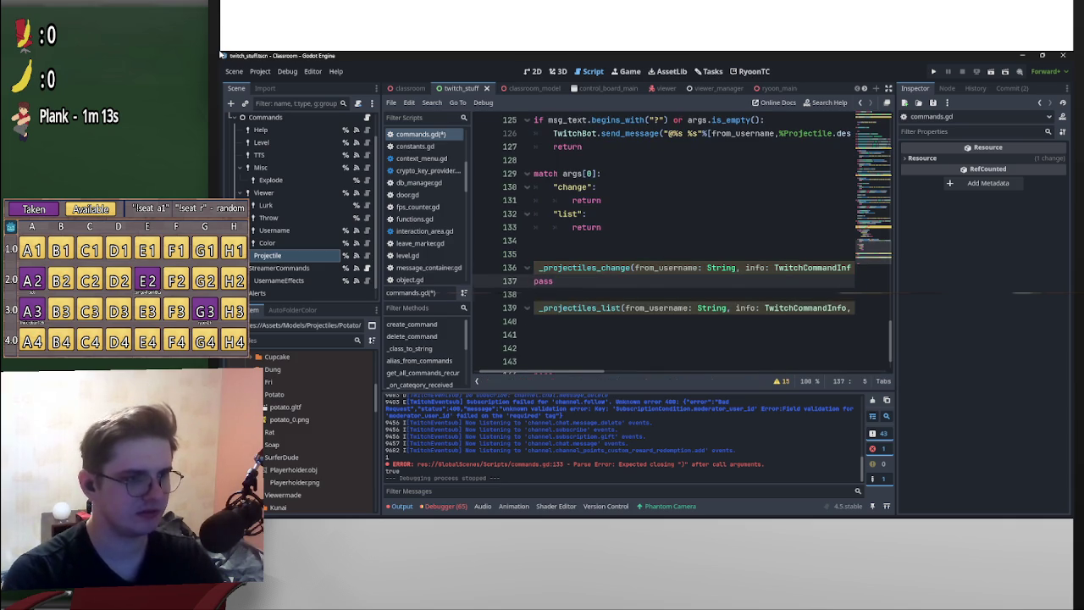
{"action": "scroll", "coordinate": [662, 245], "scroll_direction": "up", "scroll_amount": 2}
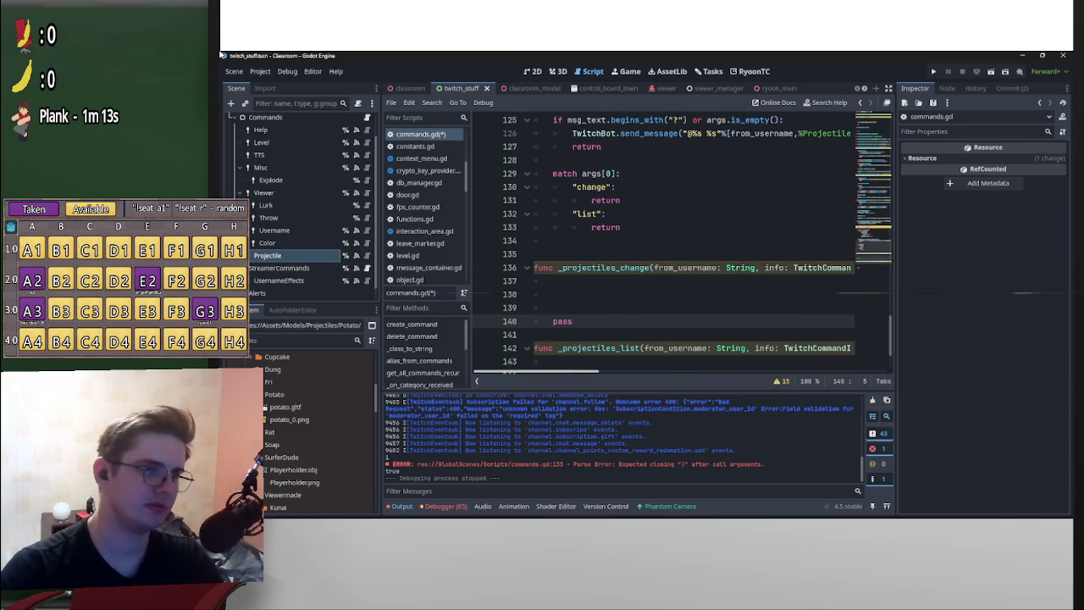
{"action": "key", "text": "Up"}
{"action": "key", "text": "Up"}
{"action": "key", "text": "Up"}
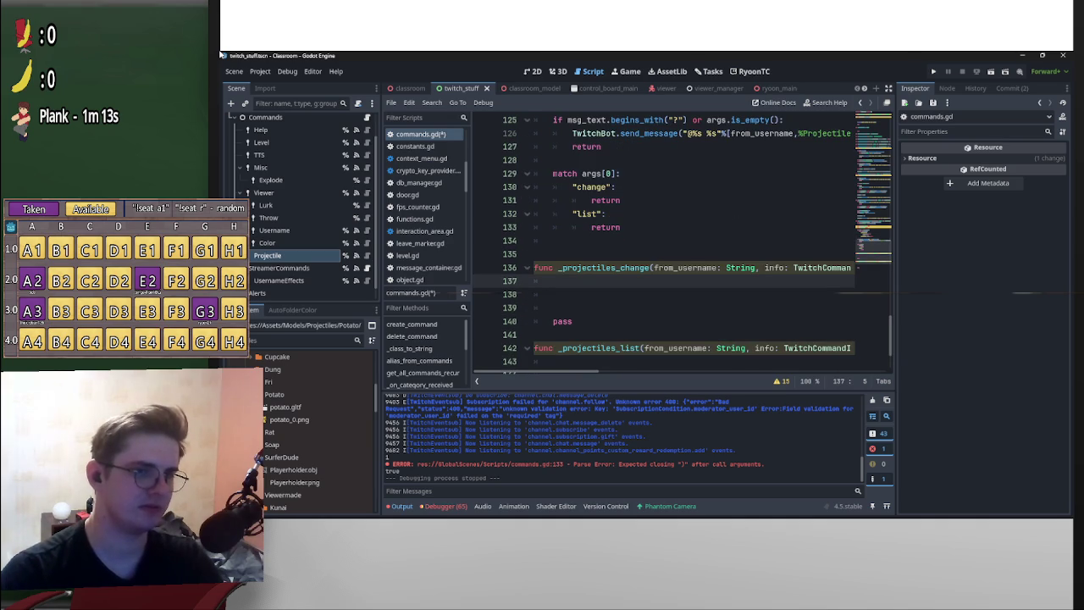
{"action": "scroll", "coordinate": [660, 246], "scroll_direction": "right", "scroll_amount": 10}
{"action": "left_click", "coordinate": [631, 267]}
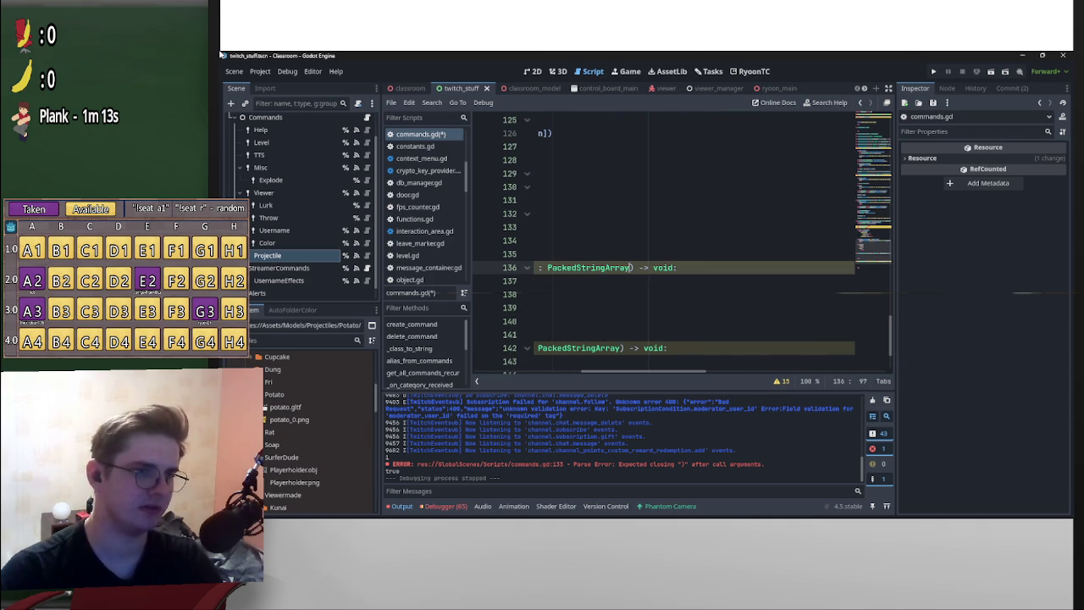
{"action": "type", "text": ", u"}
{"action": "key", "text": "BackSpace"}
{"action": "type", "text": "is_s"}
{"action": "key", "text": "BackSpace"}
{"action": "key", "text": "BackSpace"}
{"action": "type", "text": "_strea"}
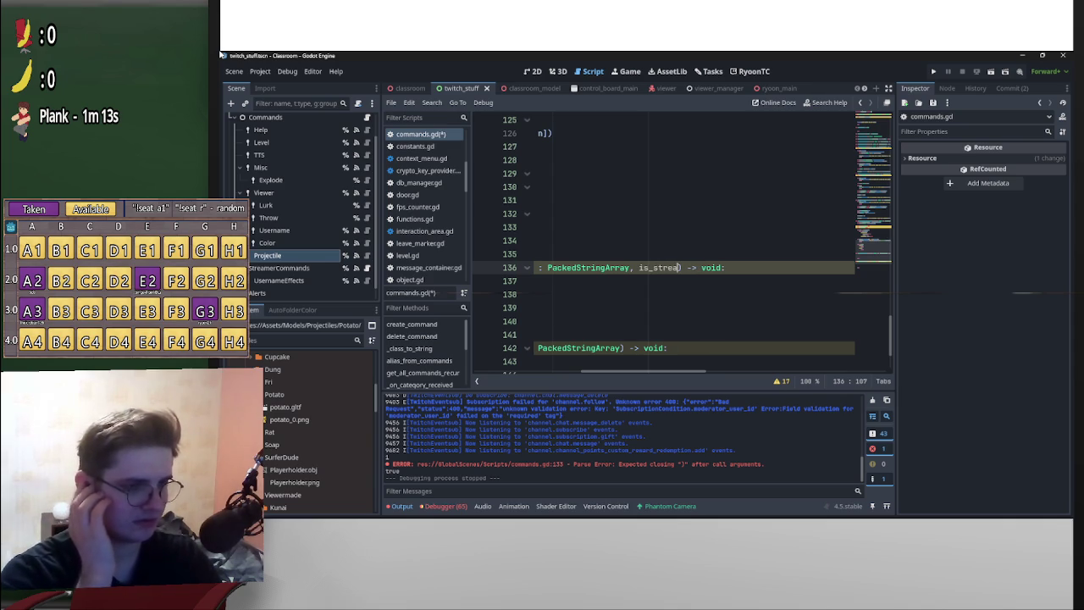
{"action": "type", "text": "mer:bool "}
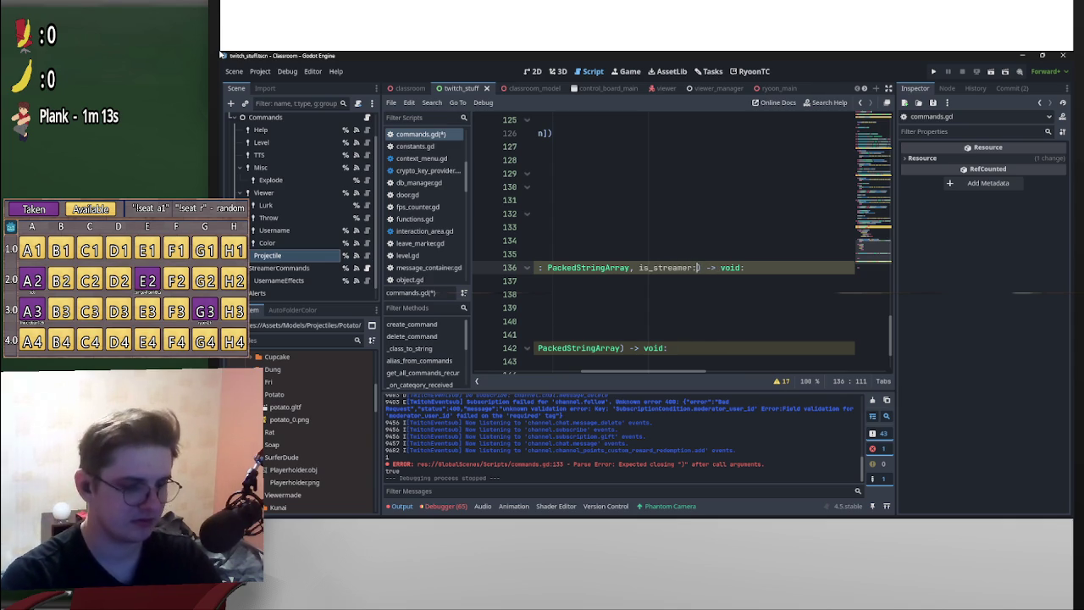
{"action": "type", "text": "= false"}
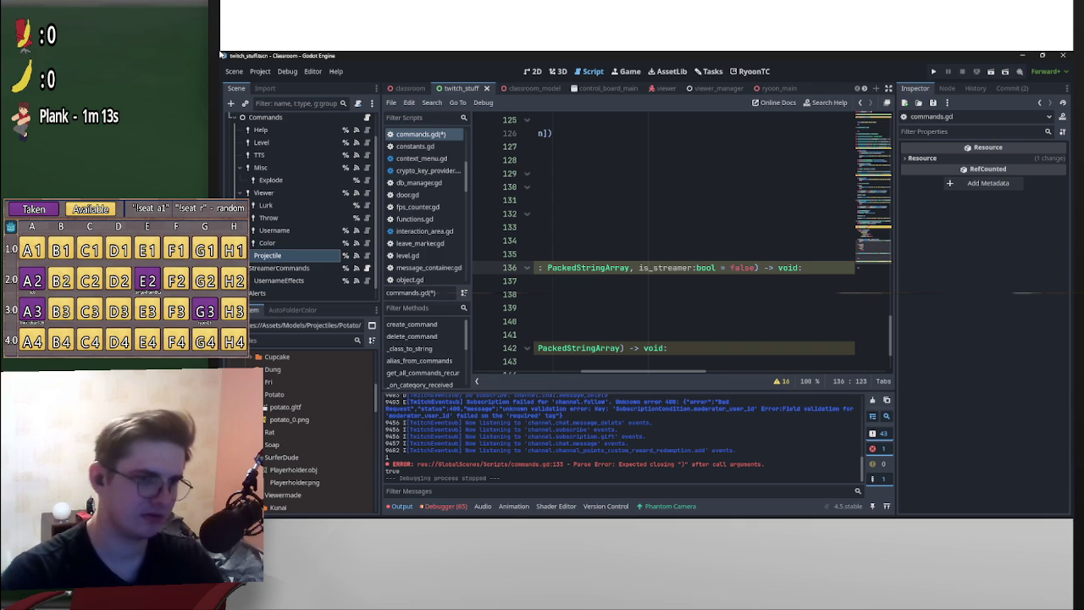
{"action": "type", "text": ", is"}
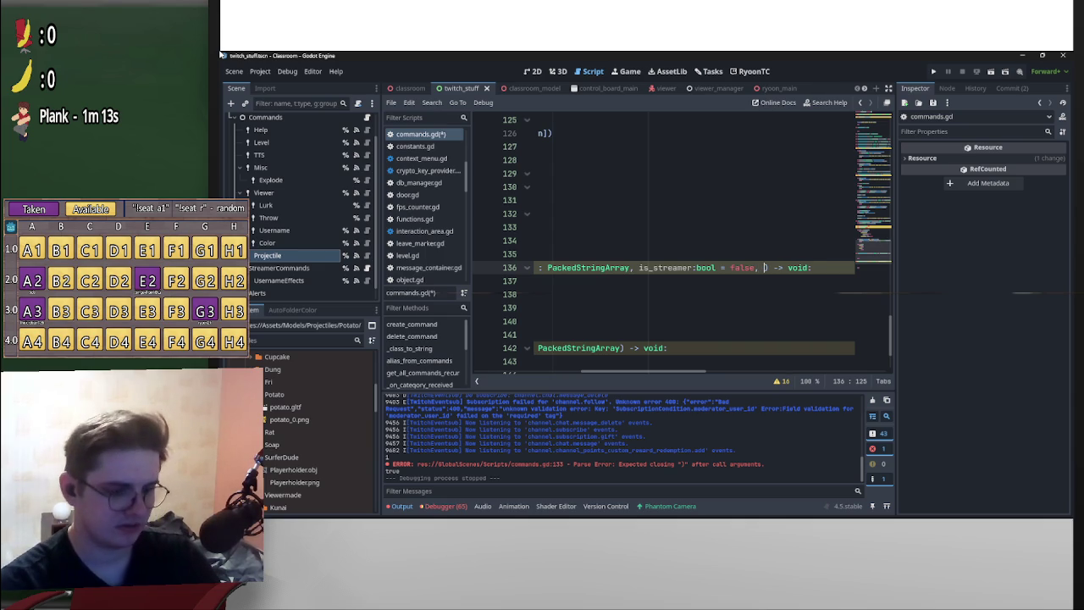
{"action": "key", "text": "BackSpace"}
{"action": "key", "text": "BackSpace"}
{"action": "key", "text": "BackSpace"}
{"action": "key", "text": "BackSpace"}
{"action": "key", "text": "BackSpace"}
{"action": "key", "text": "BackSpace"}
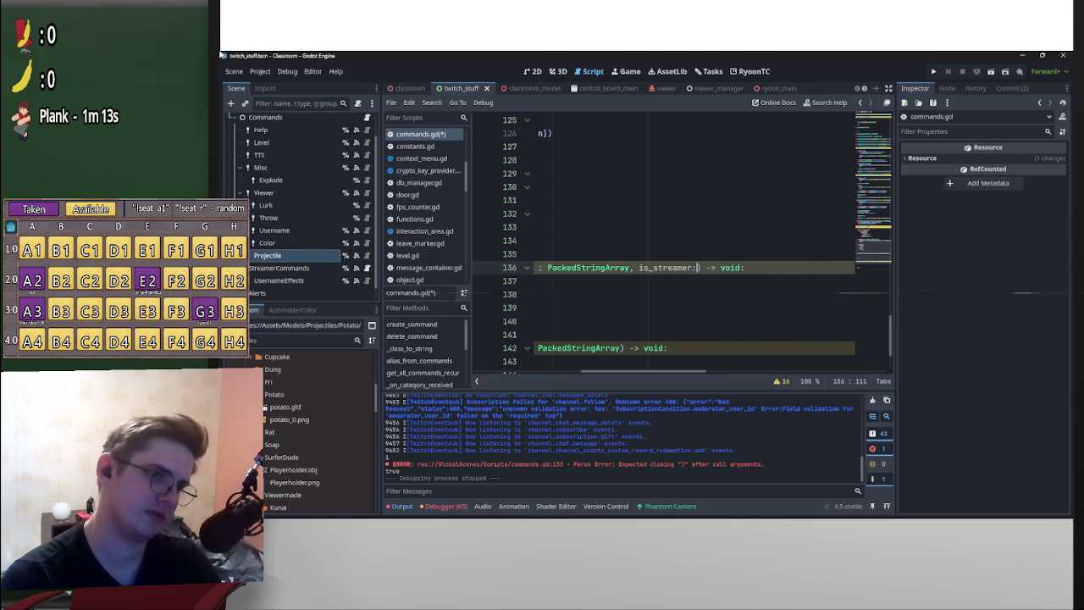
{"action": "type", "text": "is_mod"}
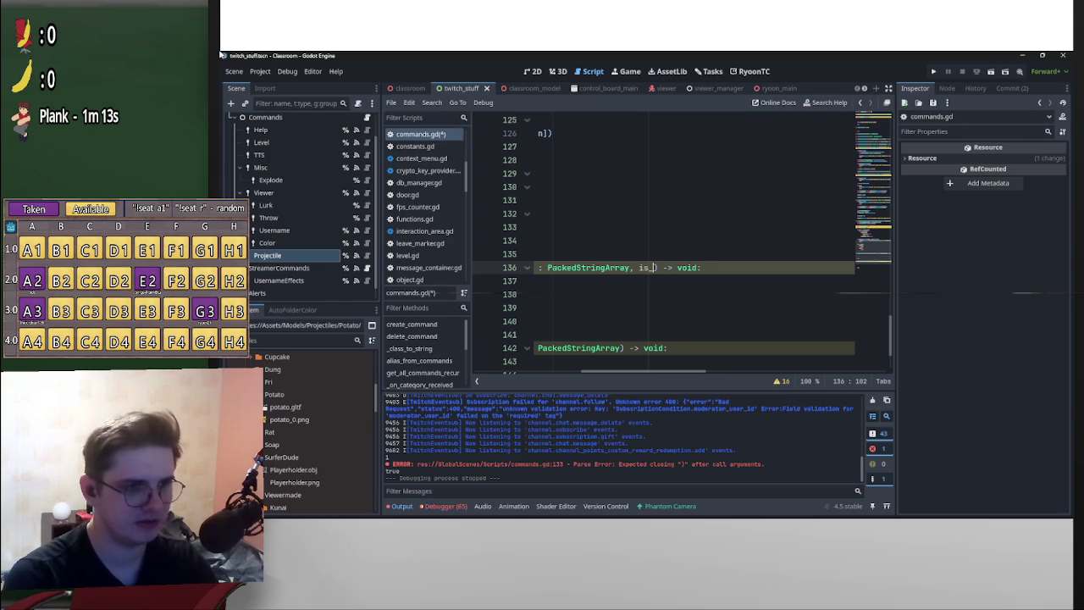
{"action": "type", "text": ":bool"}
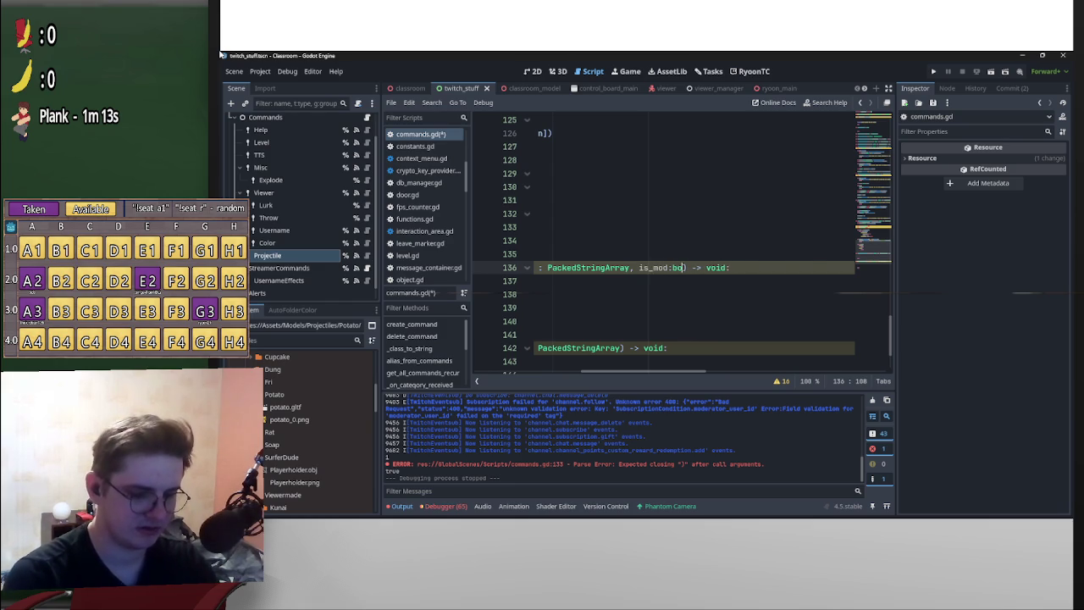
{"action": "type", "text": " = false"}
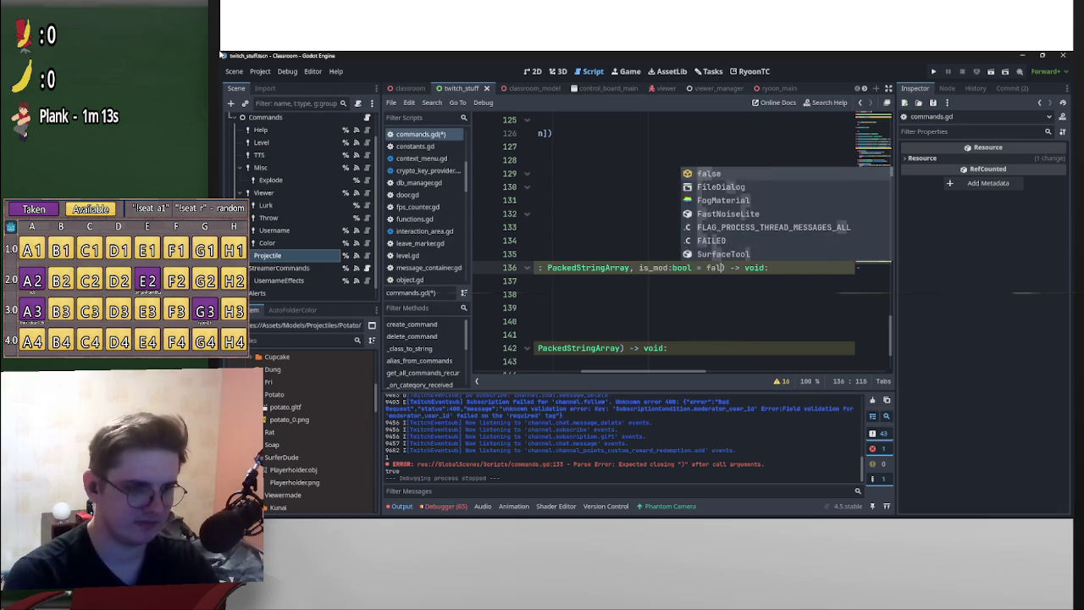
{"action": "scroll", "coordinate": [678, 245], "scroll_direction": "left", "scroll_amount": 5}
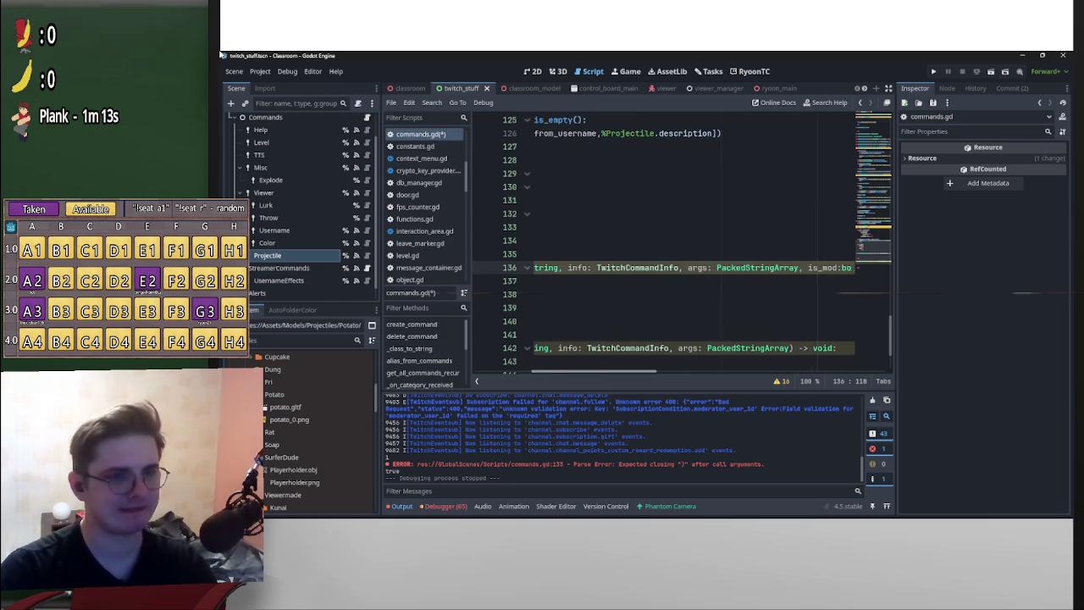
{"action": "scroll", "coordinate": [673, 244], "scroll_direction": "right", "scroll_amount": 3}
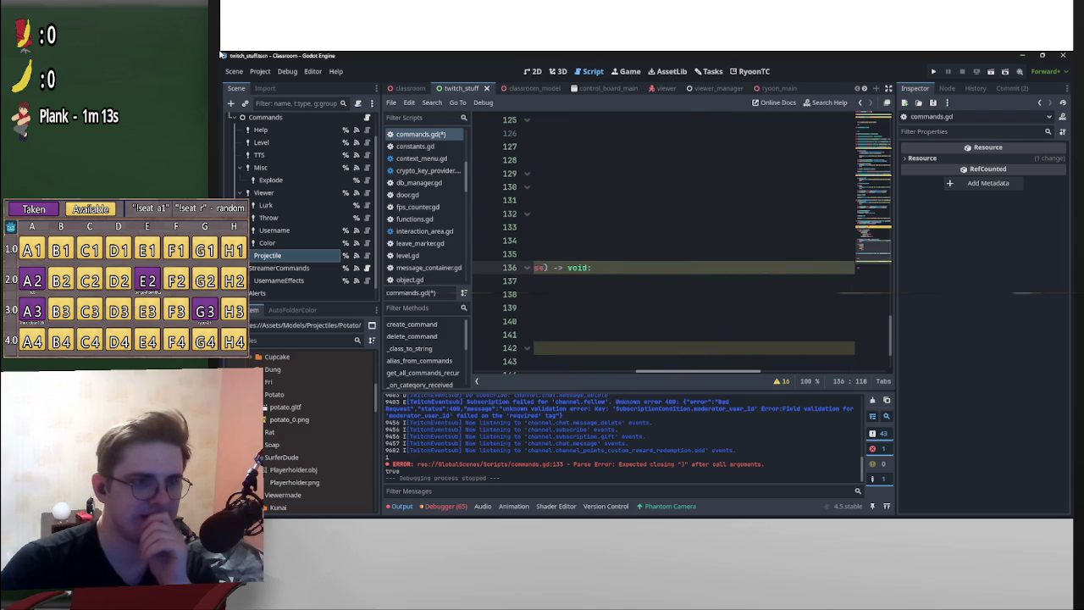
{"action": "scroll", "coordinate": [673, 245], "scroll_direction": "left", "scroll_amount": 3}
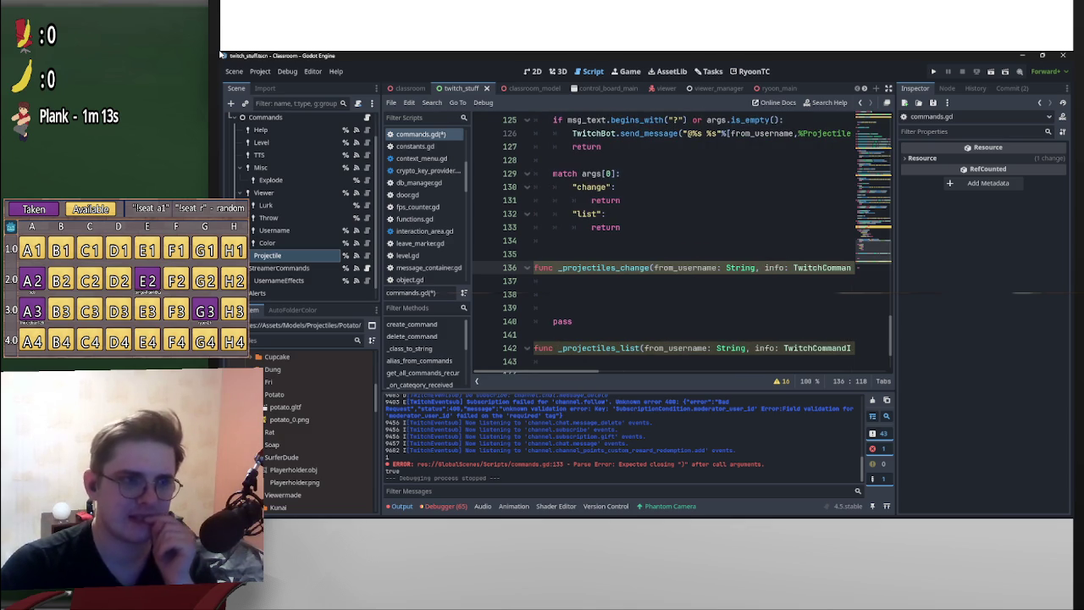
{"action": "mouse_move", "coordinate": [572, 321]}
{"action": "left_mouse_down"}
{"action": "mouse_move", "coordinate": [542, 294]}
{"action": "mouse_move", "coordinate": [535, 267]}
{"action": "left_mouse_up"}
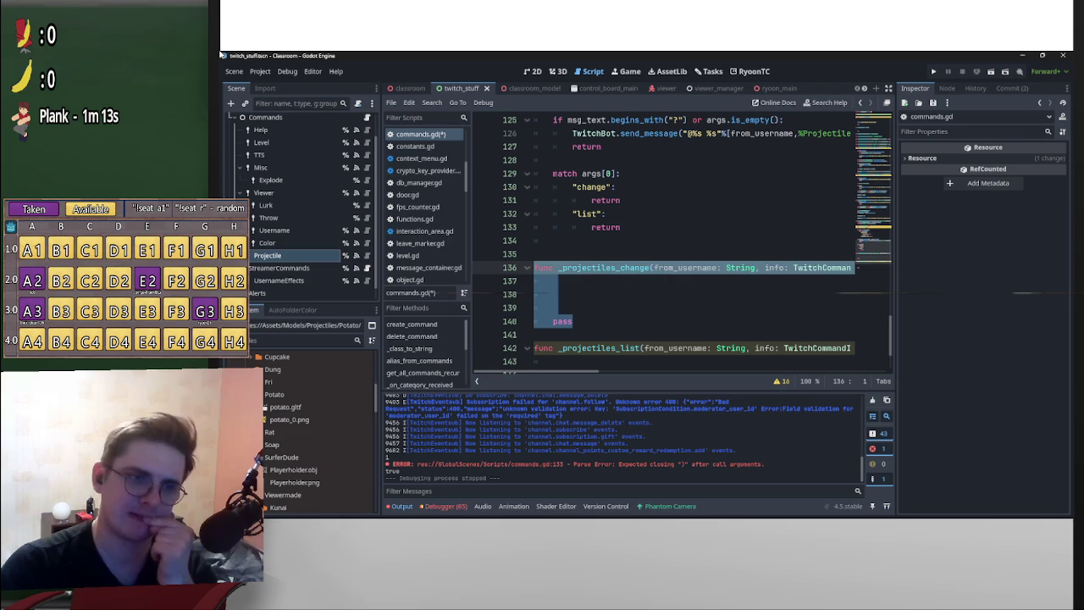
{"action": "left_click", "coordinate": [559, 308]}
{"action": "left_click_drag", "start_coordinate": [536, 370], "coordinate": [648, 371]}
{"action": "left_click_drag", "start_coordinate": [721, 268], "coordinate": [629, 267]}
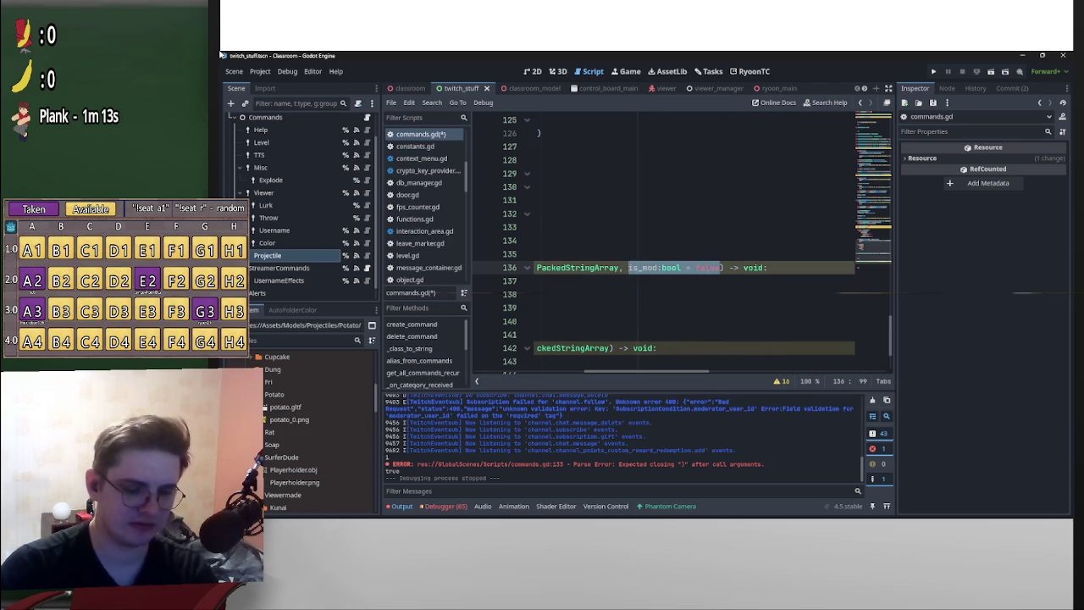
{"action": "key", "text": "Delete"}
{"action": "key", "text": "BackSpace"}
{"action": "key", "text": "BackSpace"}
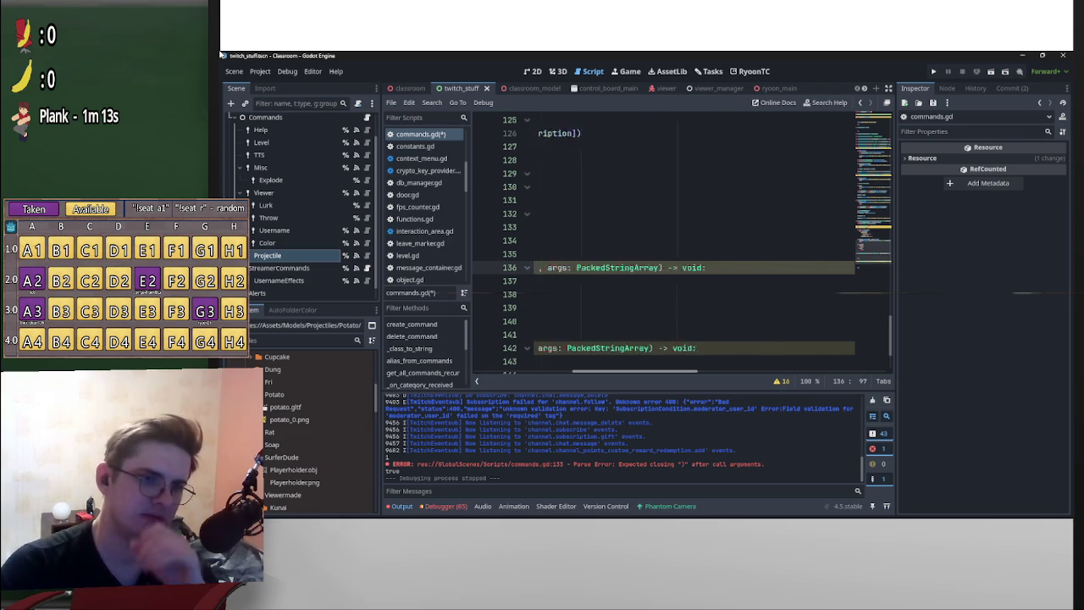
{"action": "mouse_move", "coordinate": [574, 320]}
{"action": "left_mouse_down"}
{"action": "mouse_move", "coordinate": [535, 288]}
{"action": "mouse_move", "coordinate": [533, 267]}
{"action": "left_mouse_up"}
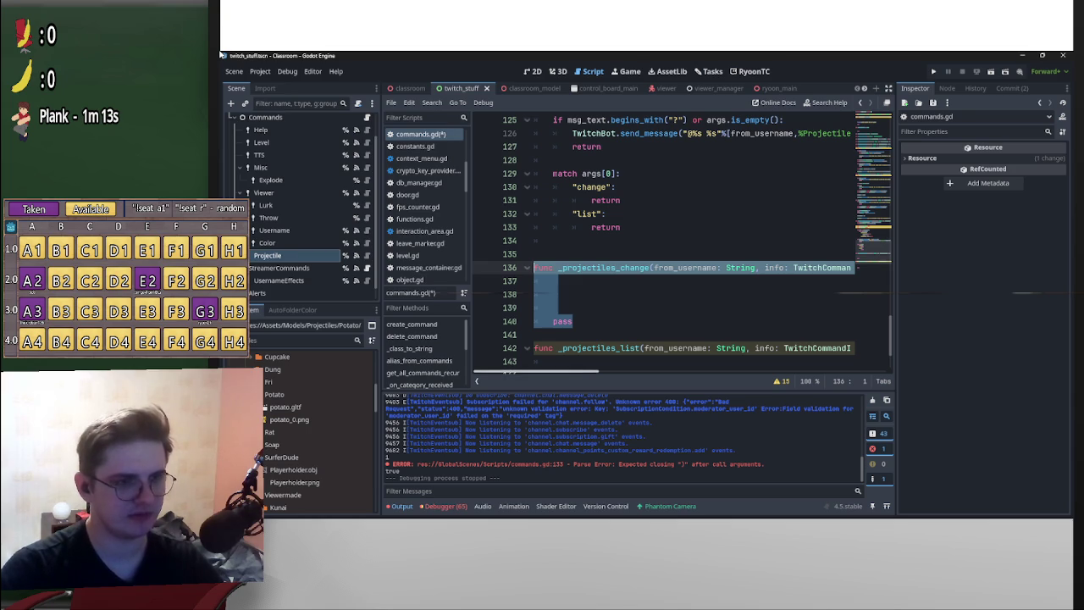
{"action": "key", "text": "End"}
{"action": "key", "text": "Down"}
{"action": "key", "text": "Down"}
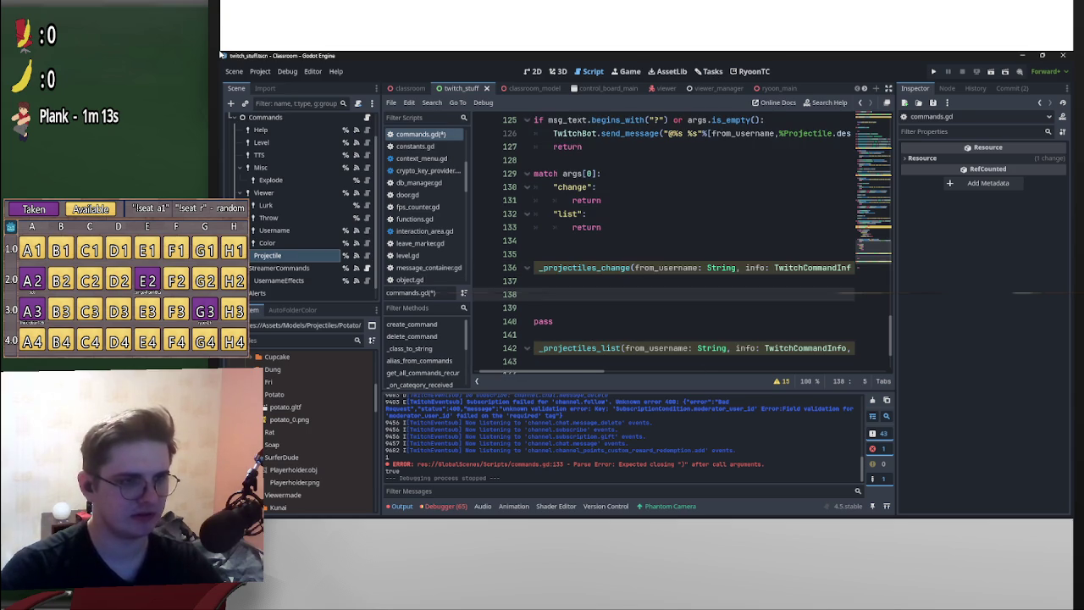
{"action": "scroll", "coordinate": [665, 246], "scroll_direction": "right", "scroll_amount": 5}
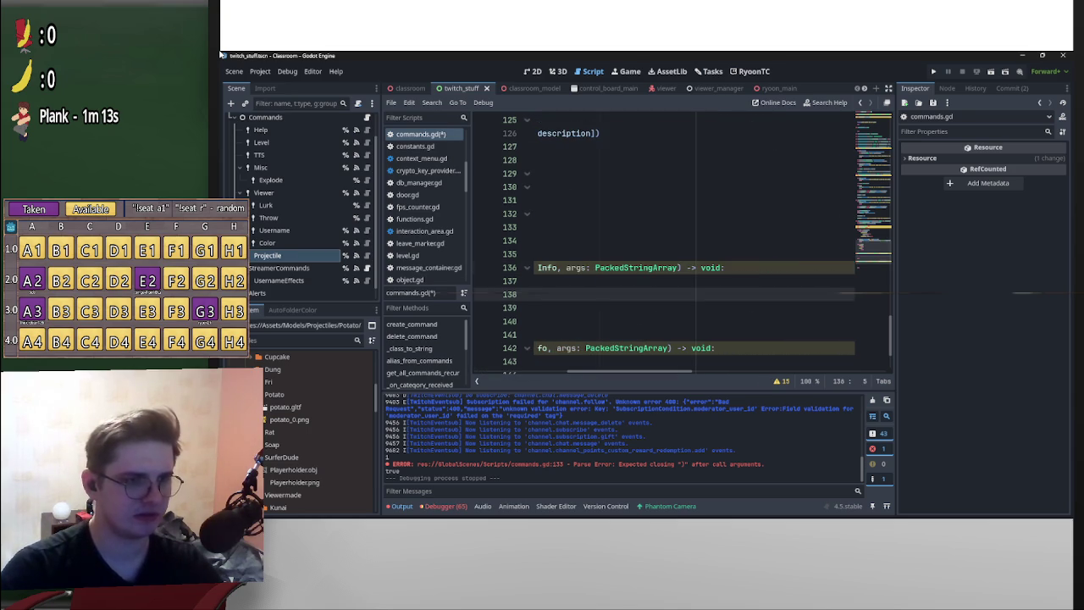
- Undo twice to restore the is_mod:bool = false parameter in _projectiles_change
{"action": "key", "text": "ctrl+z"}
{"action": "key", "text": "ctrl+z"}
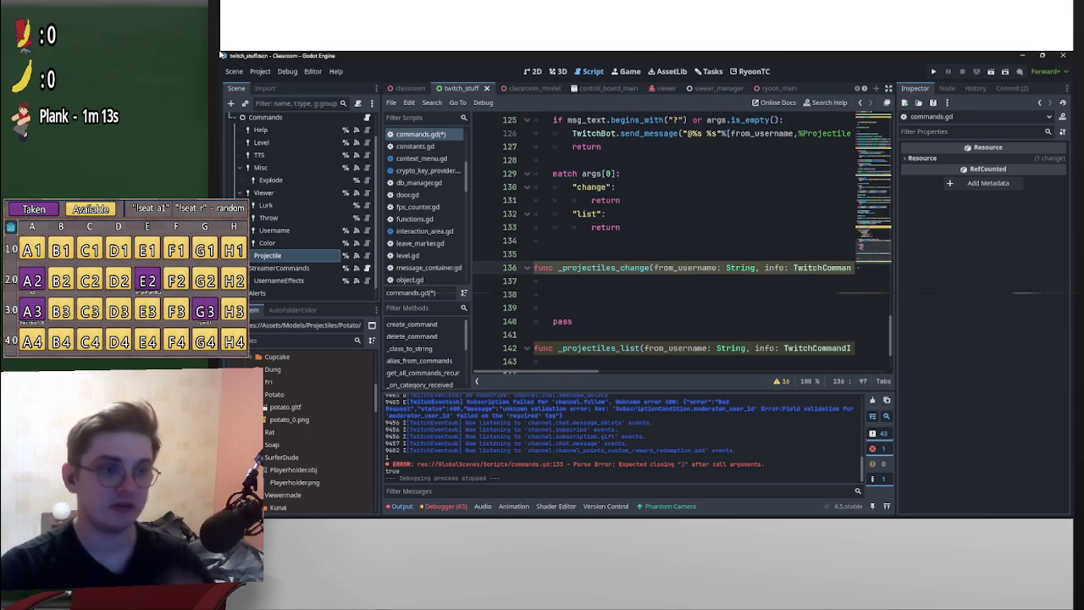
{"action": "key", "text": "ctrl+z"}
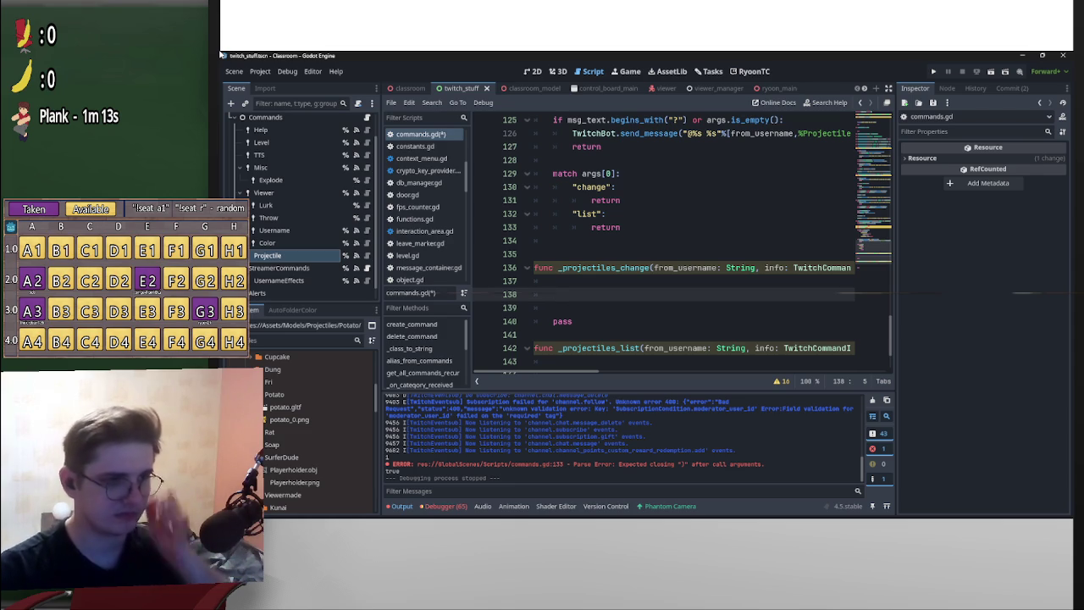
{"action": "scroll", "coordinate": [677, 245], "scroll_direction": "up", "scroll_amount": 3}
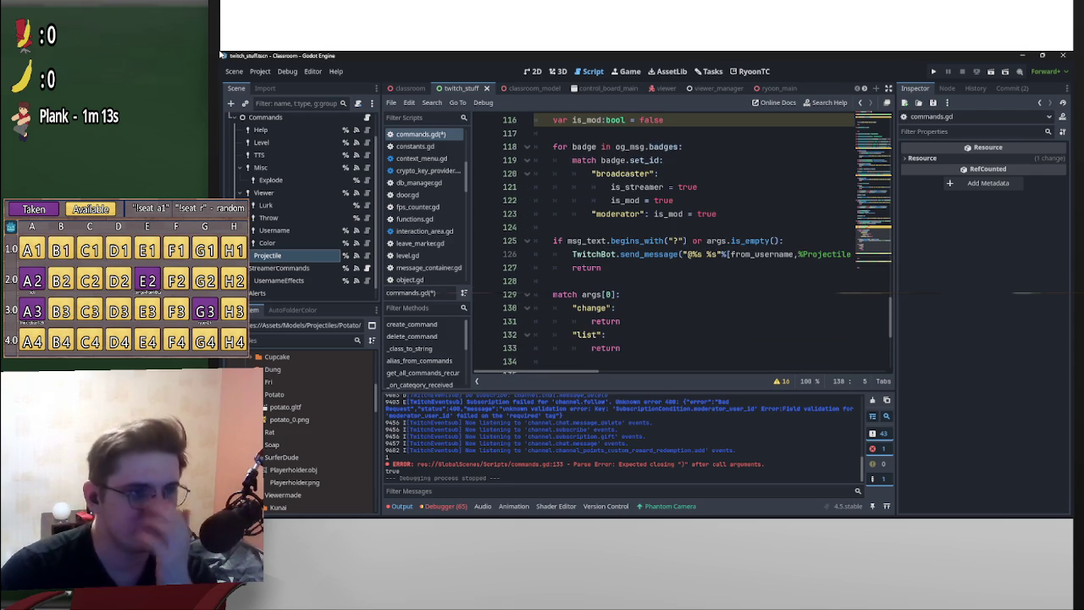
{"action": "scroll", "coordinate": [678, 246], "scroll_direction": "up", "scroll_amount": 2}
{"action": "scroll", "coordinate": [677, 246], "scroll_direction": "down", "scroll_amount": 4}
{"action": "scroll", "coordinate": [678, 245], "scroll_direction": "down", "scroll_amount": 1}
{"action": "scroll", "coordinate": [678, 245], "scroll_direction": "up", "scroll_amount": 2}
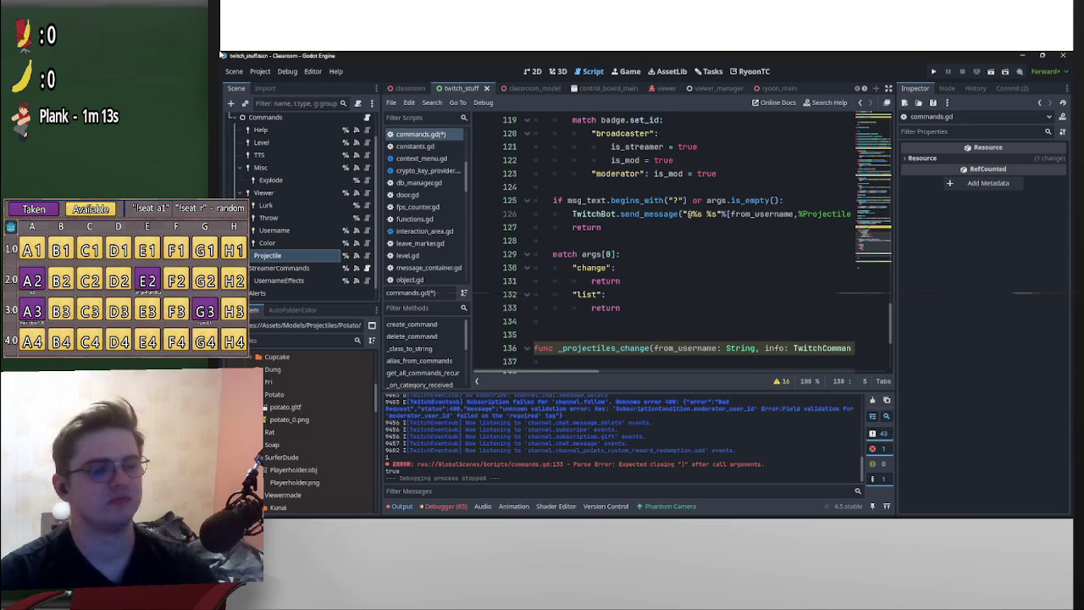
- Open an empty line under the "change" match branch, checking the is_mod default value
{"action": "left_click", "coordinate": [591, 280]}
{"action": "key", "text": "Return"}
{"action": "key", "text": "Up"}
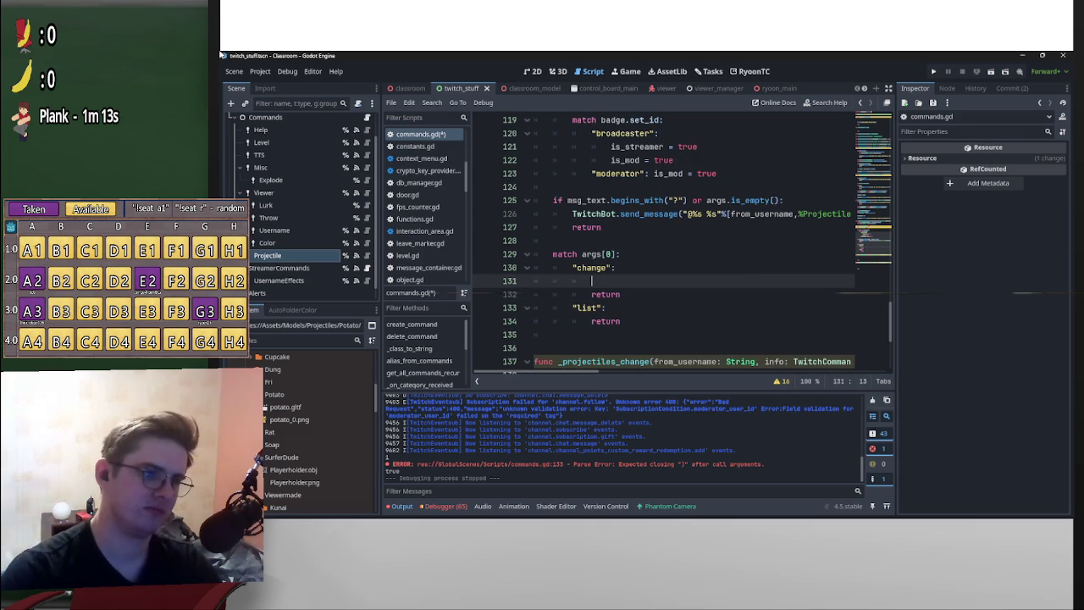
{"action": "key", "text": "Down"}
{"action": "key", "text": "Down"}
{"action": "key", "text": "Down"}
{"action": "key", "text": "shift+End"}
{"action": "key", "text": "shift+Left"}
{"action": "key", "text": "shift+Left"}
{"action": "key", "text": "shift+Left"}
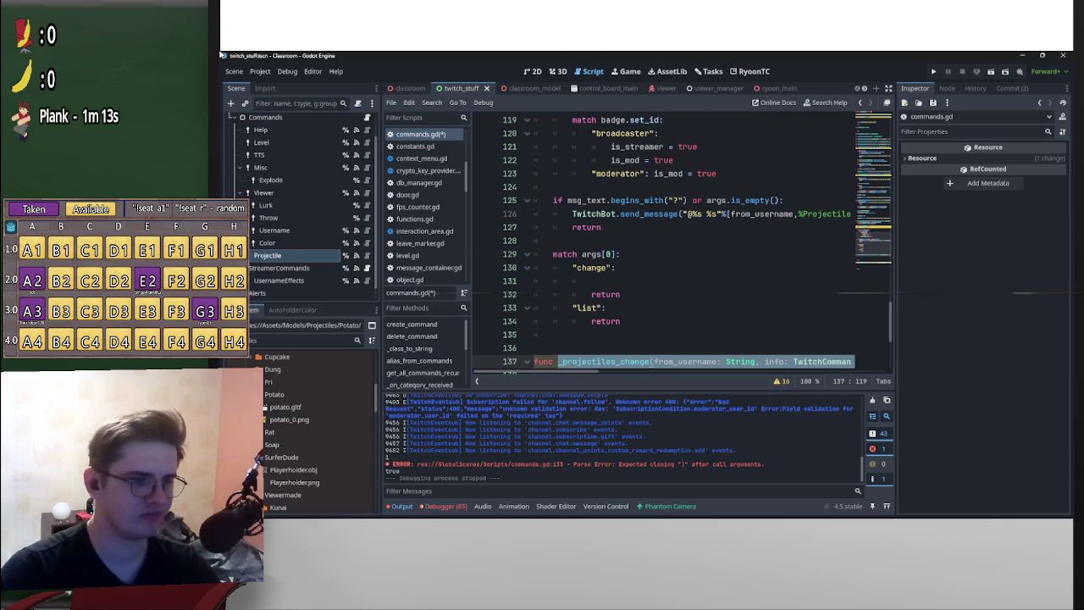
{"action": "key", "text": "Left"}
{"action": "key", "text": "Left"}
{"action": "key", "text": "Left"}
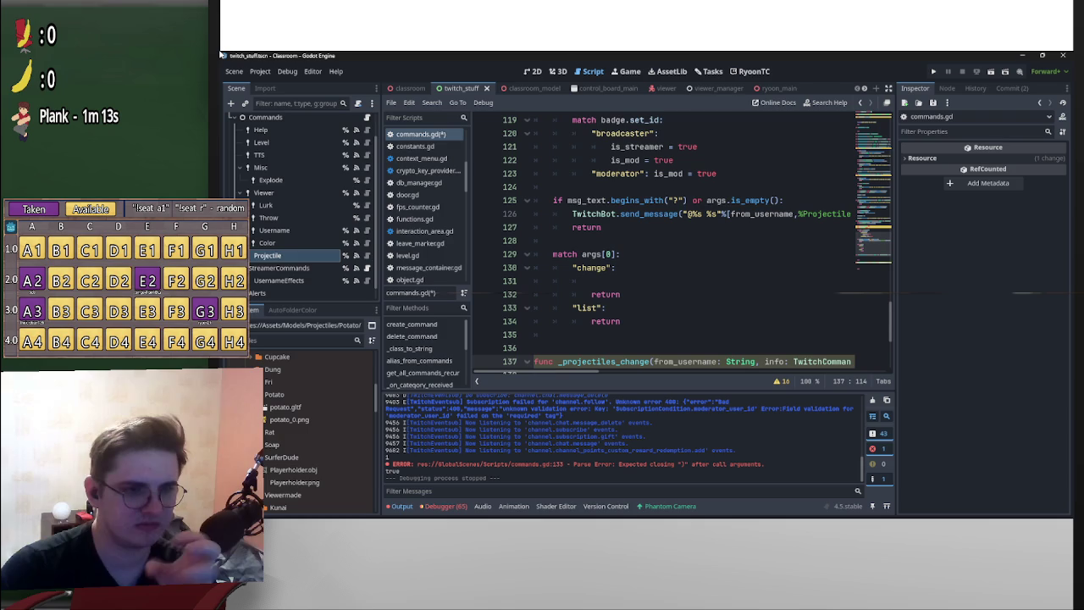
{"action": "key", "text": "Up"}
{"action": "key", "text": "Up"}
{"action": "key", "text": "Up"}
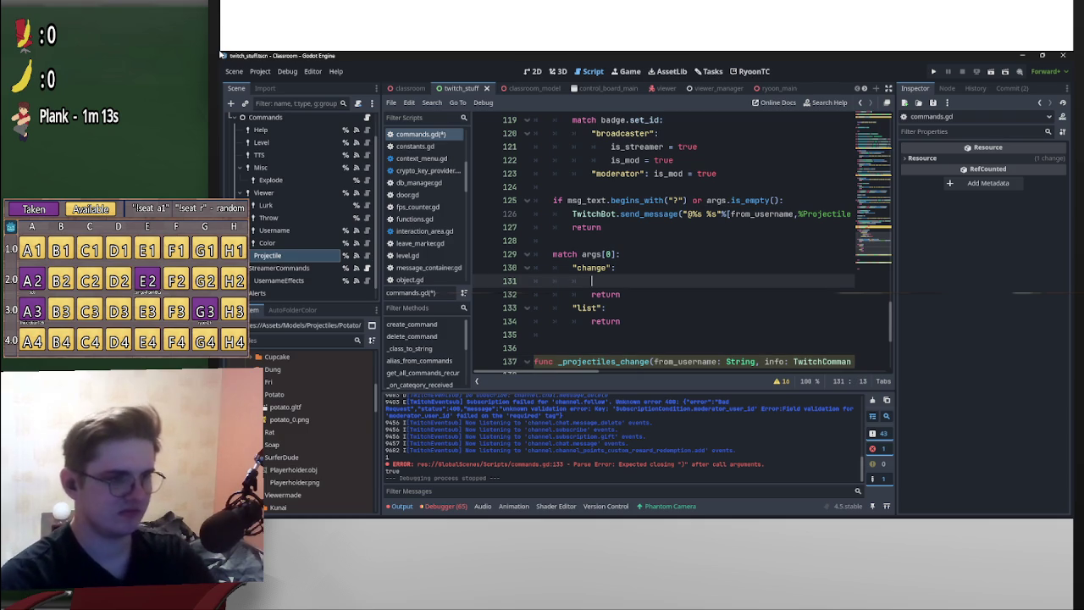
{"action": "type", "text": "i"}
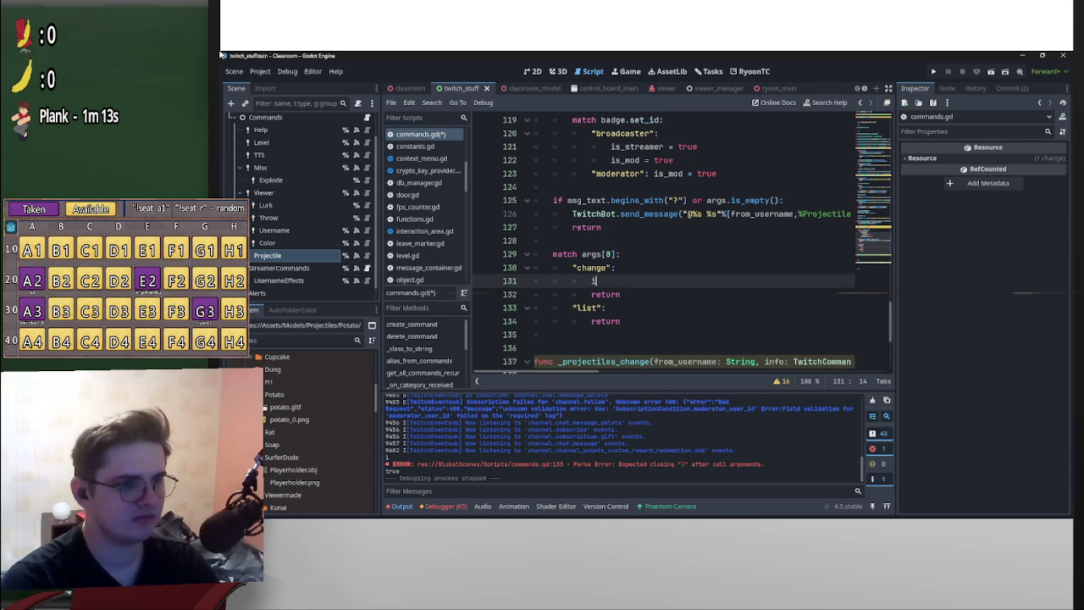
{"action": "key", "text": "BackSpace"}
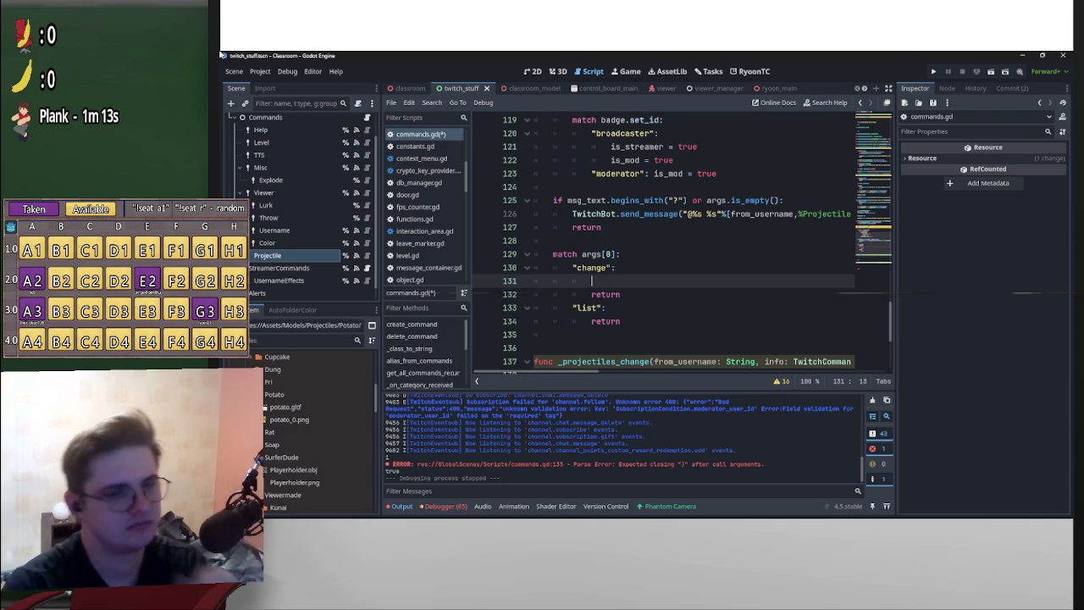
- Inspect the help check's send_message line on line 126, then select the Projectile command node
{"action": "scroll", "coordinate": [678, 245], "scroll_direction": "right", "scroll_amount": 5}
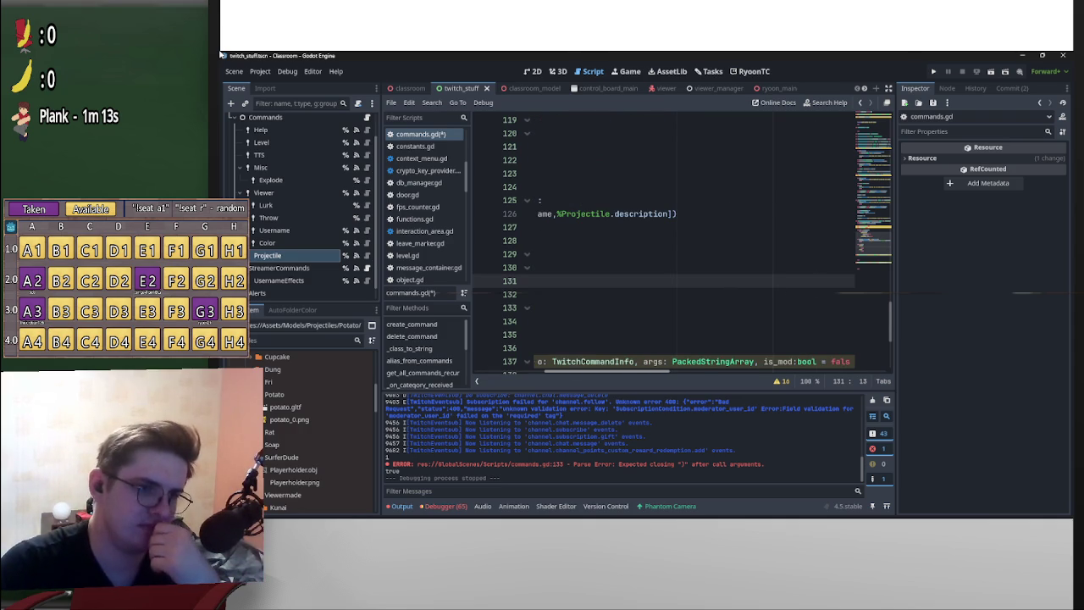
{"action": "scroll", "coordinate": [678, 246], "scroll_direction": "left", "scroll_amount": 5}
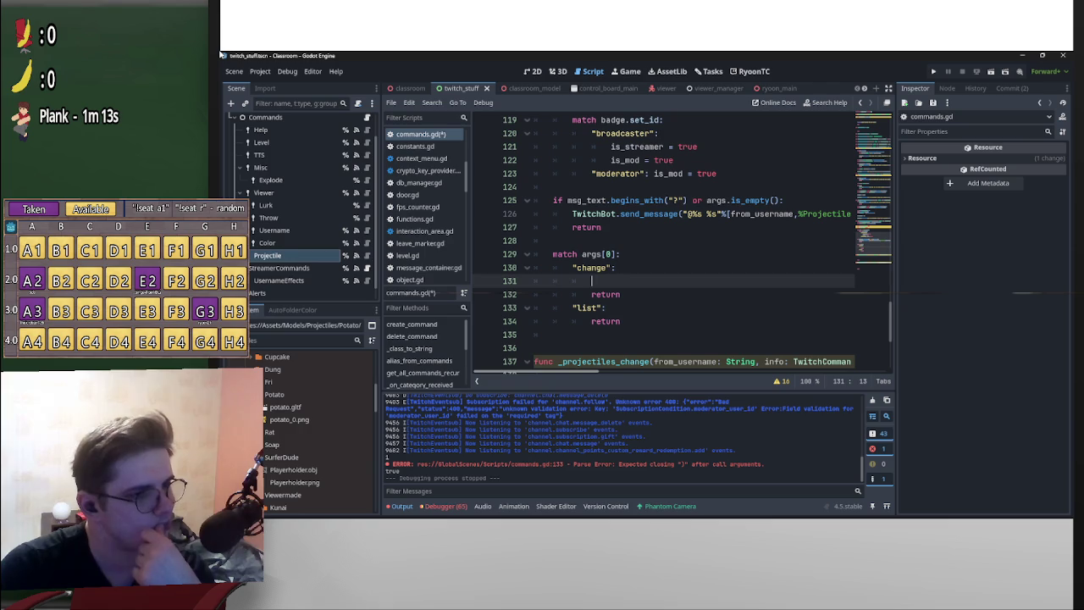
{"action": "left_click_drag", "start_coordinate": [573, 214], "coordinate": [851, 214]}
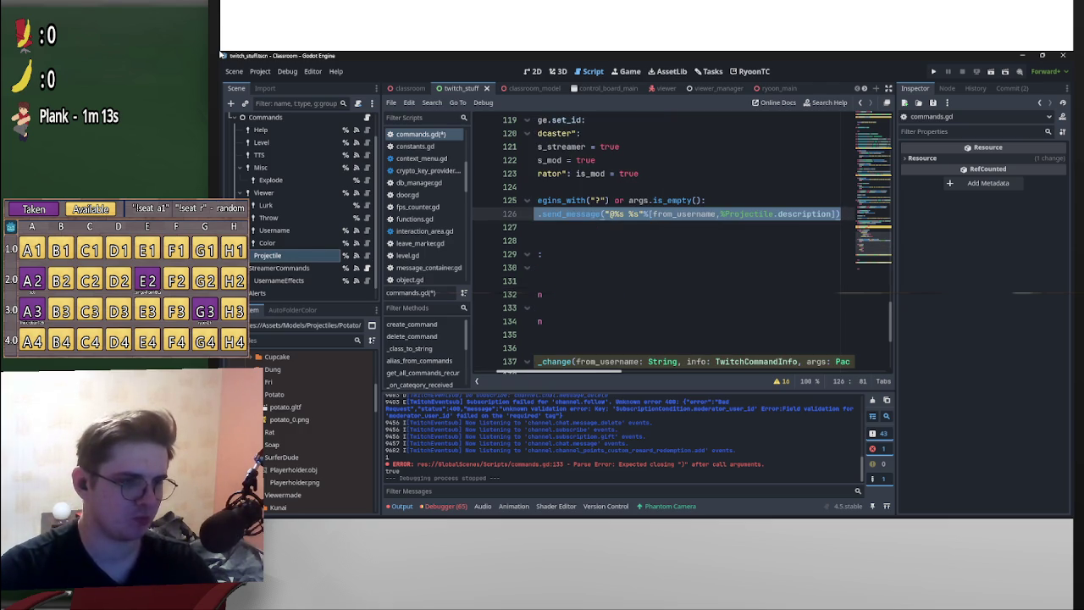
{"action": "scroll", "coordinate": [677, 246], "scroll_direction": "left", "scroll_amount": 5}
{"action": "scroll", "coordinate": [677, 246], "scroll_direction": "down", "scroll_amount": 3}
{"action": "scroll", "coordinate": [677, 246], "scroll_direction": "up", "scroll_amount": 2}
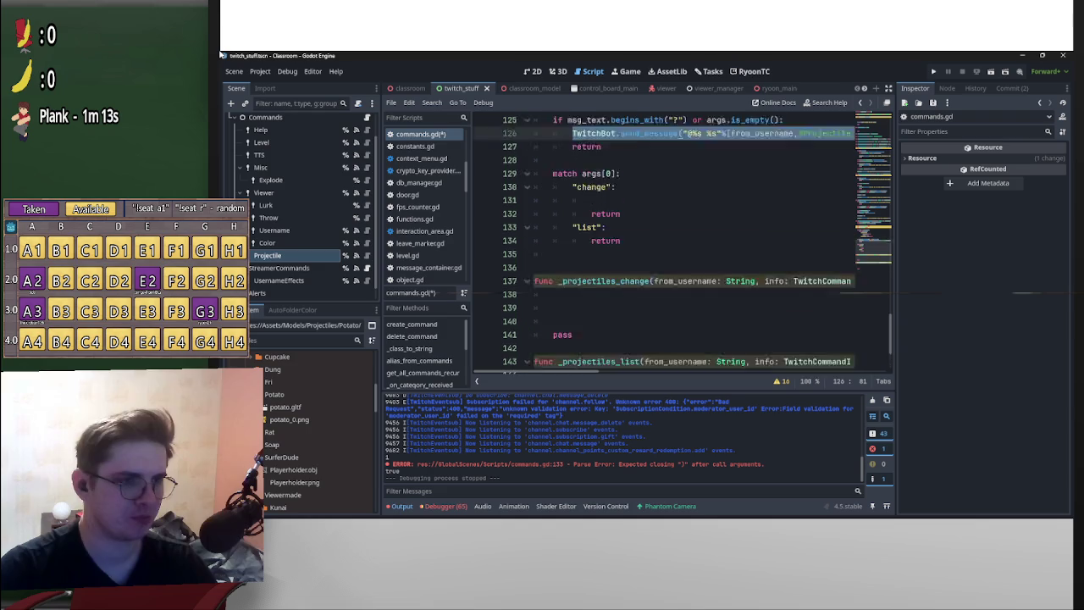
{"action": "scroll", "coordinate": [677, 245], "scroll_direction": "down", "scroll_amount": 4}
{"action": "scroll", "coordinate": [677, 246], "scroll_direction": "up", "scroll_amount": 3}
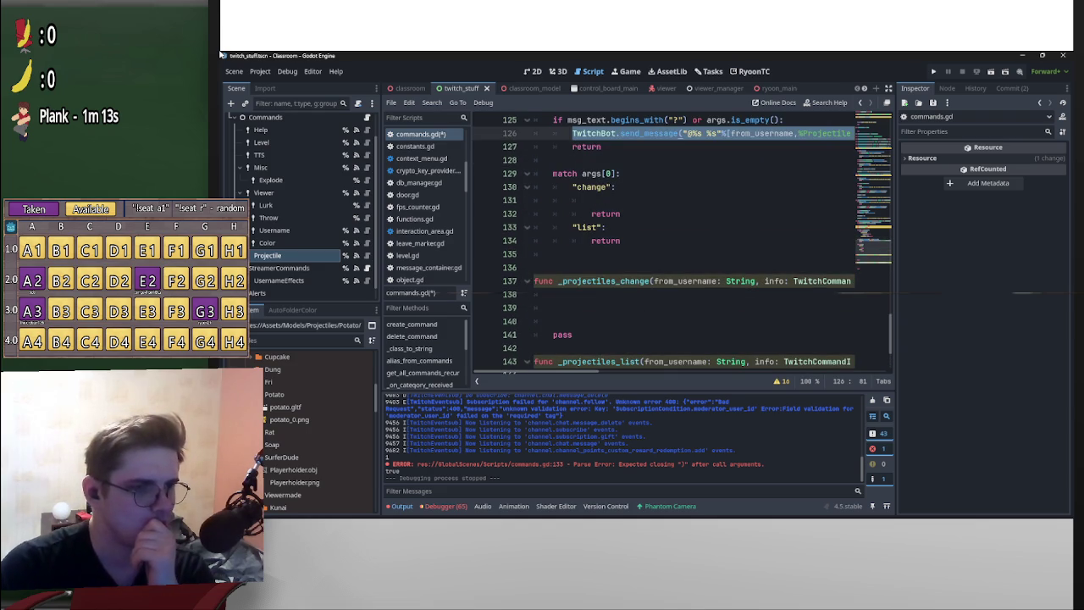
{"action": "left_click", "coordinate": [553, 294]}
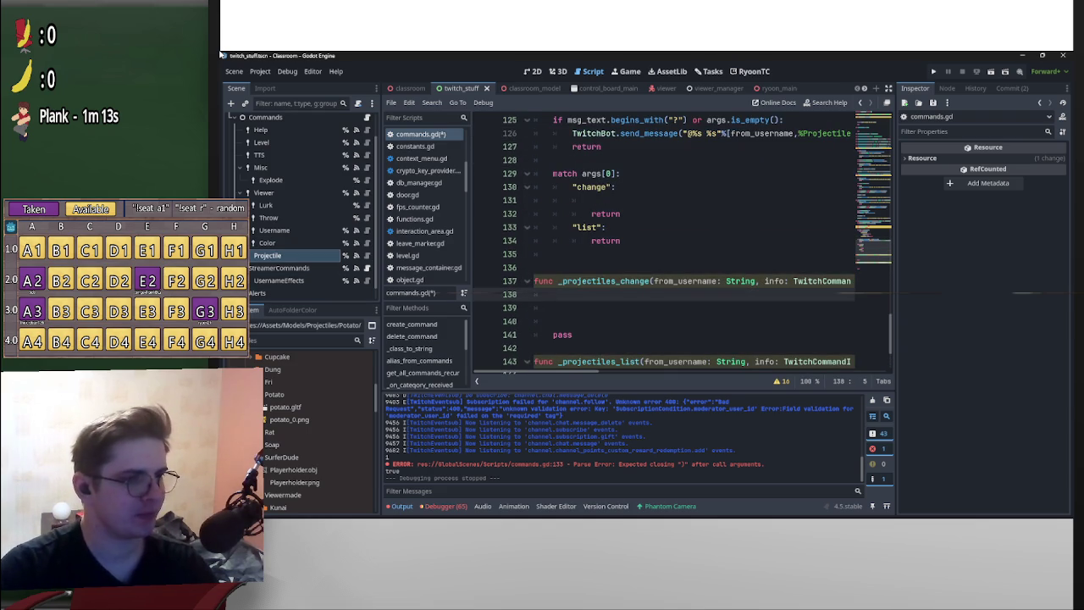
{"action": "left_click", "coordinate": [271, 255]}
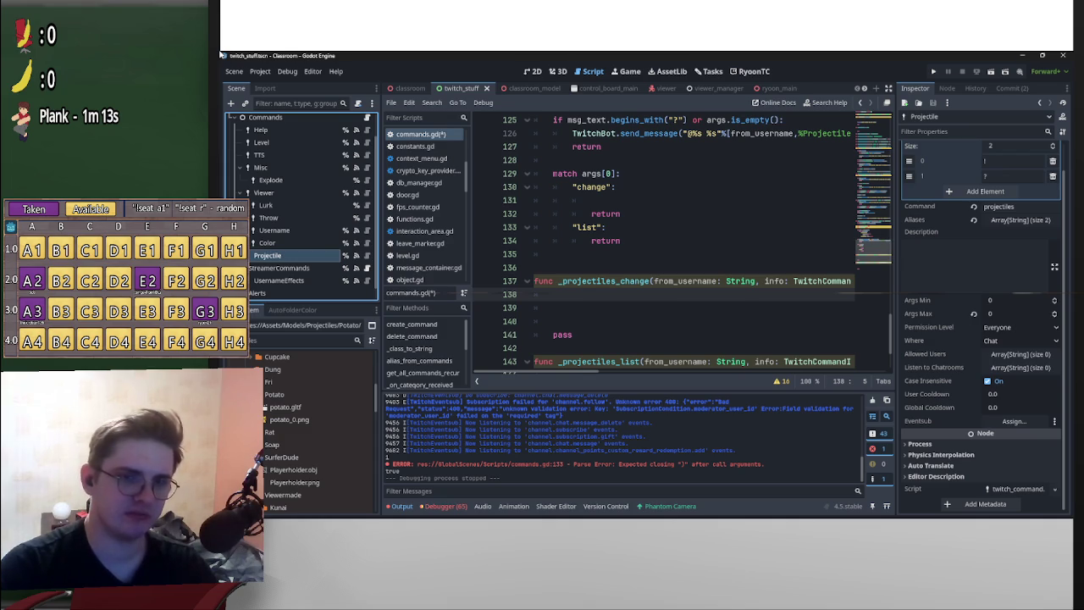
- Raise the Projectile command's Args Max from 2 to 3 in the Inspector
{"action": "left_click", "coordinate": [1020, 313]}
{"action": "type", "text": "2"}
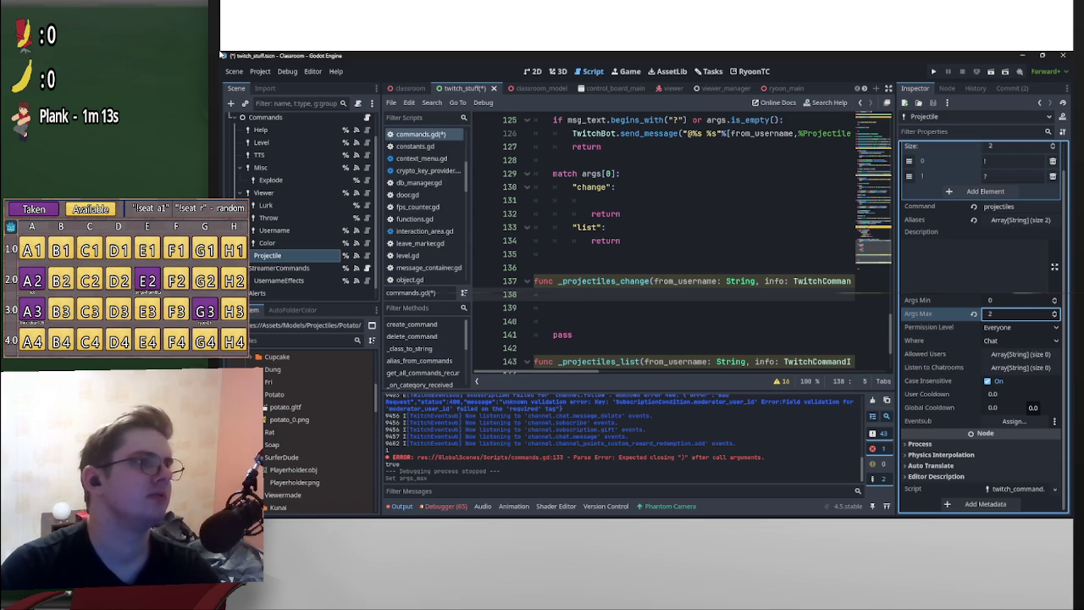
{"action": "key", "text": "Up"}
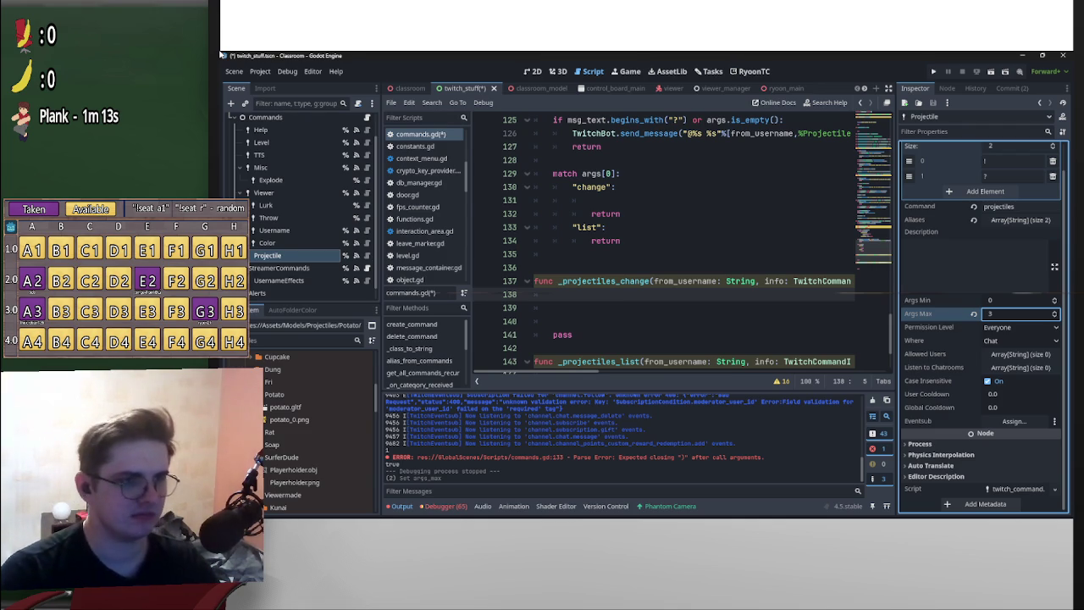
- Return to the script and select the is_mod parameter text on line 137
{"action": "left_click", "coordinate": [591, 199]}
{"action": "key", "text": "Down"}
{"action": "key", "text": "Down"}
{"action": "key", "text": "Down"}
{"action": "key", "text": "shift+End"}
{"action": "key", "text": "ctrl+c"}
{"action": "key", "text": "shift+Left"}
{"action": "key", "text": "shift+Left"}
{"action": "key", "text": "shift+Left"}
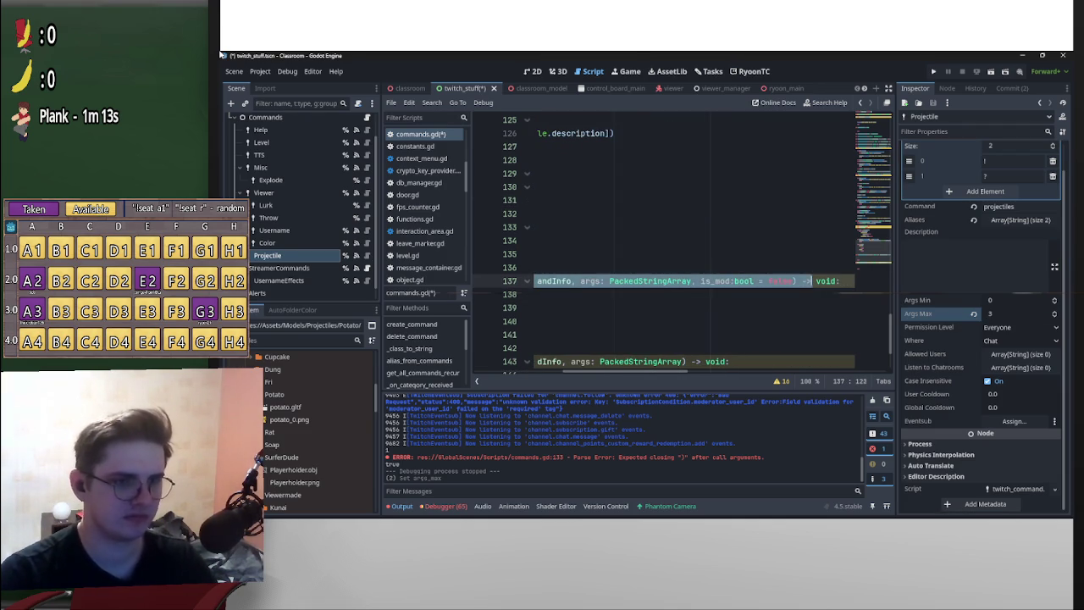
- Paste the _projectiles_change signature under the change case and strip its bool, PackedStringArray, TwitchCommandInfo and String type hints
{"action": "scroll", "coordinate": [677, 246], "scroll_direction": "left", "scroll_amount": 5}
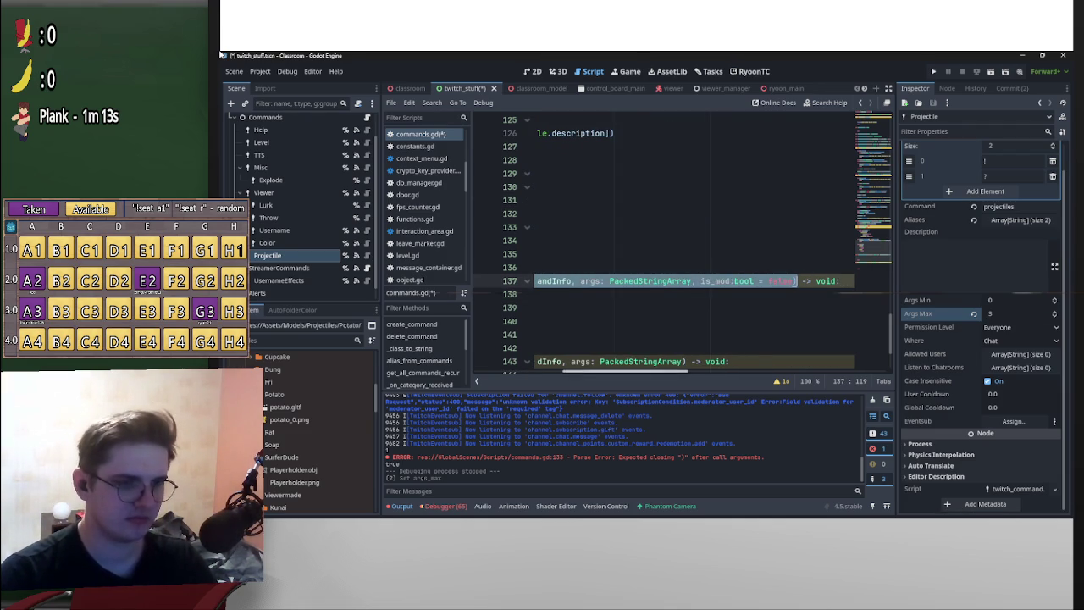
{"action": "key", "text": "Up"}
{"action": "key", "text": "Up"}
{"action": "key", "text": "Up"}
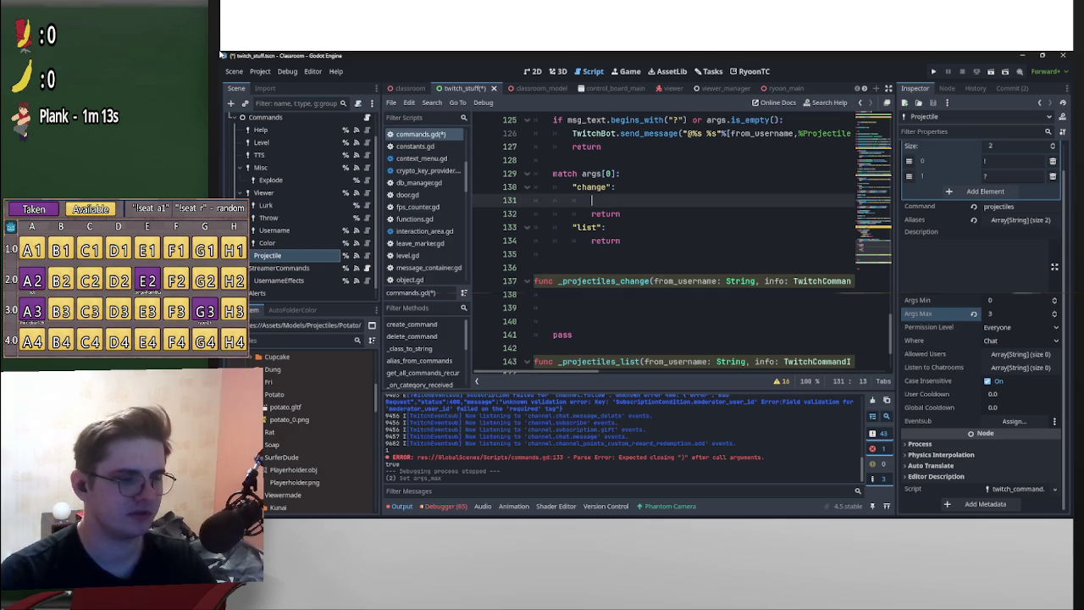
{"action": "key", "text": "ctrl+v"}
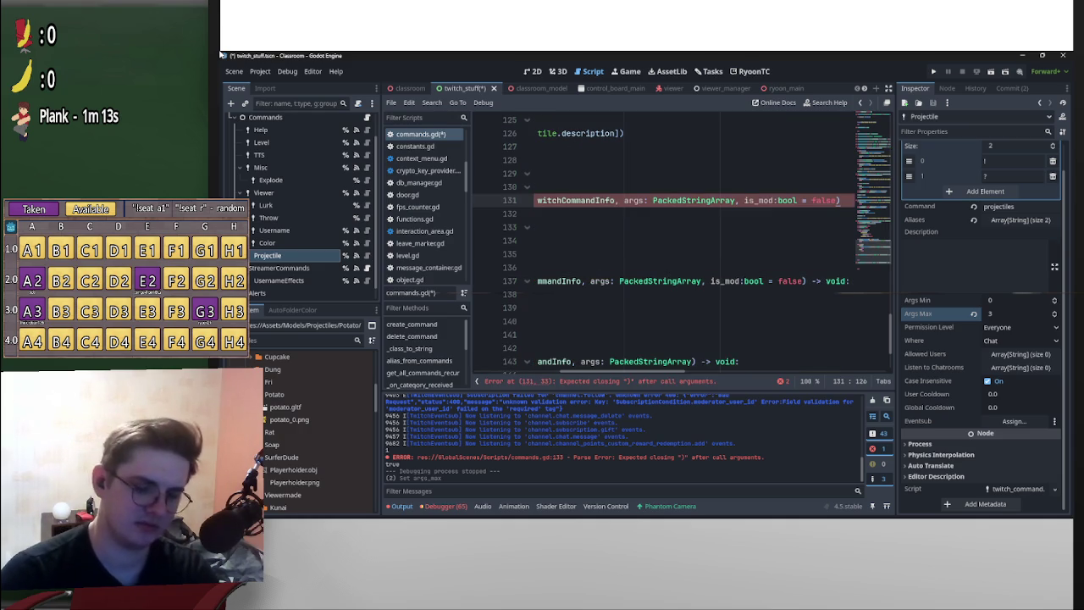
{"action": "key", "text": "Left"}
{"action": "key", "text": "shift+ctrl+Left"}
{"action": "key", "text": "shift+ctrl+Left"}
{"action": "key", "text": "shift+ctrl+Left"}
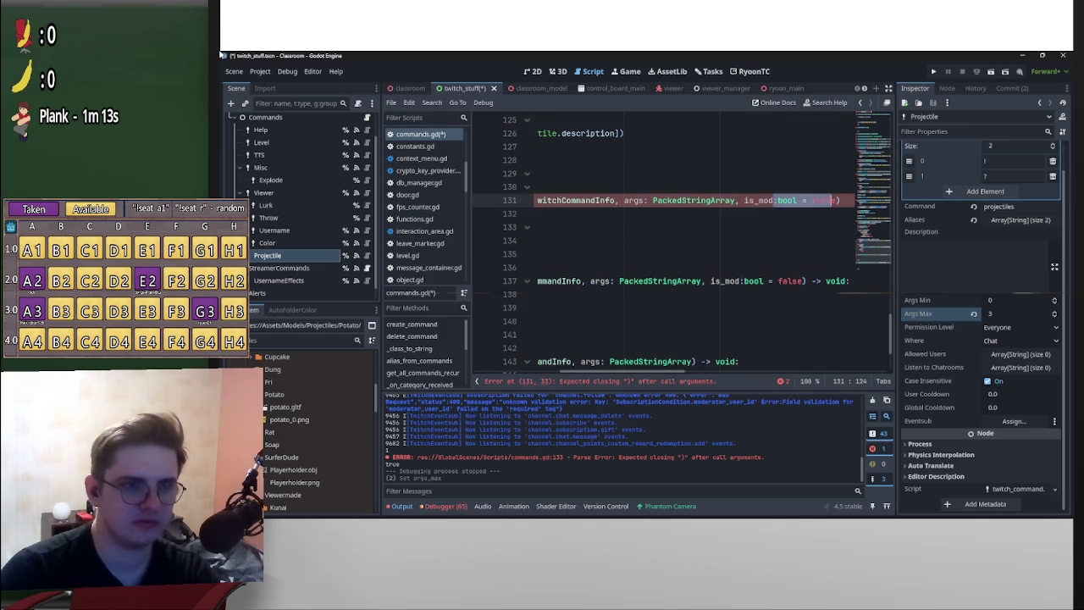
{"action": "key", "text": "BackSpace"}
{"action": "key", "text": "ctrl+Left"}
{"action": "key", "text": "ctrl+Left"}
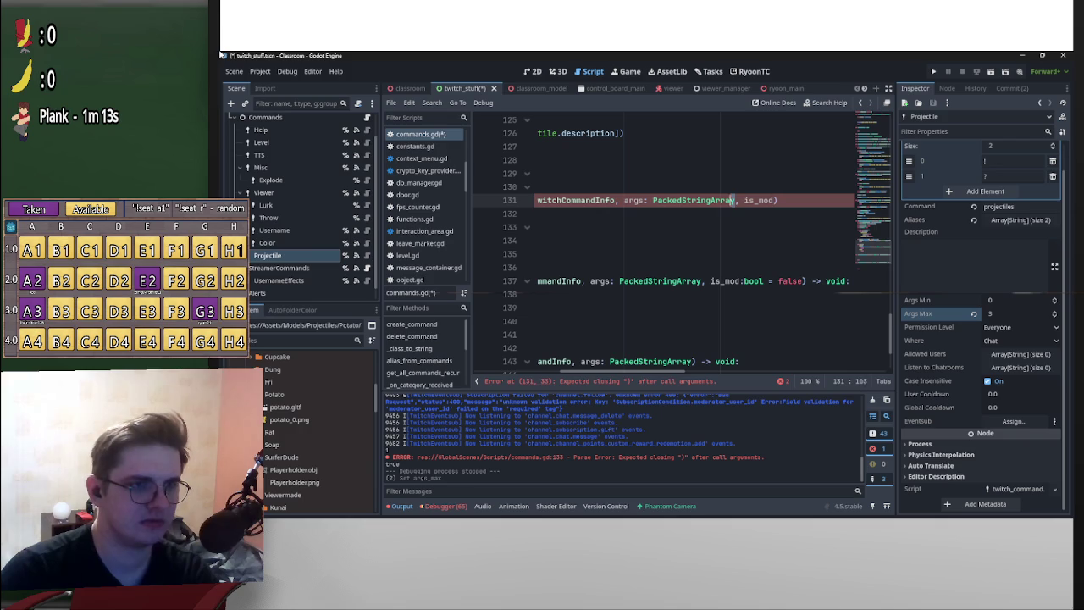
{"action": "key", "text": "shift+ctrl+Left"}
{"action": "key", "text": "shift+ctrl+Left"}
{"action": "key", "text": "BackSpace"}
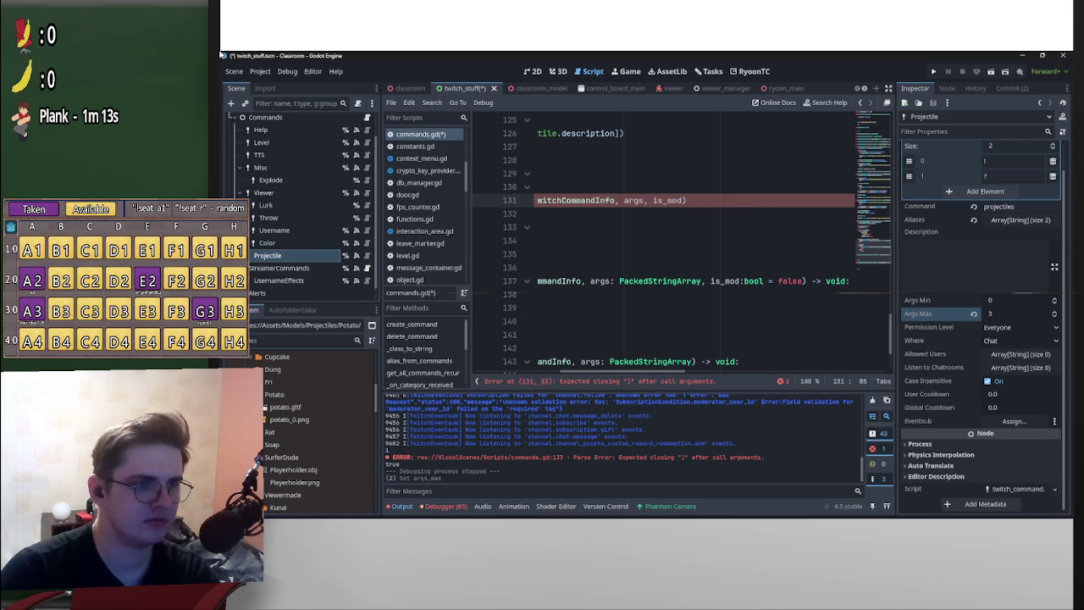
{"action": "key", "text": "shift+ctrl+Left"}
{"action": "key", "text": "shift+ctrl+Left"}
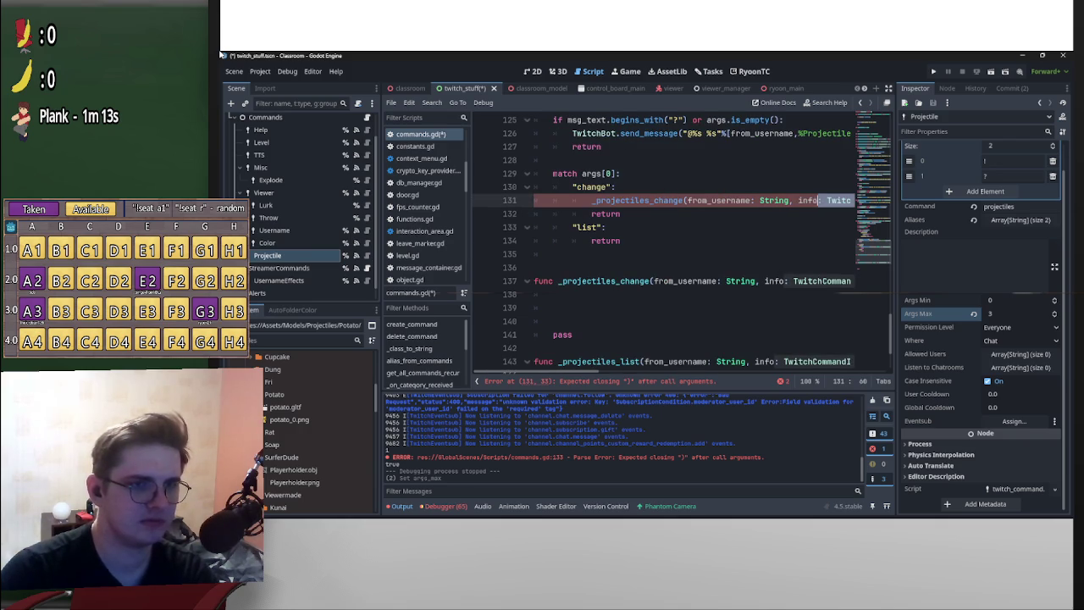
{"action": "key", "text": "BackSpace"}
{"action": "key", "text": "ctrl+Left"}
{"action": "key", "text": "ctrl+Left"}
{"action": "key", "text": "shift+ctrl+Left"}
{"action": "key", "text": "shift+ctrl+Left"}
{"action": "key", "text": "BackSpace"}
- Remove the spaces between arguments, giving _projectiles_change(from_username,info,args,is_mod)
{"action": "key", "text": "ctrl+Right"}
{"action": "key", "text": "ctrl+Right"}
{"action": "key", "text": "ctrl+Right"}
{"action": "key", "text": "BackSpace"}
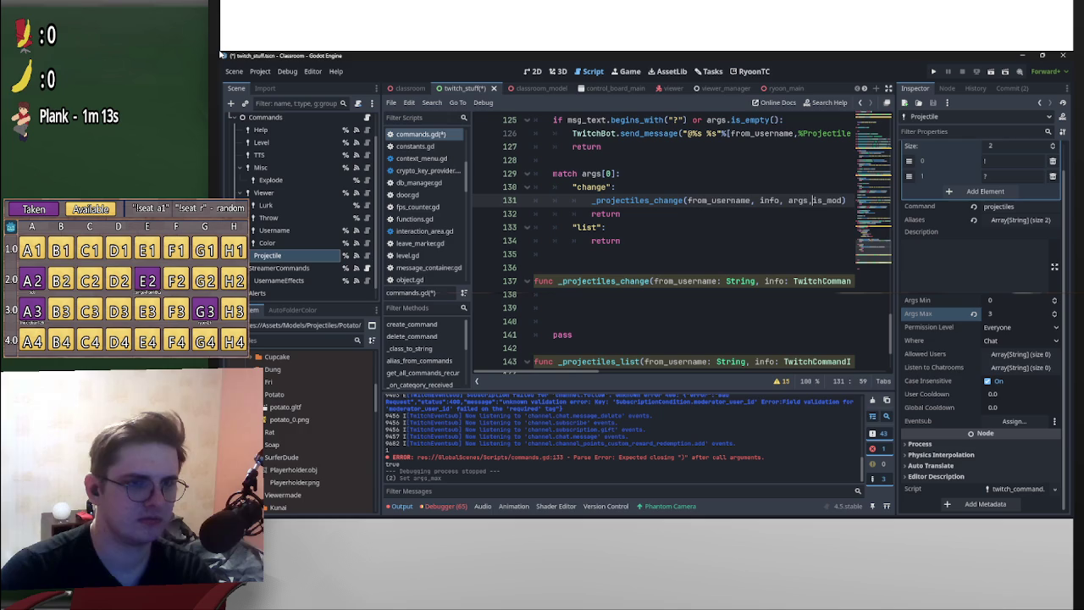
{"action": "key", "text": "ctrl+Left"}
{"action": "key", "text": "ctrl+Left"}
{"action": "key", "text": "BackSpace"}
{"action": "key", "text": "ctrl+Left"}
{"action": "key", "text": "BackSpace"}
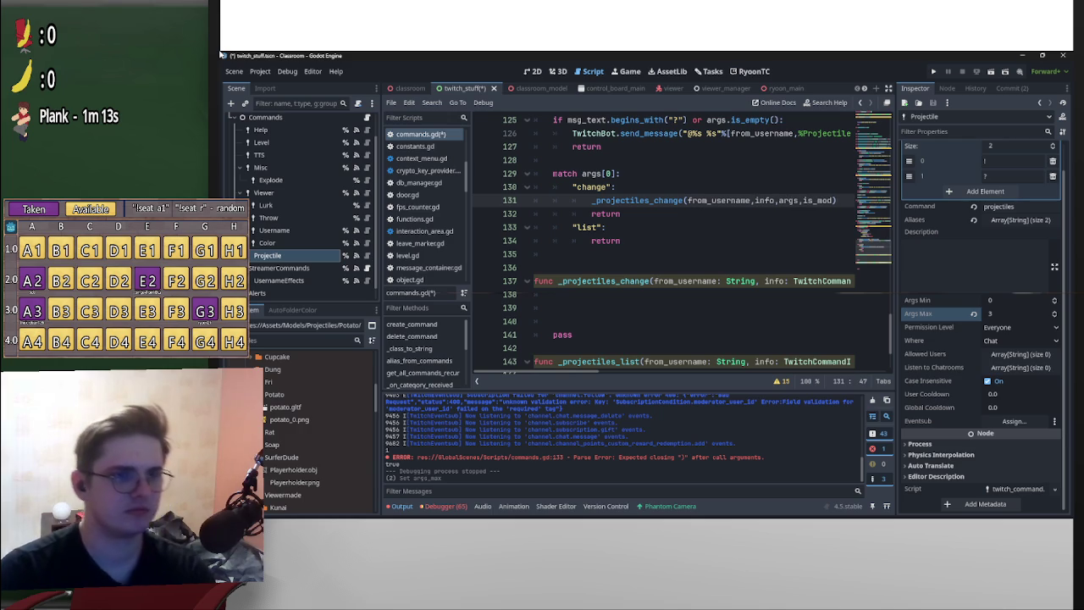
- Copy the call above the list case's return and rename it to _projectiles_list
{"action": "left_click_drag", "start_coordinate": [837, 200], "coordinate": [593, 201]}
{"action": "key", "text": "ctrl+c"}
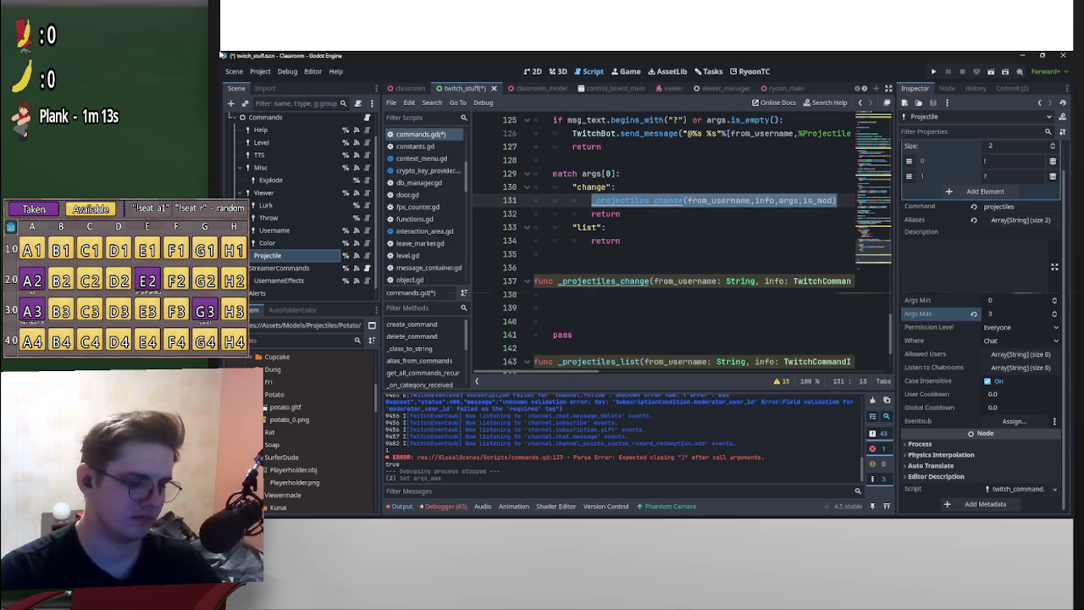
{"action": "key", "text": "Down"}
{"action": "key", "text": "Down"}
{"action": "key", "text": "Down"}
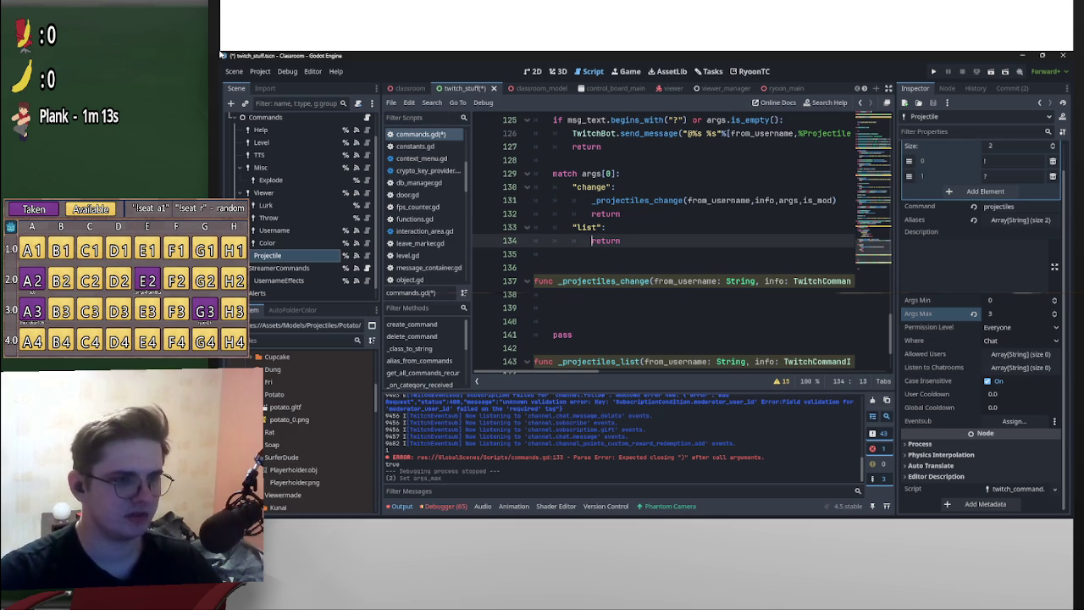
{"action": "key", "text": "Return"}
{"action": "key", "text": "Up"}
{"action": "key", "text": "ctrl+v"}
{"action": "key", "text": "Home"}
{"action": "key", "text": "Right"}
{"action": "key", "text": "Right"}
{"action": "key", "text": "Right"}
{"action": "key", "text": "shift+Right"}
{"action": "key", "text": "shift+Right"}
{"action": "key", "text": "shift+Right"}
{"action": "type", "text": "list"}
- Drop is_mod so the list case calls _projectiles_list(from_username,info,args)
{"action": "key", "text": "Escape"}
{"action": "key", "text": "Up"}
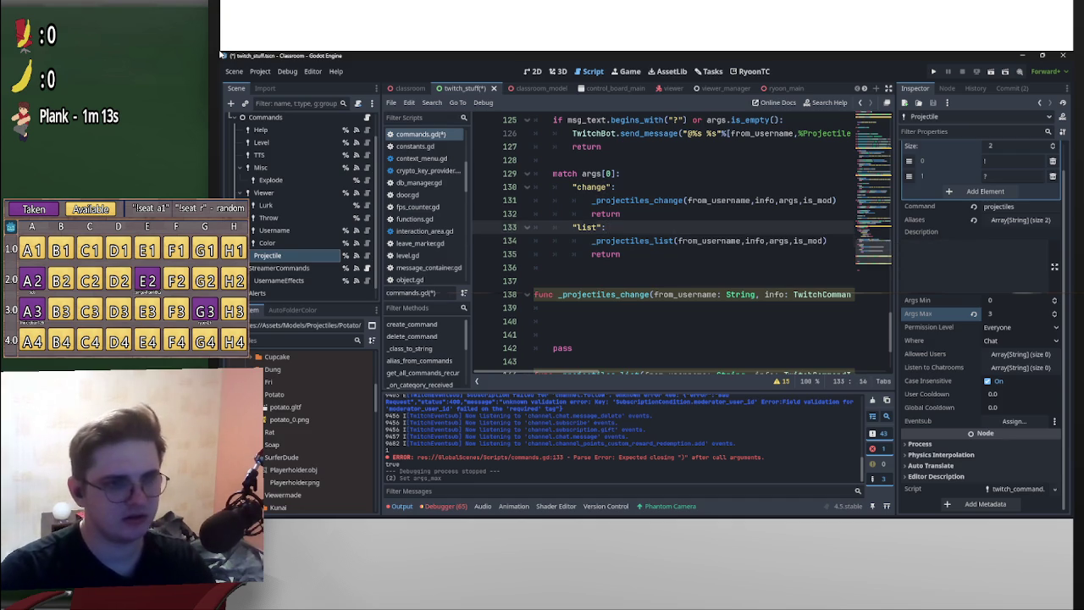
{"action": "key", "text": "Down"}
{"action": "key", "text": "End"}
{"action": "key", "text": "Left"}
{"action": "key", "text": "ctrl+shift+Left"}
{"action": "key", "text": "BackSpace"}
{"action": "key", "text": "BackSpace"}
{"action": "key", "text": "Up"}
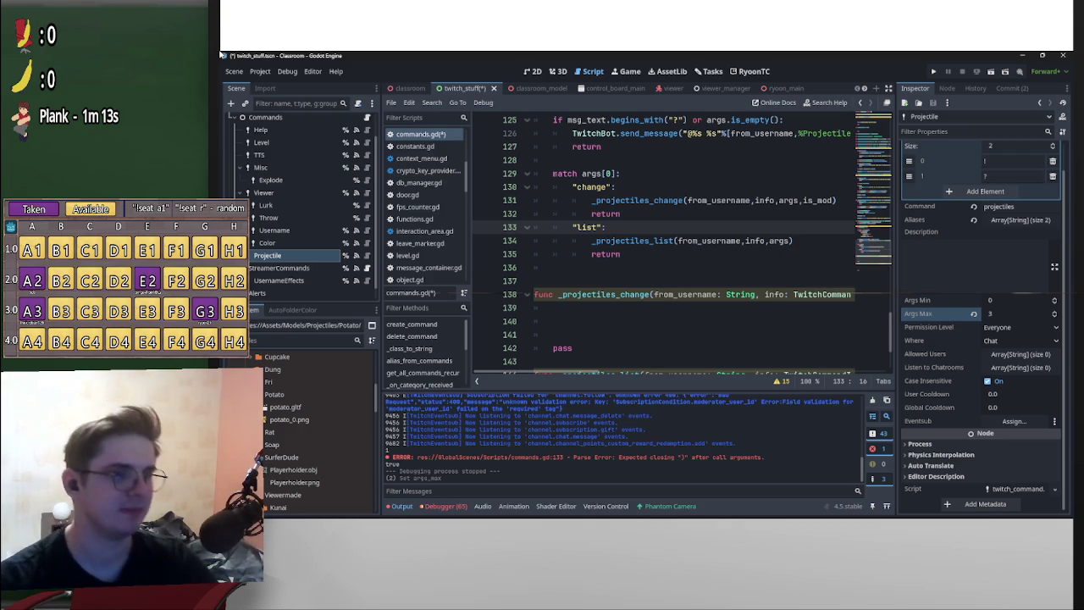
{"action": "scroll", "coordinate": [677, 254], "scroll_direction": "down", "scroll_amount": 1}
{"action": "scroll", "coordinate": [678, 246], "scroll_direction": "up", "scroll_amount": 5}
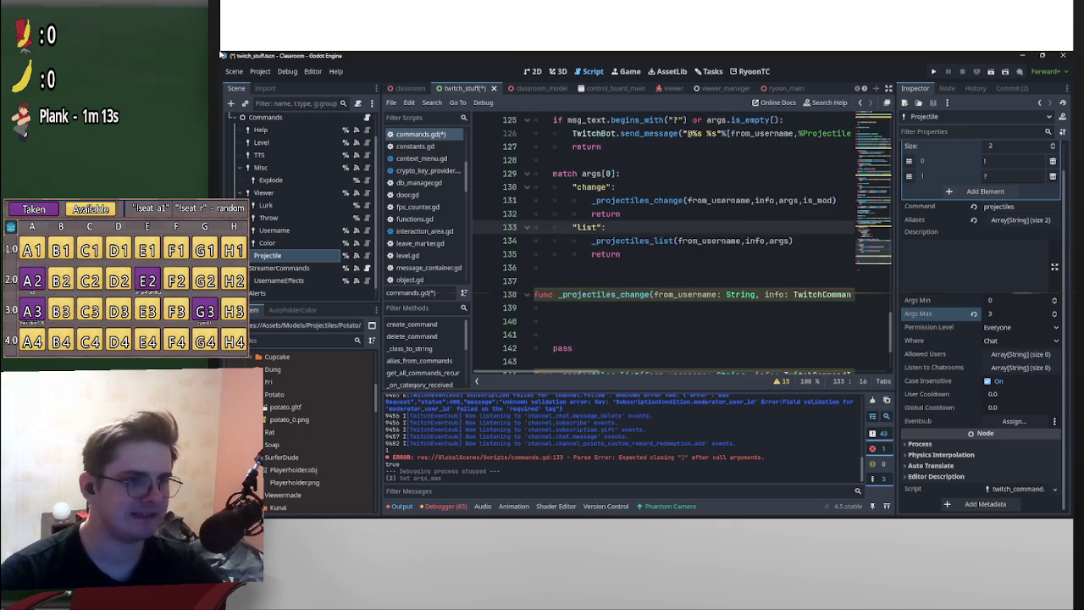
{"action": "scroll", "coordinate": [678, 246], "scroll_direction": "up", "scroll_amount": 2}
{"action": "scroll", "coordinate": [677, 245], "scroll_direction": "down", "scroll_amount": 6}
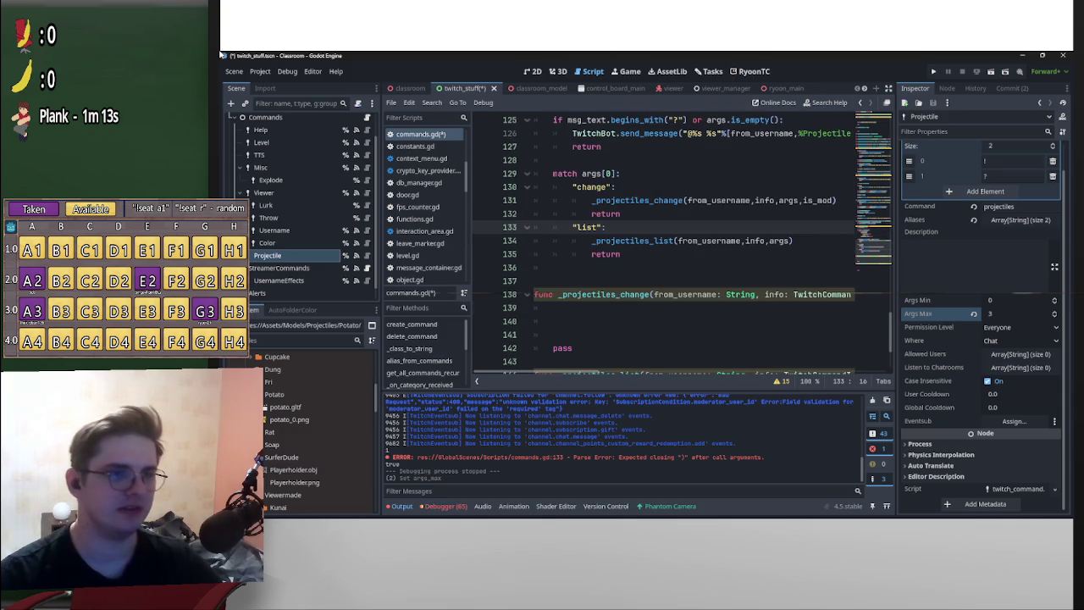
{"action": "scroll", "coordinate": [678, 245], "scroll_direction": "up", "scroll_amount": 4}
{"action": "scroll", "coordinate": [677, 246], "scroll_direction": "down", "scroll_amount": 7}
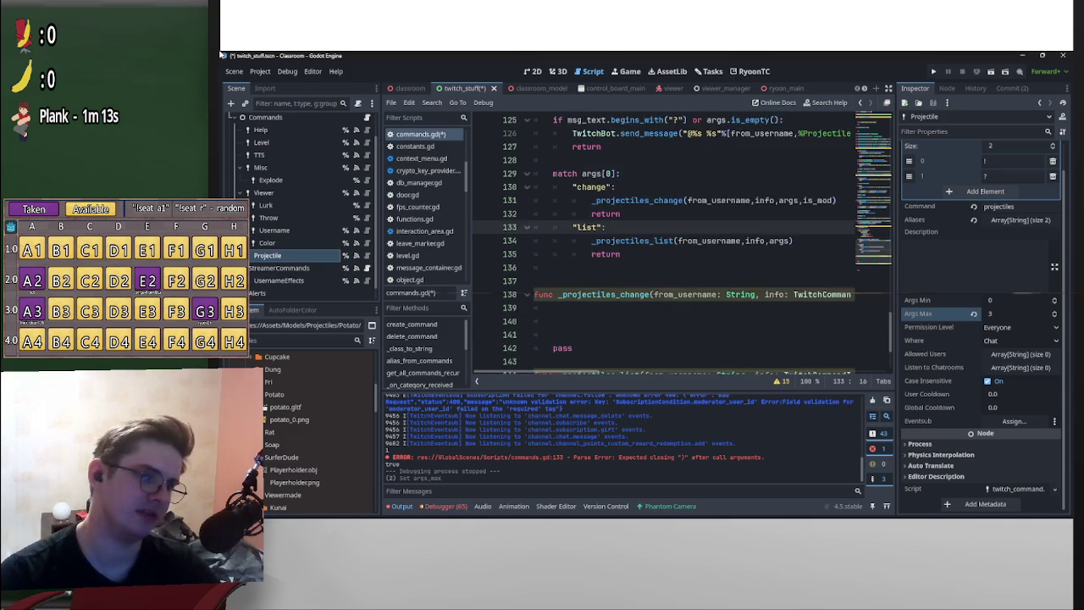
{"action": "scroll", "coordinate": [677, 246], "scroll_direction": "up", "scroll_amount": 3}
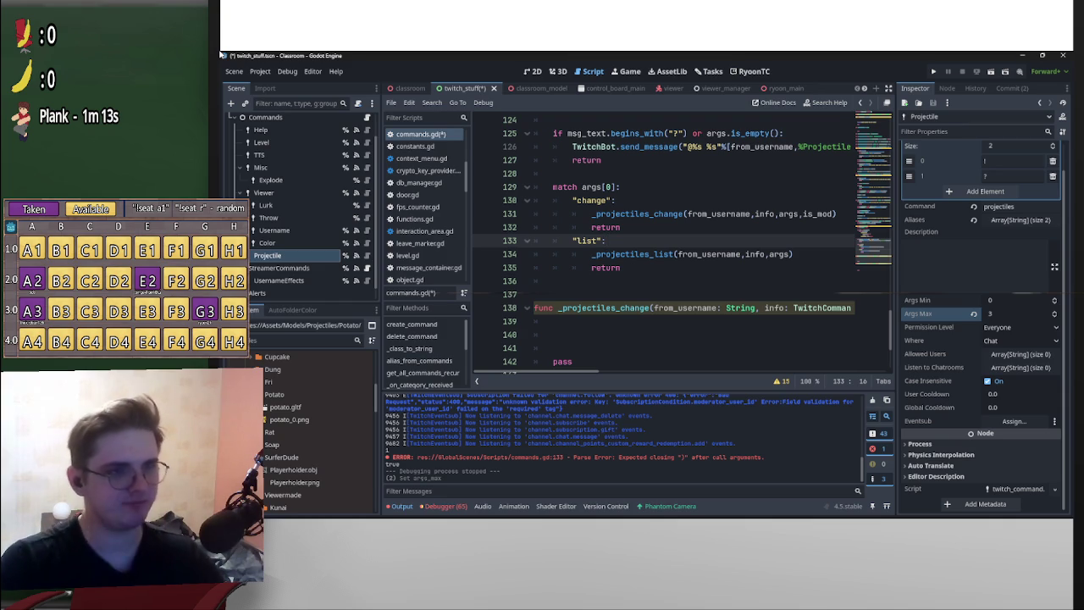
{"action": "scroll", "coordinate": [677, 245], "scroll_direction": "down", "scroll_amount": 1}
{"action": "scroll", "coordinate": [677, 245], "scroll_direction": "up", "scroll_amount": 1}
{"action": "scroll", "coordinate": [678, 246], "scroll_direction": "down", "scroll_amount": 1}
{"action": "left_click", "coordinate": [593, 293]}
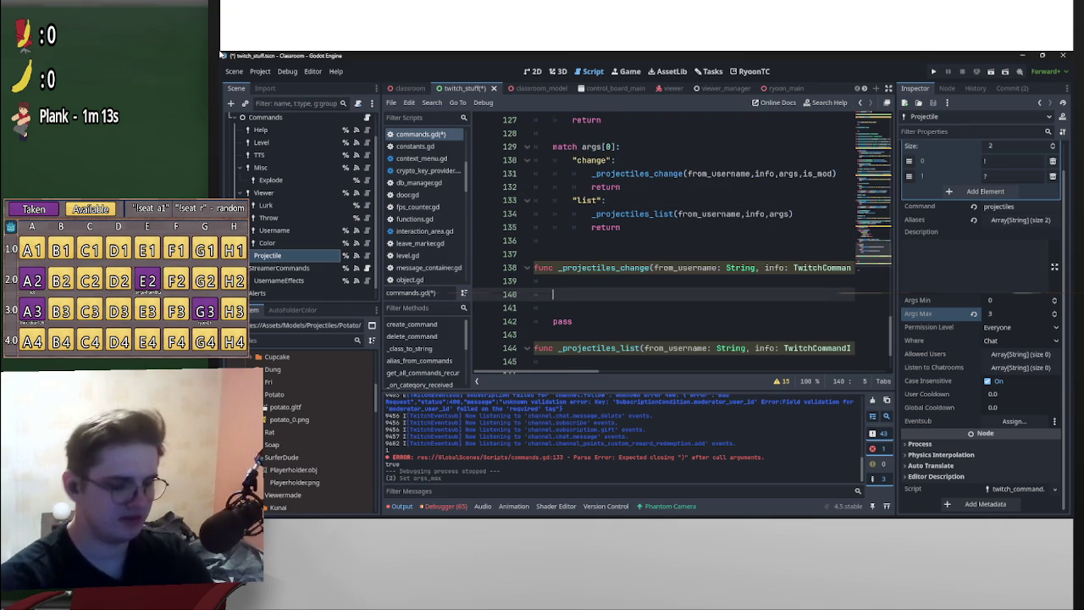
- Write 'if args.size() < 2:' as the first body line of _projectiles_change, fixing the stray characters inside size()
{"action": "left_click", "coordinate": [553, 281]}
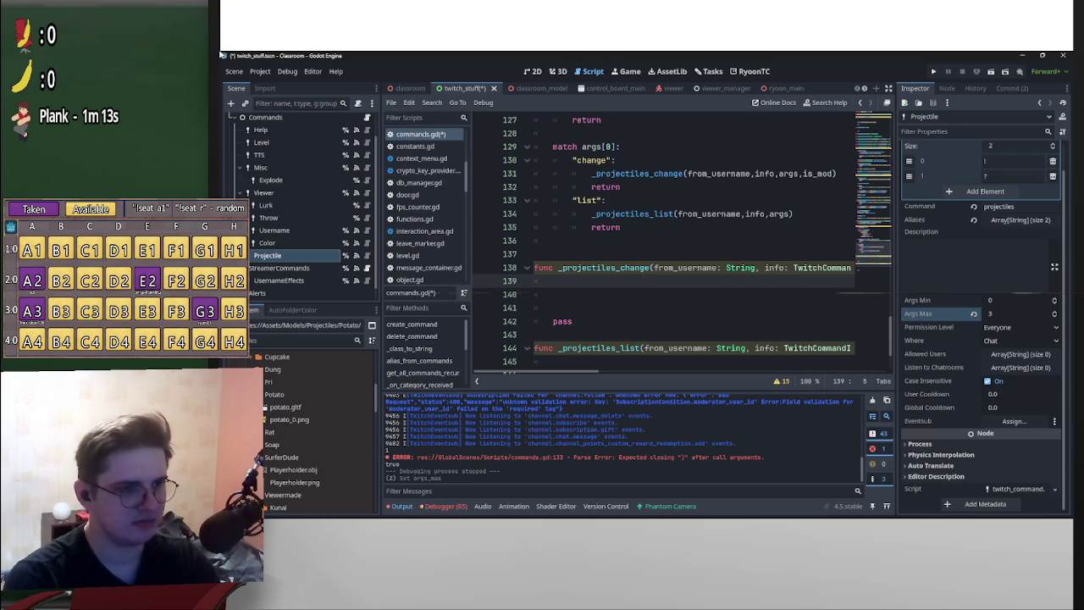
{"action": "type", "text": "if arg"}
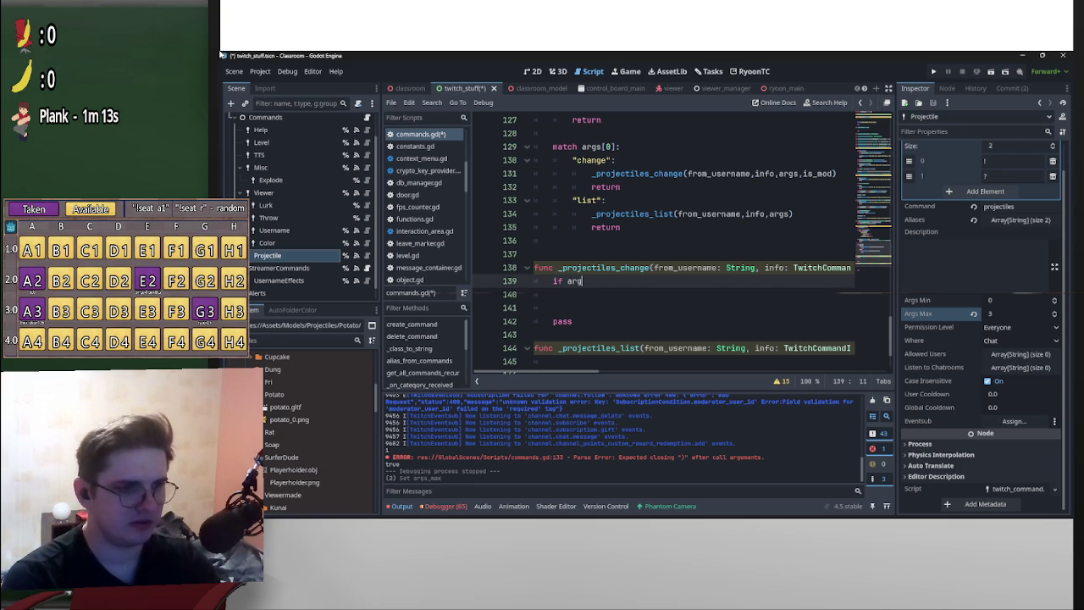
{"action": "type", "text": "s.size"}
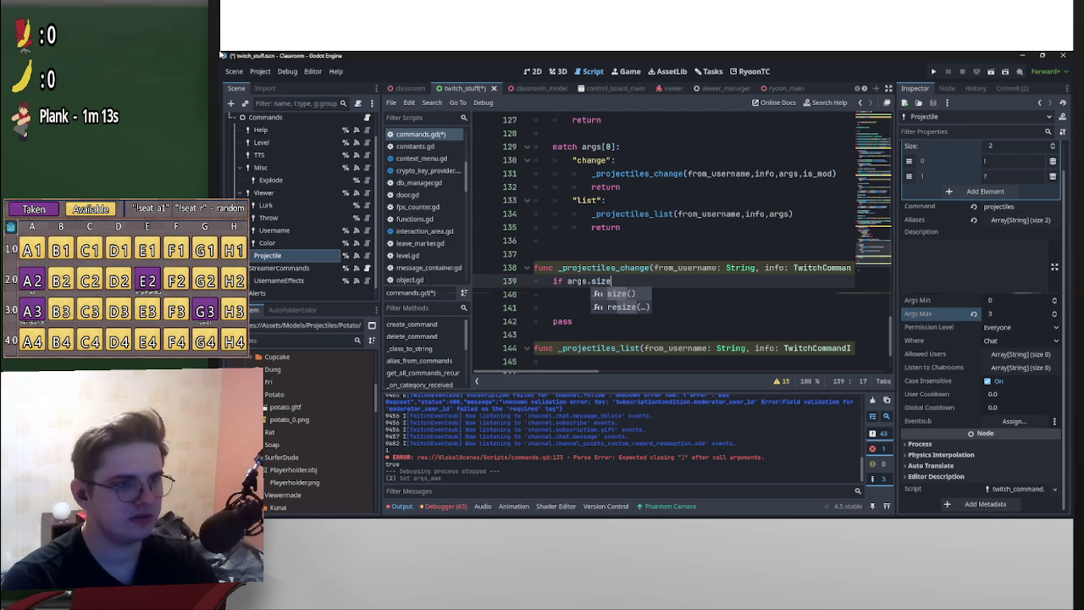
{"action": "type", "text": "( <"}
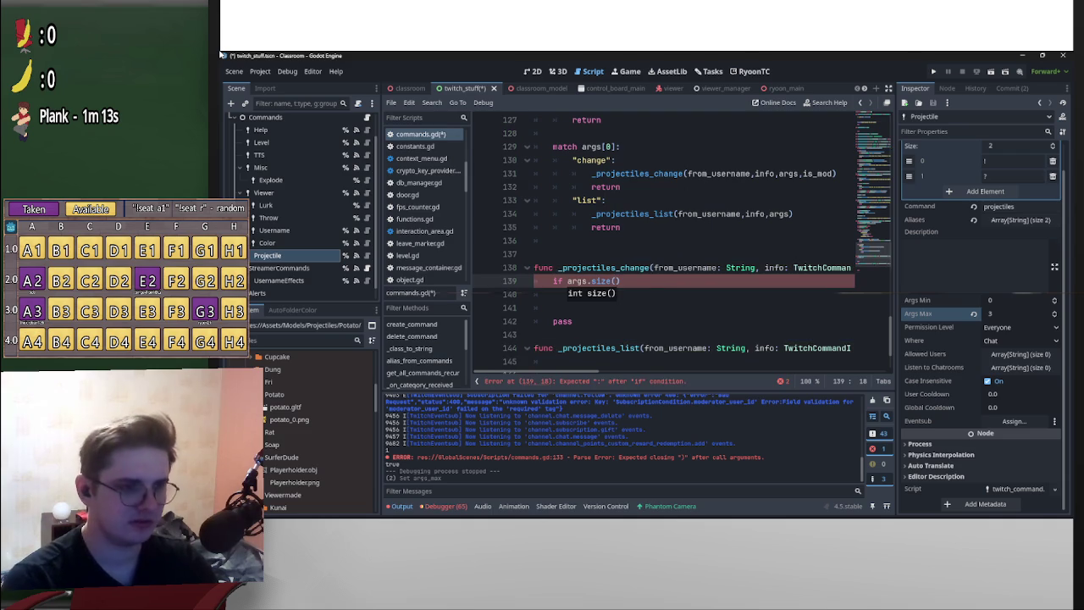
{"action": "key", "text": "BackSpace"}
{"action": "key", "text": "BackSpace"}
{"action": "key", "text": "Right"}
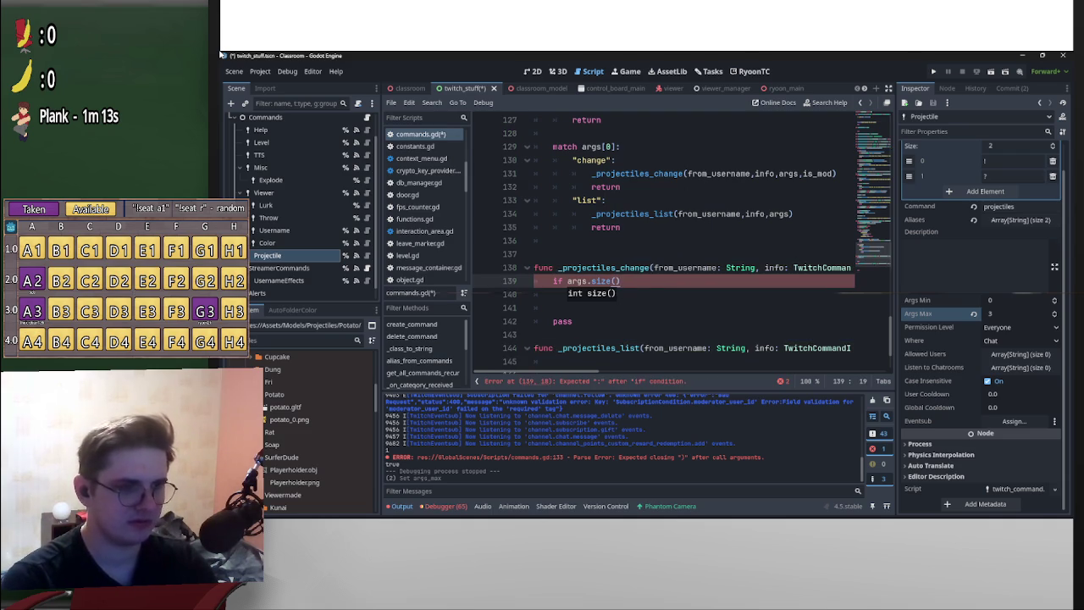
{"action": "type", "text": "< "}
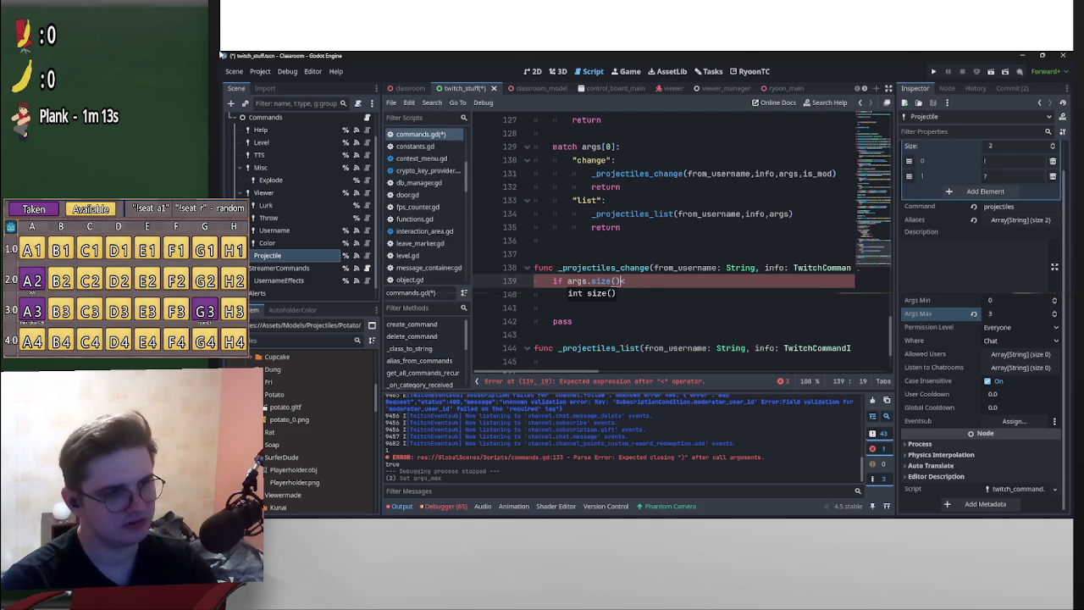
{"action": "type", "text": "2"}
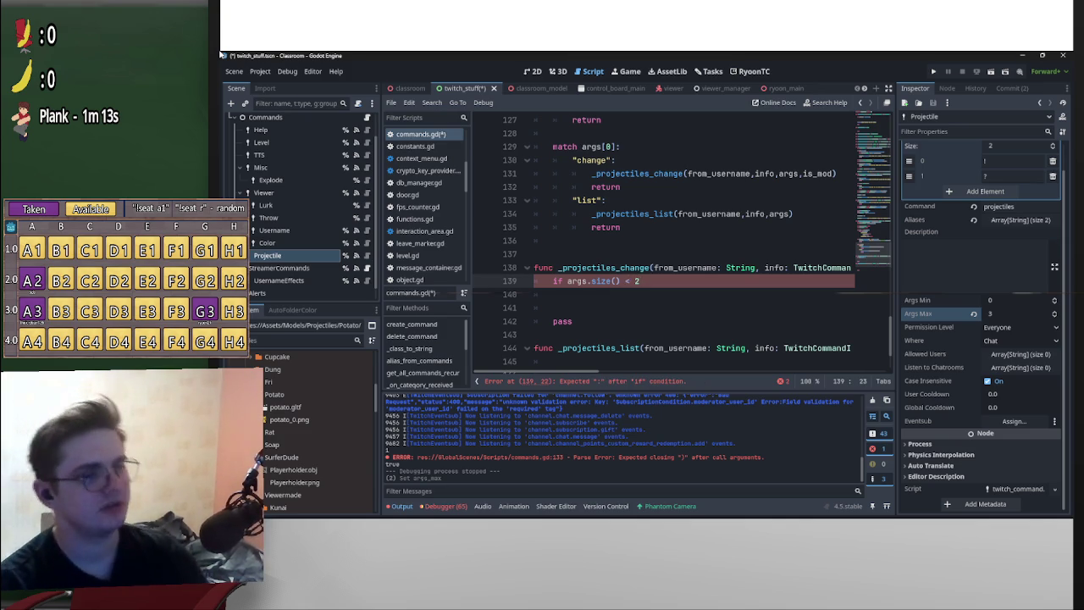
{"action": "type", "text": ":"}
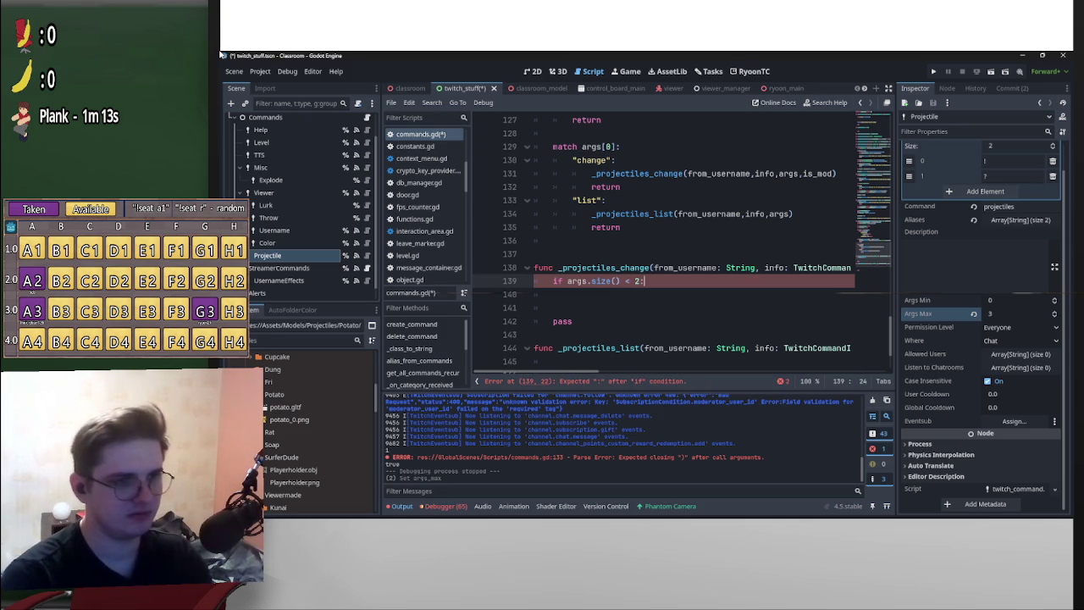
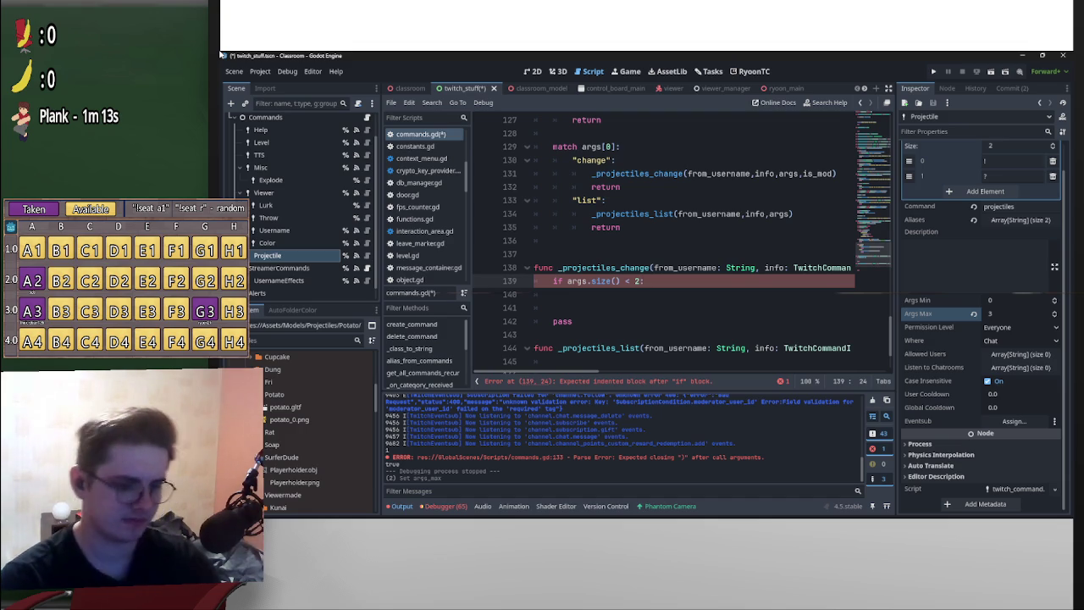
- Copy line 126's send_message description call into the args.size() < 2 branch on line 139
{"action": "scroll", "coordinate": [660, 246], "scroll_direction": "up", "scroll_amount": 3}
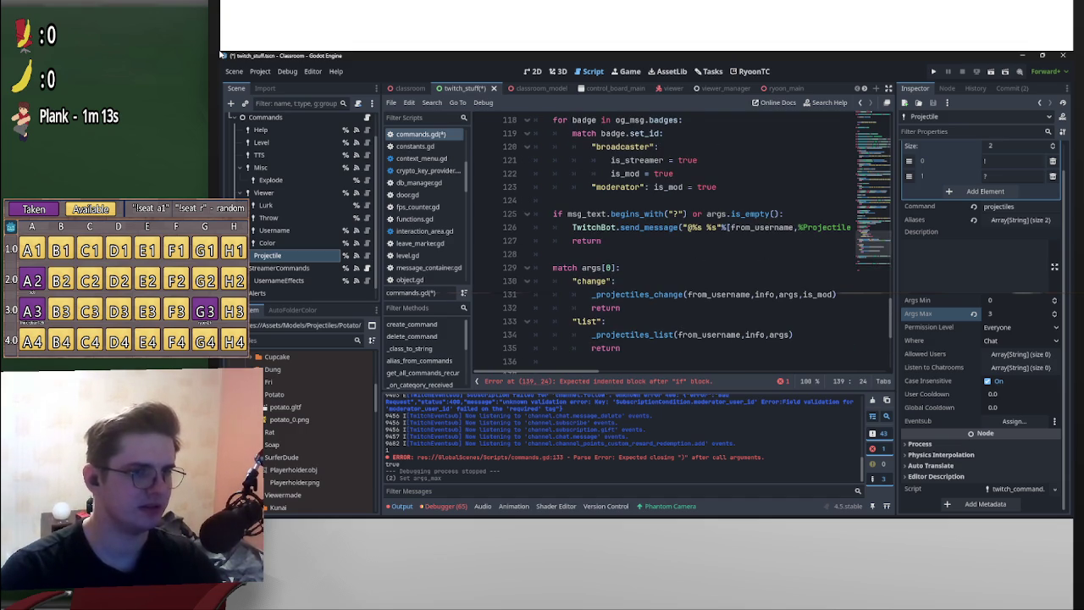
{"action": "scroll", "coordinate": [677, 246], "scroll_direction": "down", "scroll_amount": 2}
{"action": "triple_click", "coordinate": [678, 146]}
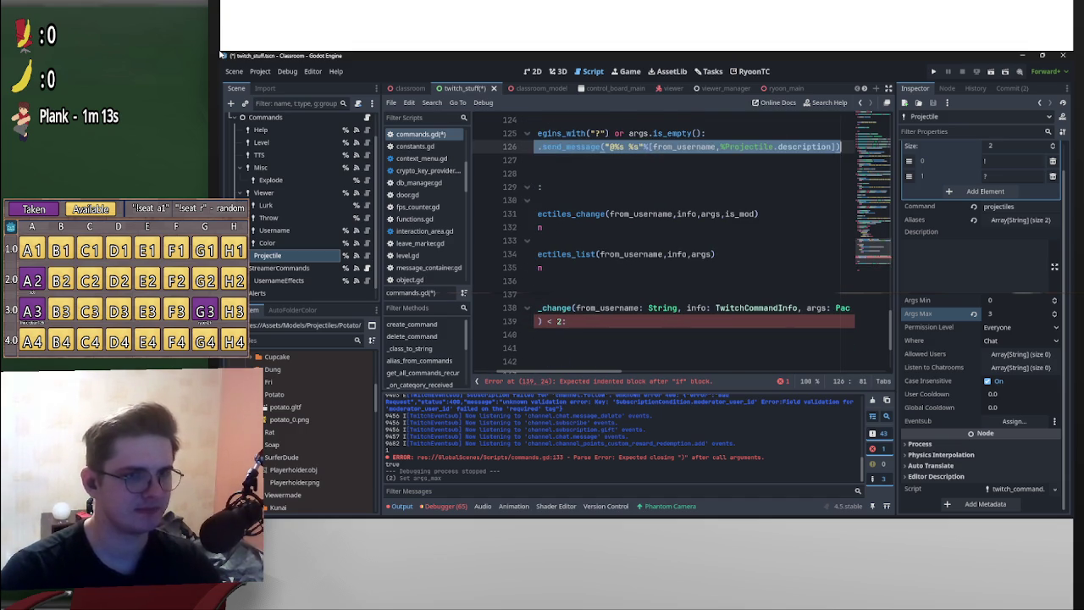
{"action": "scroll", "coordinate": [660, 245], "scroll_direction": "left", "scroll_amount": 3}
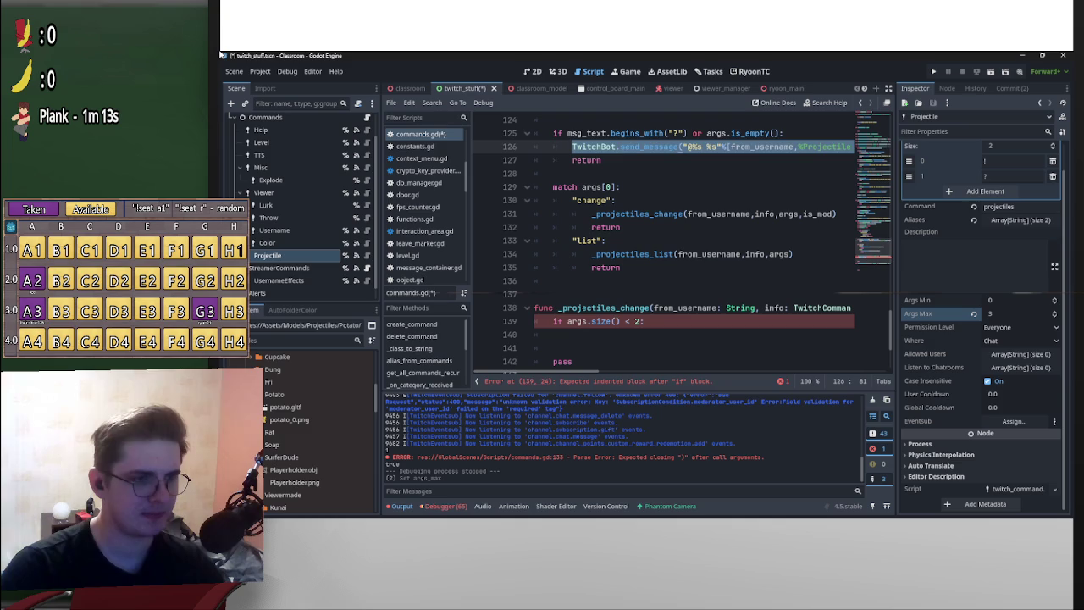
{"action": "left_click", "coordinate": [644, 321]}
{"action": "type", "text": "TwitchBot.send_message(\"@%s %s\"%[from_username,%Projectile.description])"}
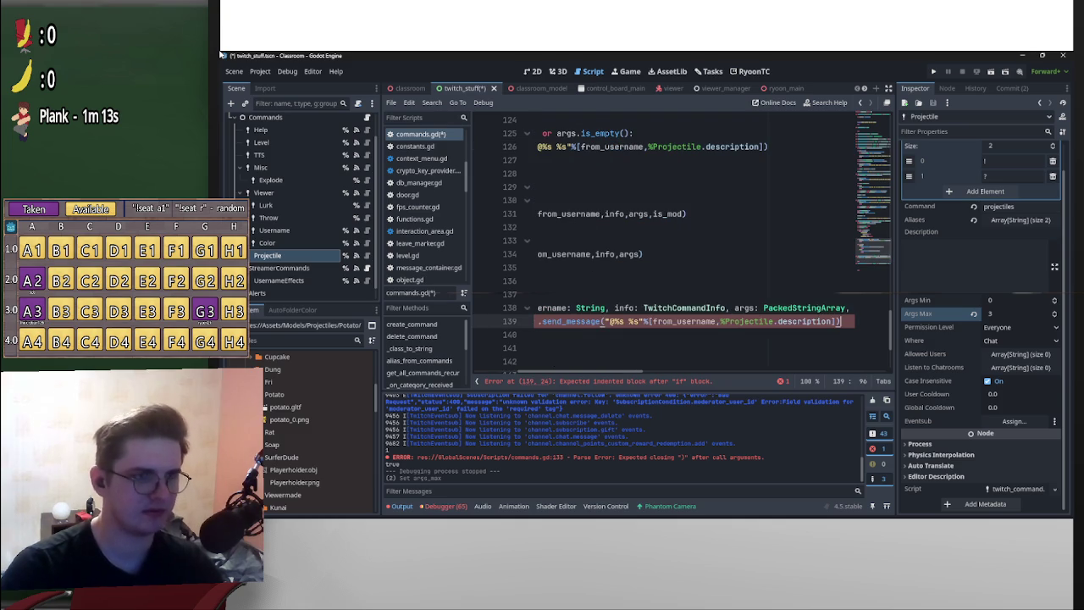
{"action": "scroll", "coordinate": [678, 246], "scroll_direction": "down", "scroll_amount": 1}
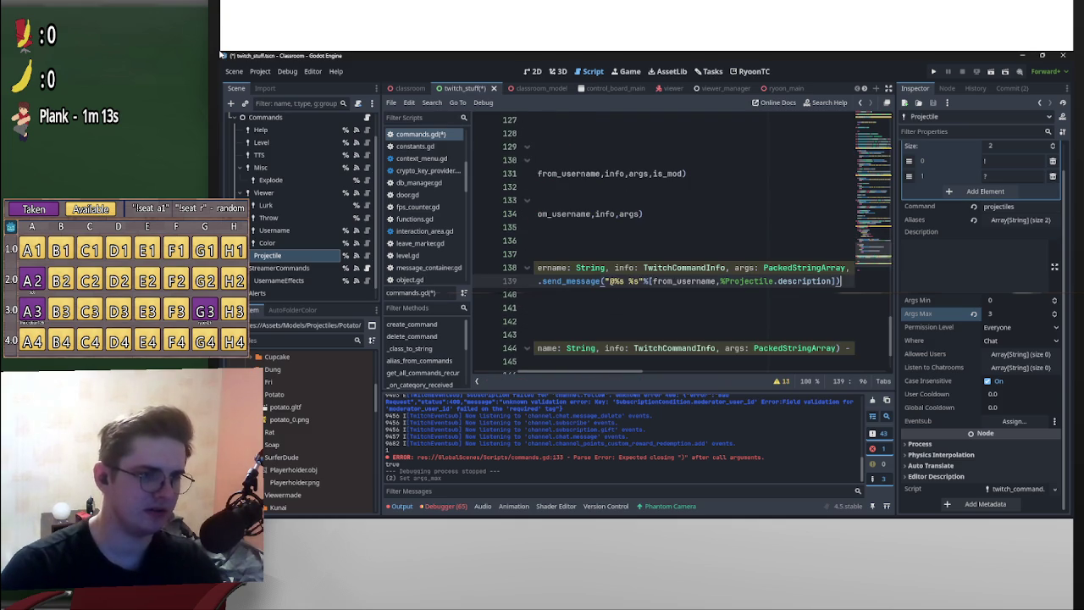
{"action": "scroll", "coordinate": [677, 246], "scroll_direction": "up", "scroll_amount": 2}
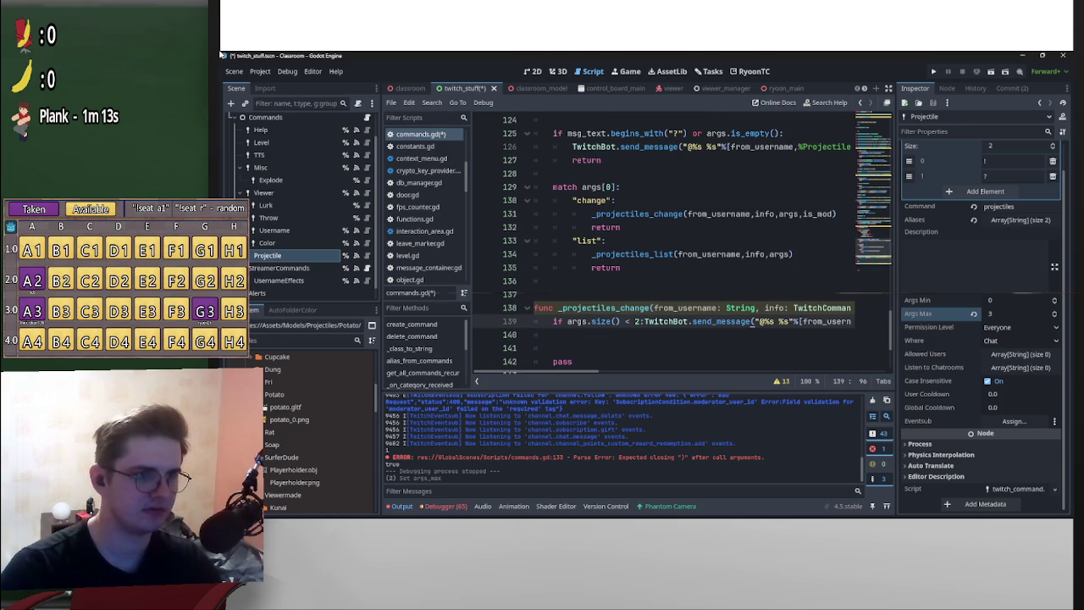
{"action": "key", "text": "Return"}
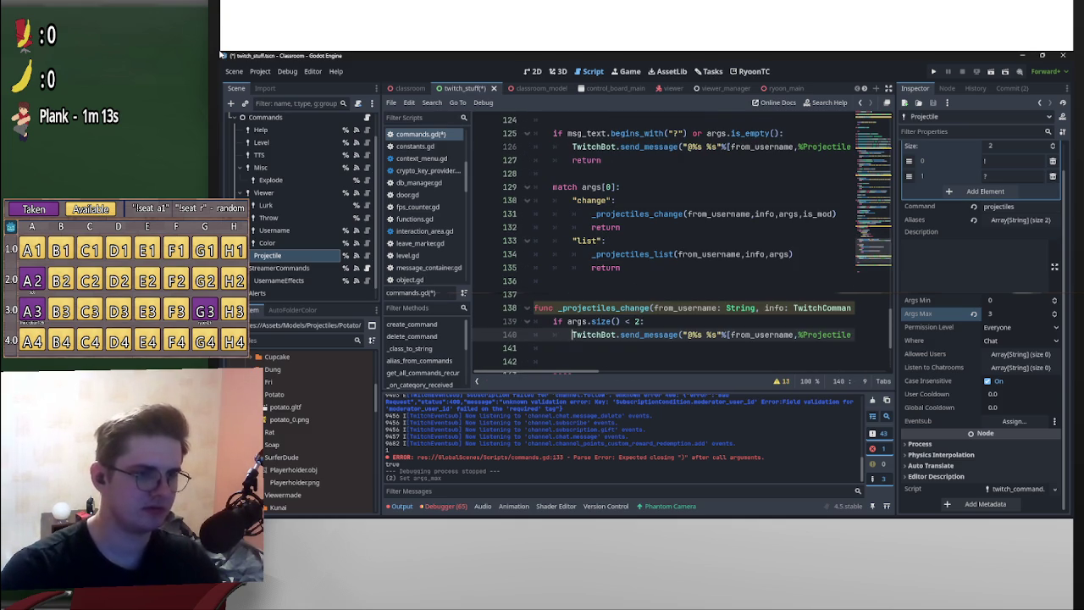
- Add a return statement below the copied message call
{"action": "left_click", "coordinate": [553, 347]}
{"action": "type", "text": "return"}
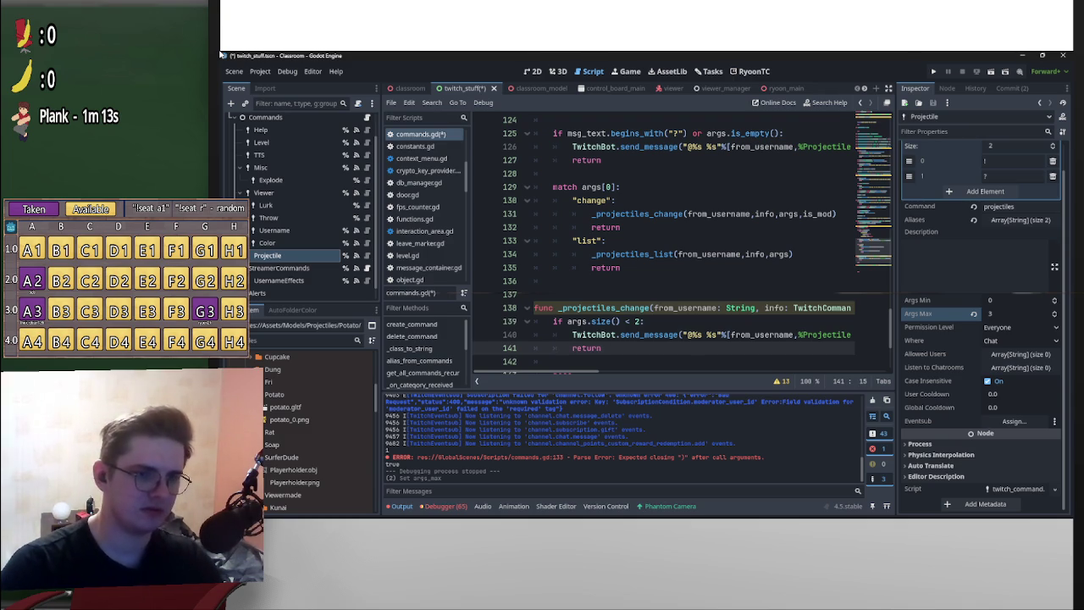
{"action": "key", "text": "Up"}
{"action": "key", "text": "End"}
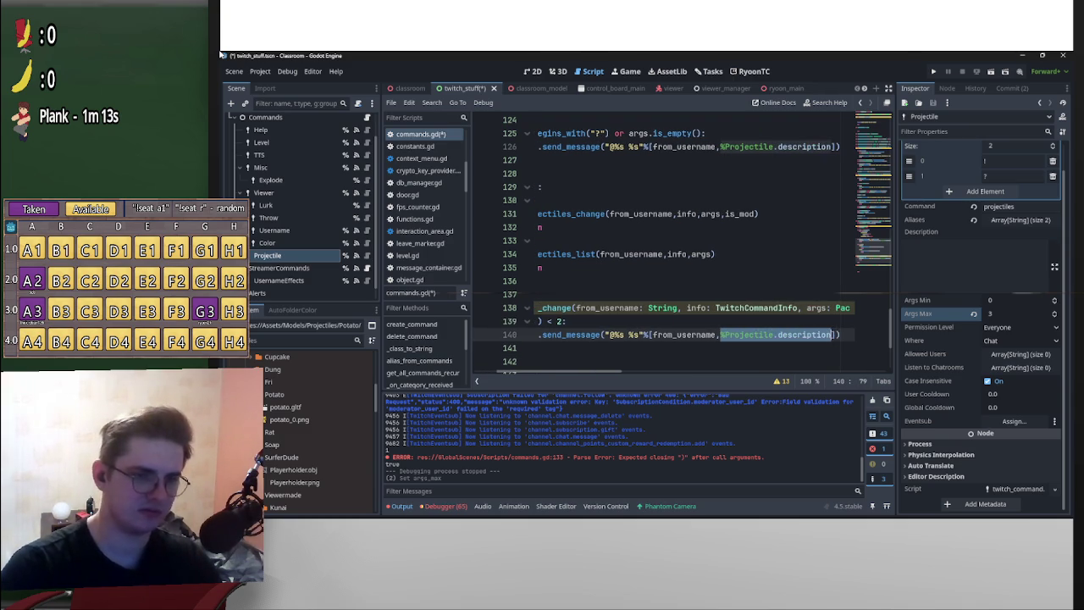
- Replace the description argument and second %s with 'you need to provide the name of the projectile. With projectiles list'
{"action": "key", "text": "BackSpace"}
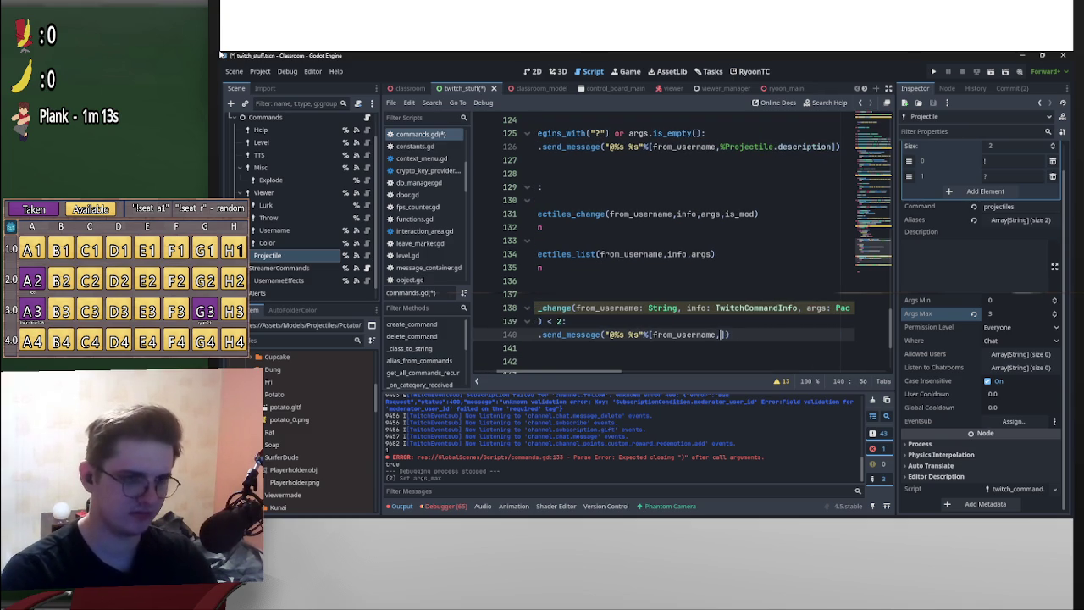
{"action": "key", "text": "BackSpace"}
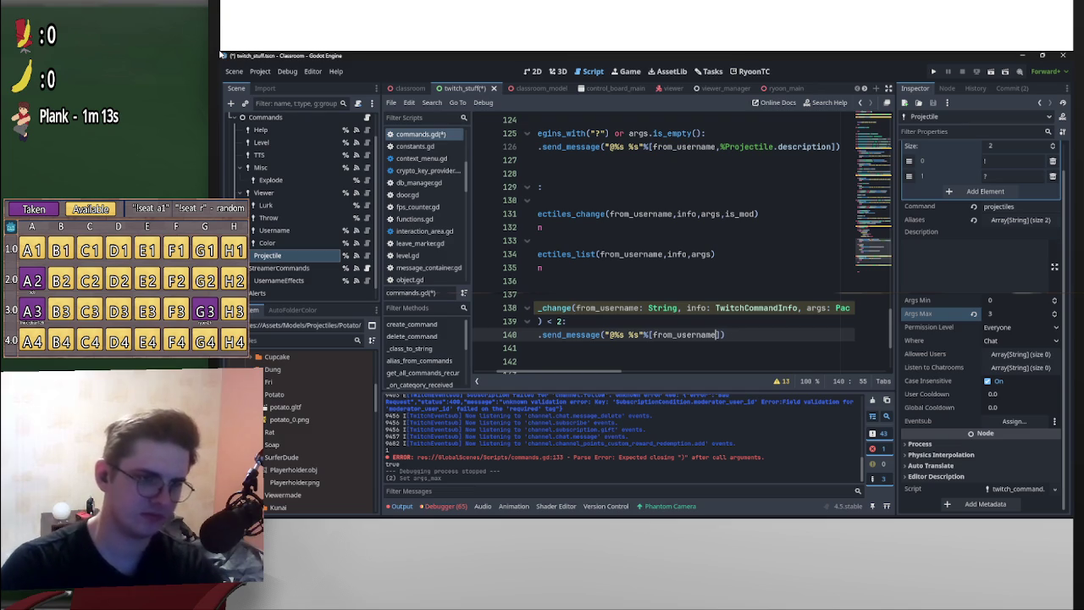
{"action": "key", "text": "ctrl+Left"}
{"action": "key", "text": "ctrl+Left"}
{"action": "key", "text": "ctrl+Left"}
{"action": "key", "text": "BackSpace"}
{"action": "type", "text": "you need to pro"}
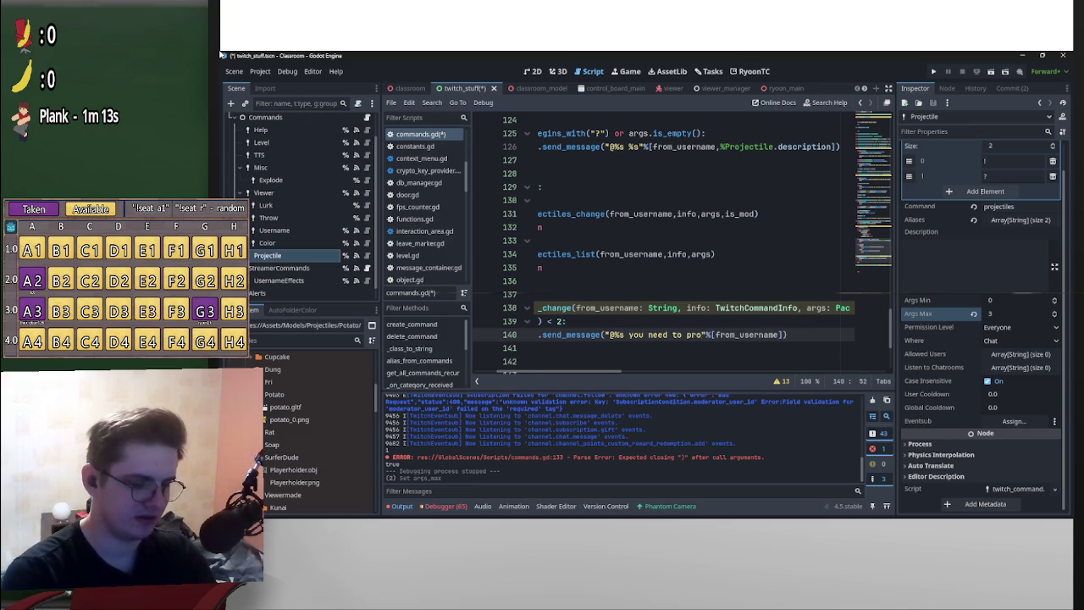
{"action": "type", "text": "vide"}
{"action": "type", "text": " the name of"}
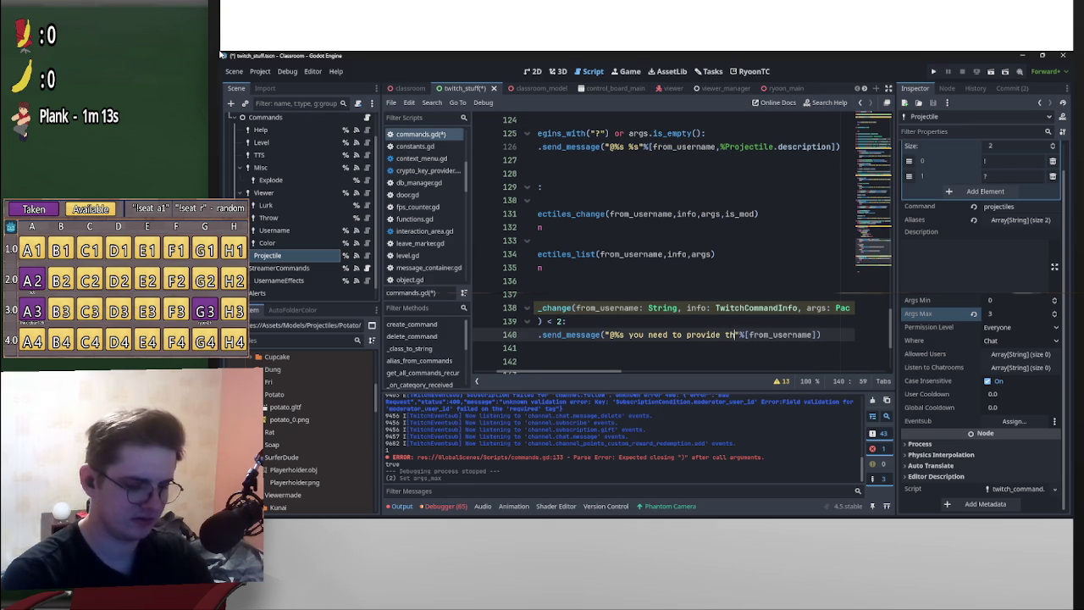
{"action": "type", "text": " the projectile\"%["}
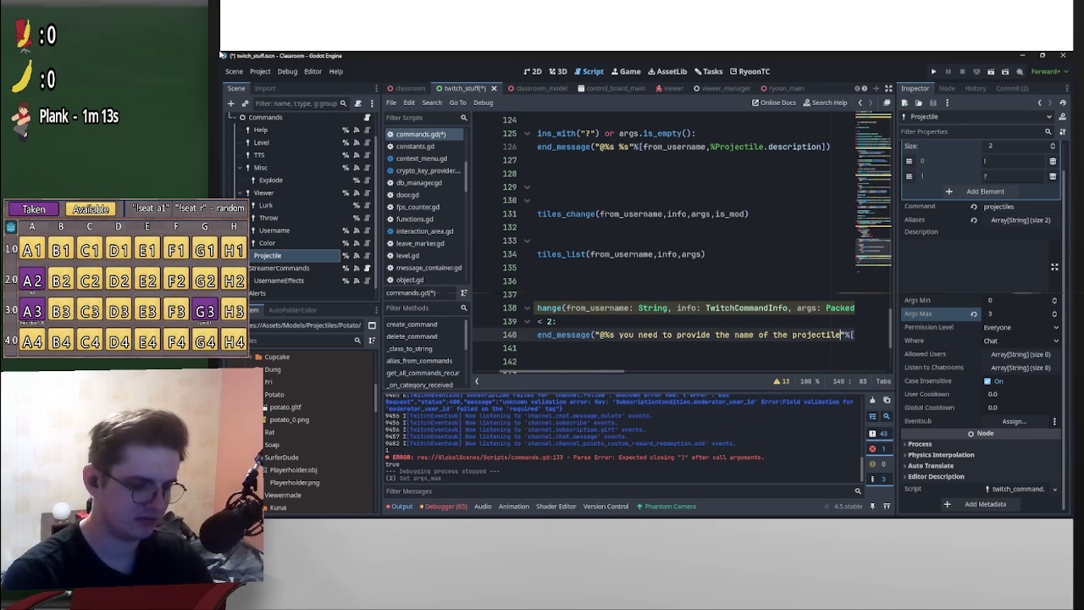
{"action": "type", "text": "."}
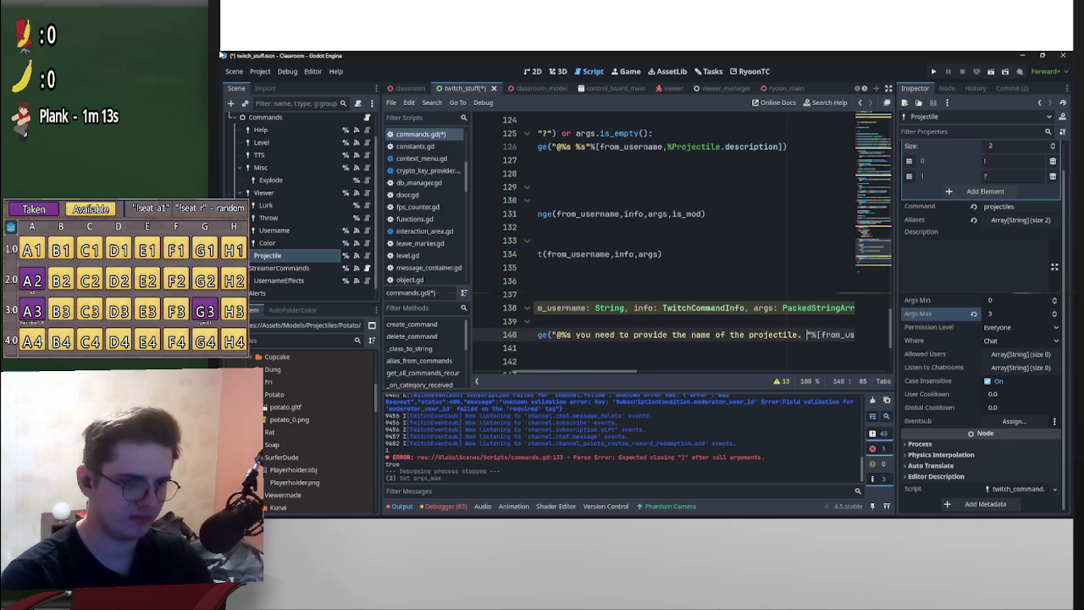
{"action": "type", "text": " With proj"}
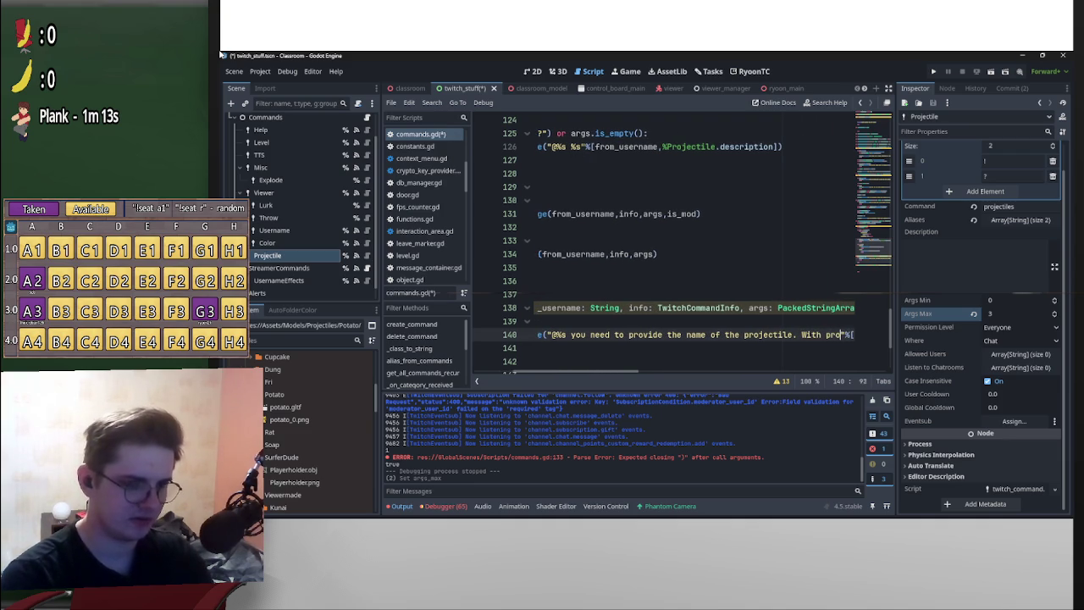
{"action": "type", "text": "ectile"}
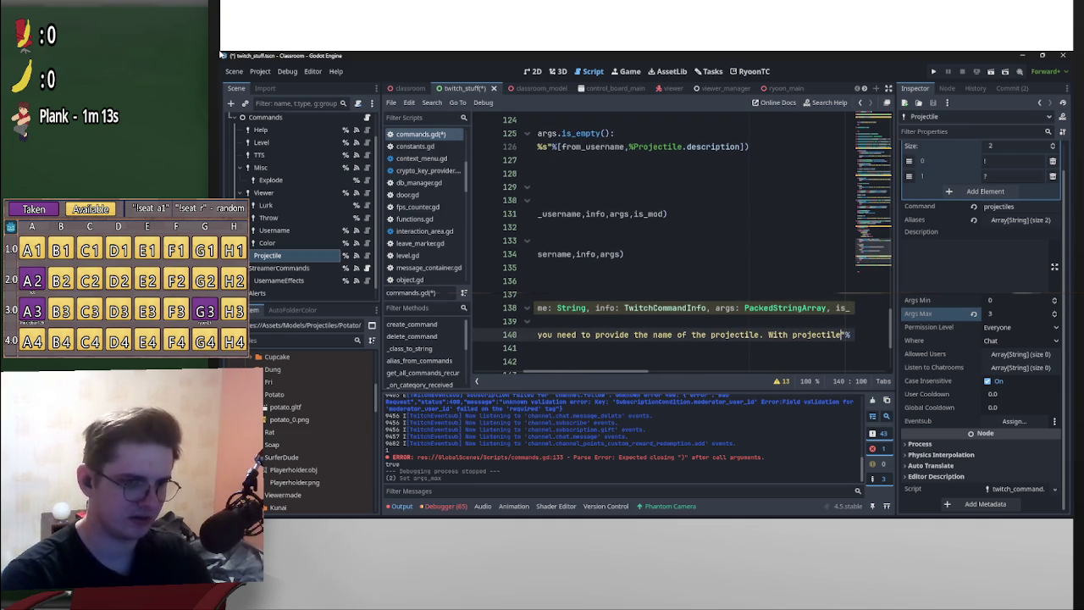
{"action": "type", "text": "s"}
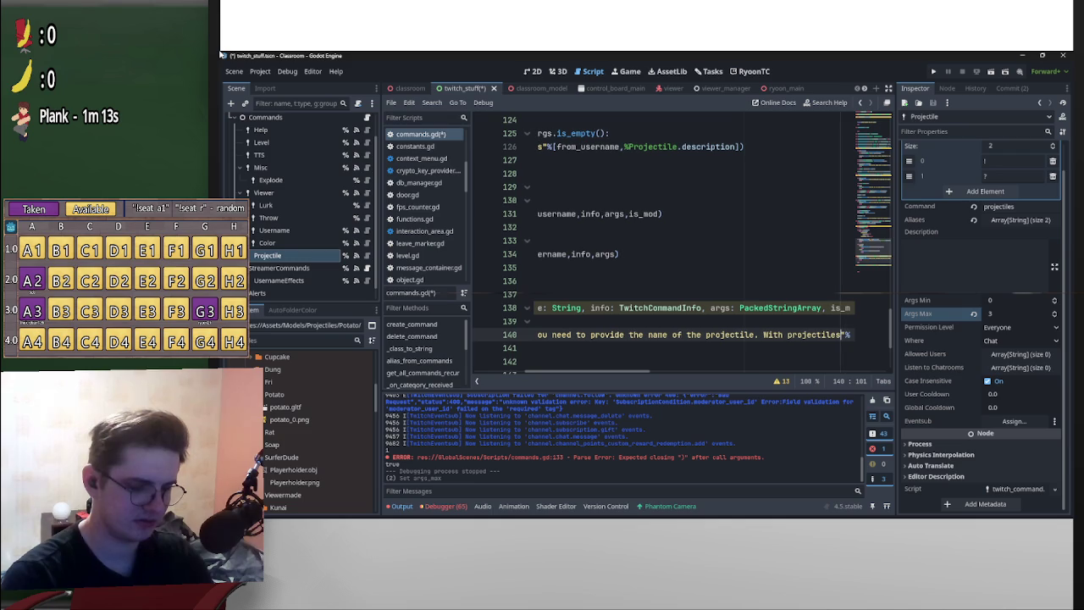
{"action": "type", "text": " list"}
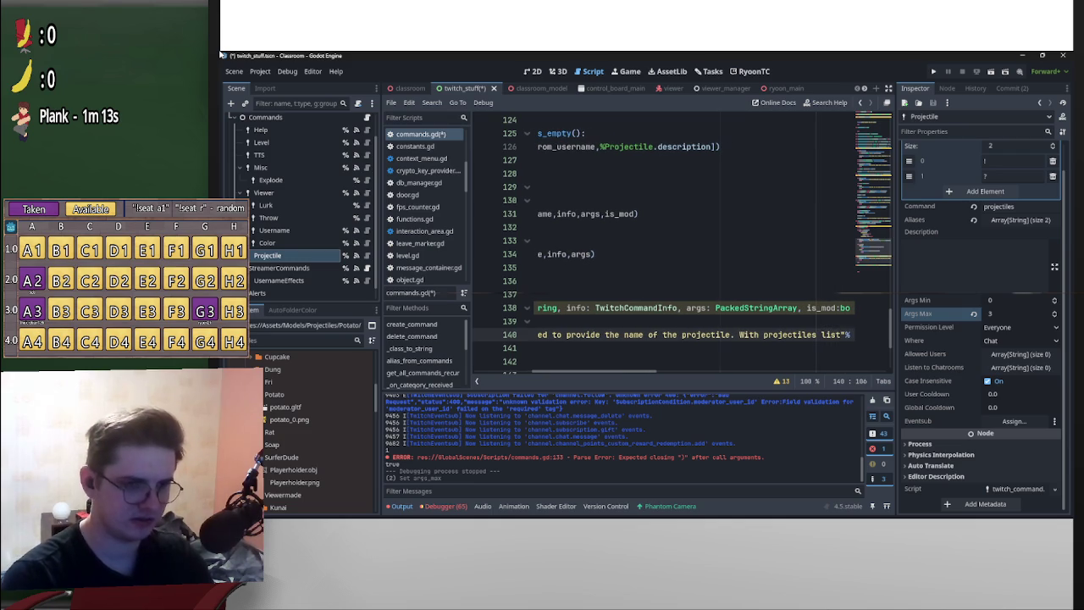
- Bracket '[projectiles list]' and finish with 'you can get a list of all projectiles available'
{"action": "key", "text": "ctrl+Left"}
{"action": "key", "text": "ctrl+Left"}
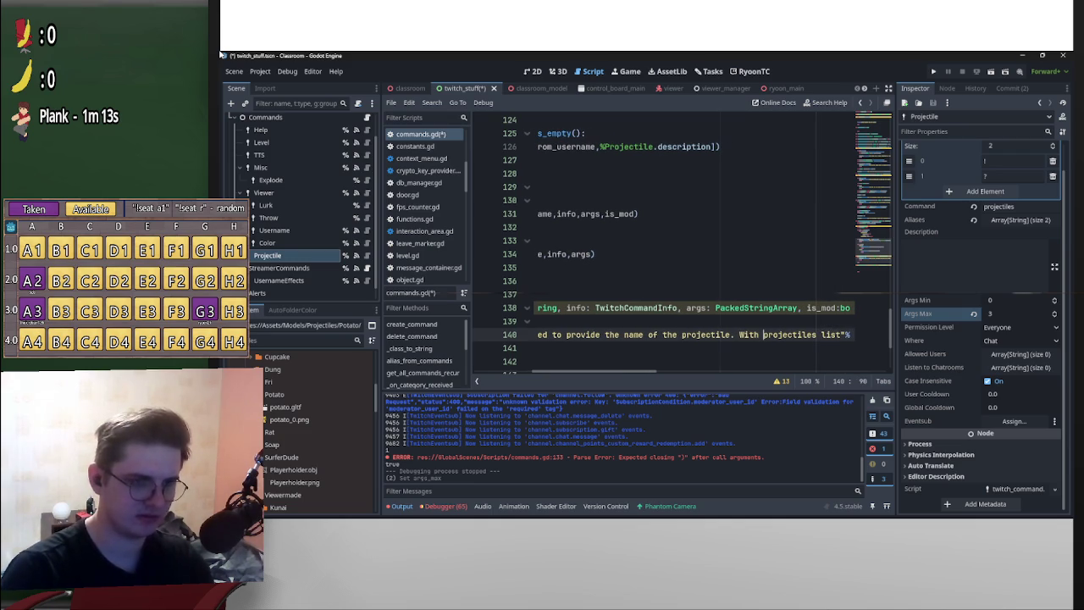
{"action": "type", "text": "["}
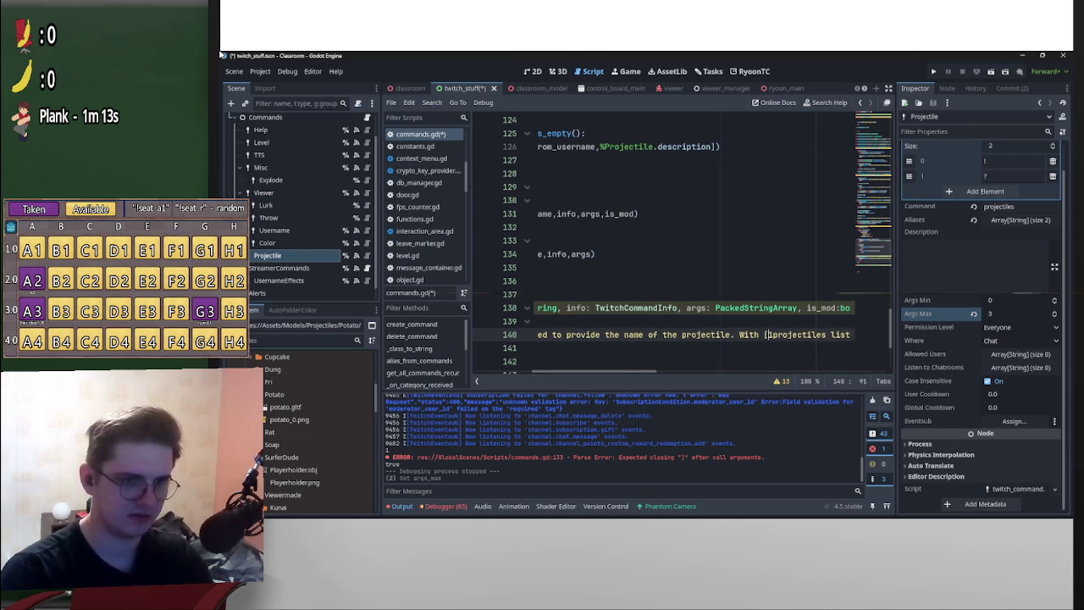
{"action": "key", "text": "ctrl+Right"}
{"action": "key", "text": "ctrl+Right"}
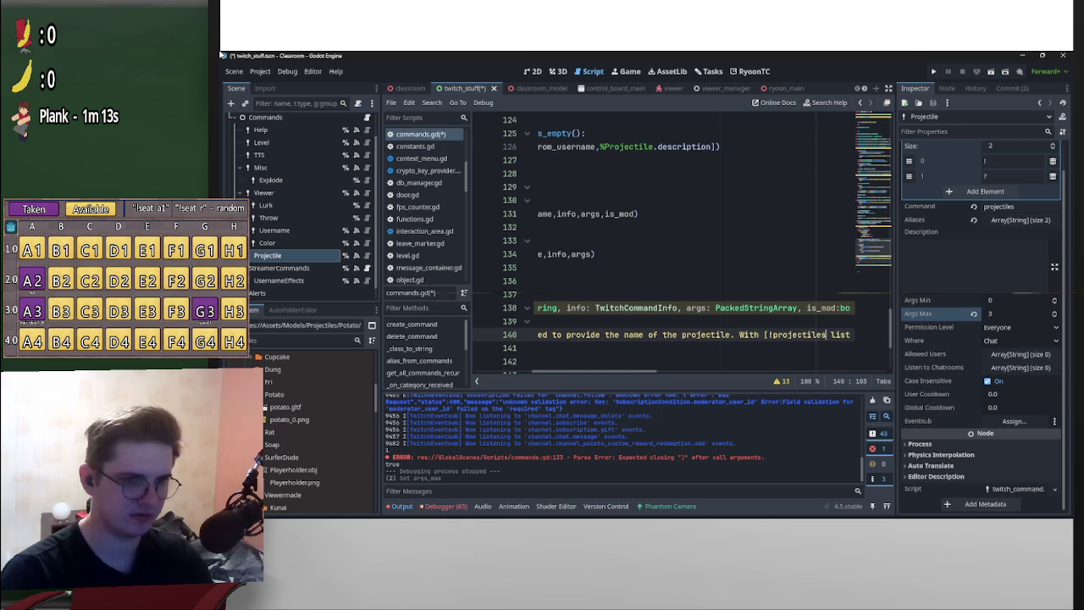
{"action": "type", "text": "]"}
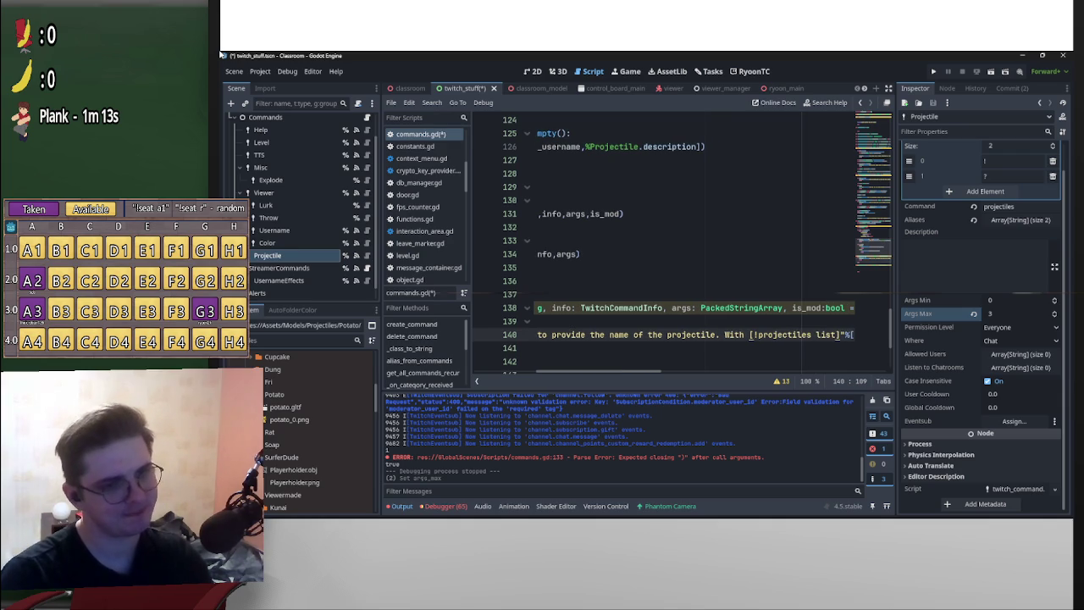
{"action": "type", "text": " you can"}
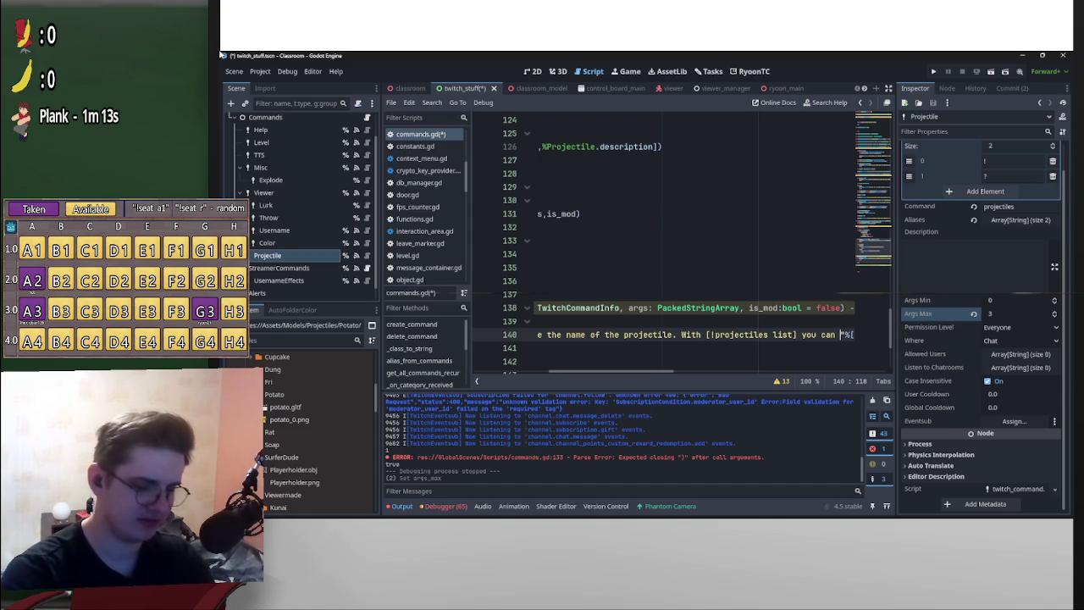
{"action": "type", "text": "get a list of al"}
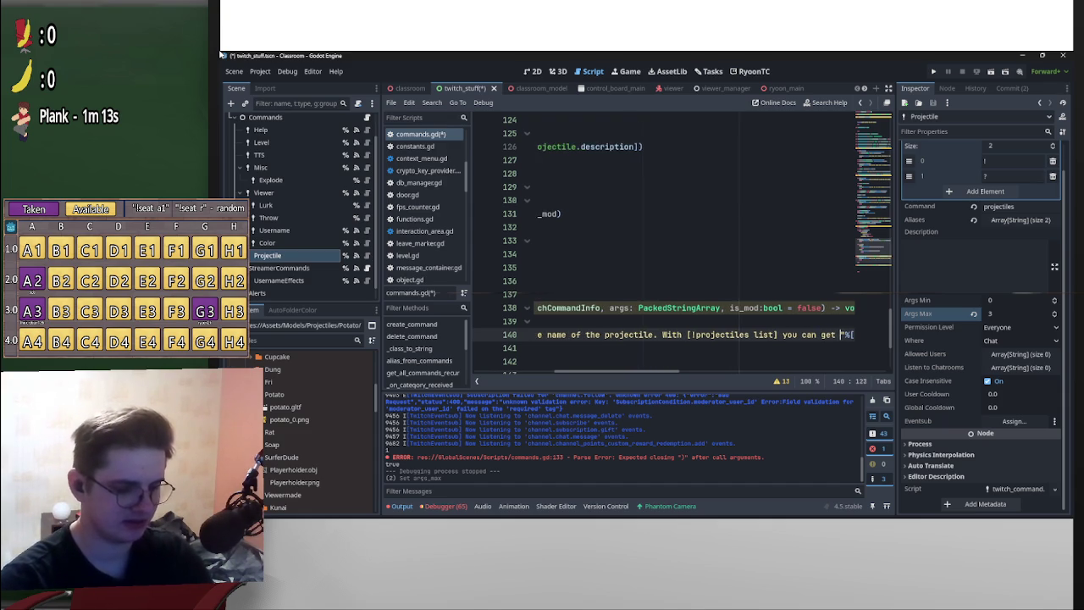
{"action": "type", "text": "l projec"}
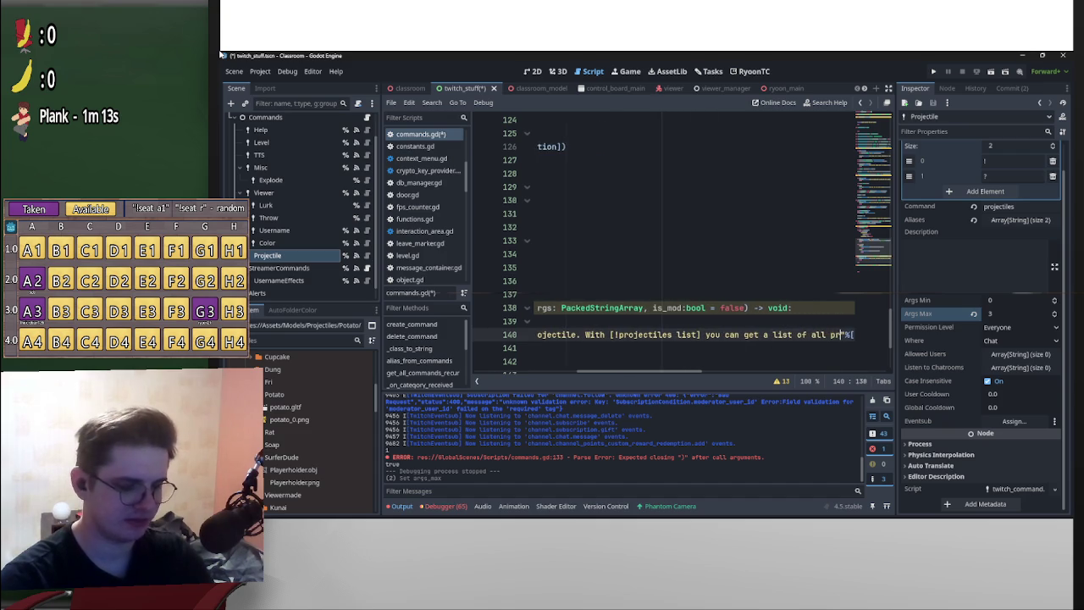
{"action": "type", "text": "tiles available"}
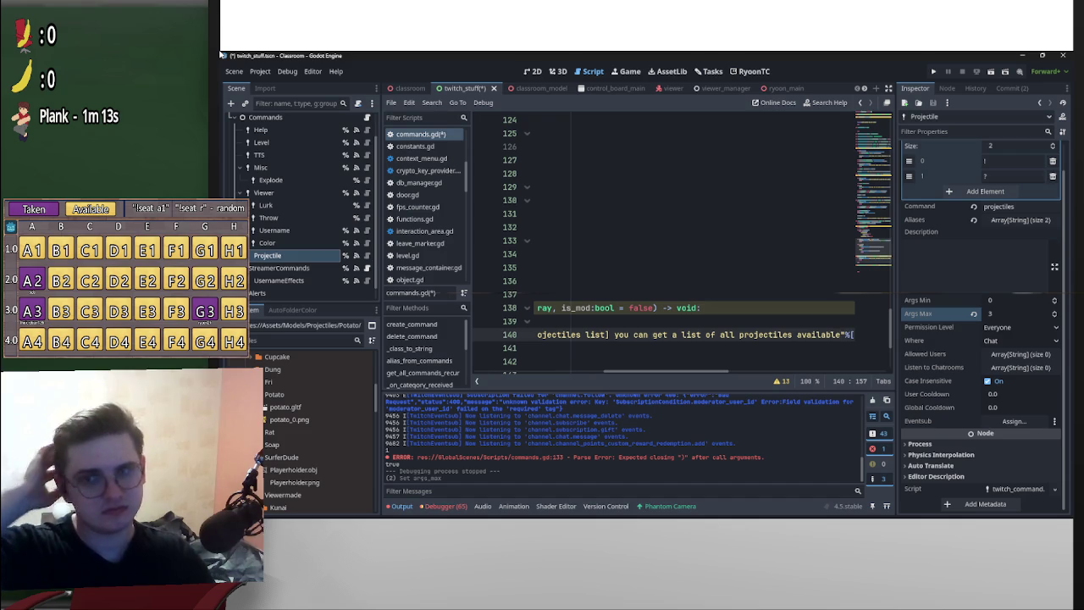
{"action": "scroll", "coordinate": [677, 339], "scroll_direction": "right", "scroll_amount": 4}
{"action": "scroll", "coordinate": [677, 330], "scroll_direction": "left", "scroll_amount": 6}
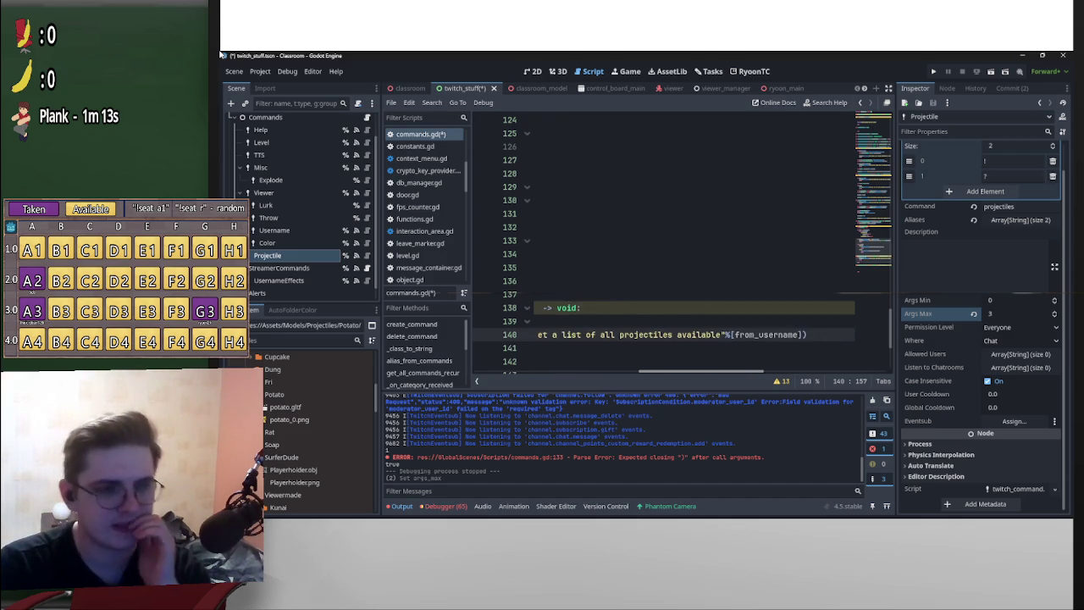
{"action": "scroll", "coordinate": [677, 254], "scroll_direction": "left", "scroll_amount": 4}
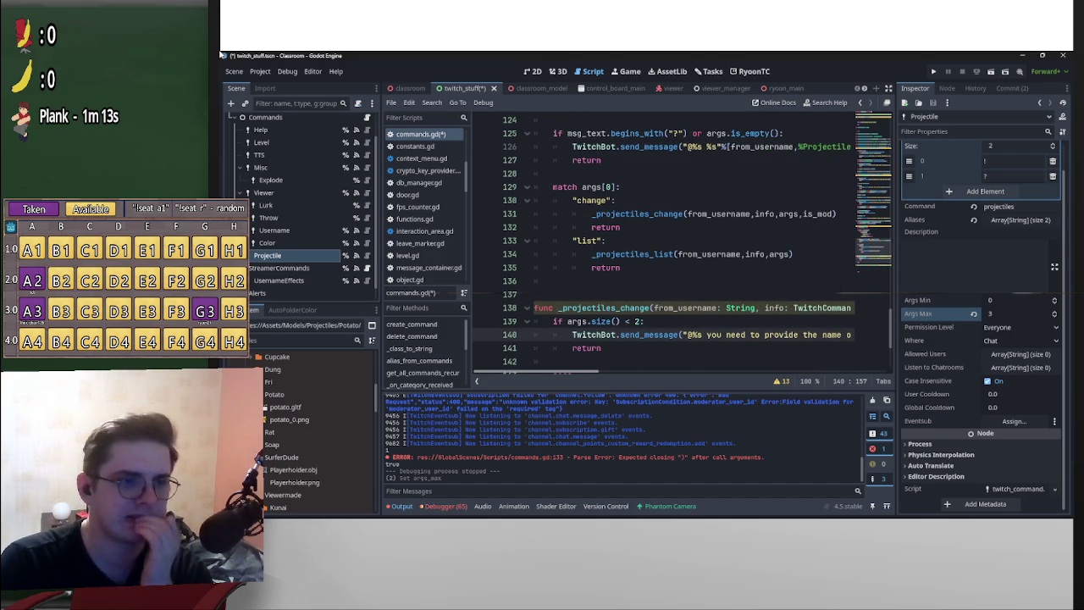
{"action": "scroll", "coordinate": [678, 254], "scroll_direction": "down", "scroll_amount": 3}
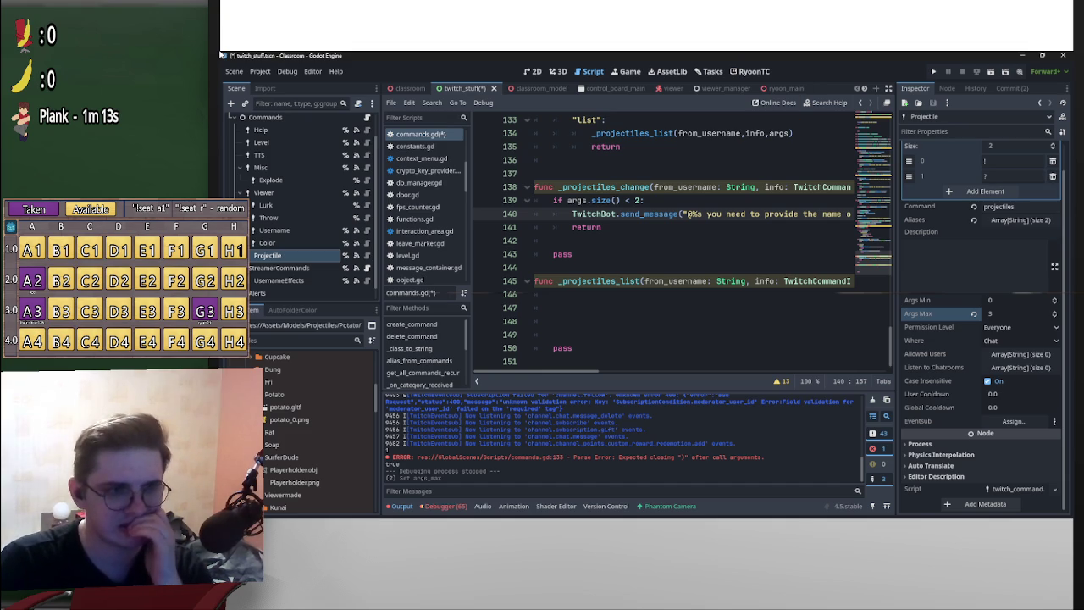
{"action": "scroll", "coordinate": [669, 246], "scroll_direction": "right", "scroll_amount": 2}
{"action": "scroll", "coordinate": [669, 246], "scroll_direction": "left", "scroll_amount": 2}
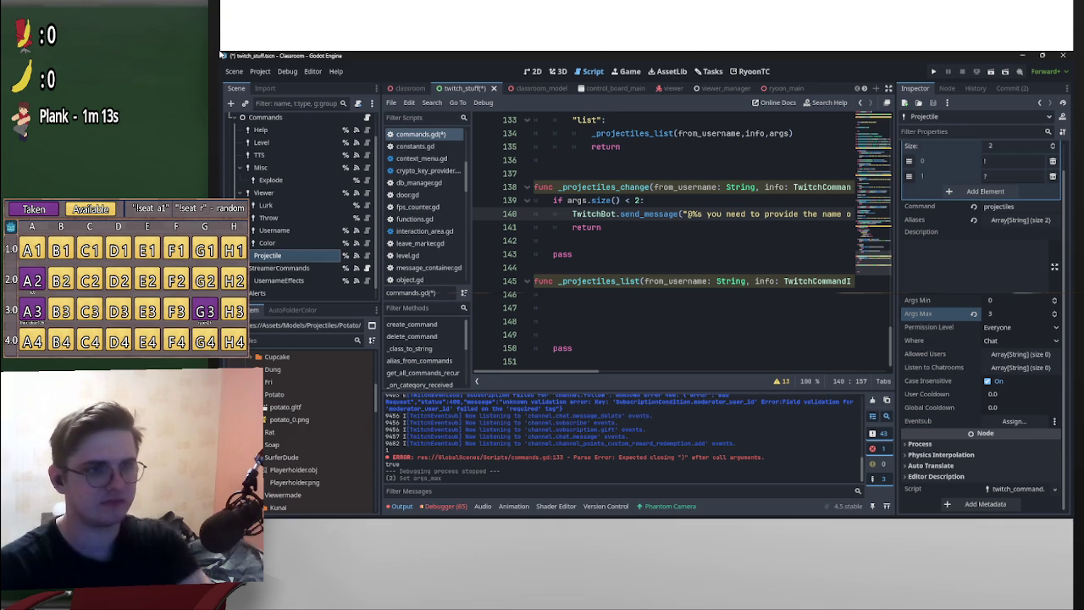
- Add a full stop at the end of the usage message on line 140
{"action": "left_click", "coordinate": [553, 307]}
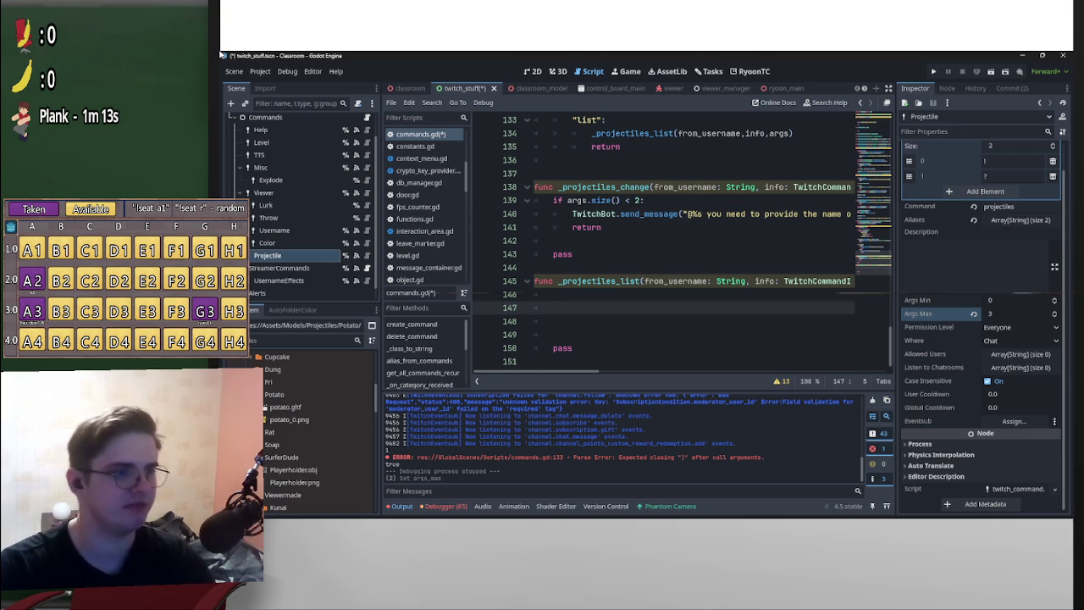
{"action": "scroll", "coordinate": [553, 308], "scroll_direction": "down", "scroll_amount": 1}
{"action": "scroll", "coordinate": [669, 245], "scroll_direction": "up", "scroll_amount": 2}
{"action": "scroll", "coordinate": [669, 245], "scroll_direction": "down", "scroll_amount": 2}
{"action": "scroll", "coordinate": [669, 245], "scroll_direction": "up", "scroll_amount": 2}
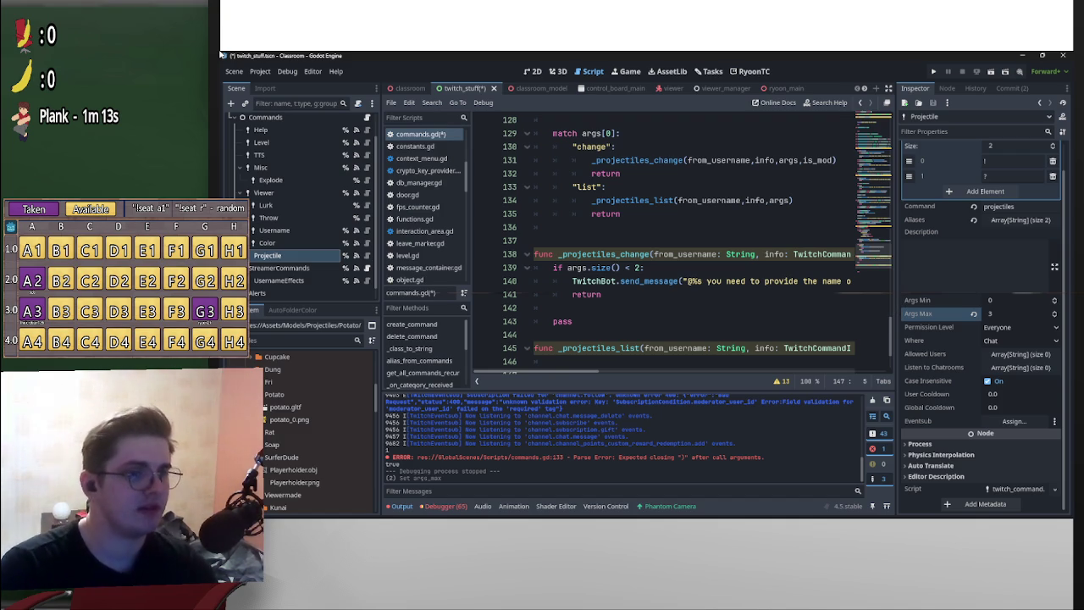
{"action": "scroll", "coordinate": [690, 245], "scroll_direction": "right", "scroll_amount": 5}
{"action": "scroll", "coordinate": [690, 246], "scroll_direction": "right", "scroll_amount": 2}
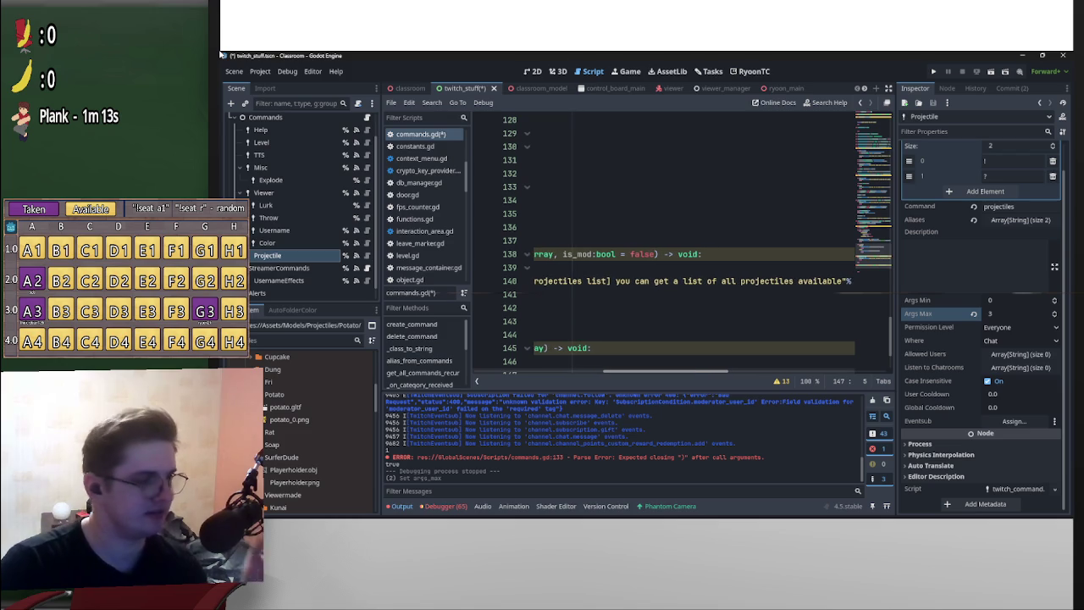
{"action": "scroll", "coordinate": [690, 246], "scroll_direction": "right", "scroll_amount": 2}
{"action": "scroll", "coordinate": [690, 246], "scroll_direction": "left", "scroll_amount": 4}
{"action": "scroll", "coordinate": [690, 246], "scroll_direction": "left", "scroll_amount": 2}
{"action": "scroll", "coordinate": [690, 245], "scroll_direction": "right", "scroll_amount": 4}
{"action": "scroll", "coordinate": [694, 305], "scroll_direction": "right", "scroll_amount": 5}
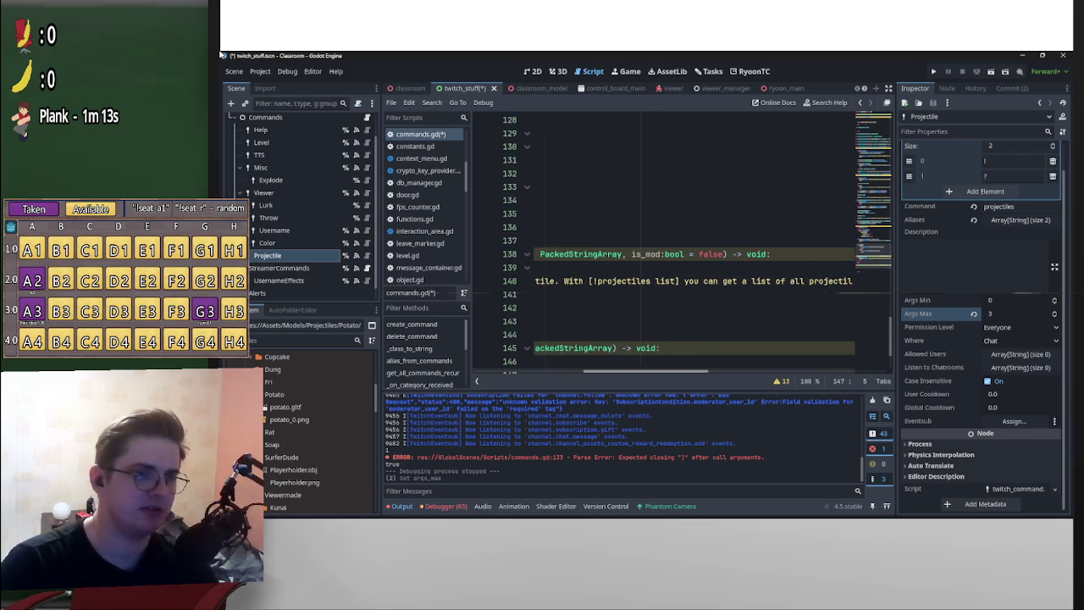
{"action": "scroll", "coordinate": [677, 245], "scroll_direction": "right", "scroll_amount": 1}
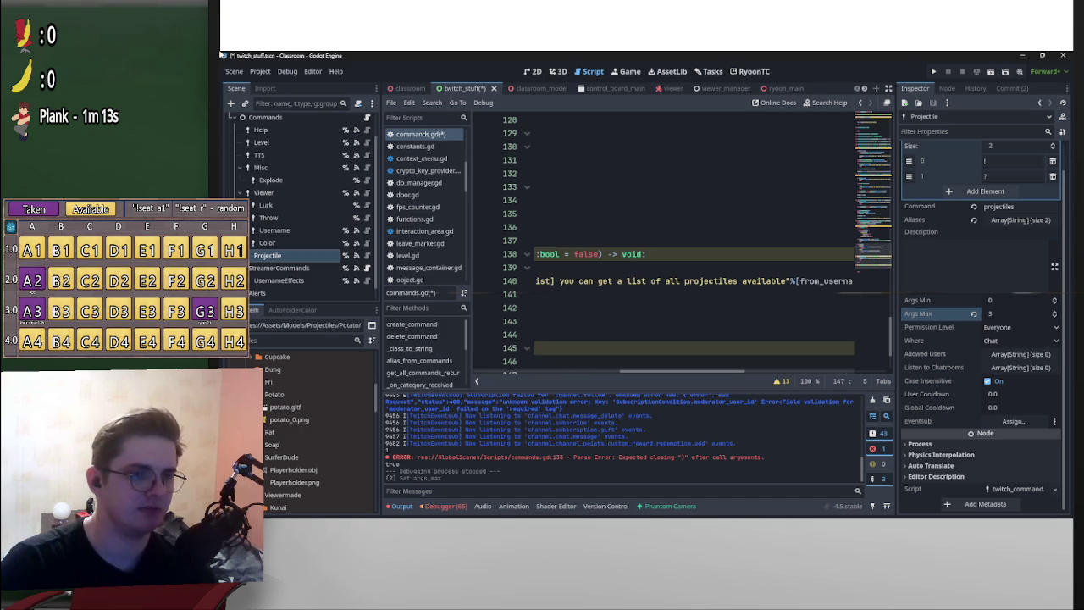
{"action": "left_click", "coordinate": [789, 280]}
{"action": "type", "text": ")"}
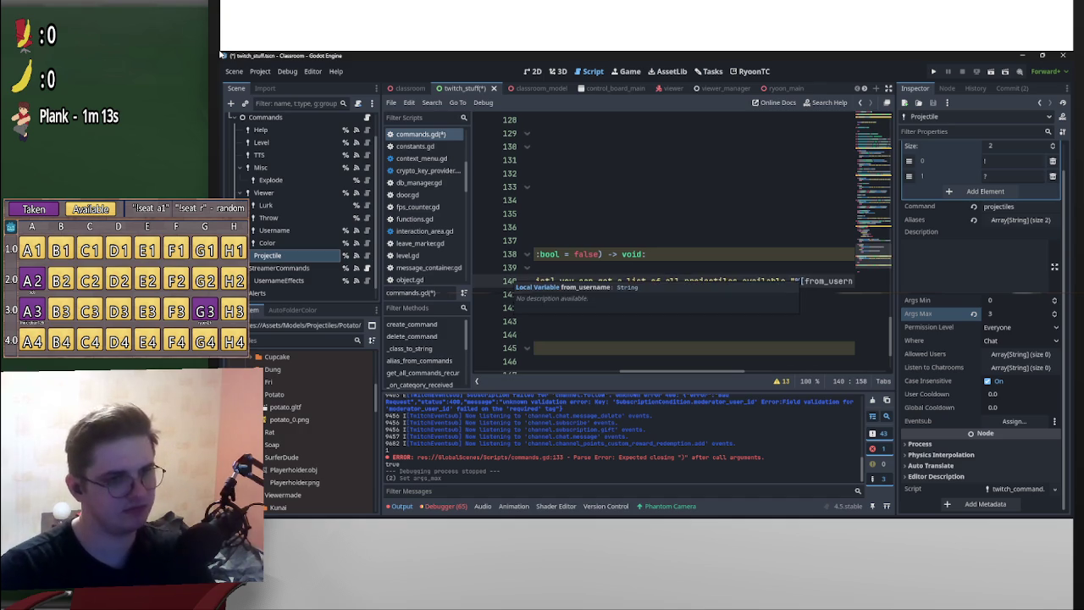
{"action": "scroll", "coordinate": [677, 246], "scroll_direction": "left", "scroll_amount": 5}
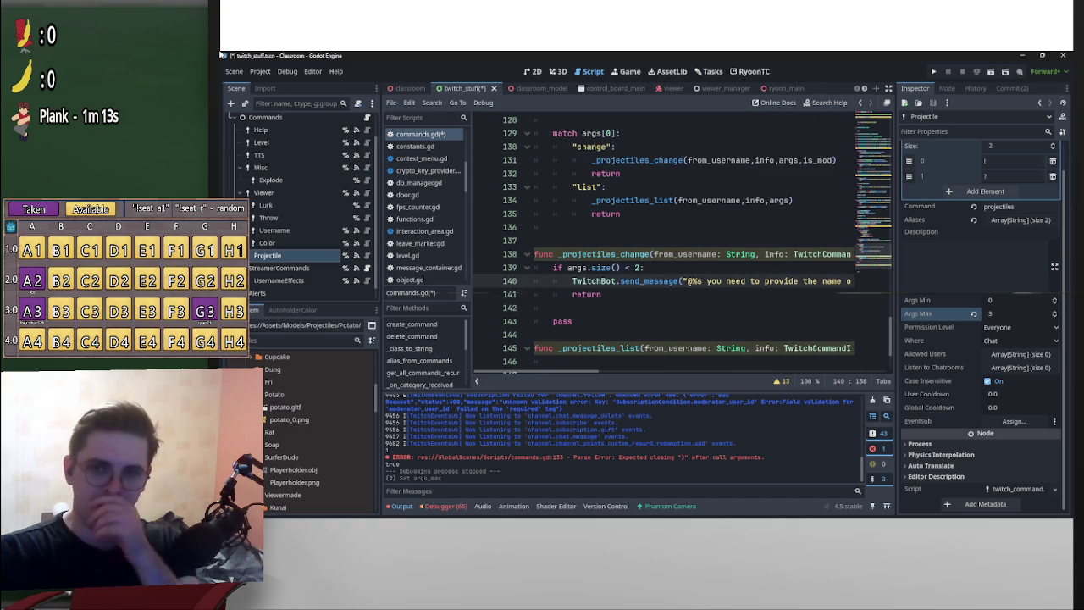
{"action": "scroll", "coordinate": [678, 245], "scroll_direction": "right", "scroll_amount": 5}
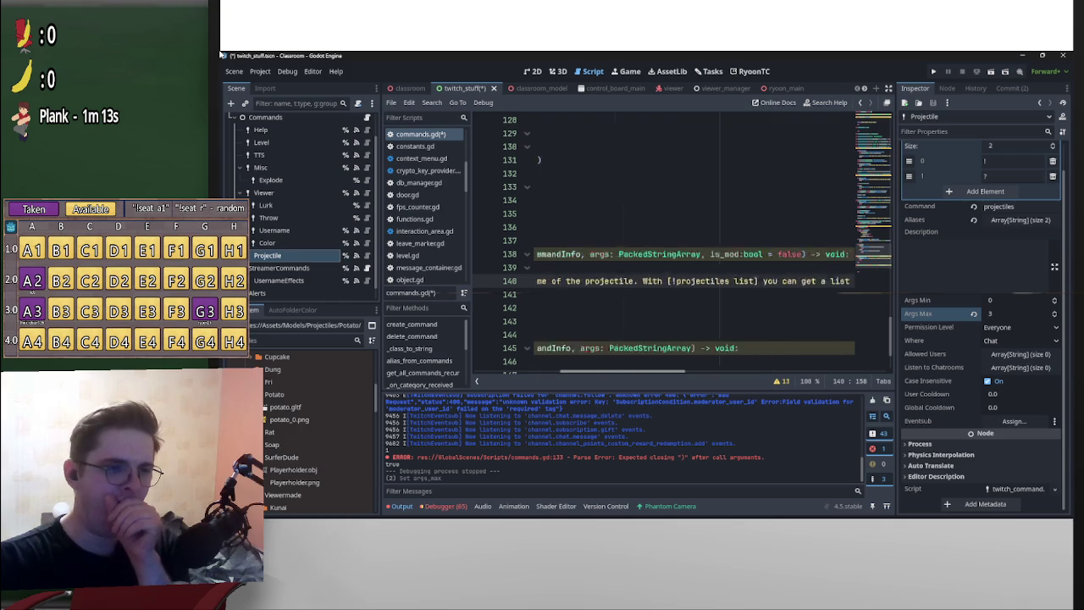
{"action": "scroll", "coordinate": [678, 245], "scroll_direction": "left", "scroll_amount": 5}
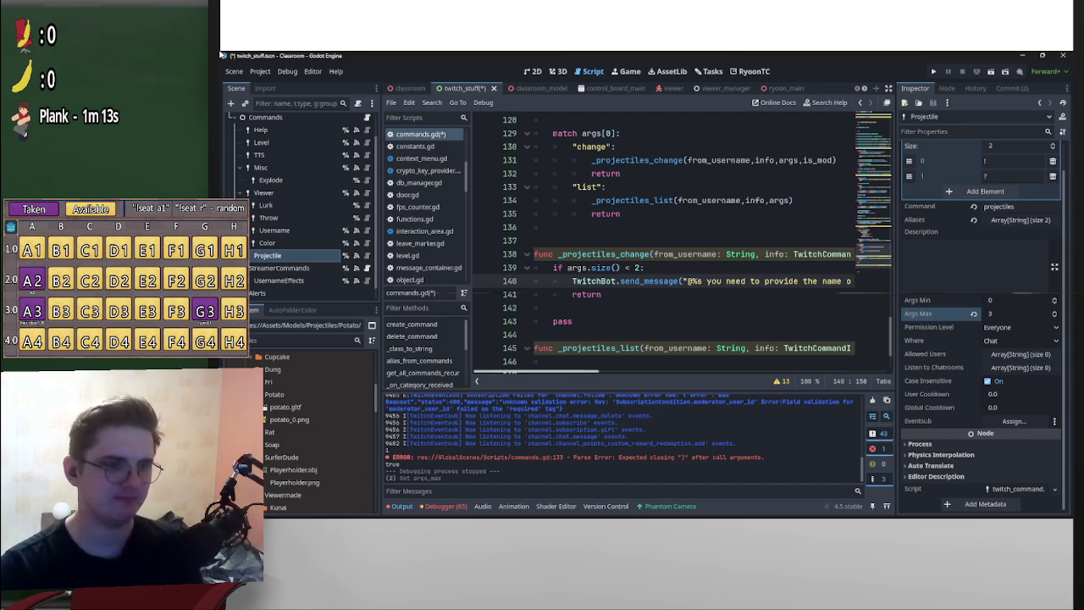
{"action": "scroll", "coordinate": [663, 252], "scroll_direction": "right", "scroll_amount": 5}
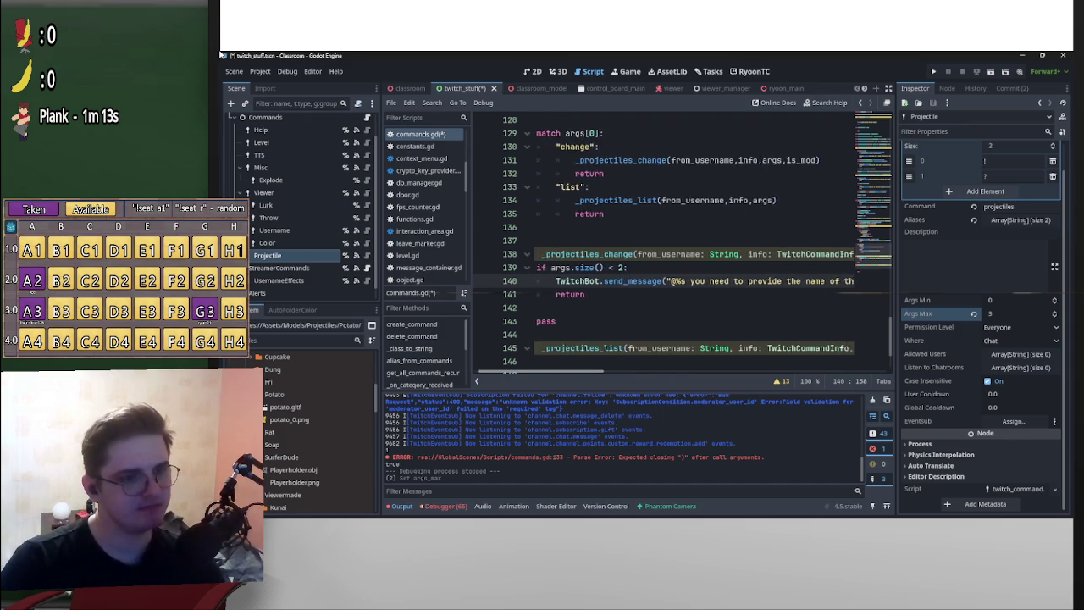
{"action": "scroll", "coordinate": [693, 311], "scroll_direction": "right", "scroll_amount": 5}
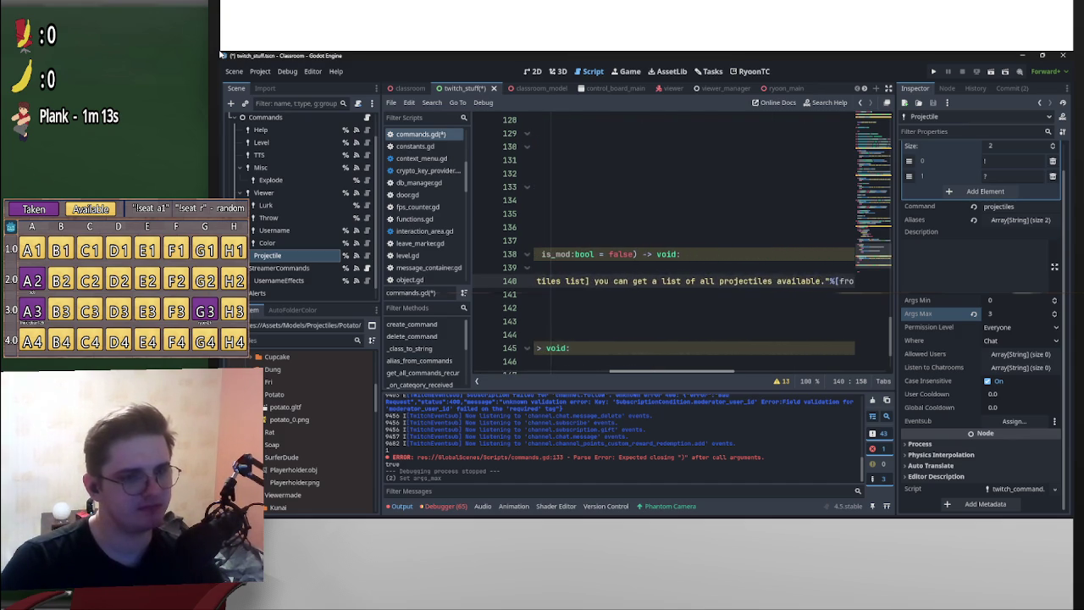
{"action": "scroll", "coordinate": [692, 246], "scroll_direction": "left", "scroll_amount": 10}
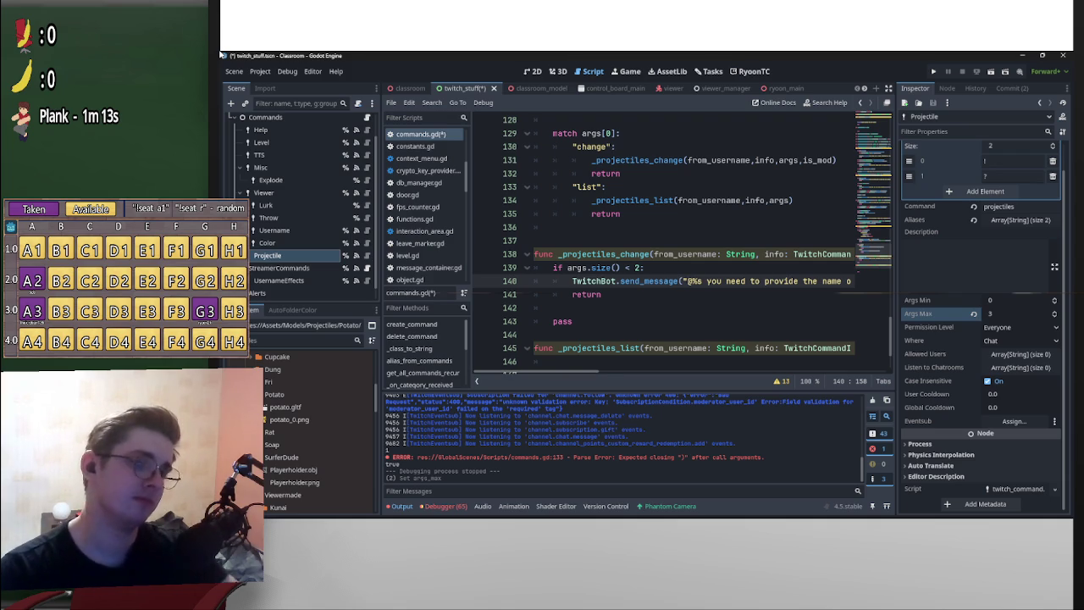
- Tidy the blank lines before pass in the _projectiles_list stub
{"action": "left_click", "coordinate": [553, 308]}
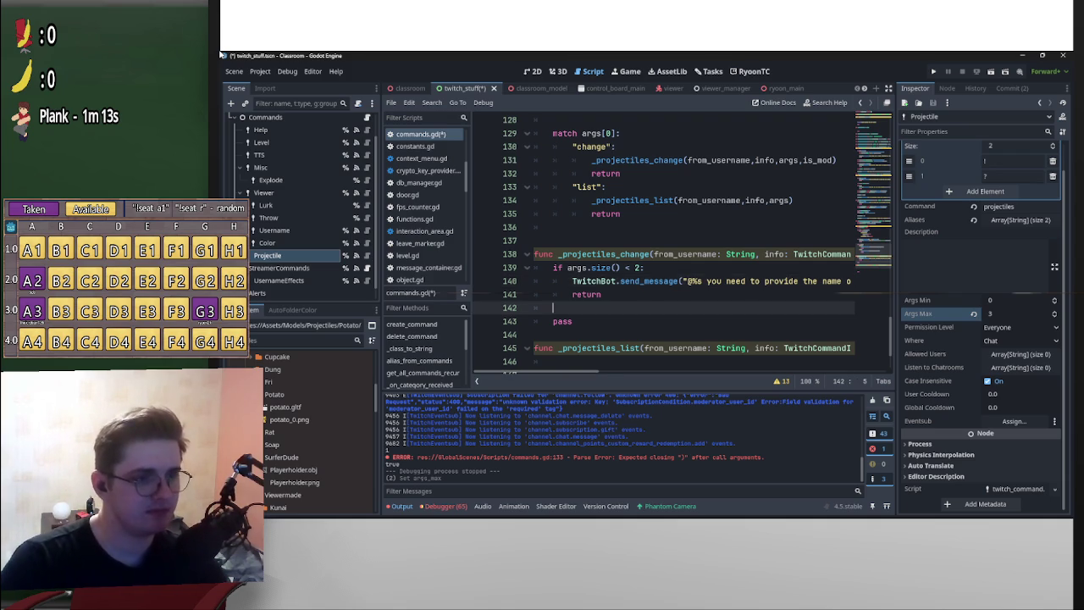
{"action": "key", "text": "Return"}
{"action": "key", "text": "Up"}
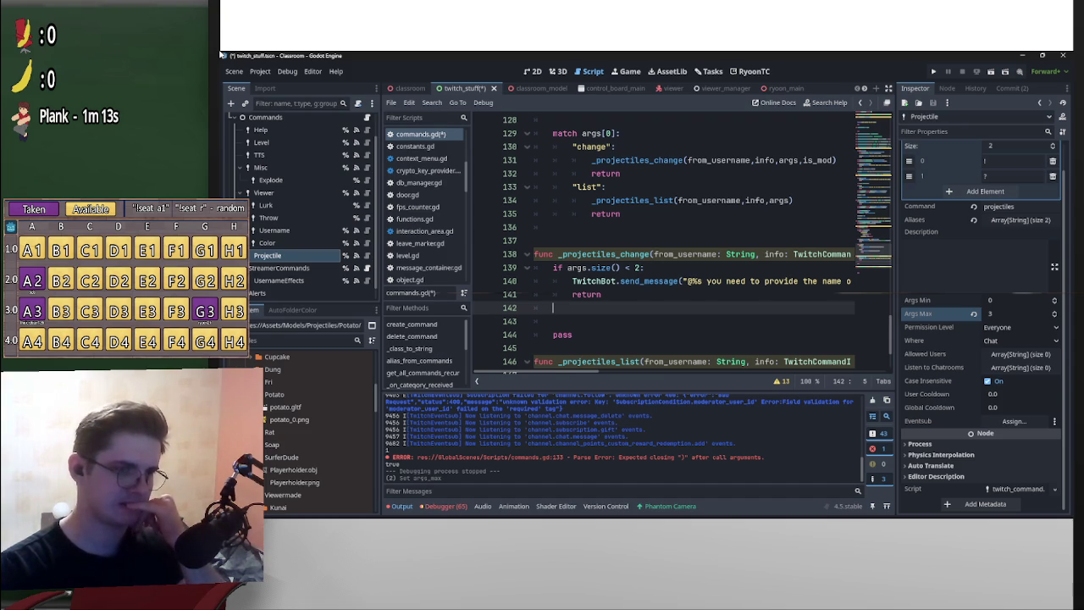
{"action": "scroll", "coordinate": [661, 246], "scroll_direction": "up", "scroll_amount": 1}
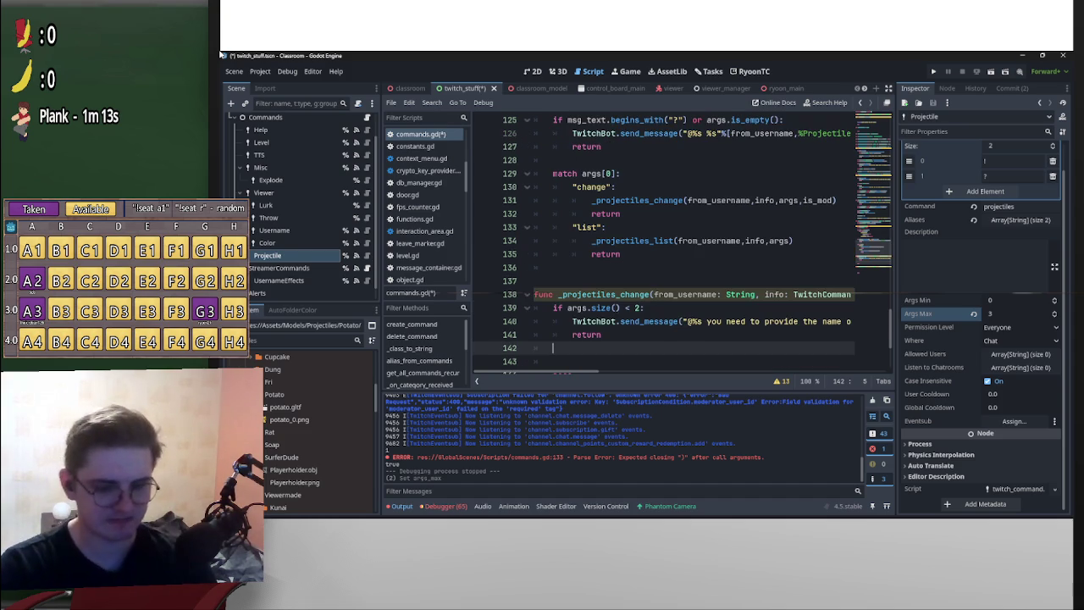
{"action": "key", "text": "BackSpace"}
{"action": "key", "text": "BackSpace"}
{"action": "key", "text": "ctrl+v"}
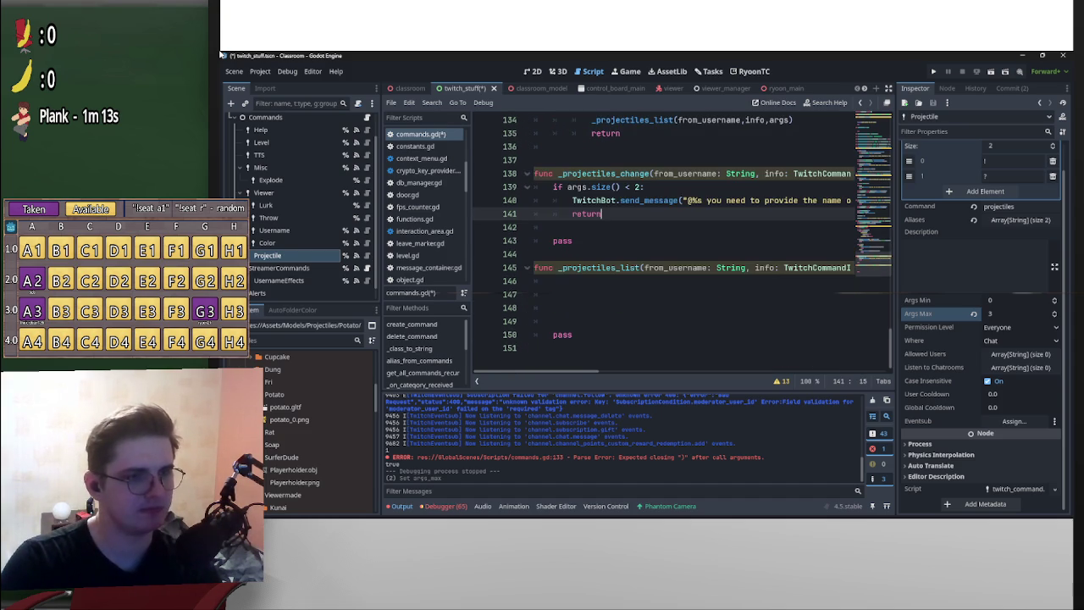
{"action": "scroll", "coordinate": [317, 432], "scroll_direction": "up", "scroll_amount": 10}
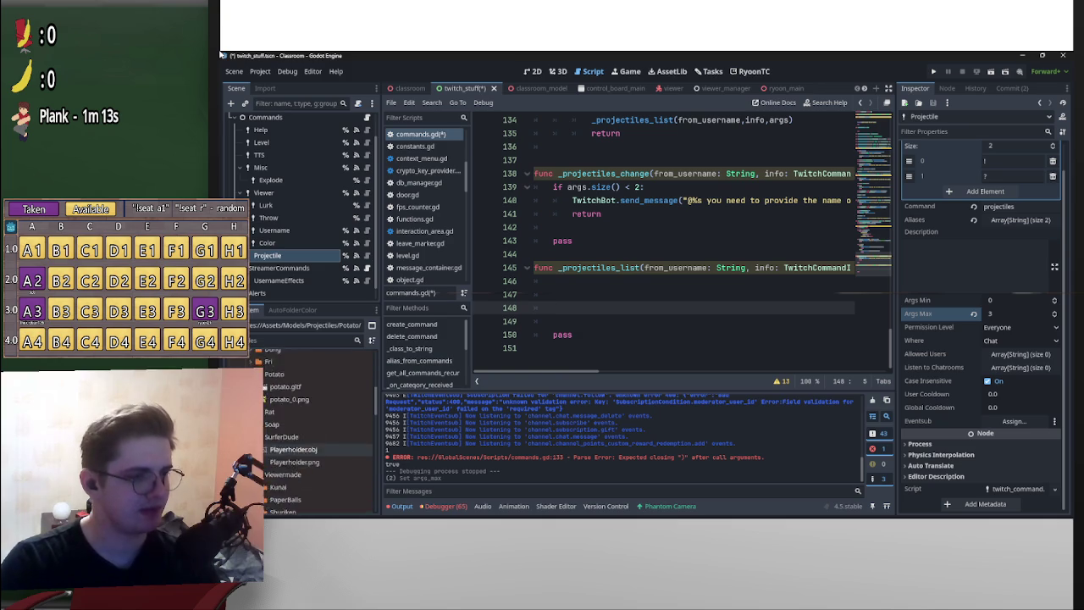
{"action": "scroll", "coordinate": [318, 432], "scroll_direction": "down", "scroll_amount": 1}
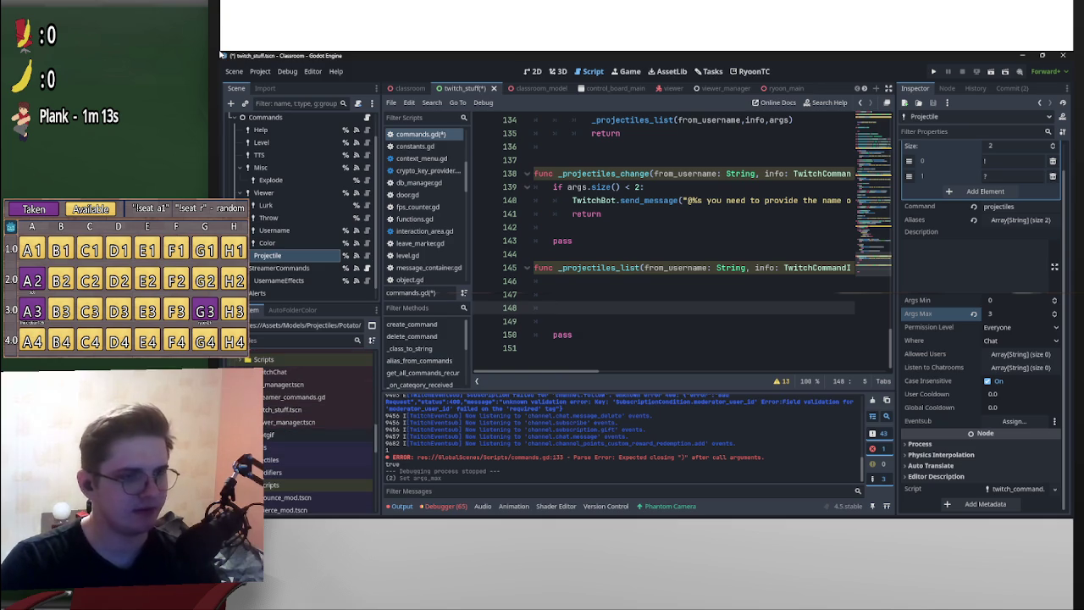
{"action": "key", "text": "Up"}
- Save commands.gd
{"action": "key", "text": "ctrl+s"}
{"action": "scroll", "coordinate": [677, 246], "scroll_direction": "up", "scroll_amount": 4}
{"action": "scroll", "coordinate": [677, 246], "scroll_direction": "down", "scroll_amount": 4}
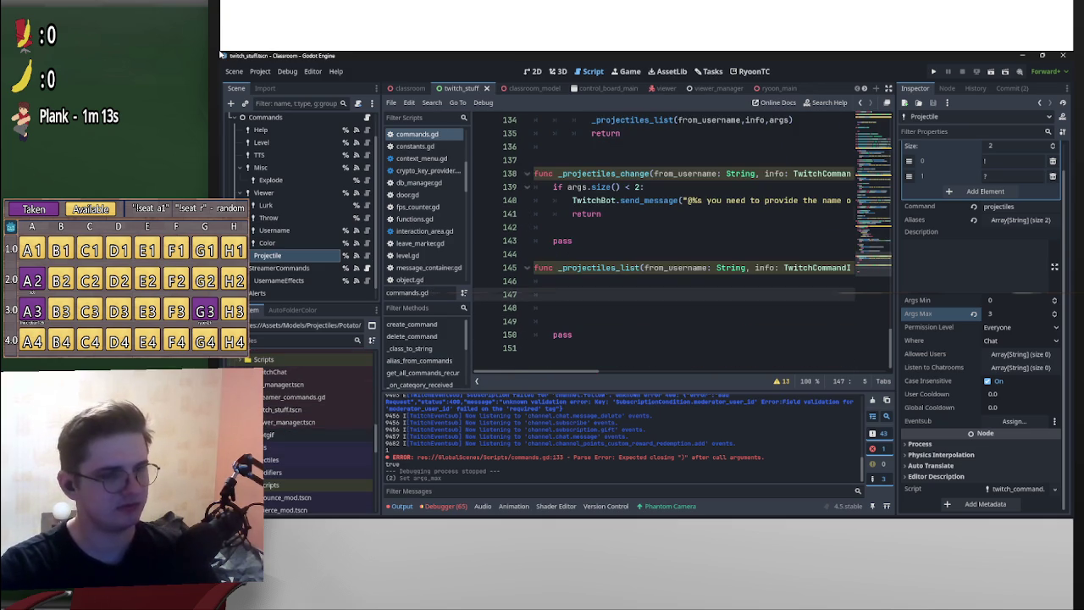
{"action": "scroll", "coordinate": [678, 245], "scroll_direction": "up", "scroll_amount": 20}
{"action": "scroll", "coordinate": [677, 246], "scroll_direction": "down", "scroll_amount": 20}
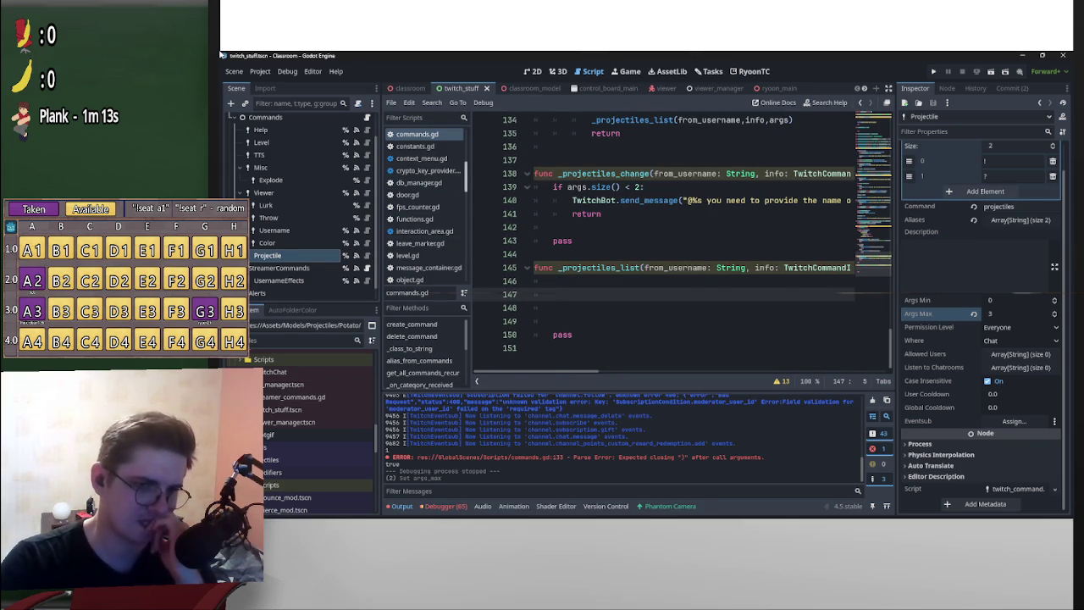
{"action": "scroll", "coordinate": [318, 435], "scroll_direction": "up", "scroll_amount": 3}
{"action": "scroll", "coordinate": [318, 440], "scroll_direction": "up", "scroll_amount": 10}
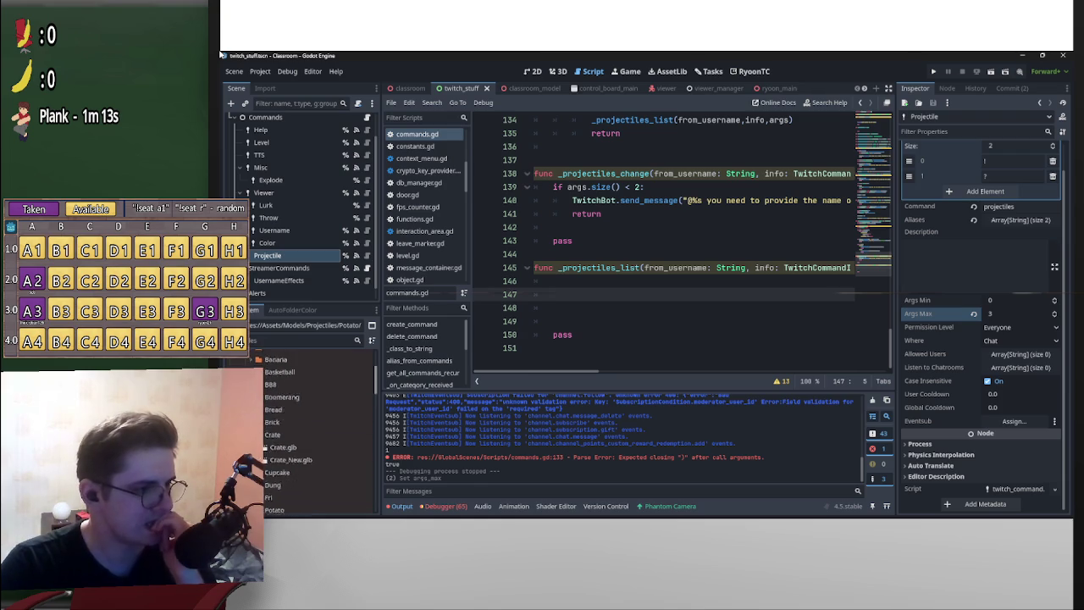
{"action": "scroll", "coordinate": [317, 406], "scroll_direction": "down", "scroll_amount": 2}
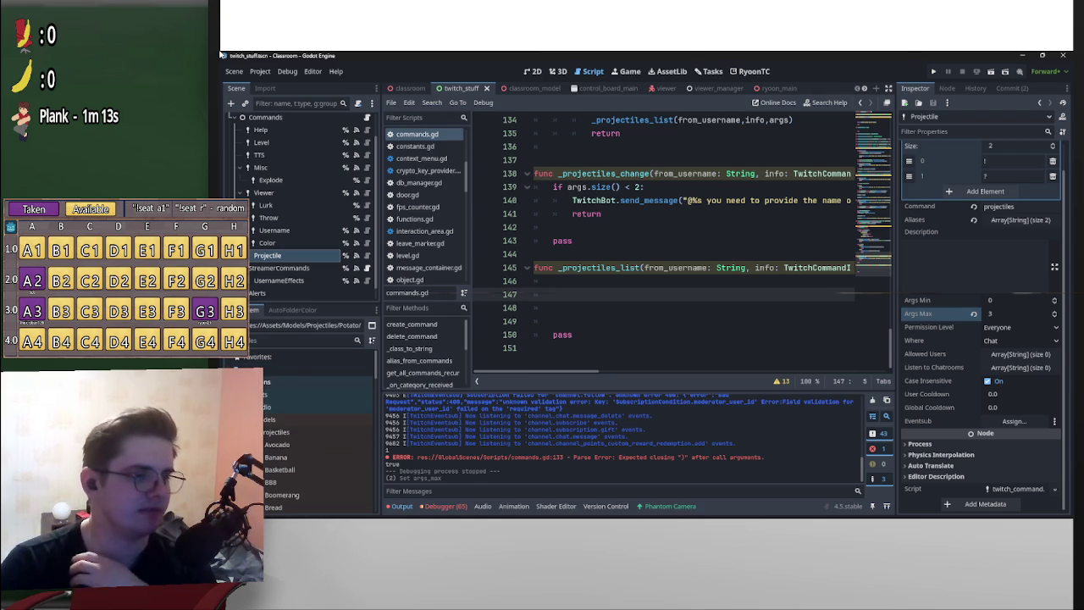
{"action": "scroll", "coordinate": [318, 440], "scroll_direction": "down", "scroll_amount": 10}
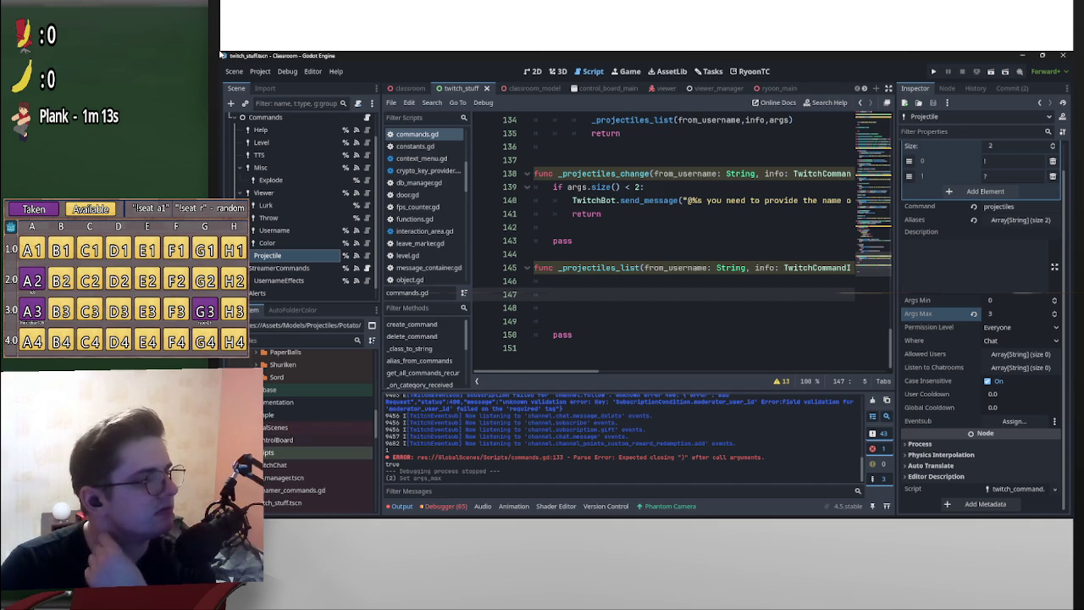
- Expand the Scripts folder at the project root in the FileSystem dock
{"action": "scroll", "coordinate": [318, 432], "scroll_direction": "up", "scroll_amount": 5}
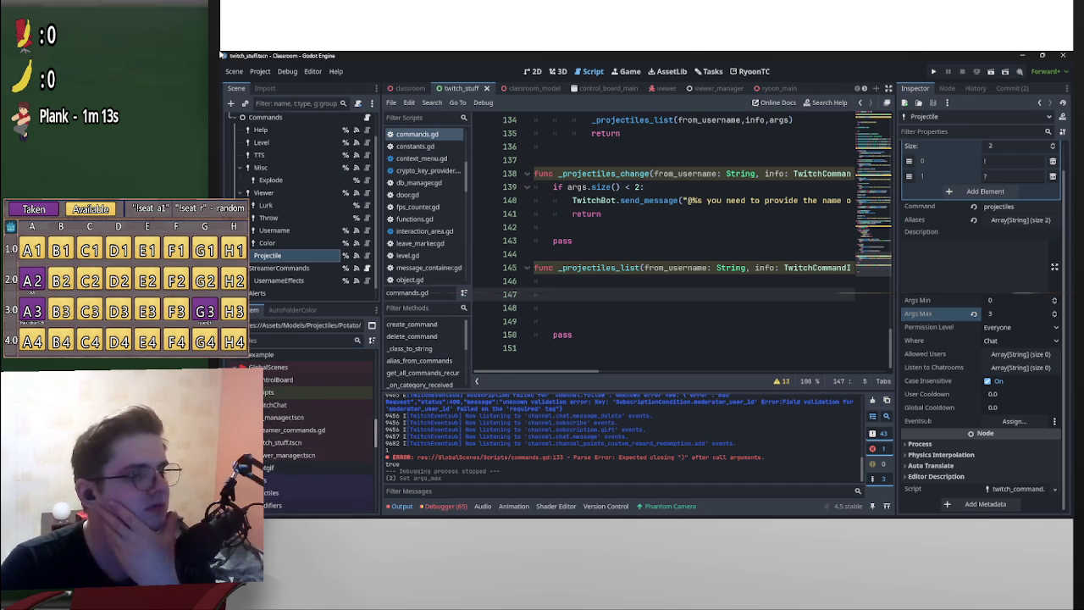
{"action": "scroll", "coordinate": [317, 448], "scroll_direction": "up", "scroll_amount": 3}
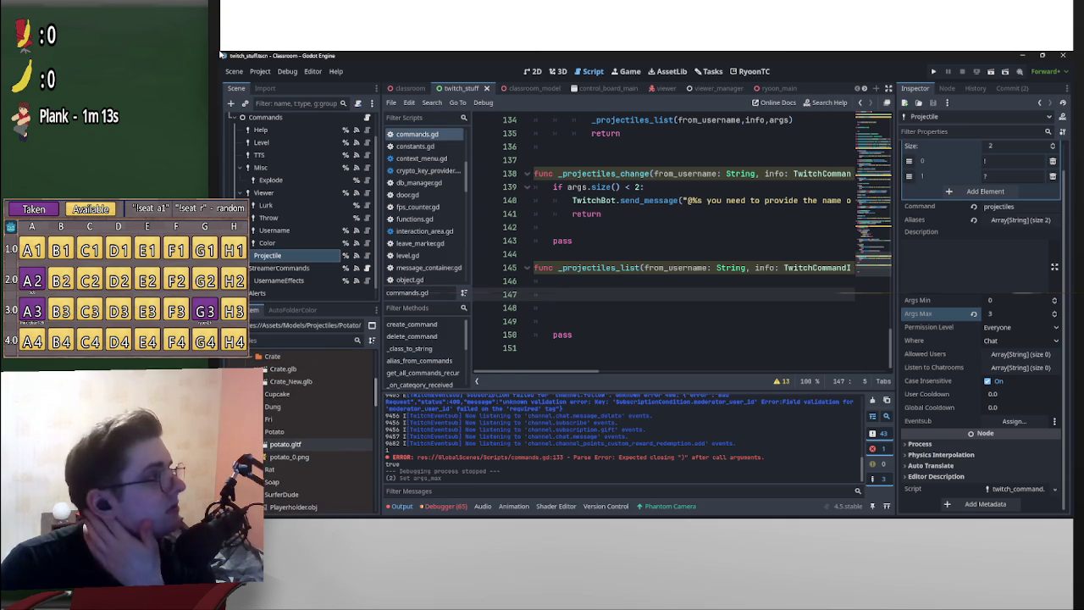
{"action": "scroll", "coordinate": [317, 440], "scroll_direction": "up", "scroll_amount": 5}
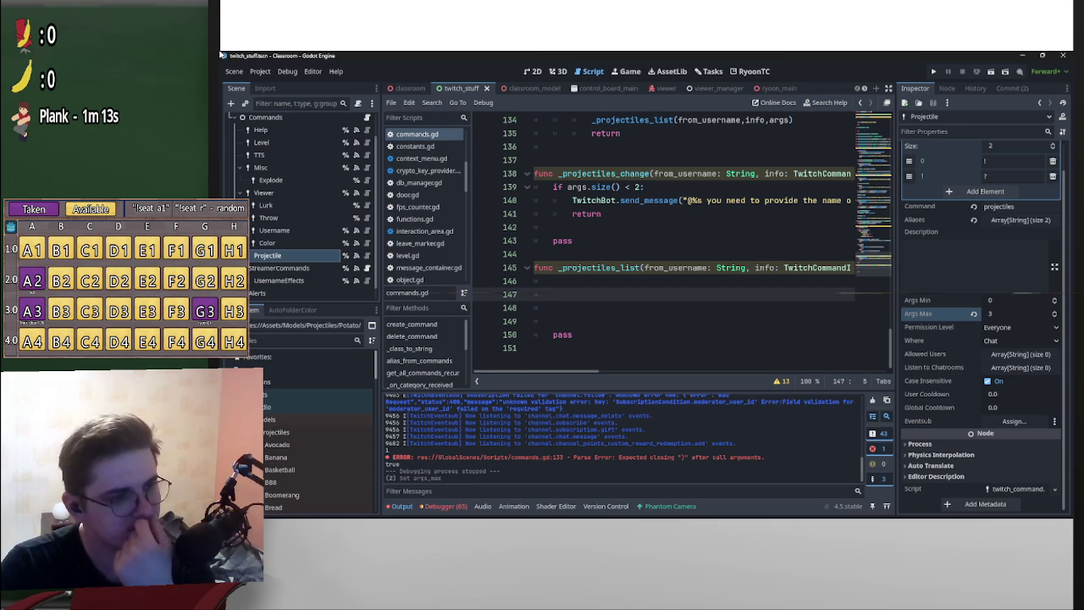
{"action": "scroll", "coordinate": [318, 432], "scroll_direction": "down", "scroll_amount": 10}
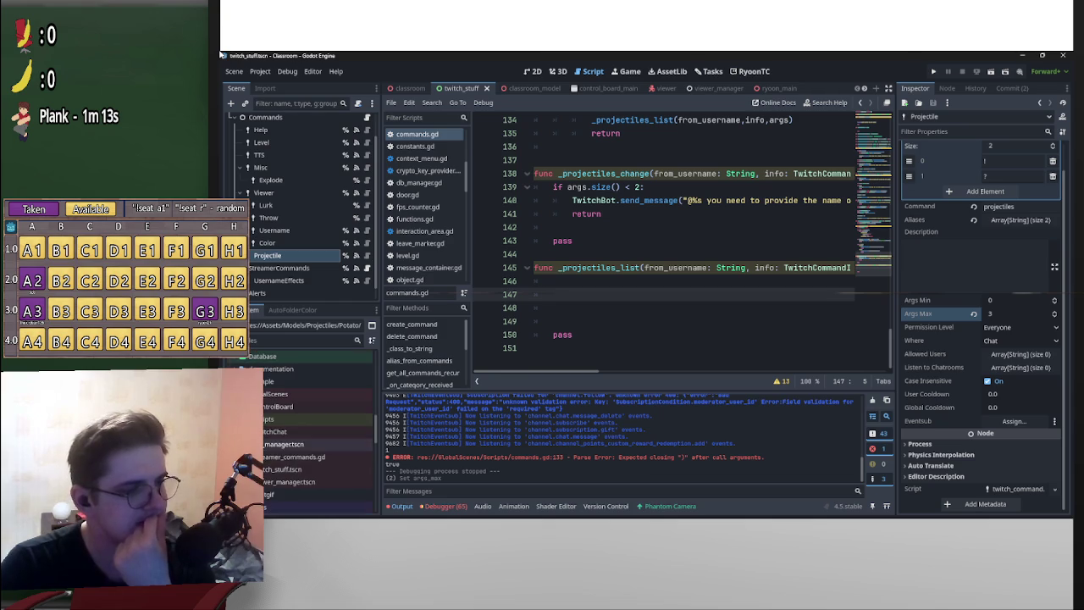
{"action": "left_click", "coordinate": [254, 418]}
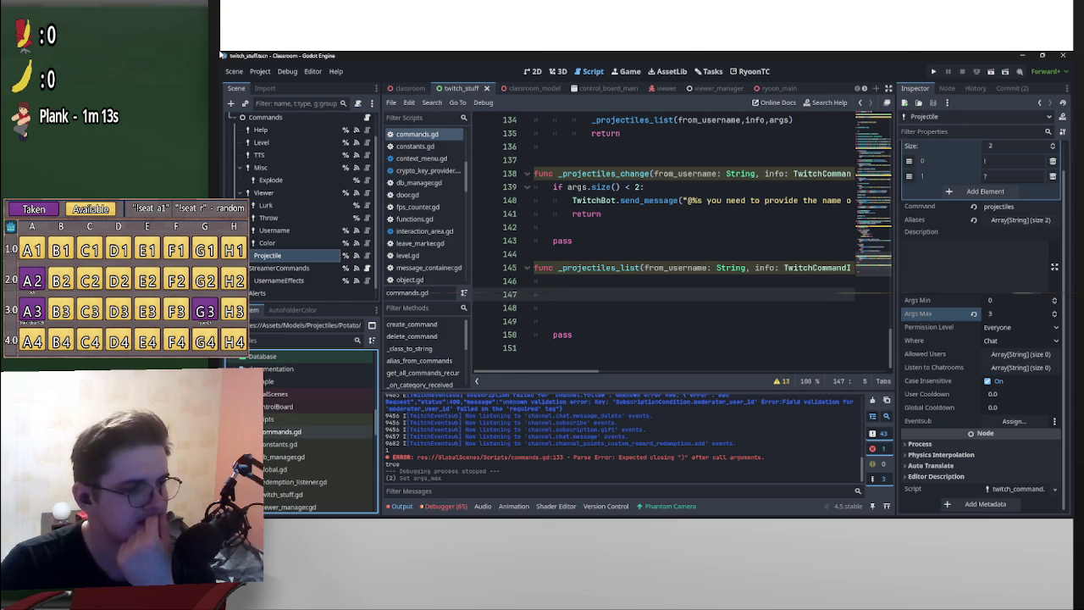
- Open constants.gd from the FileSystem dock
{"action": "double_click", "coordinate": [279, 444]}
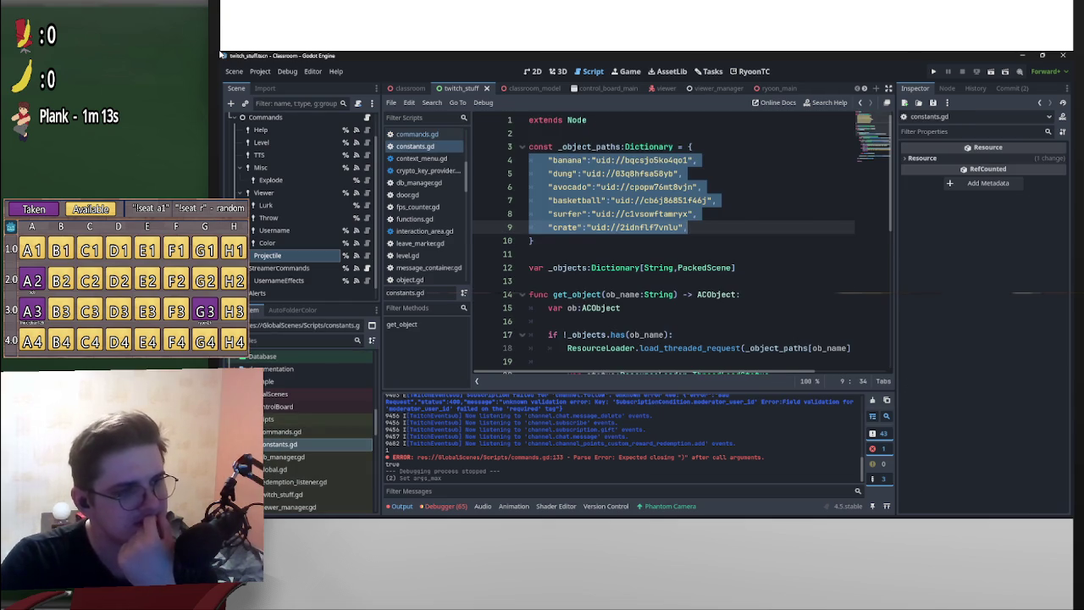
{"action": "scroll", "coordinate": [678, 245], "scroll_direction": "down", "scroll_amount": 3}
{"action": "scroll", "coordinate": [677, 246], "scroll_direction": "up", "scroll_amount": 3}
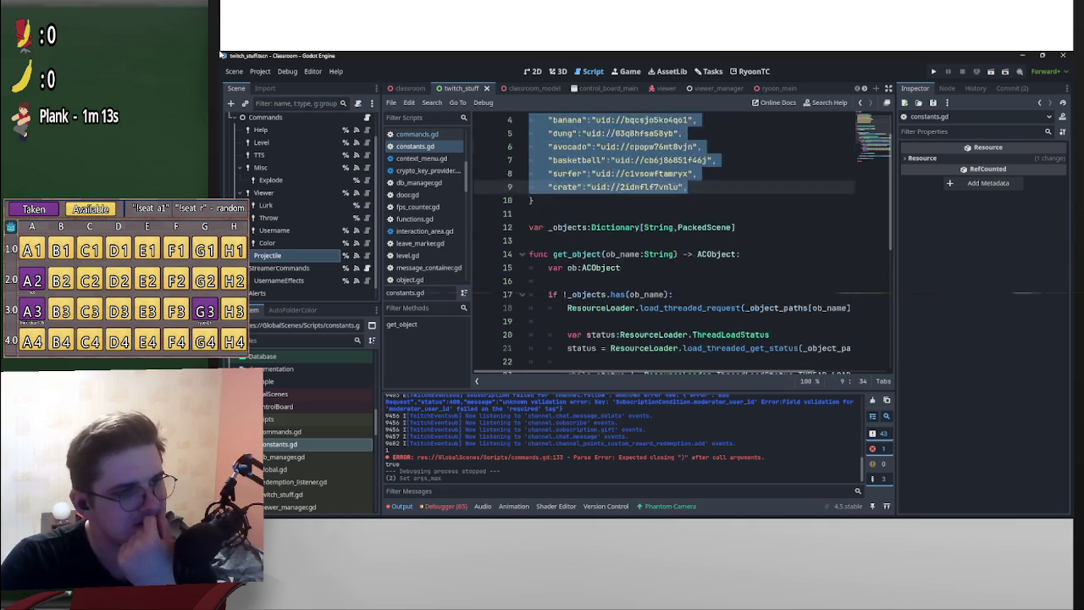
- Fold the get_object function and select the _object_paths dictionary block
{"action": "left_click", "coordinate": [521, 293]}
{"action": "left_click", "coordinate": [520, 294]}
{"action": "left_click", "coordinate": [521, 294]}
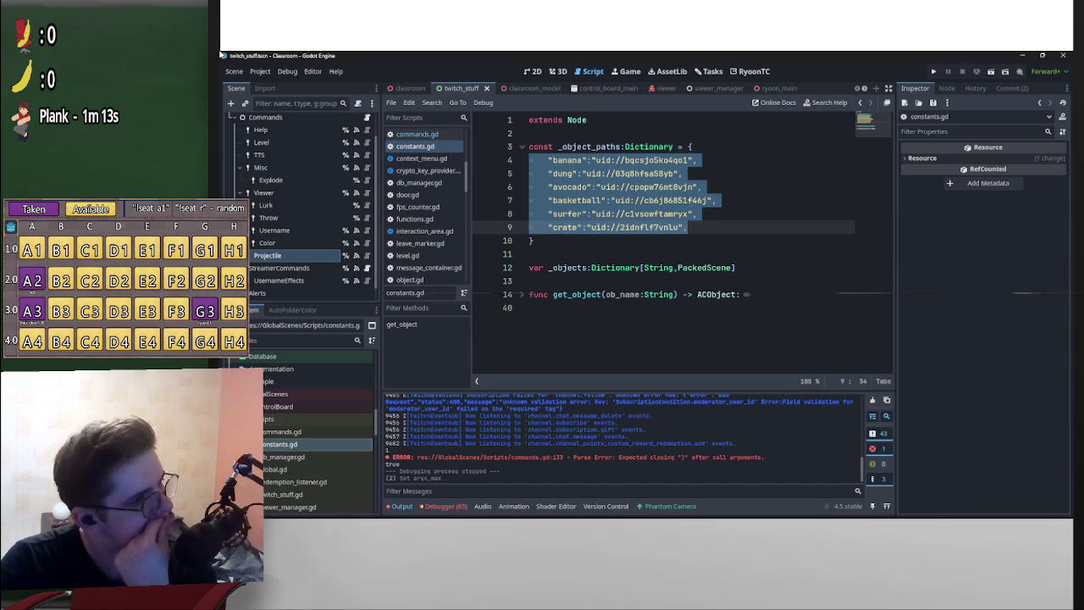
{"action": "key", "text": "Down"}
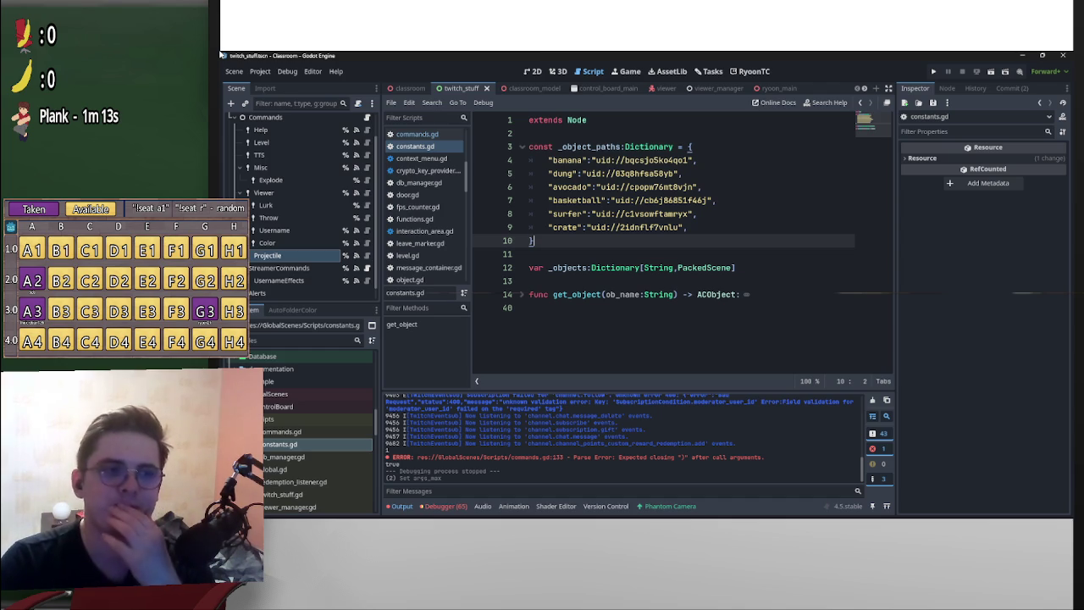
{"action": "key", "text": "shift+Up"}
{"action": "key", "text": "shift+Up"}
{"action": "key", "text": "shift+Up"}
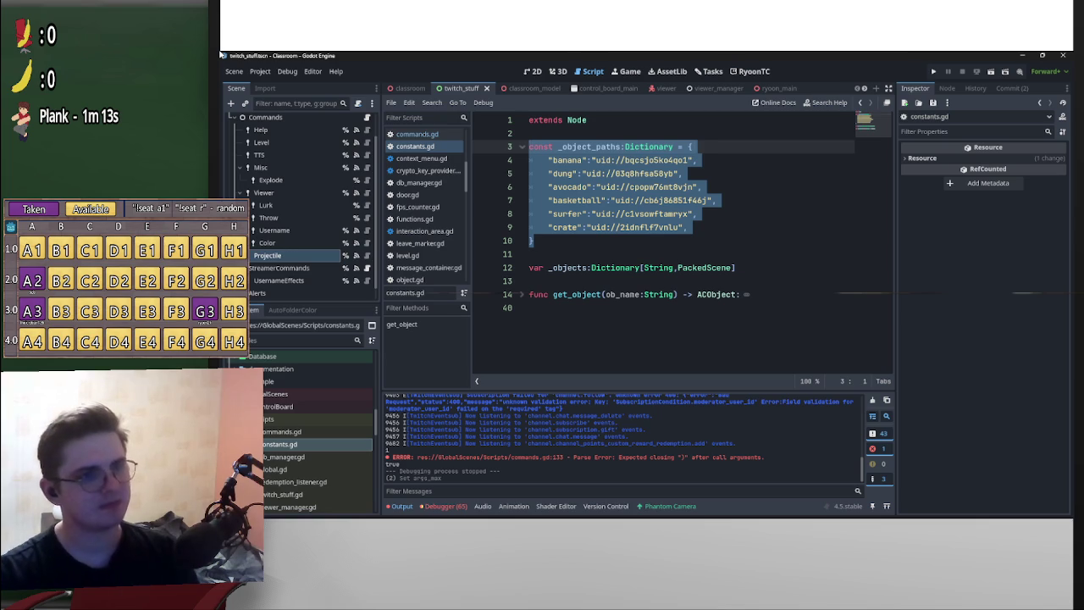
- Select the _object_paths name on line 3, then switch back to commands.gd
{"action": "left_click", "coordinate": [591, 146]}
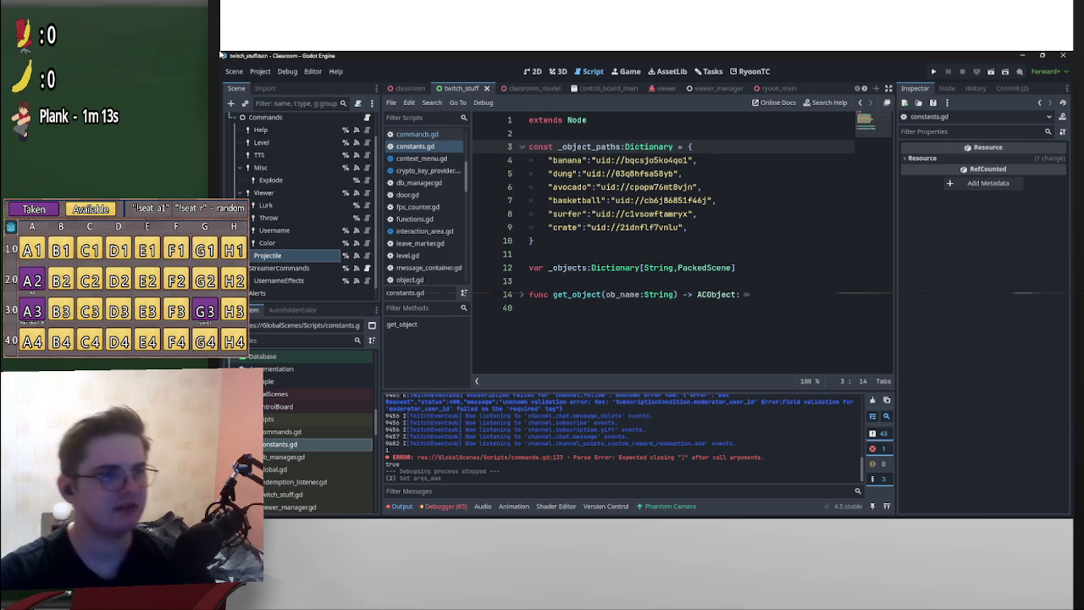
{"action": "key", "text": "ctrl+Left"}
{"action": "key", "text": "ctrl+shift+Right"}
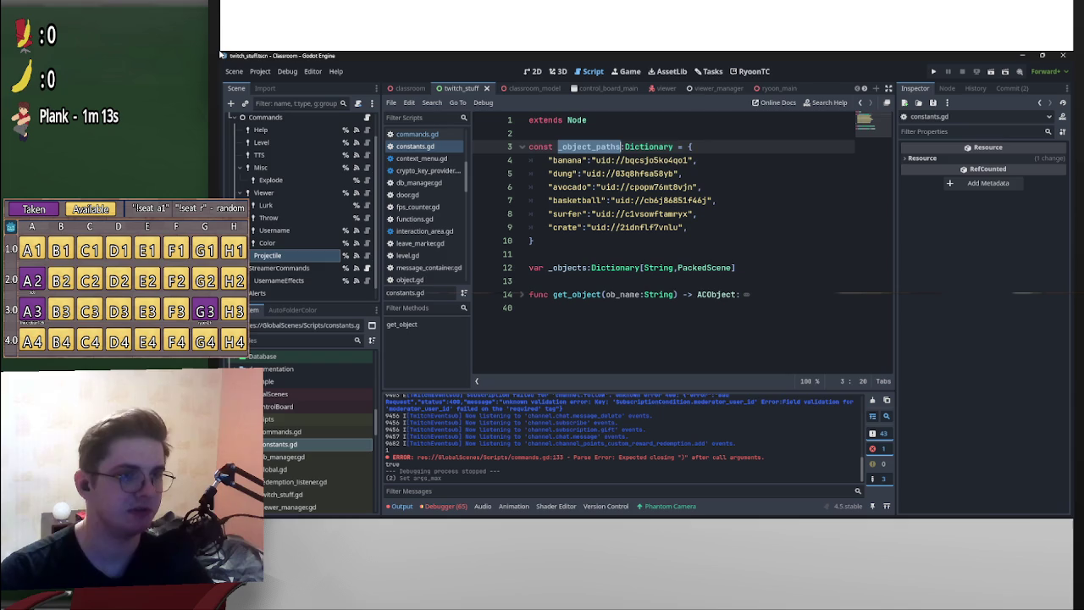
{"action": "key", "text": "alt+Left"}
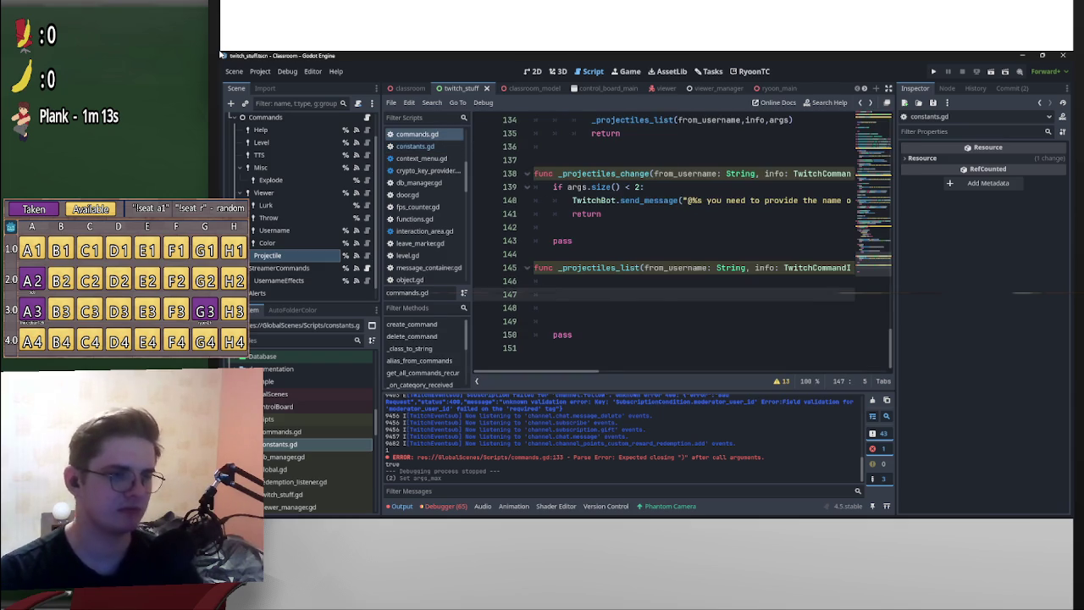
- Switch from commands.gd back to constants.gd
{"action": "key", "text": "alt+Right"}
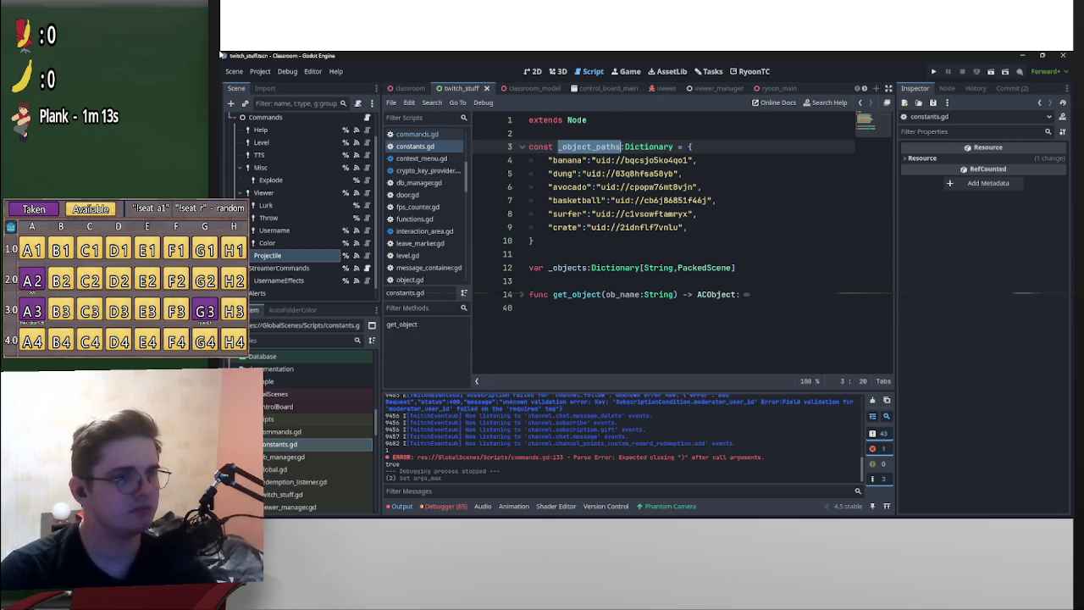
- Select, fold and unfold the _object_paths const dictionary on lines 3–10
{"action": "left_click_drag", "start_coordinate": [534, 240], "coordinate": [529, 147]}
{"action": "left_click", "coordinate": [541, 147]}
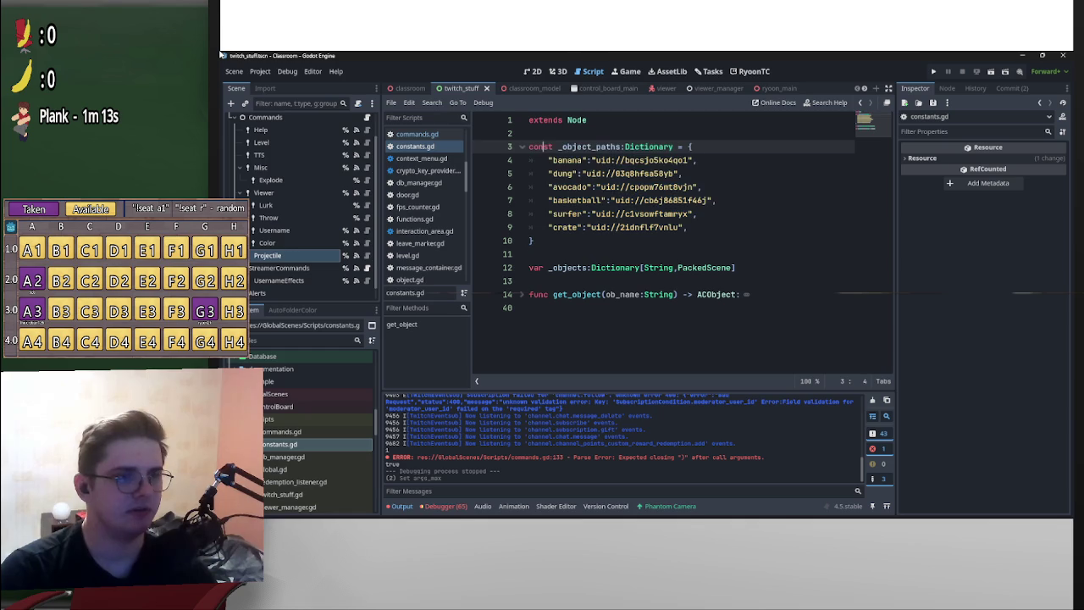
{"action": "mouse_move", "coordinate": [657, 173]}
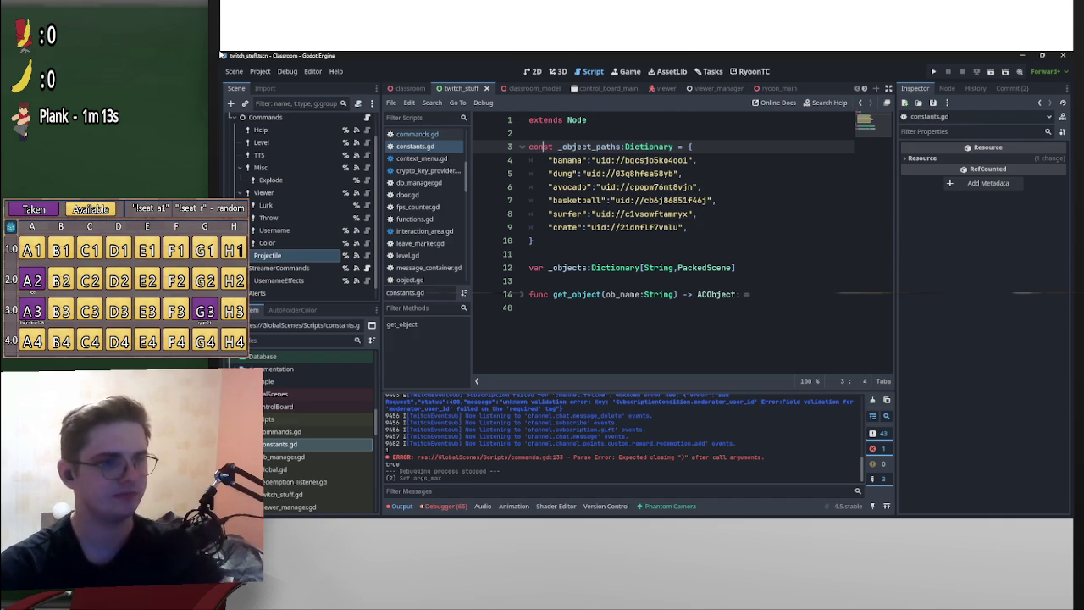
{"action": "left_click_drag", "start_coordinate": [687, 227], "coordinate": [530, 133]}
{"action": "left_click", "coordinate": [533, 241]}
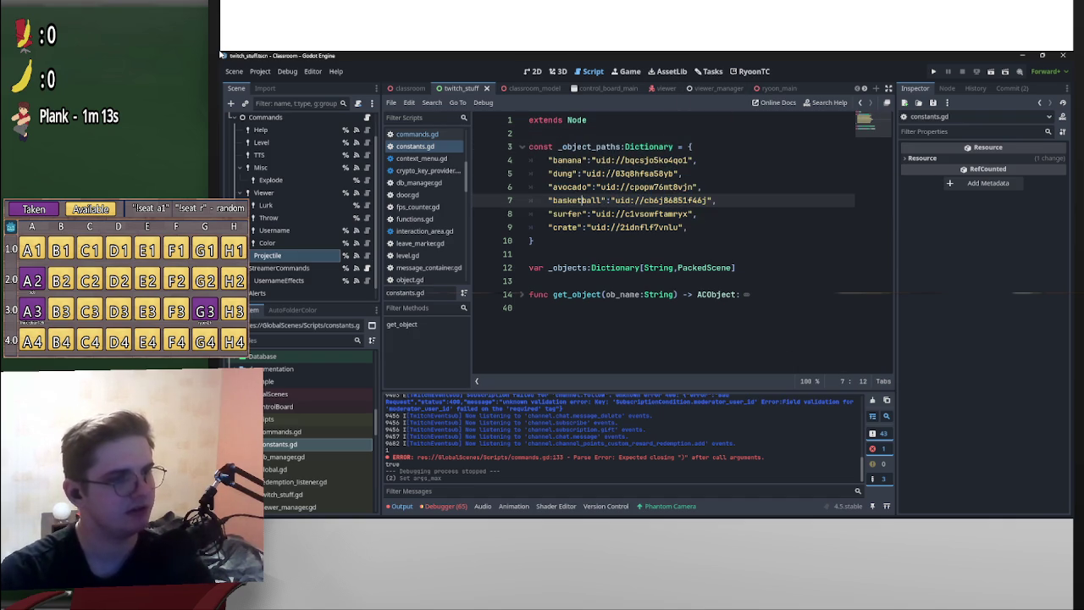
{"action": "key", "text": "shift+Up"}
{"action": "key", "text": "shift+Up"}
{"action": "key", "text": "shift+Up"}
{"action": "key", "text": "shift+Home"}
{"action": "key", "text": "alt+f"}
{"action": "key", "text": "alt+f"}
- Go to the crate entry on line 9, then switch to the Tasks board
{"action": "left_click", "coordinate": [578, 227]}
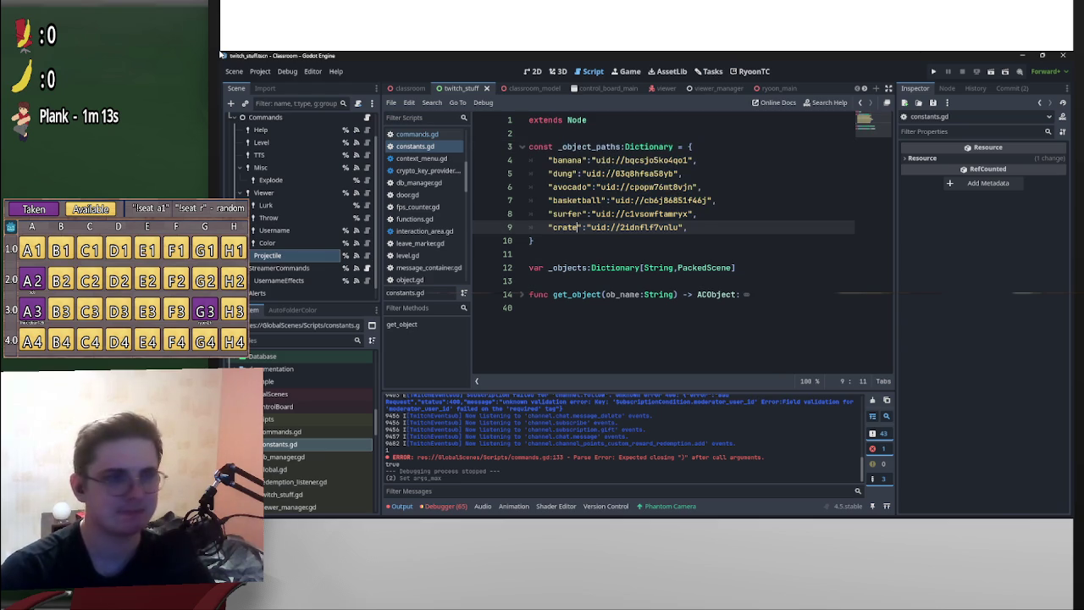
{"action": "scroll", "coordinate": [301, 242], "scroll_direction": "up", "scroll_amount": 2}
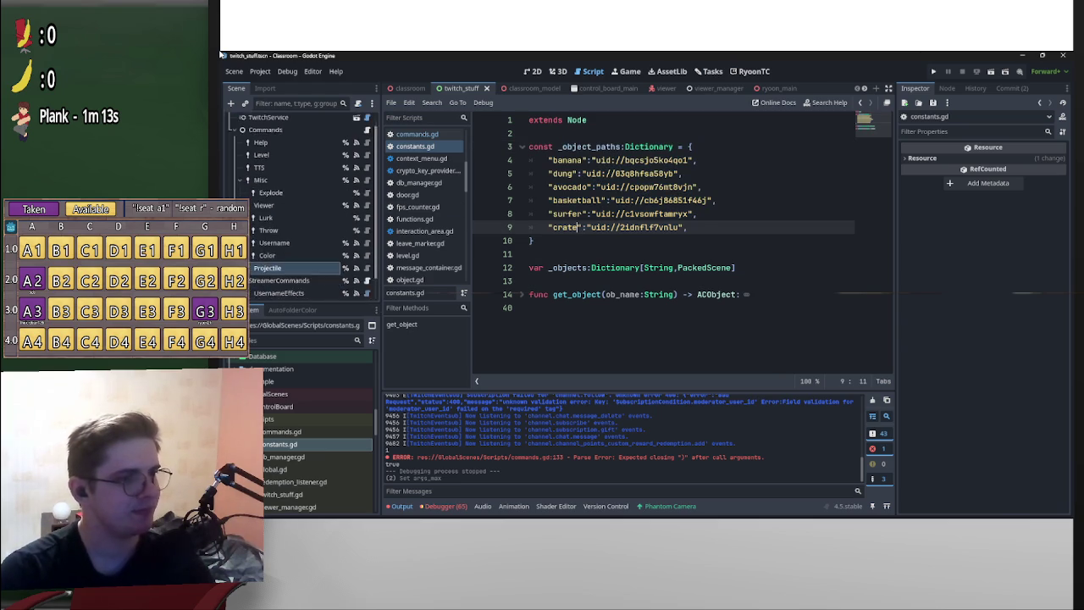
{"action": "key", "text": "ctrl+F6"}
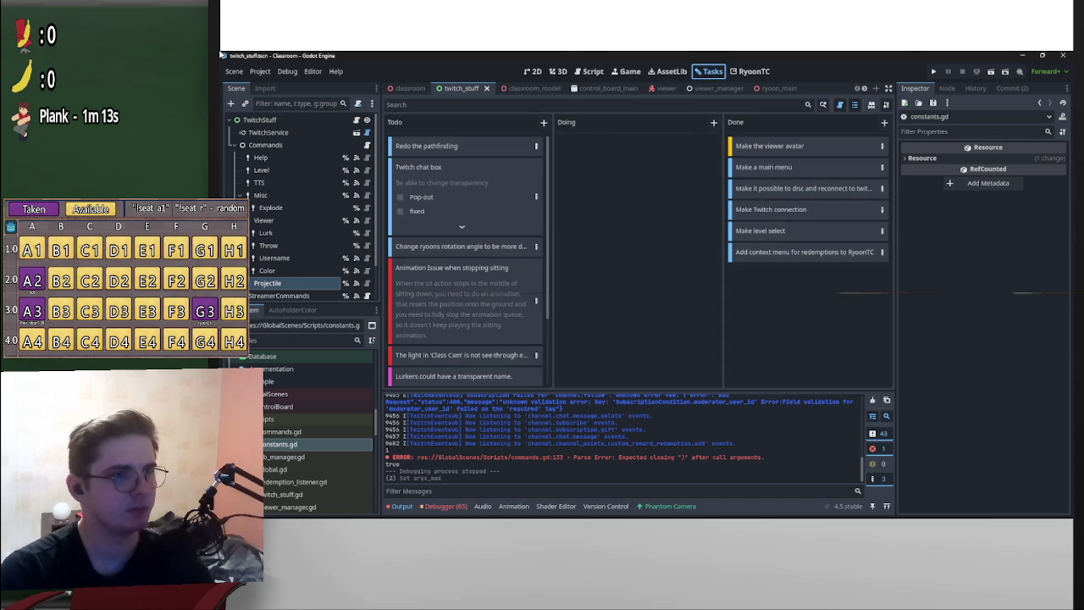
- Add a Todo card titled 'Could have tags for objject'
{"action": "scroll", "coordinate": [465, 254], "scroll_direction": "down", "scroll_amount": 2}
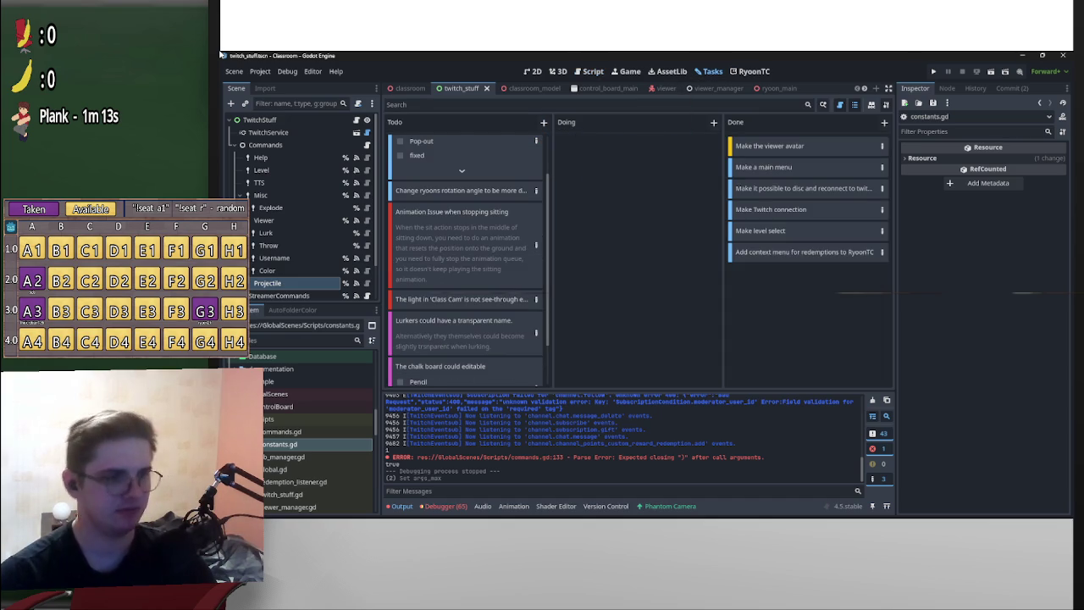
{"action": "scroll", "coordinate": [466, 254], "scroll_direction": "down", "scroll_amount": 2}
{"action": "left_click", "coordinate": [543, 122]}
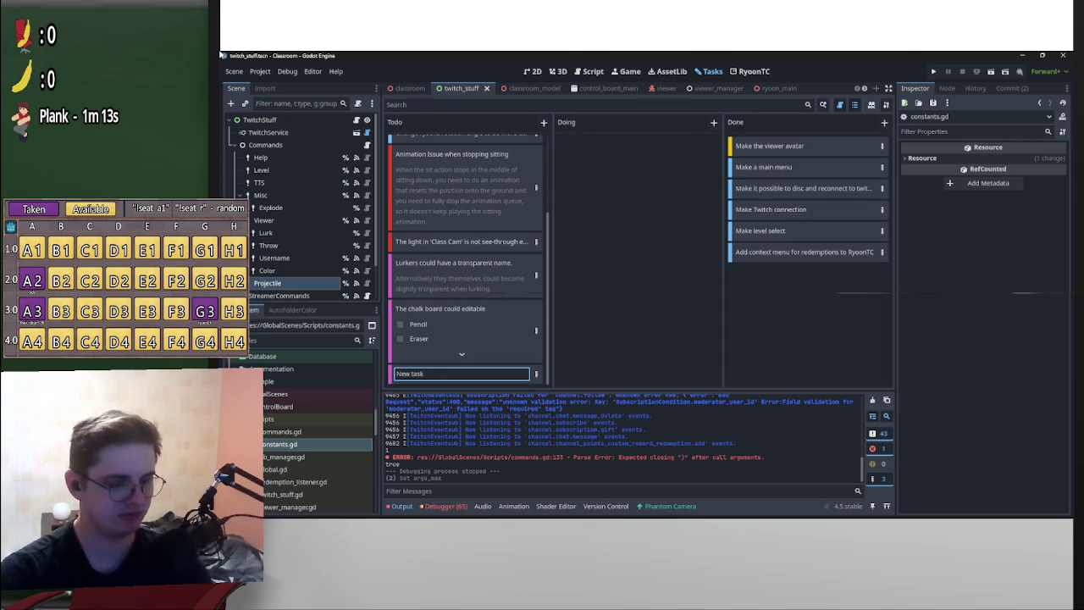
{"action": "key", "text": "BackSpace"}
{"action": "key", "text": "BackSpace"}
{"action": "key", "text": "BackSpace"}
{"action": "type", "text": "Could"}
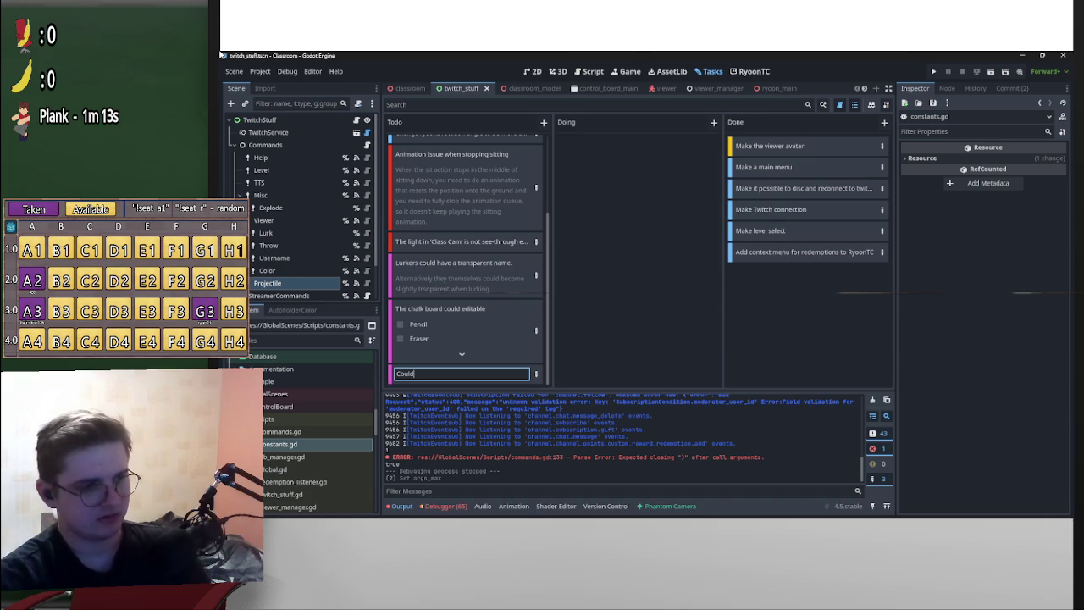
{"action": "type", "text": " have ta"}
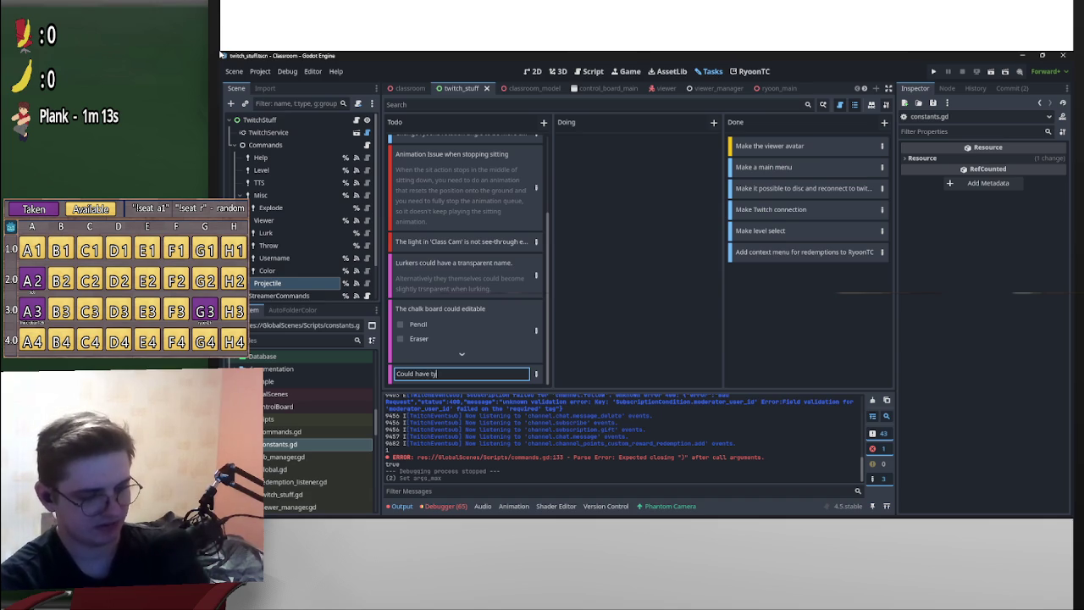
{"action": "type", "text": "gs for o"}
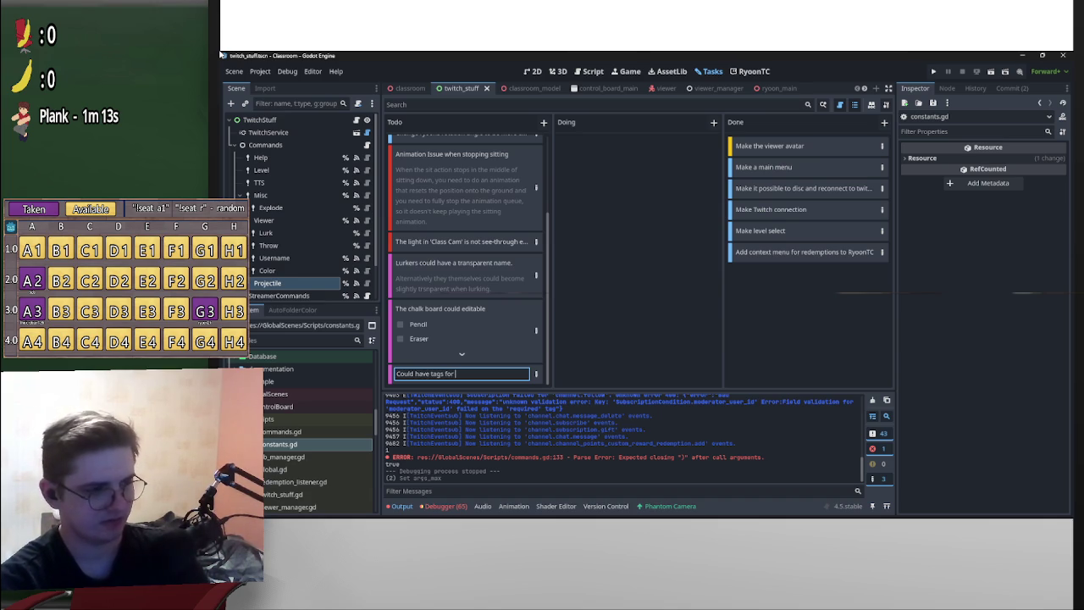
{"action": "type", "text": "bj"}
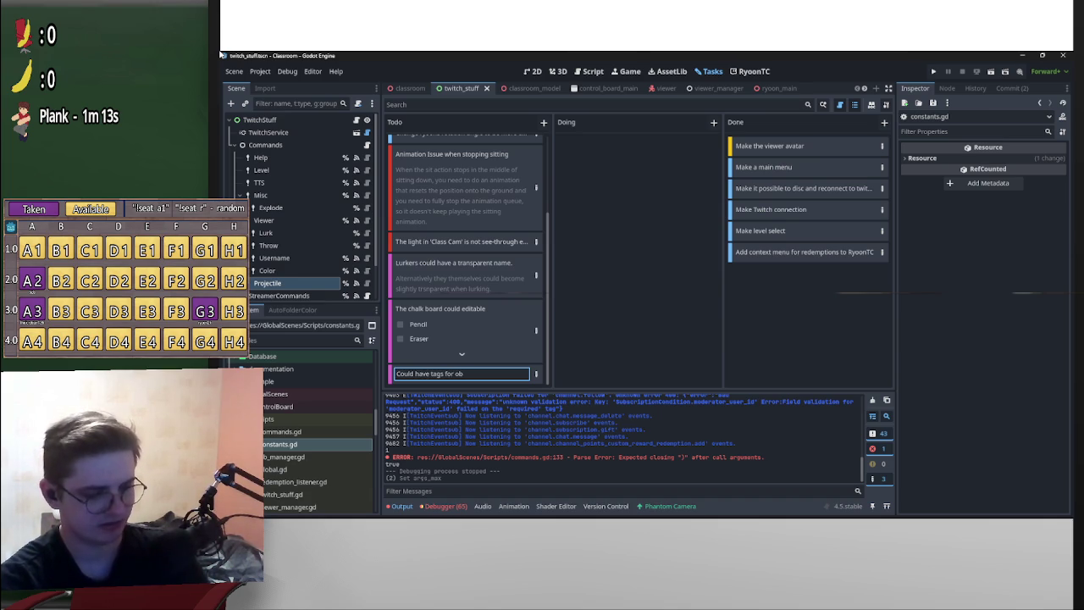